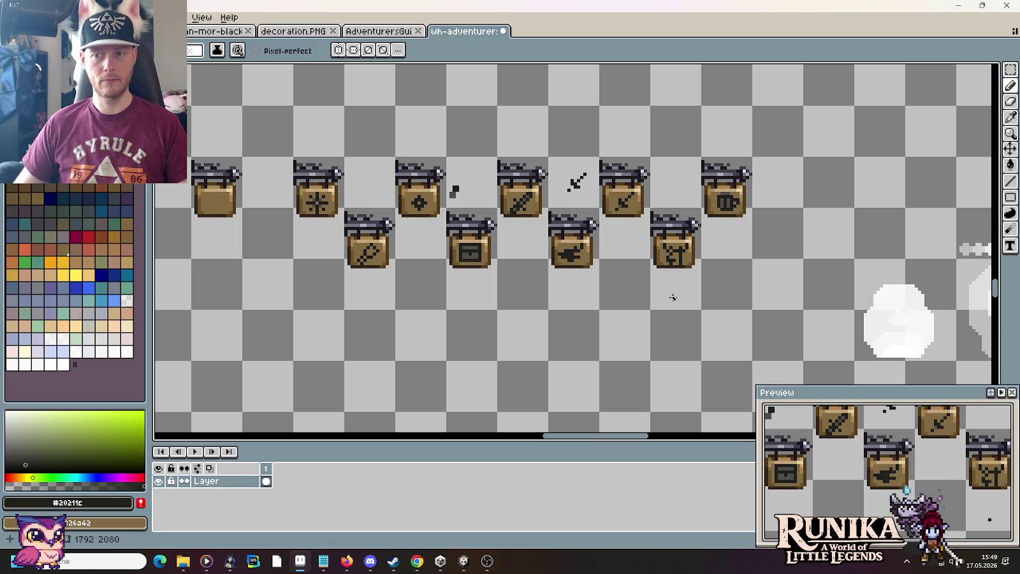
# Compare the sign artwork against the deer reference images.
pyautogui.hotkey('alt', 'Tab')
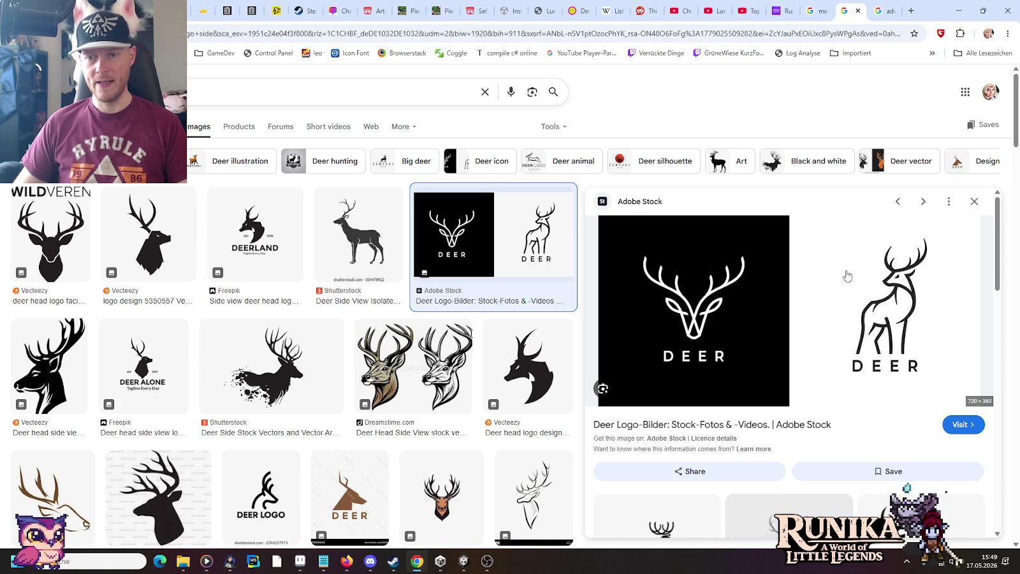
pyautogui.hotkey('alt', 'Tab')
pyautogui.scroll(2, 677, 292)
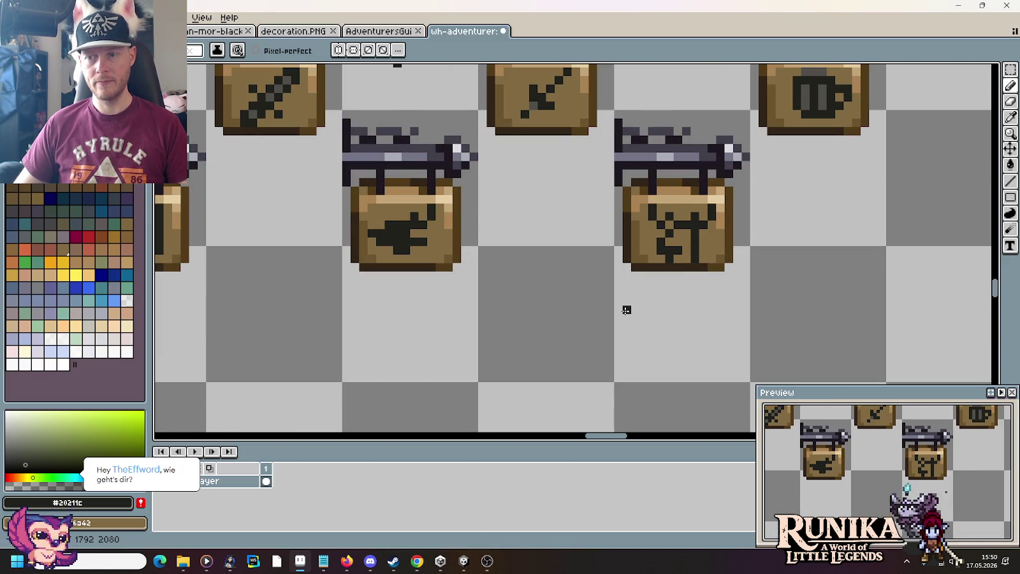
pyautogui.hotkey('alt', 'Tab')
pyautogui.hotkey('alt', 'Tab')
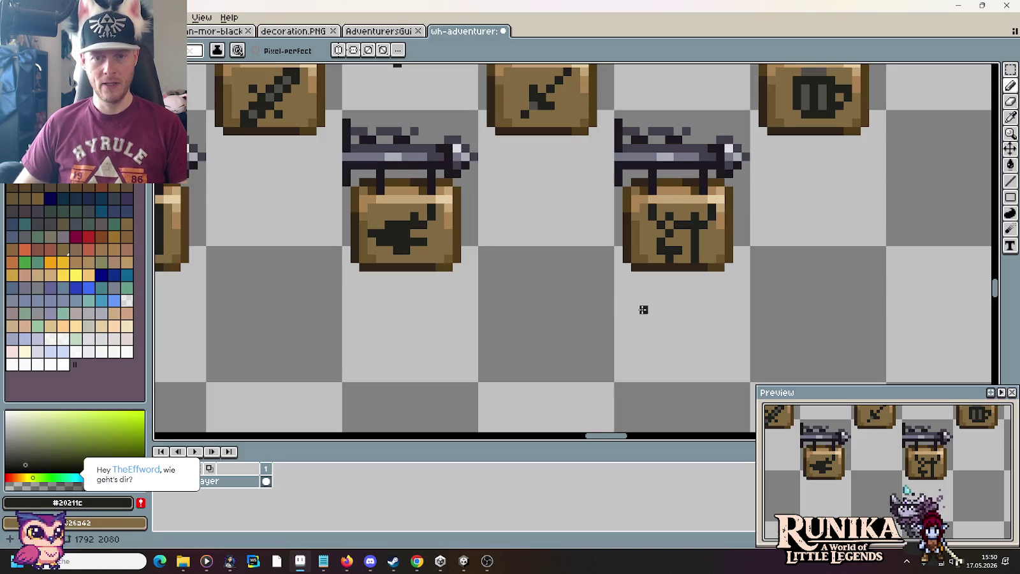
# Add dark pixels and a sampled grey vertical stroke to the right sign's icon.
pyautogui.click(684, 235)
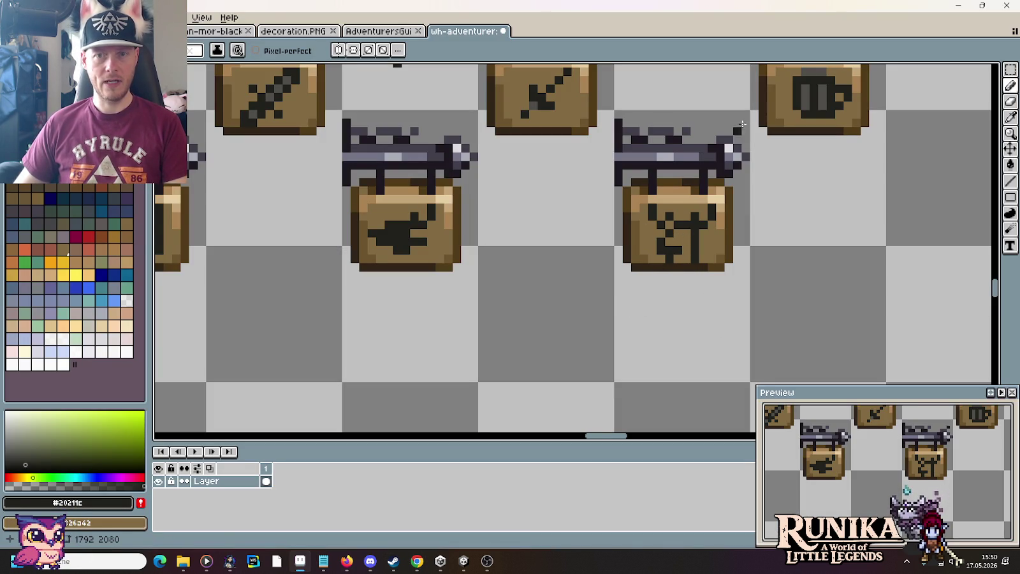
pyautogui.keyDown('alt'); pyautogui.click(685, 253); pyautogui.keyUp('alt')
pyautogui.moveTo(683, 257); pyautogui.dragTo(680, 234)
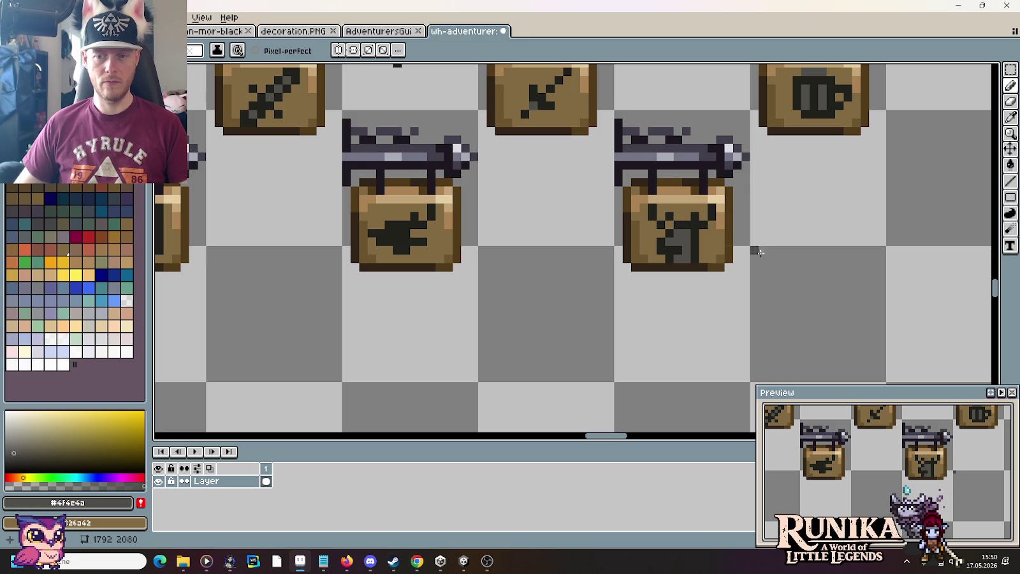
# Paint-bucket fill the enclosed grey area inside the lower-right sign's icon.
pyautogui.scroll(-2, 760, 253)
pyautogui.scroll(-1, 760, 258)
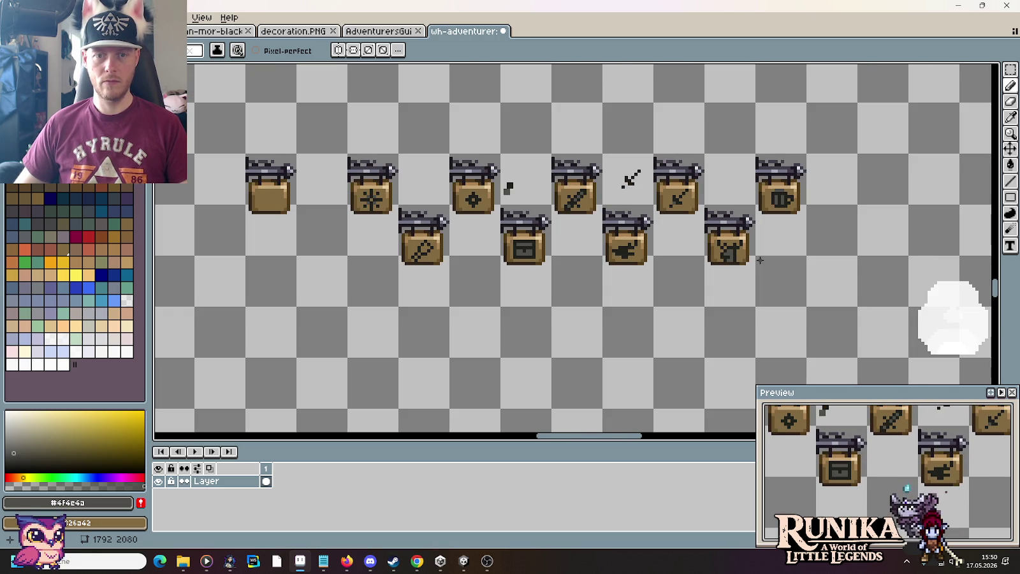
pyautogui.scroll(2, 760, 261)
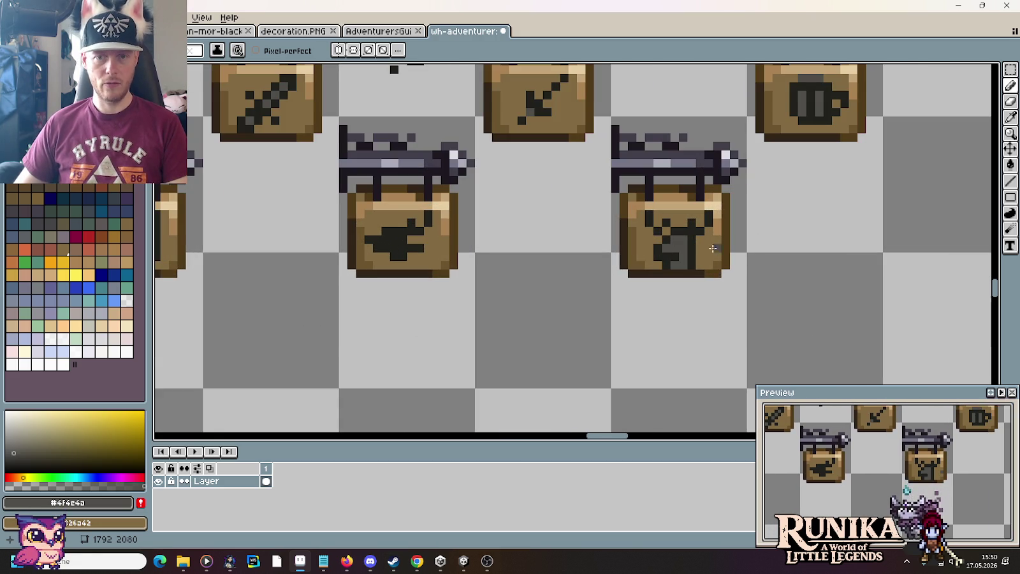
pyautogui.press('g')
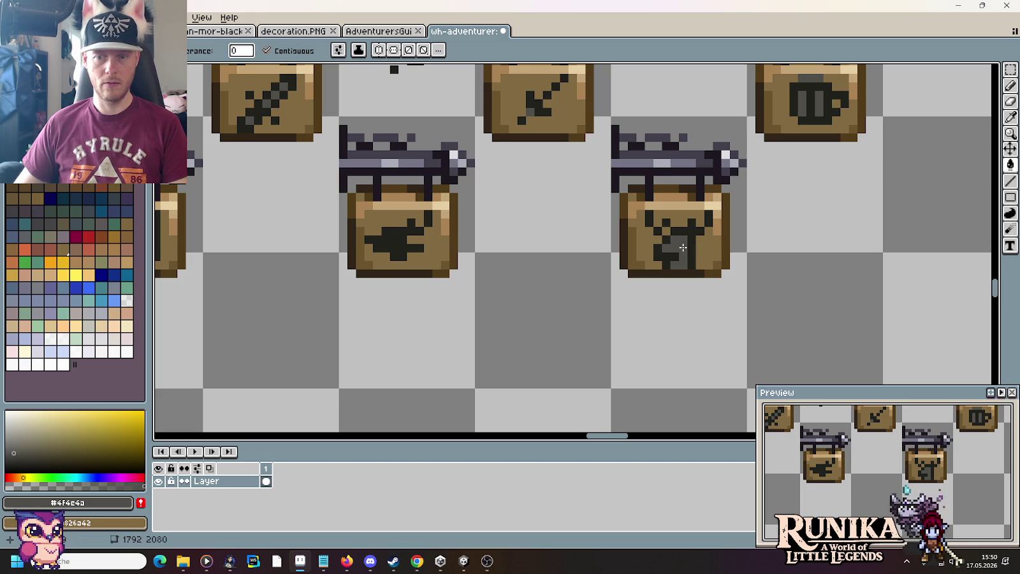
pyautogui.click(682, 247)
pyautogui.scroll(-2, 807, 290)
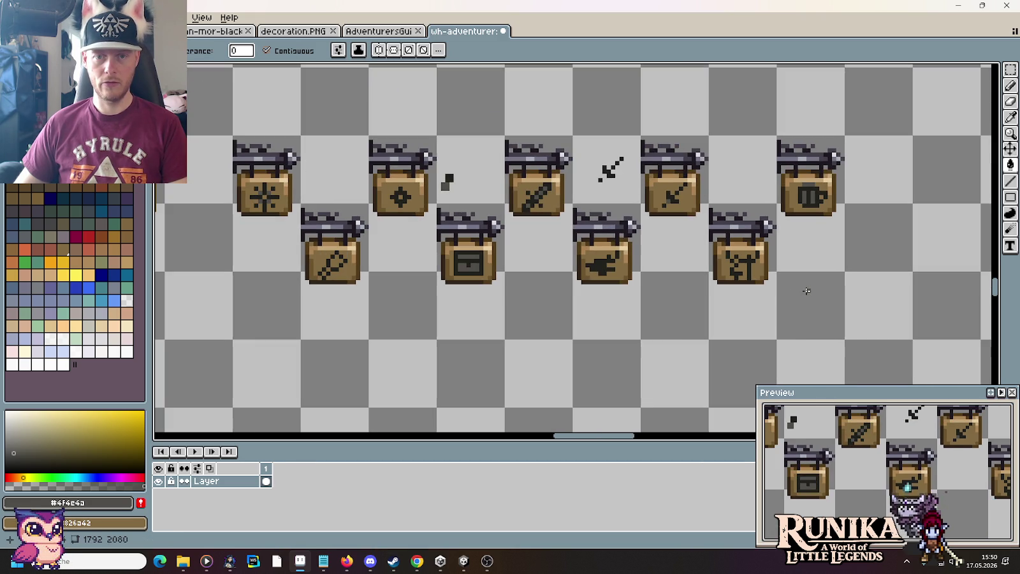
pyautogui.press('m')
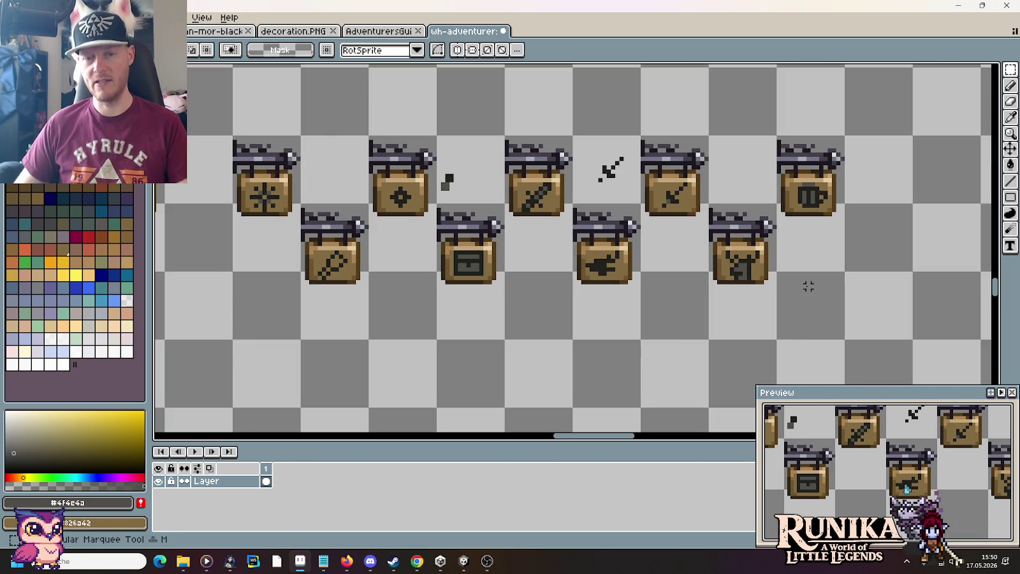
# Try a sampled grey pixel in the icon's bottom row, then undo it.
pyautogui.press('i')
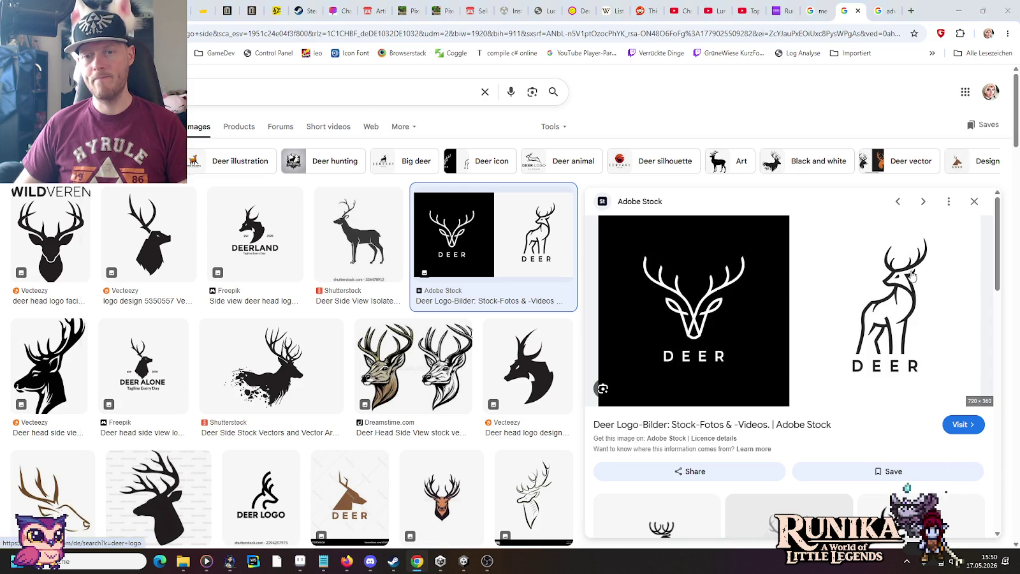
pyautogui.press('m')
pyautogui.scroll(2, 741, 268)
pyautogui.scroll(1, 734, 290)
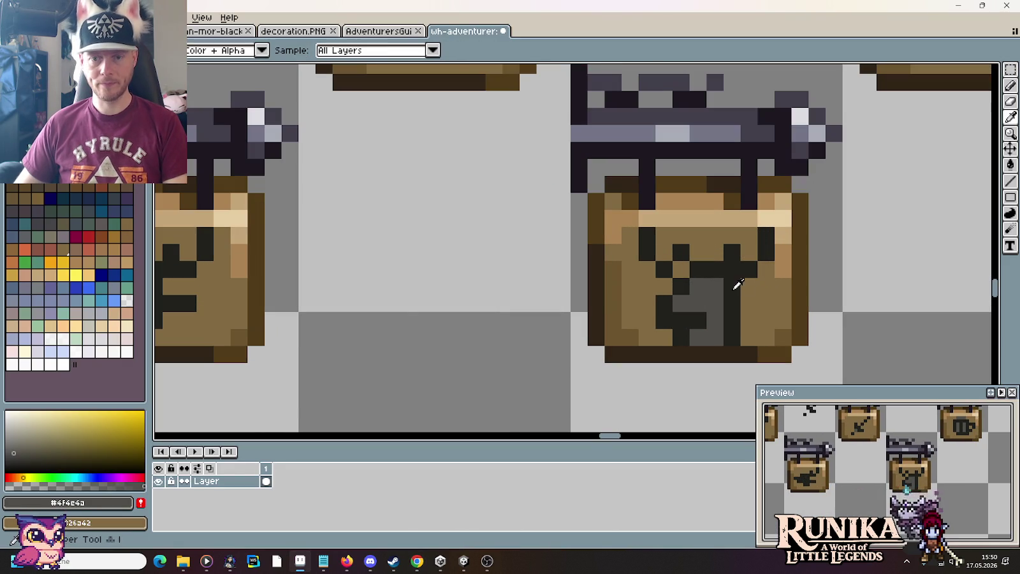
pyautogui.press('b')
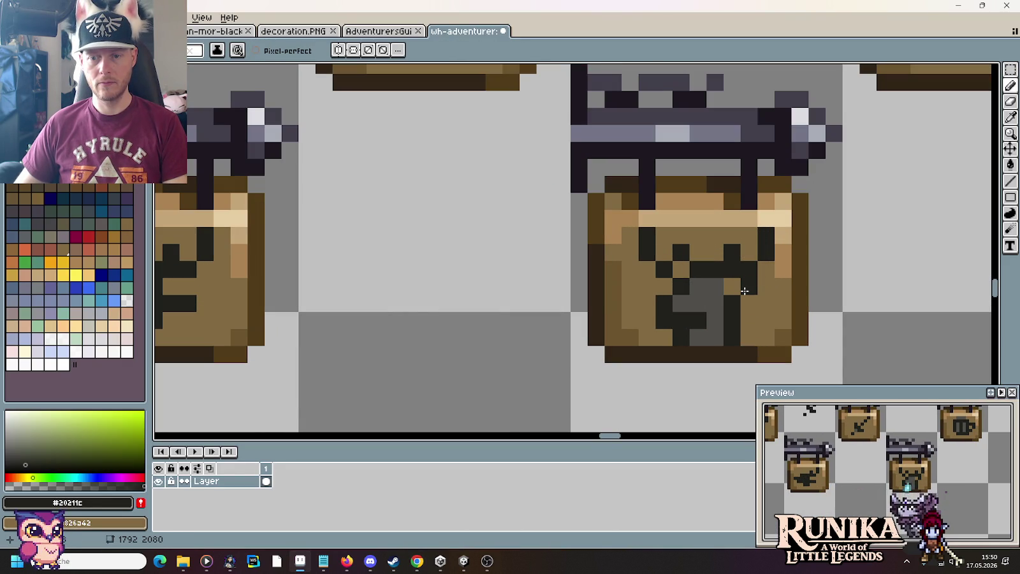
pyautogui.keyDown('alt'); pyautogui.click(722, 287); pyautogui.keyUp('alt')
pyautogui.click(696, 353)
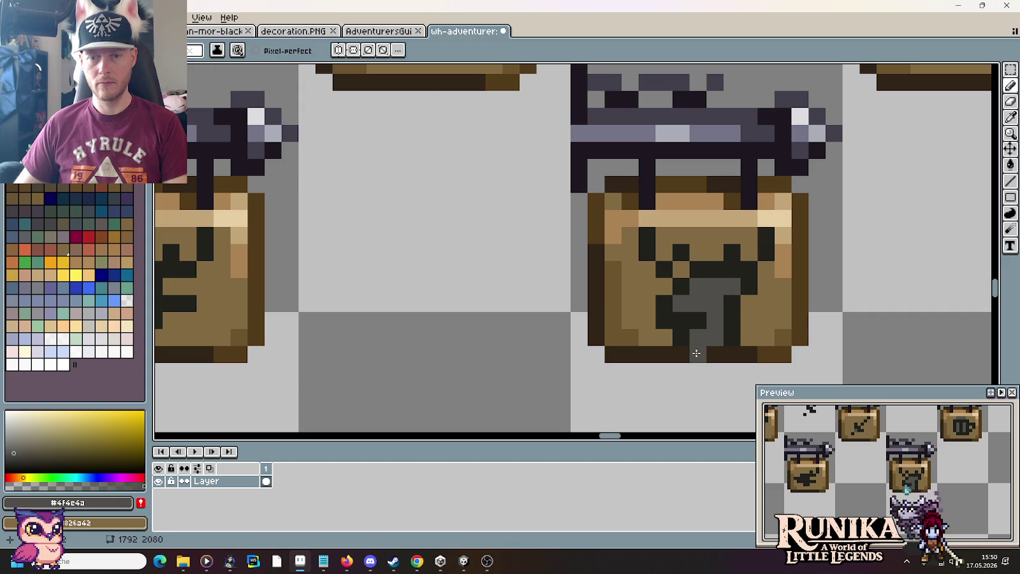
pyautogui.hotkey('ctrl', 'z')
# Add dark outline pixels to the icon, darkening its bottom-right pixel.
pyautogui.keyDown('alt'); pyautogui.click(728, 296); pyautogui.keyUp('alt')
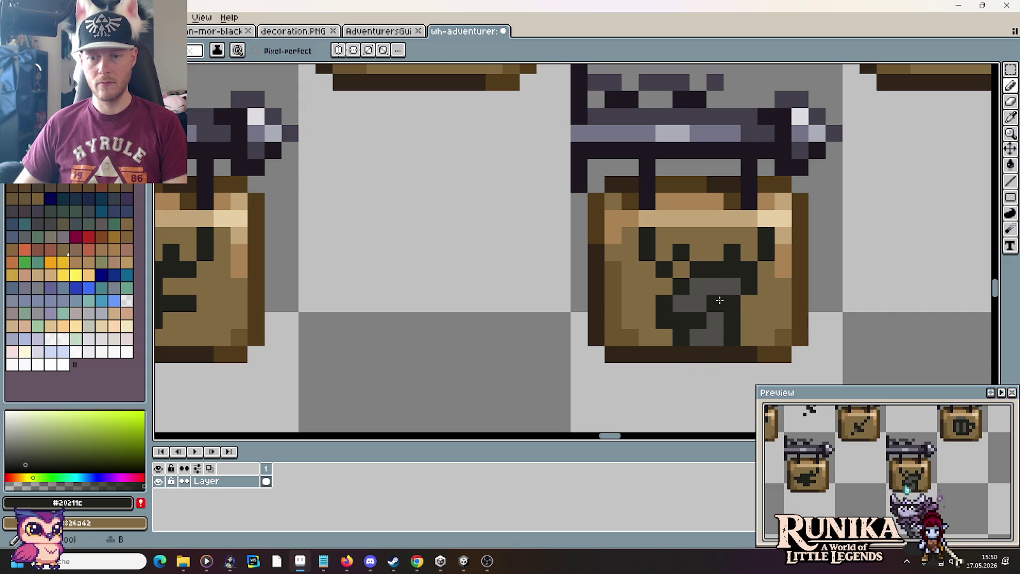
pyautogui.click(720, 290)
pyautogui.hotkey('ctrl', 'z')
pyautogui.click(787, 358)
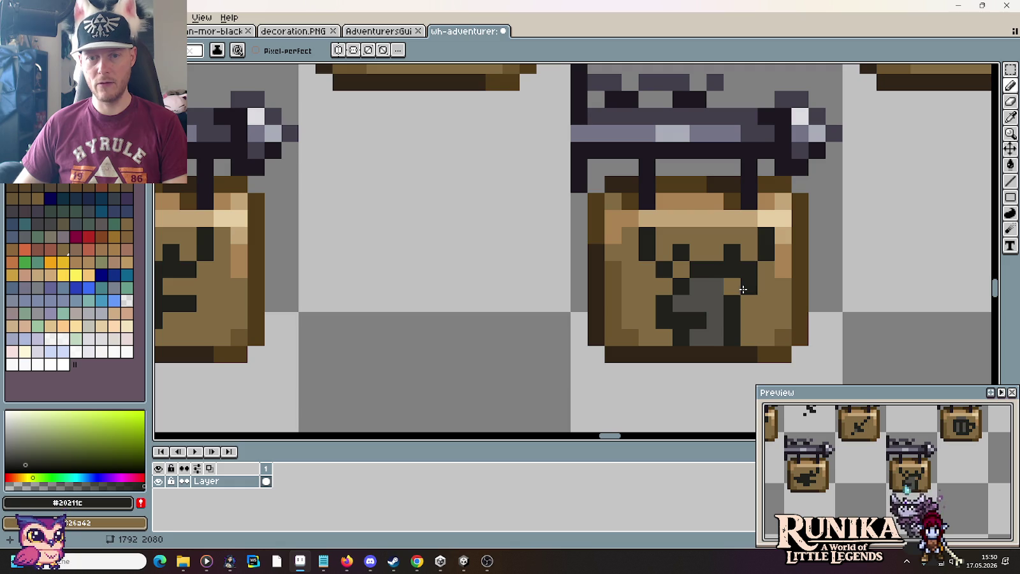
pyautogui.keyDown('alt'); pyautogui.click(732, 285); pyautogui.keyUp('alt')
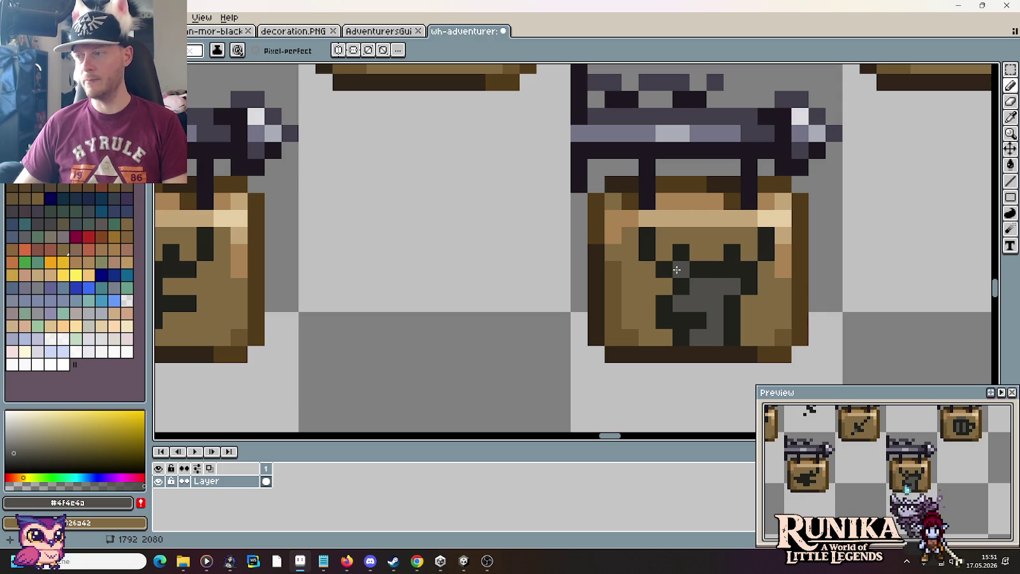
pyautogui.keyDown('alt'); pyautogui.click(686, 269); pyautogui.keyUp('alt')
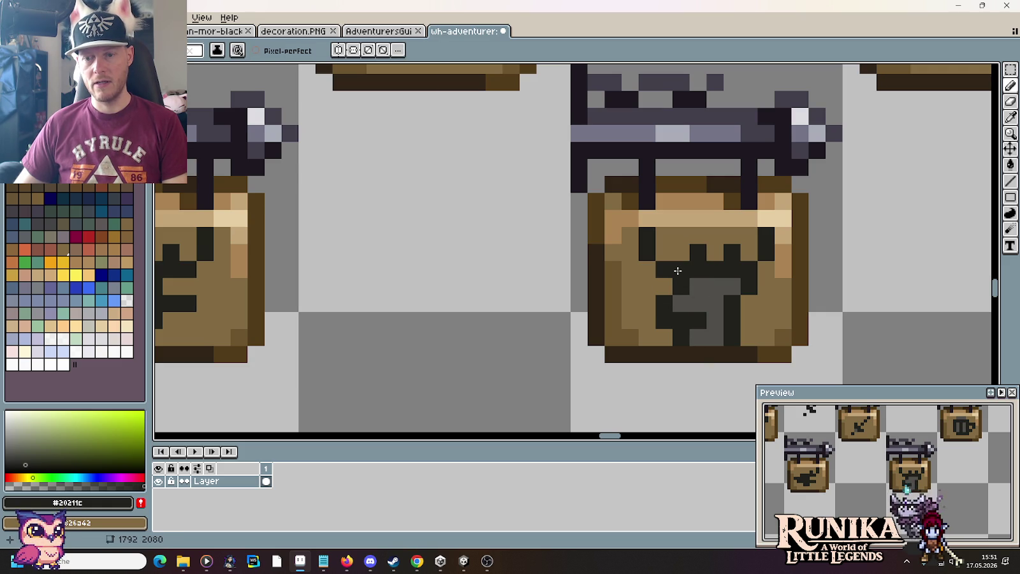
# Move the icon's left eye one pixel right, repainting old pixels brown and adding dark face pixels.
pyautogui.rightClick(646, 252)
pyautogui.rightClick(646, 234)
pyautogui.moveTo(664, 252); pyautogui.dragTo(658, 234)
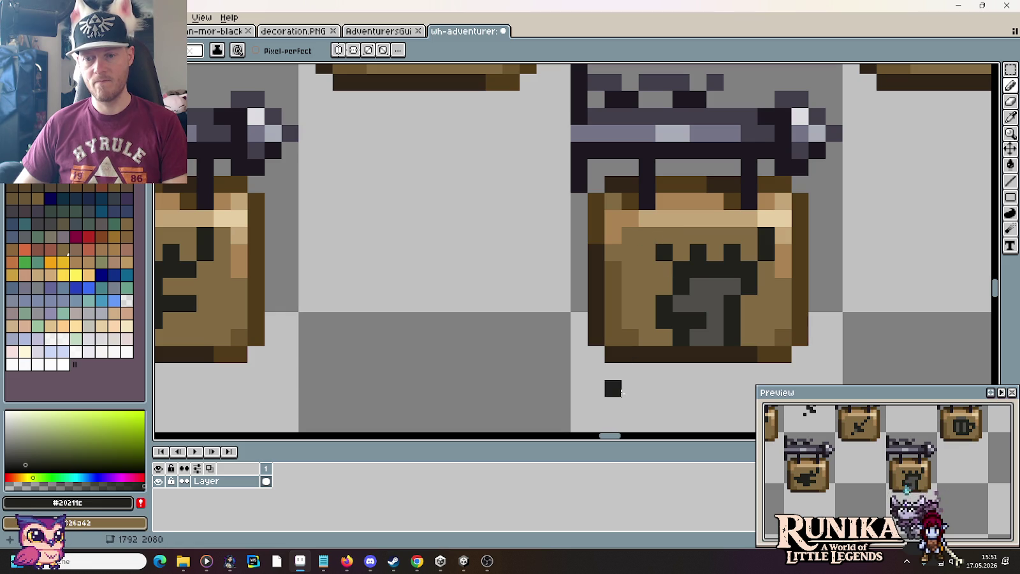
pyautogui.click(663, 268)
pyautogui.rightClick(664, 252)
pyautogui.rightClick(698, 253)
pyautogui.click(681, 252)
pyautogui.click(647, 253)
pyautogui.click(646, 234)
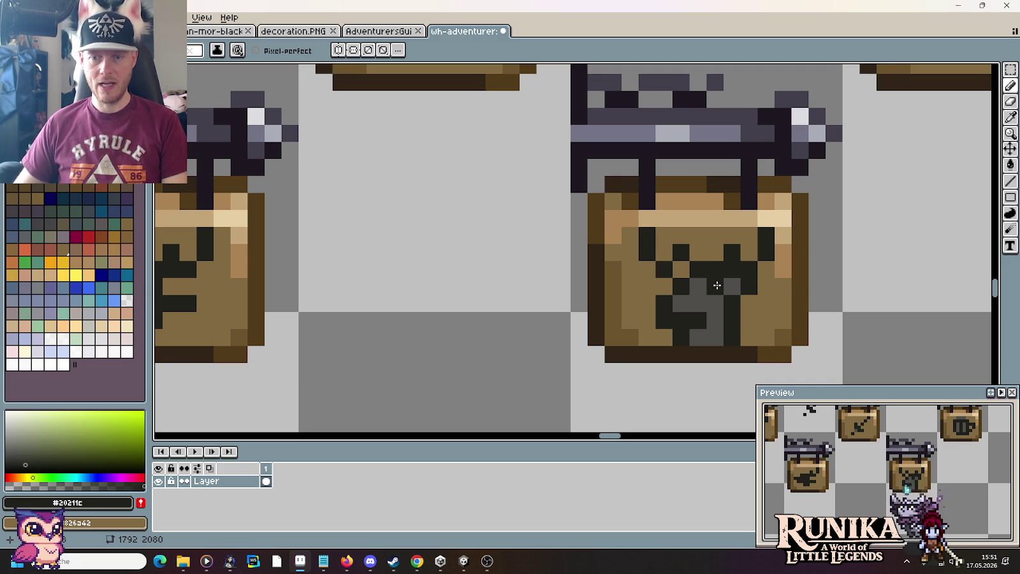
pyautogui.scroll(-3, 781, 303)
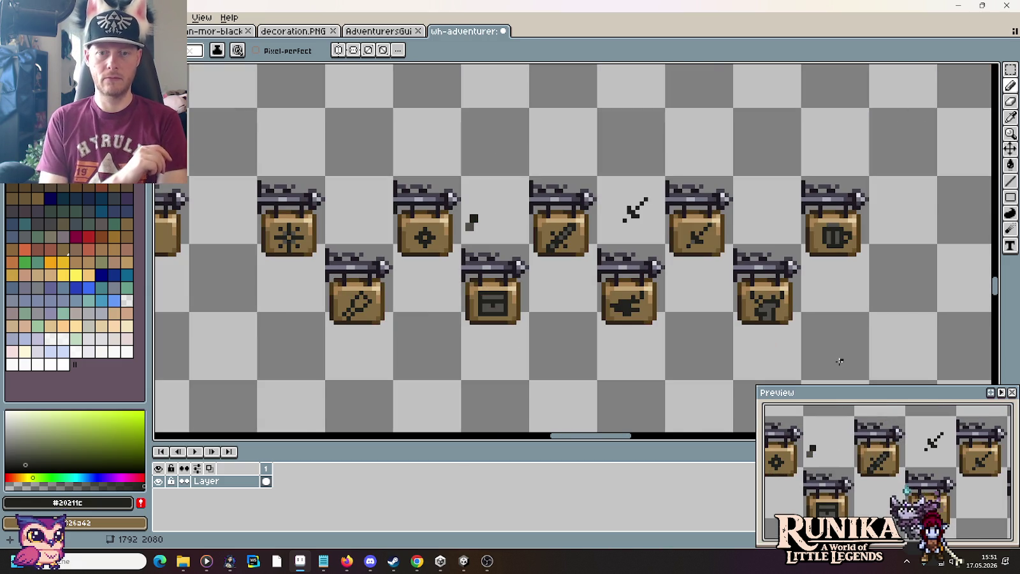
# Zoom to the new sign beside the anvil sign and pencil the first tool-icon pixels.
pyautogui.scroll(2, 840, 362)
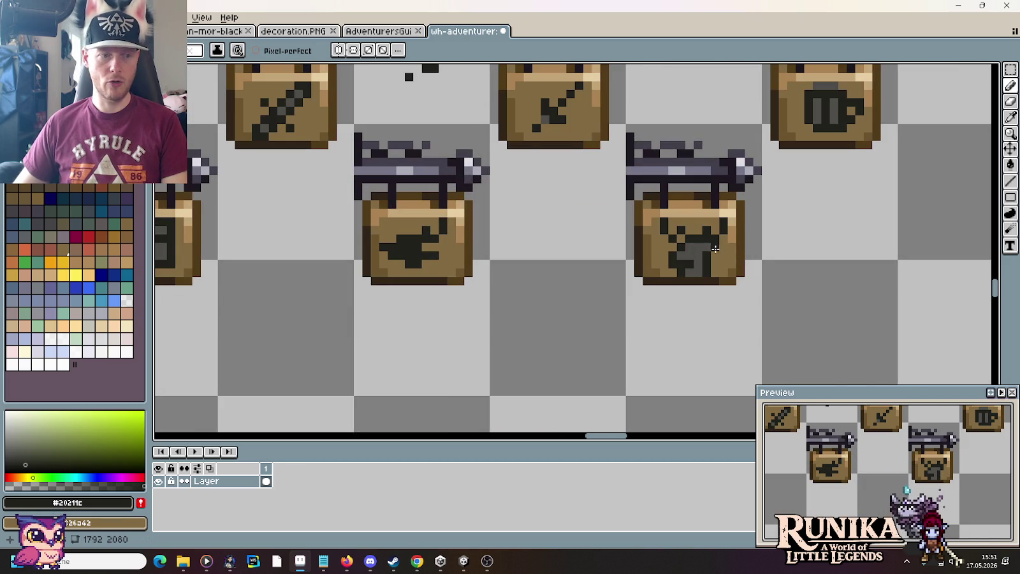
pyautogui.scroll(-1, 800, 296)
pyautogui.scroll(-2, 800, 295)
pyautogui.scroll(3, 800, 294)
pyautogui.scroll(2, 799, 294)
pyautogui.scroll(-3, 817, 331)
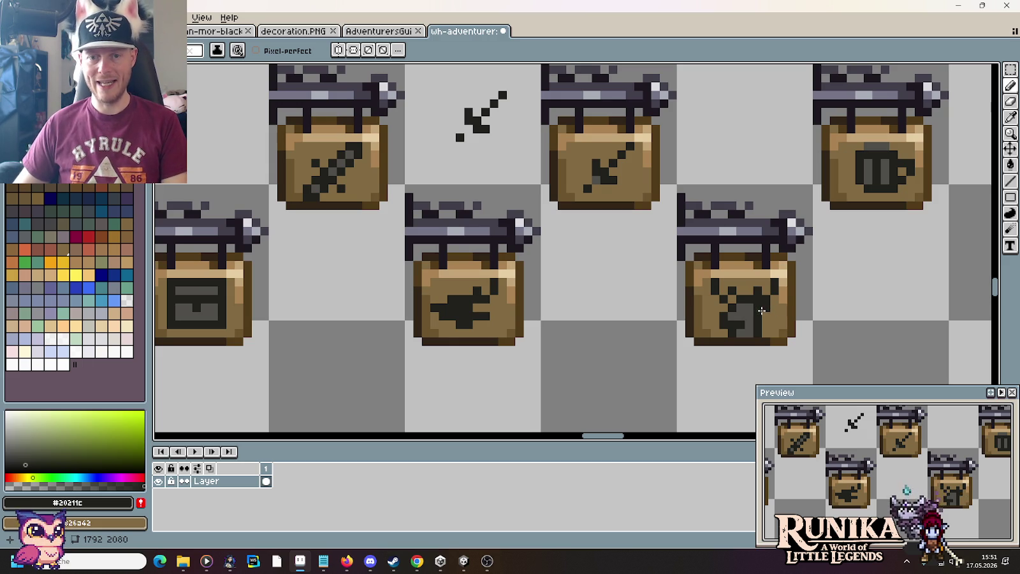
pyautogui.keyDown('alt'); pyautogui.click(760, 310); pyautogui.keyUp('alt')
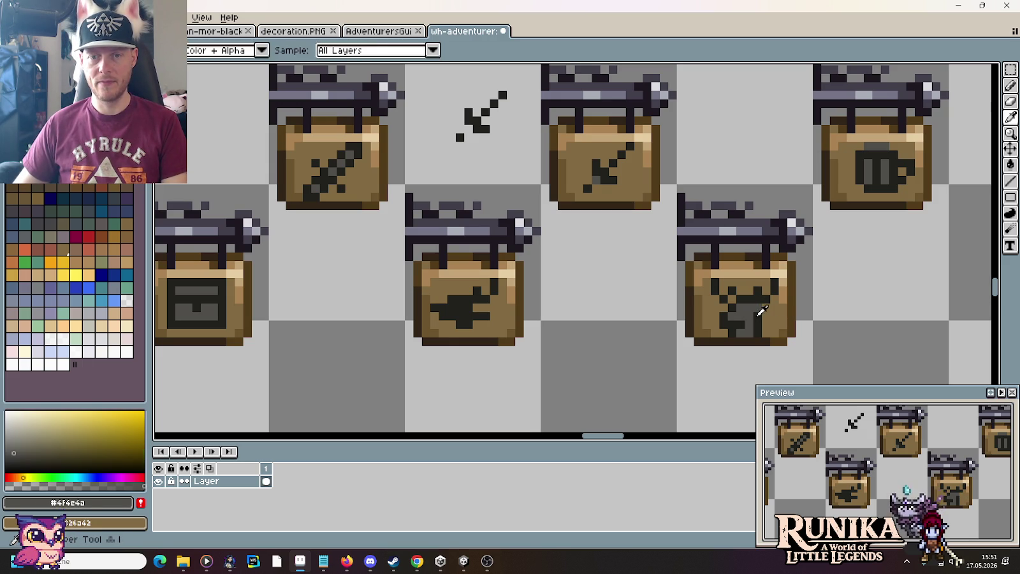
pyautogui.keyDown('alt'); pyautogui.click(762, 310); pyautogui.keyUp('alt')
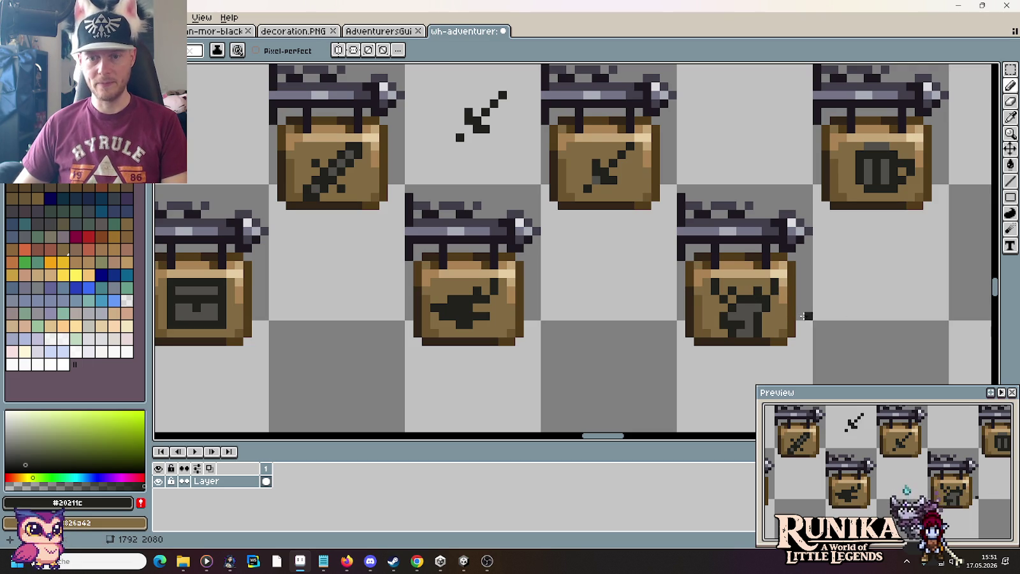
# Finish the carpenter tool icon with sampled brown, grey and dark outline colours, then zoom out.
pyautogui.keyDown('alt'); pyautogui.click(768, 307); pyautogui.keyUp('alt')
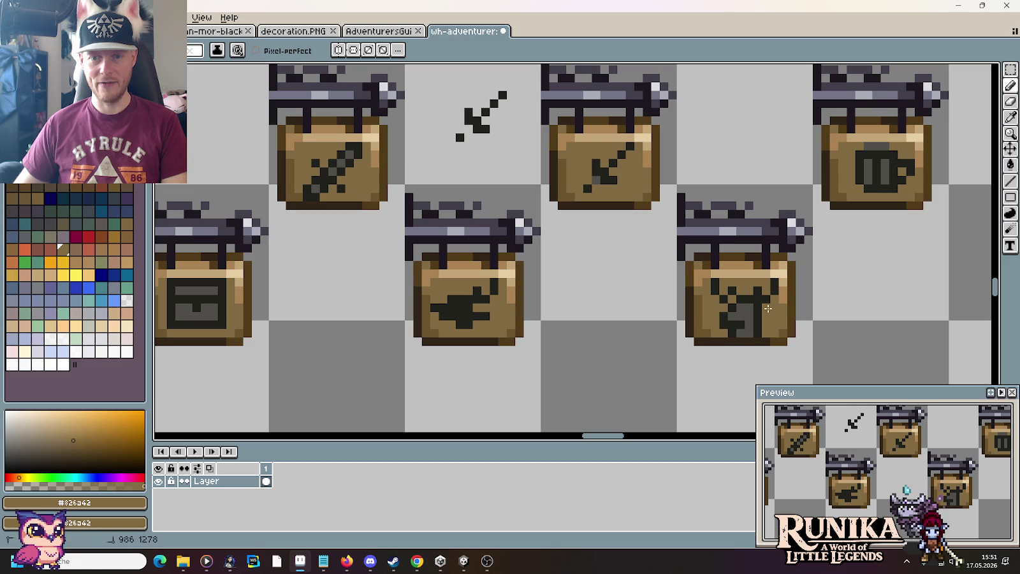
pyautogui.keyDown('alt'); pyautogui.click(769, 310); pyautogui.keyUp('alt')
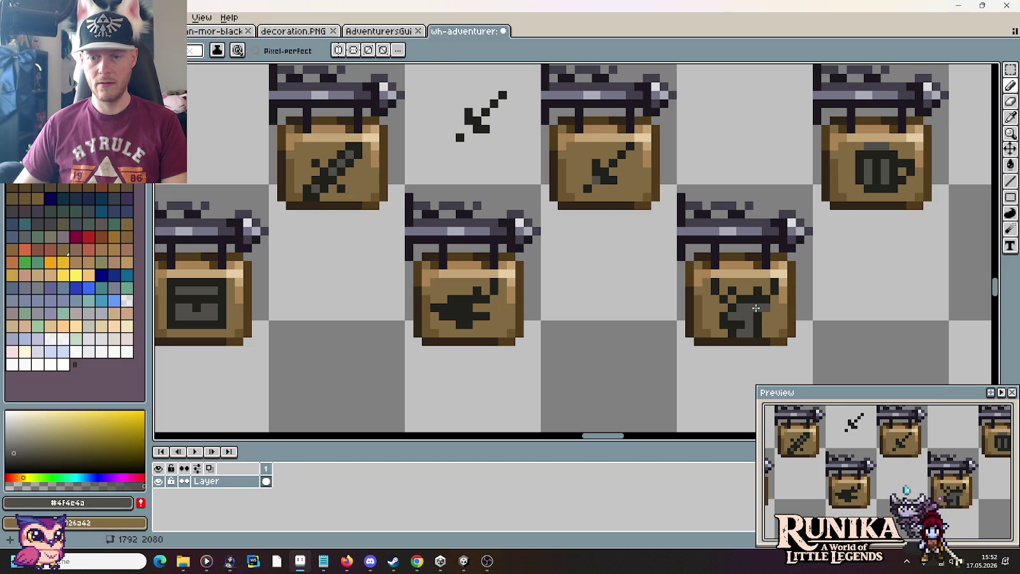
pyautogui.keyDown('alt'); pyautogui.click(762, 312); pyautogui.keyUp('alt')
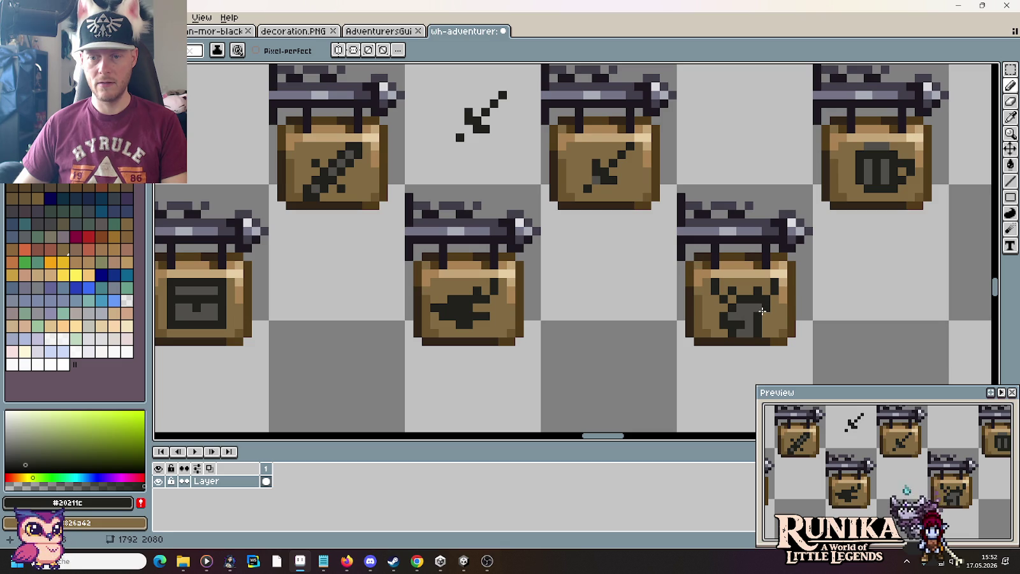
pyautogui.keyDown('alt'); pyautogui.click(758, 313); pyautogui.keyUp('alt')
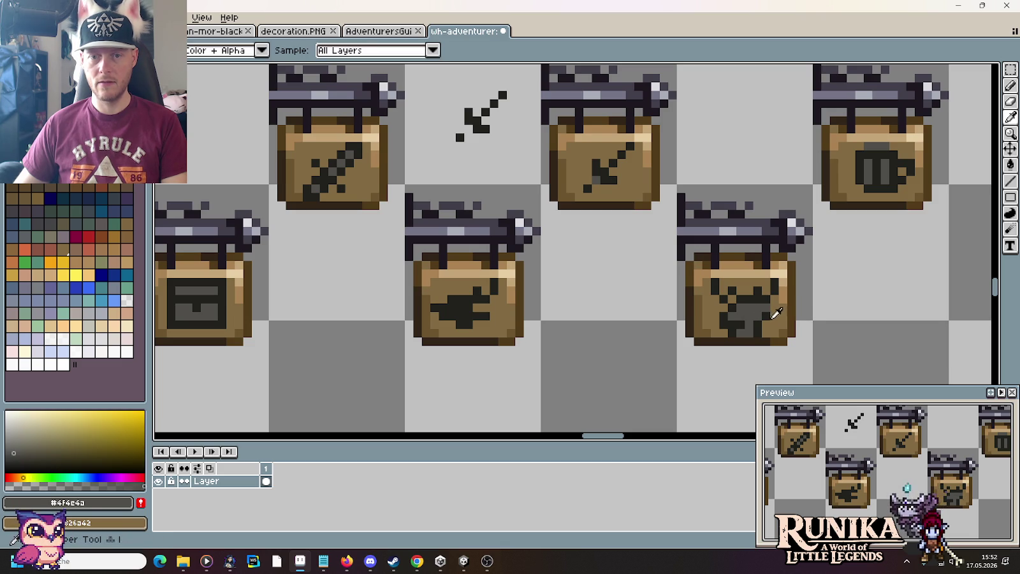
pyautogui.keyDown('alt'); pyautogui.click(779, 307); pyautogui.keyUp('alt')
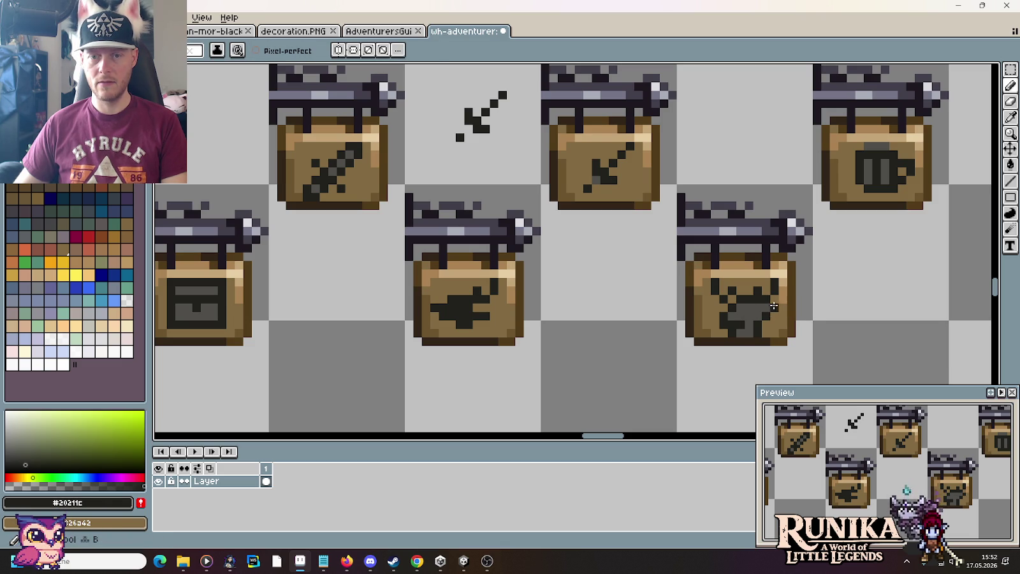
pyautogui.press('i')
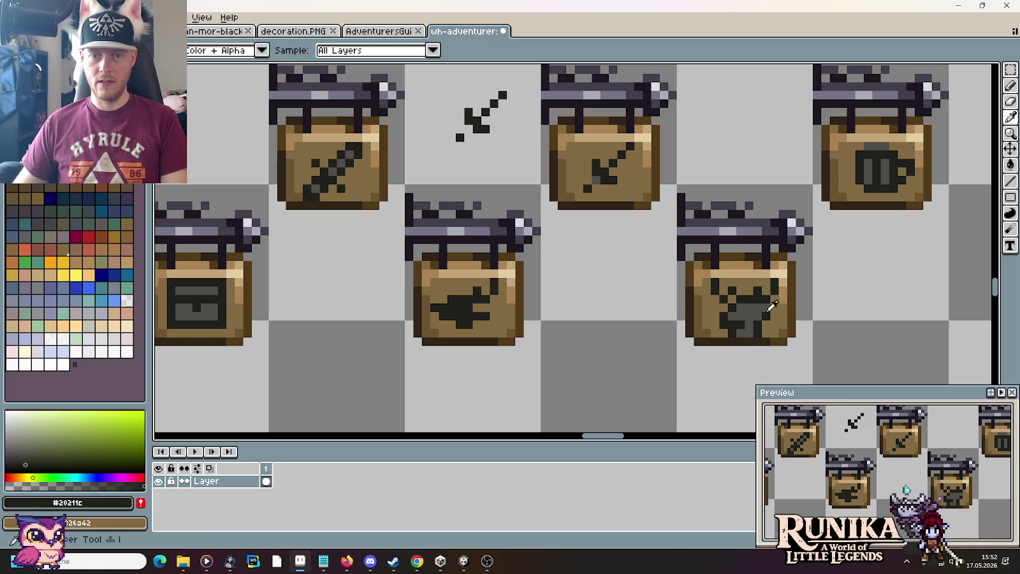
pyautogui.click(770, 334)
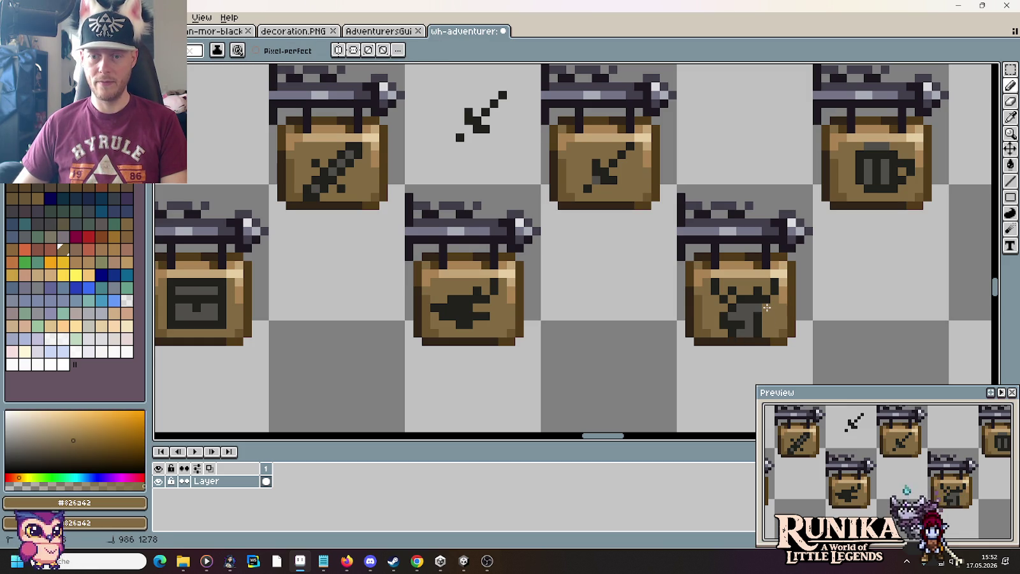
pyautogui.scroll(-1, 817, 331)
pyautogui.scroll(-1, 817, 331)
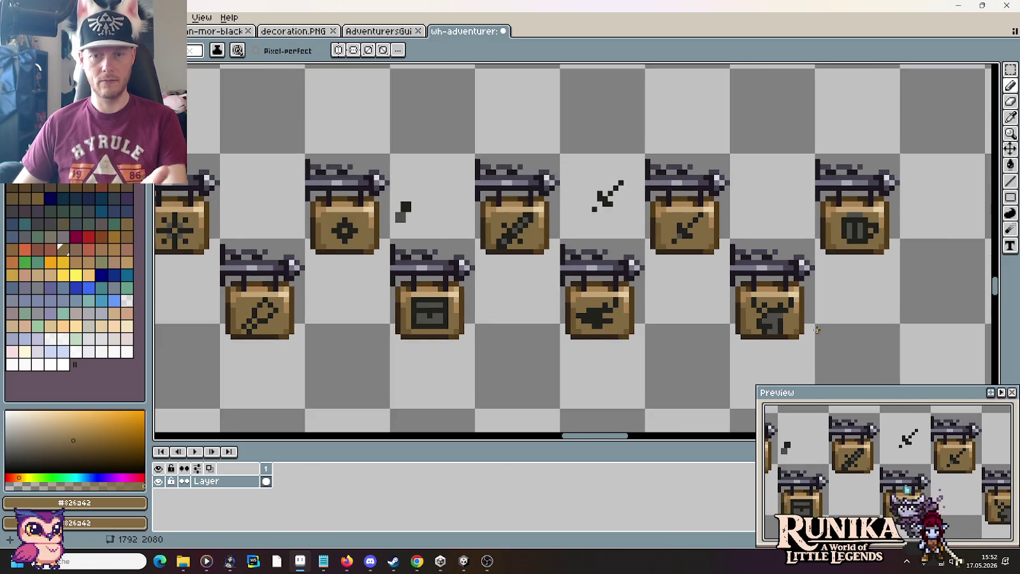
pyautogui.scroll(-1, 816, 331)
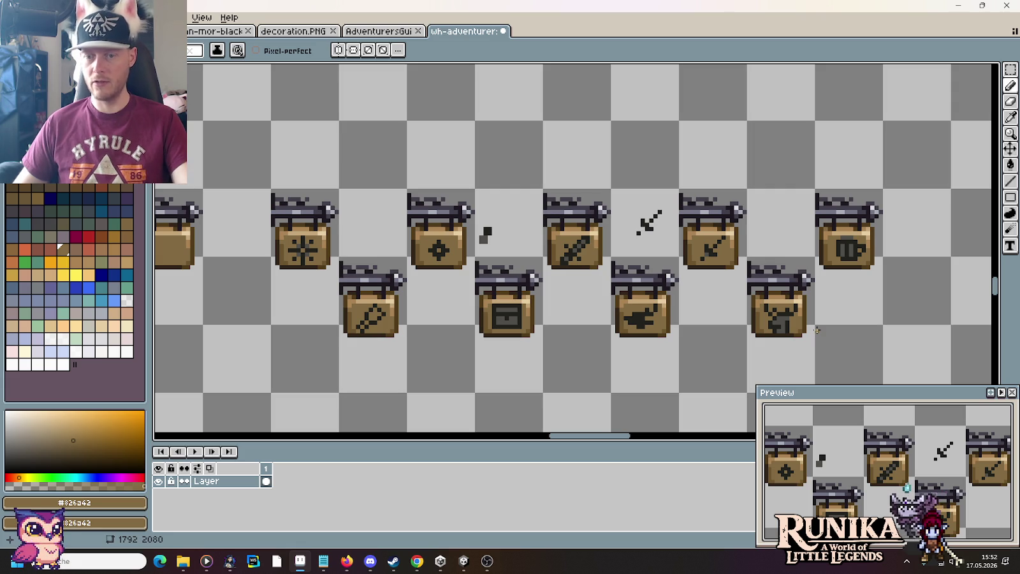
pyautogui.scroll(-1, 774, 264)
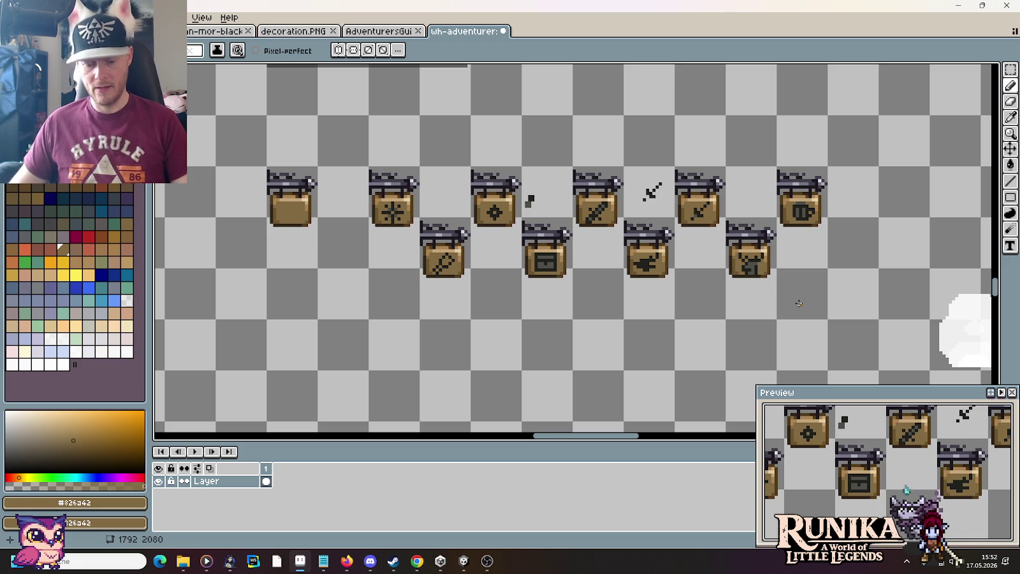
# Flip the carpenter icon horizontally and shift it into position within the sign.
pyautogui.scroll(2, 799, 304)
pyautogui.scroll(1, 799, 304)
pyautogui.press('m')
pyautogui.moveTo(776, 242); pyautogui.dragTo(679, 324)
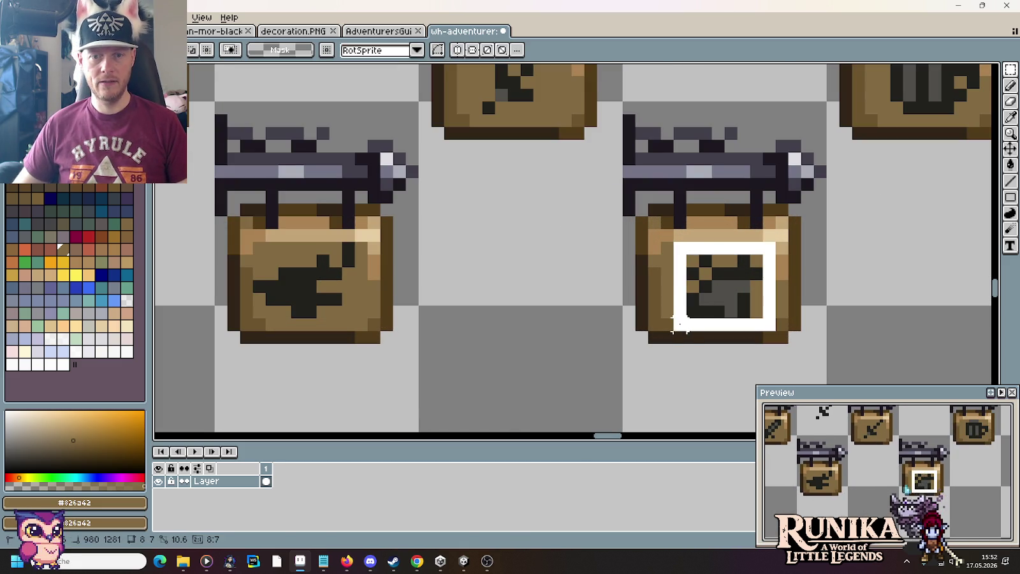
pyautogui.click(36, 17)
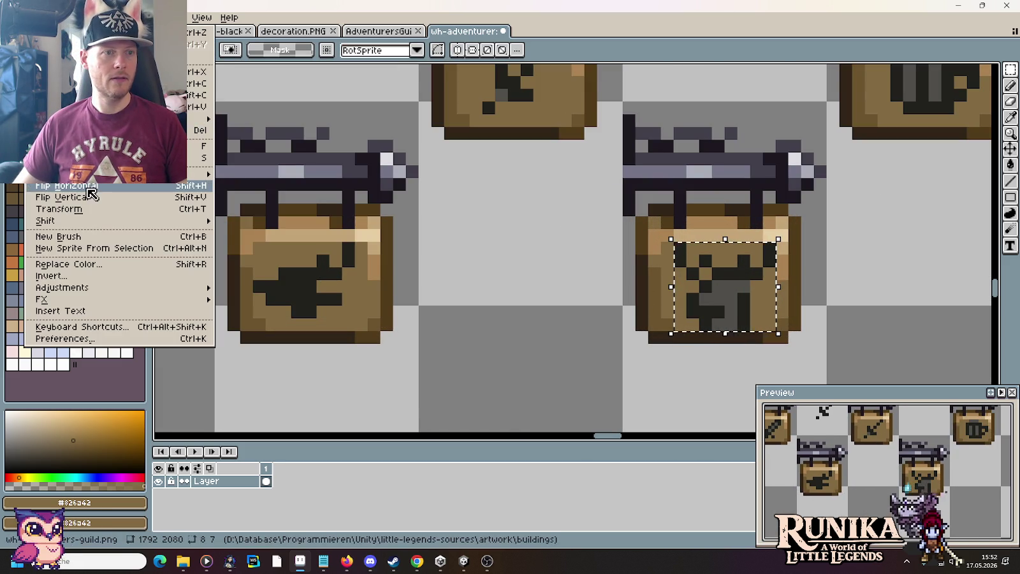
pyautogui.click(89, 189)
pyautogui.click(514, 273)
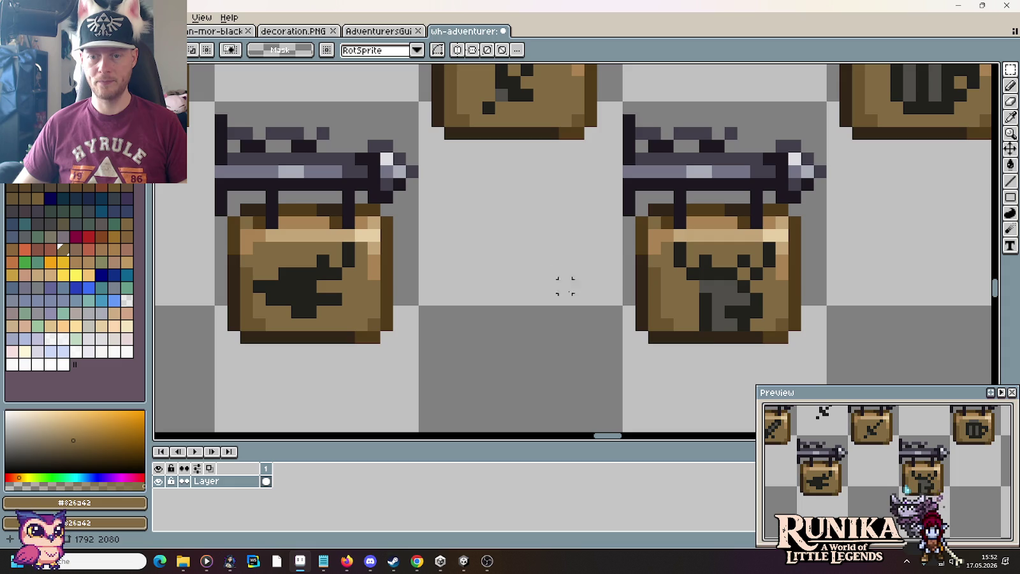
pyautogui.moveTo(679, 249)
pyautogui.mouseDown()
pyautogui.moveTo(775, 331)
pyautogui.moveTo(740, 312)
pyautogui.mouseUp()
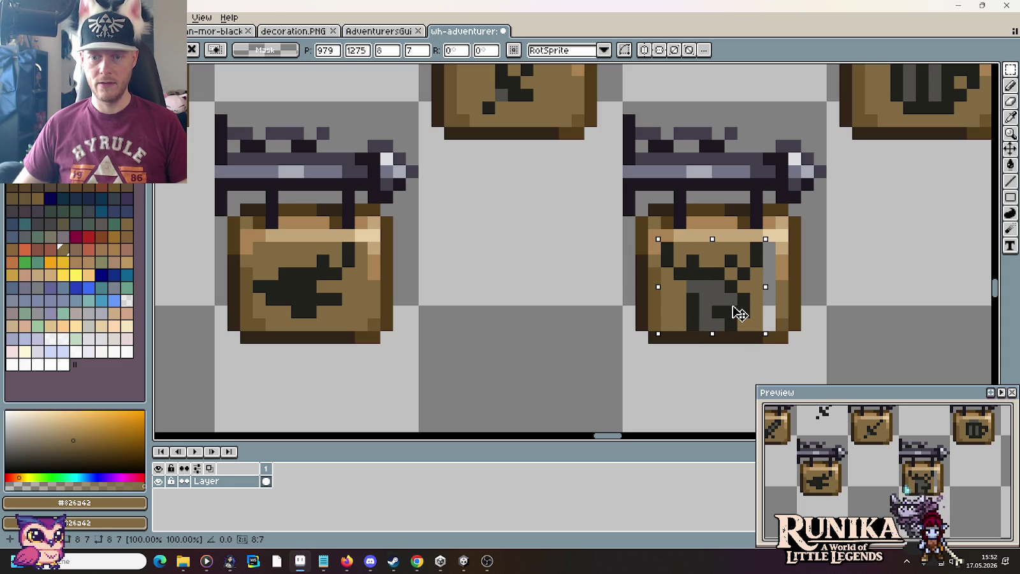
pyautogui.press('Return')
pyautogui.hotkey('ctrl', 'd')
# Fill the stray light column with the sign's main brown #826a42.
pyautogui.press('b')
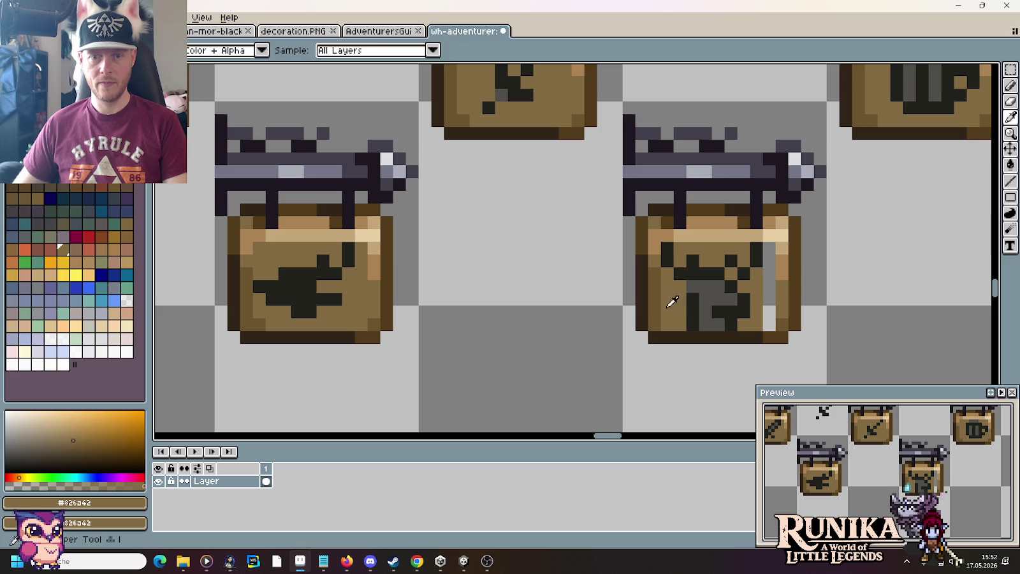
pyautogui.keyDown('alt'); pyautogui.click(667, 313); pyautogui.keyUp('alt')
pyautogui.keyDown('alt'); pyautogui.click(676, 293); pyautogui.keyUp('alt')
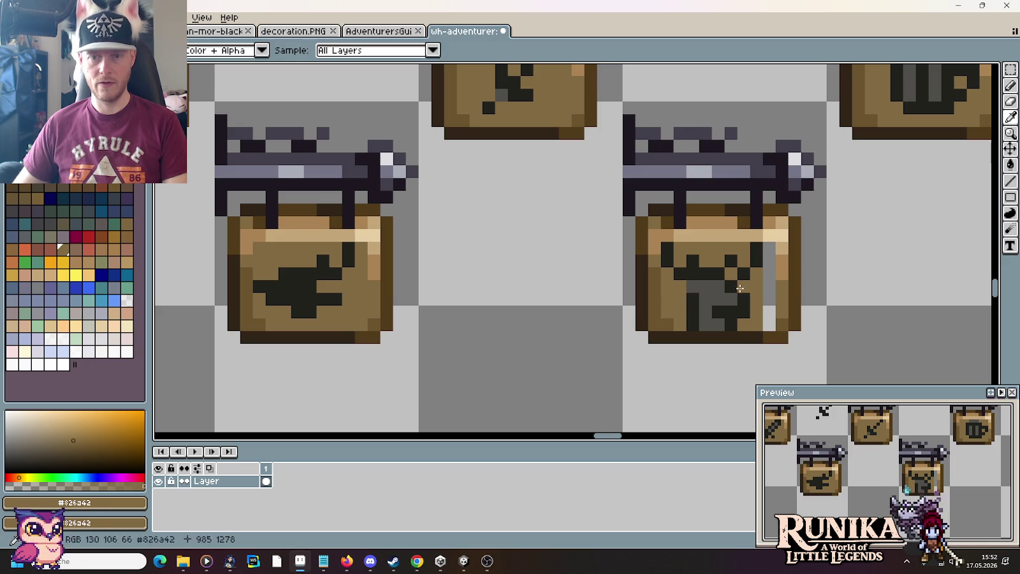
pyautogui.press('g')
pyautogui.click(767, 286)
pyautogui.scroll(-3, 872, 349)
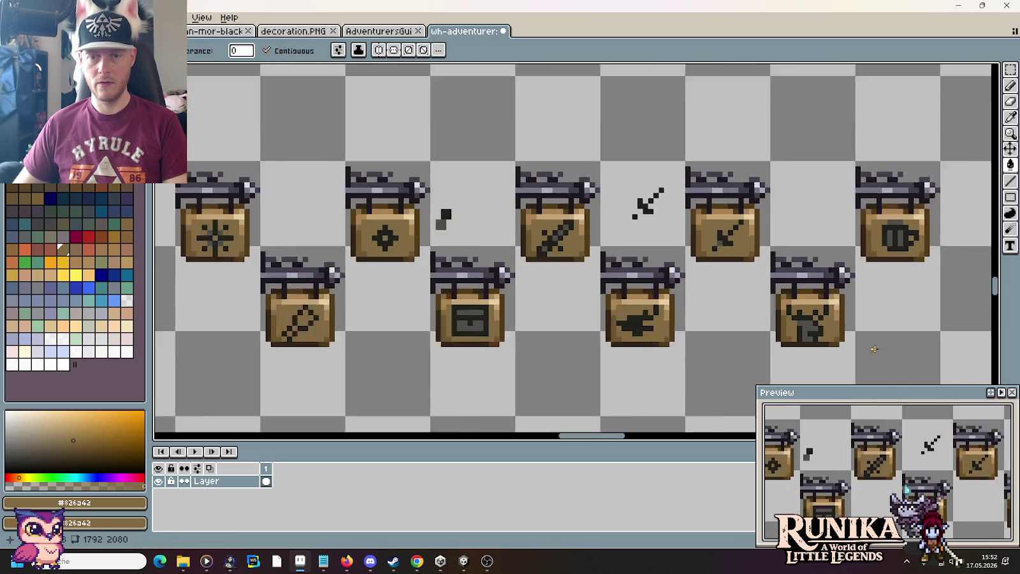
pyautogui.scroll(-1, 872, 348)
pyautogui.scroll(-1, 800, 281)
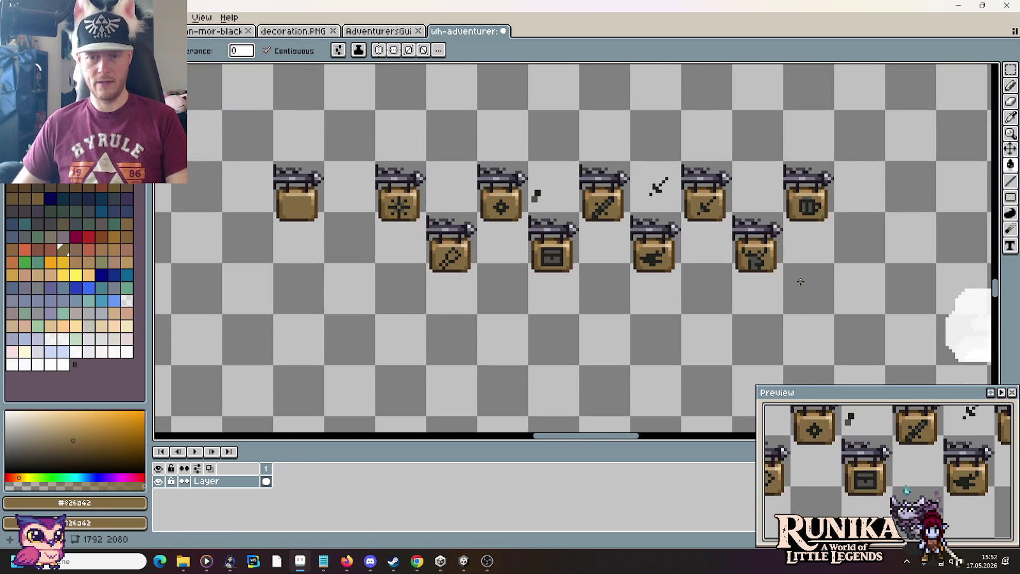
# Select the finished 16x32 sign and save the sprite sheet.
pyautogui.hotkey('ctrl', 'shift', 'd')
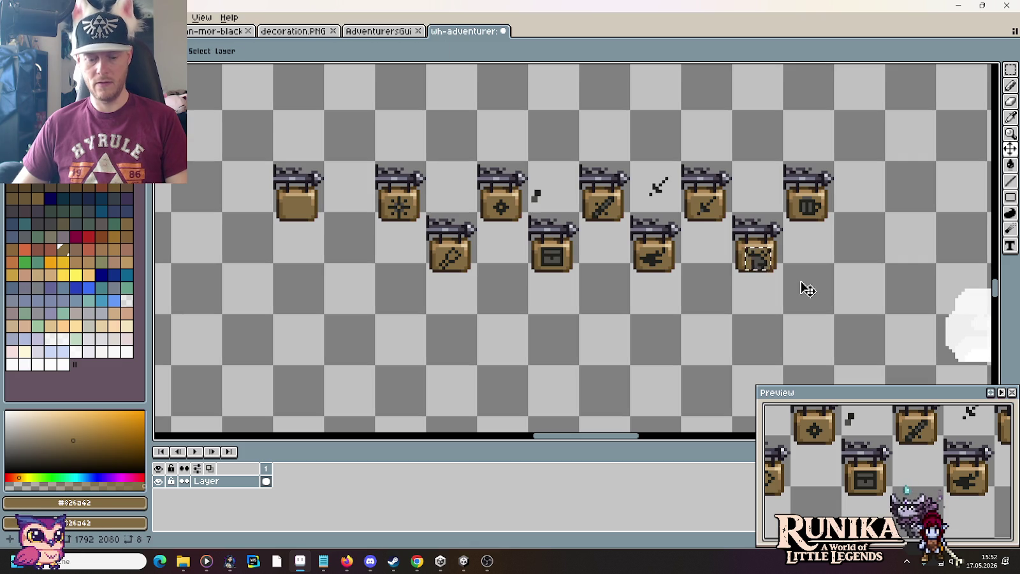
pyautogui.hotkey('ctrl', 'd')
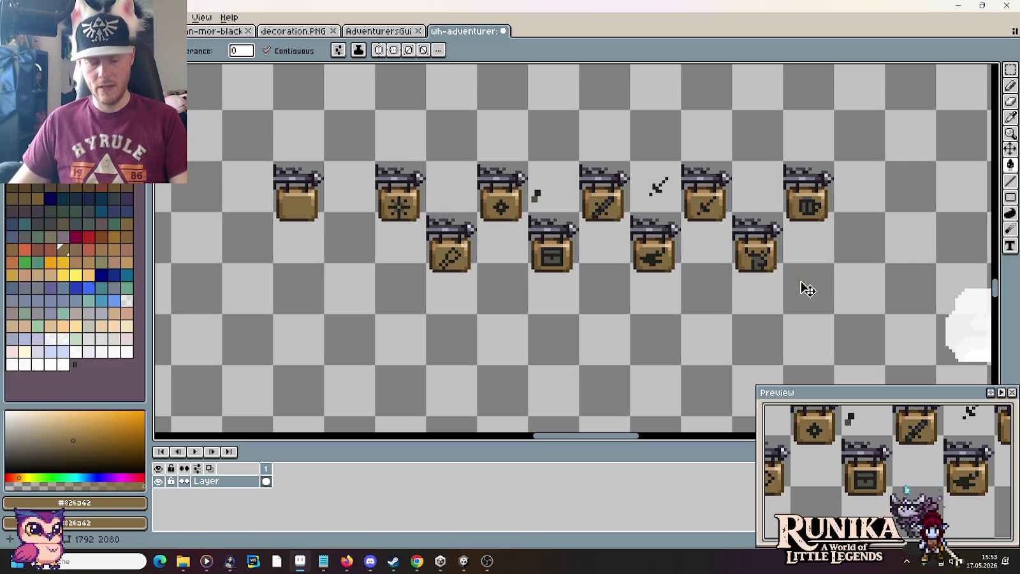
pyautogui.hotkey('ctrl', 'z')
pyautogui.press('m')
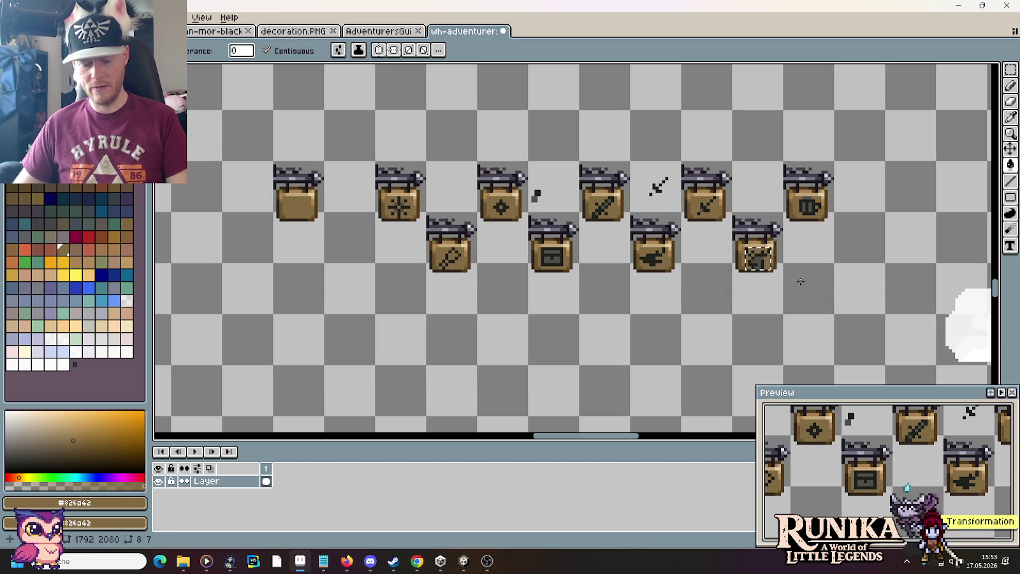
pyautogui.moveTo(749, 302); pyautogui.dragTo(751, 251)
pyautogui.hotkey('ctrl', 's')
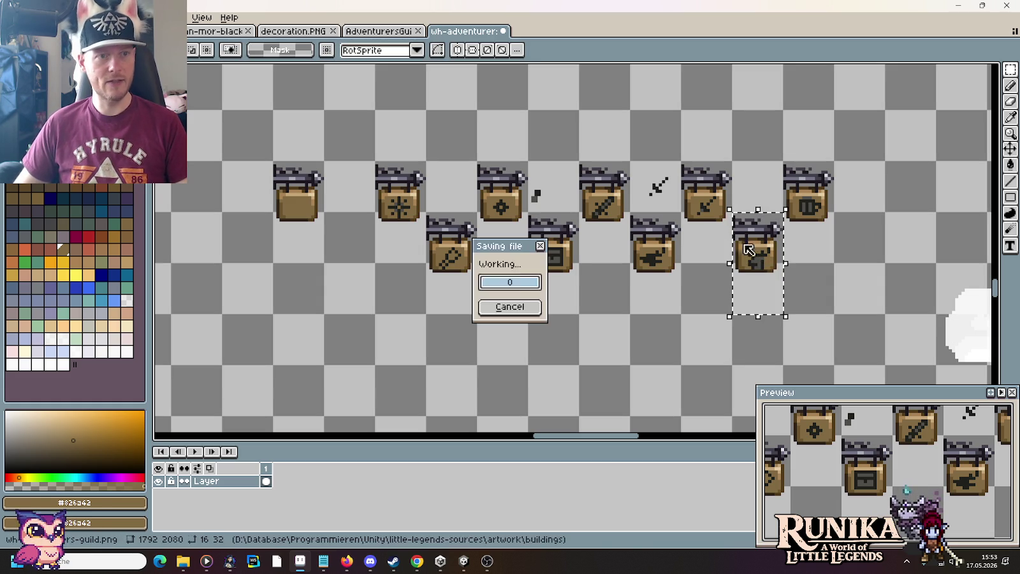
# Paste the carpenter sign into AdventurersGuild and drop it beside the right-hand house.
pyautogui.hotkey('ctrl', 'shift', 'Tab')
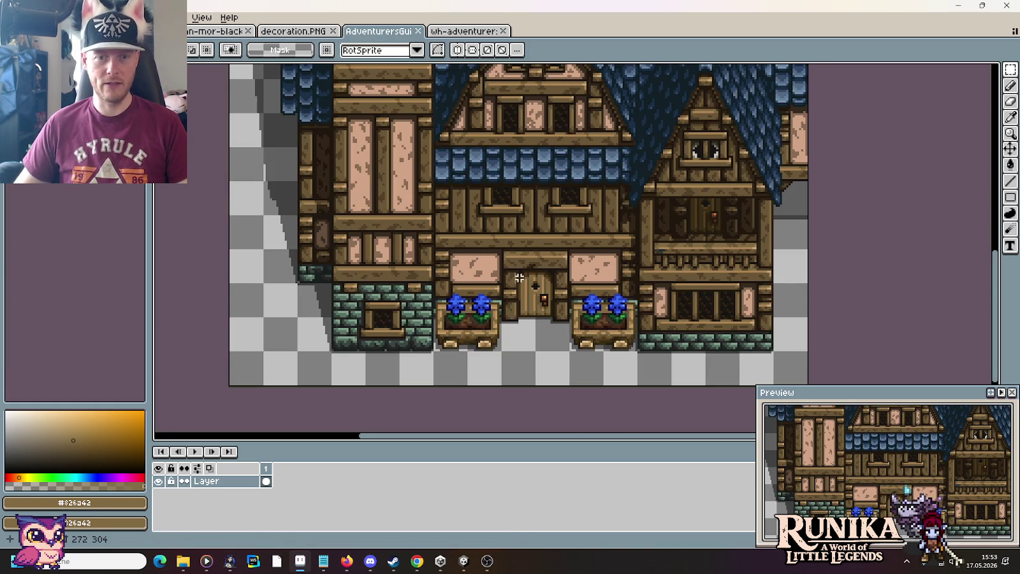
pyautogui.hotkey('ctrl', 'v')
pyautogui.moveTo(574, 261)
pyautogui.mouseDown()
pyautogui.moveTo(797, 311)
pyautogui.moveTo(792, 294)
pyautogui.mouseUp()
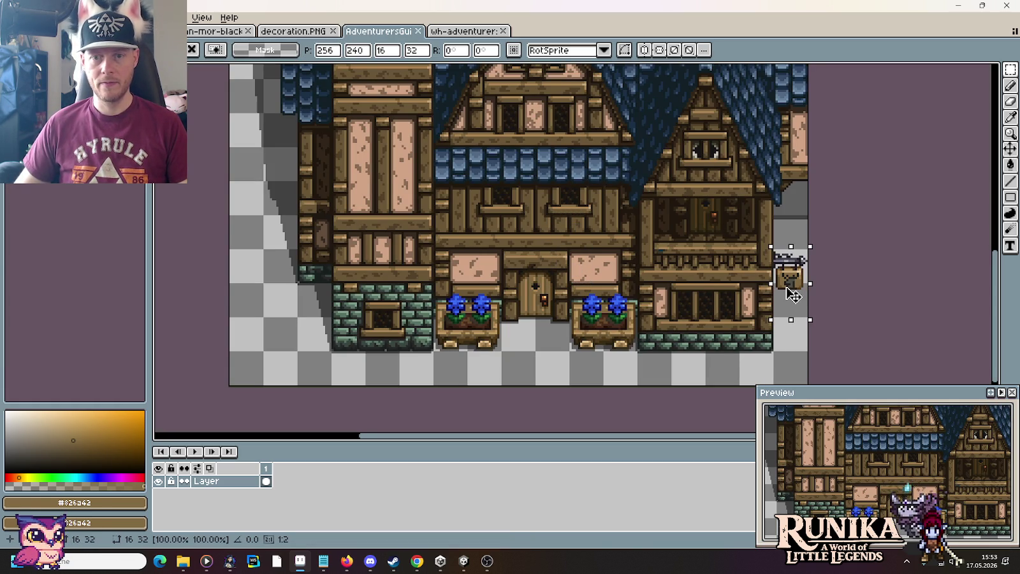
pyautogui.click(870, 306)
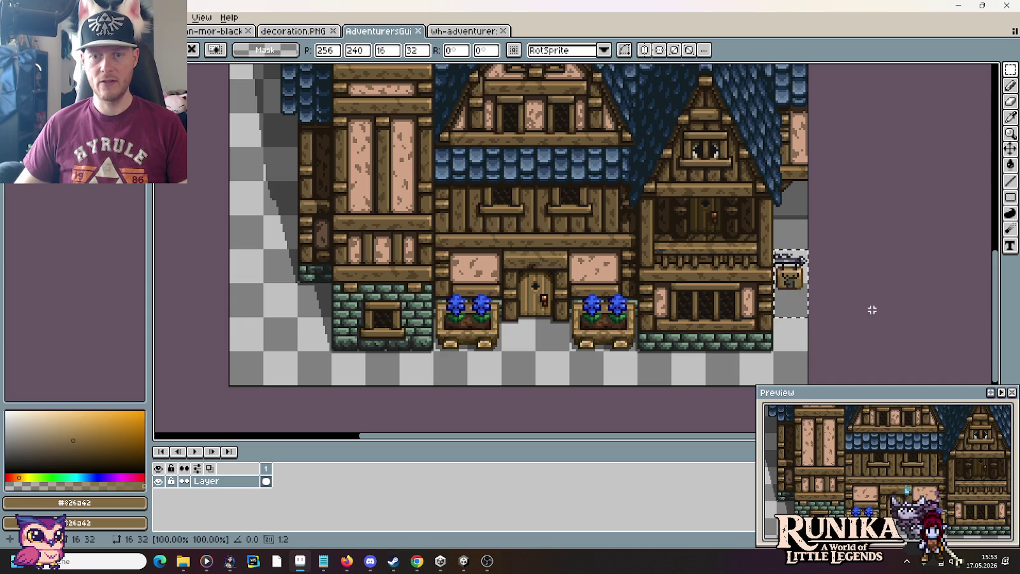
pyautogui.hotkey('ctrl', 'd')
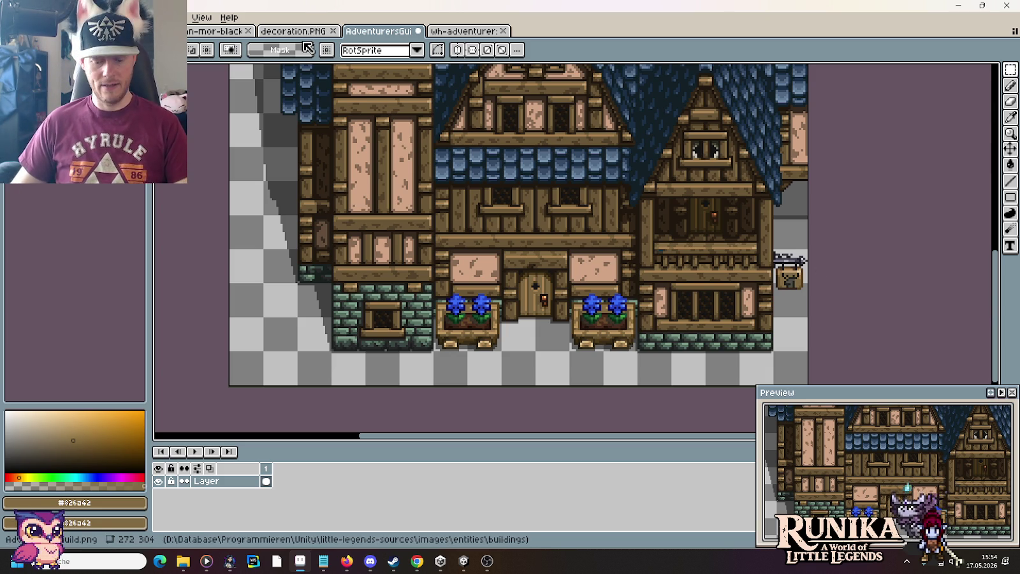
# Sample black, compare against the blacksmith image, and return to the sign sheet.
pyautogui.press('i')
pyautogui.click(278, 143)
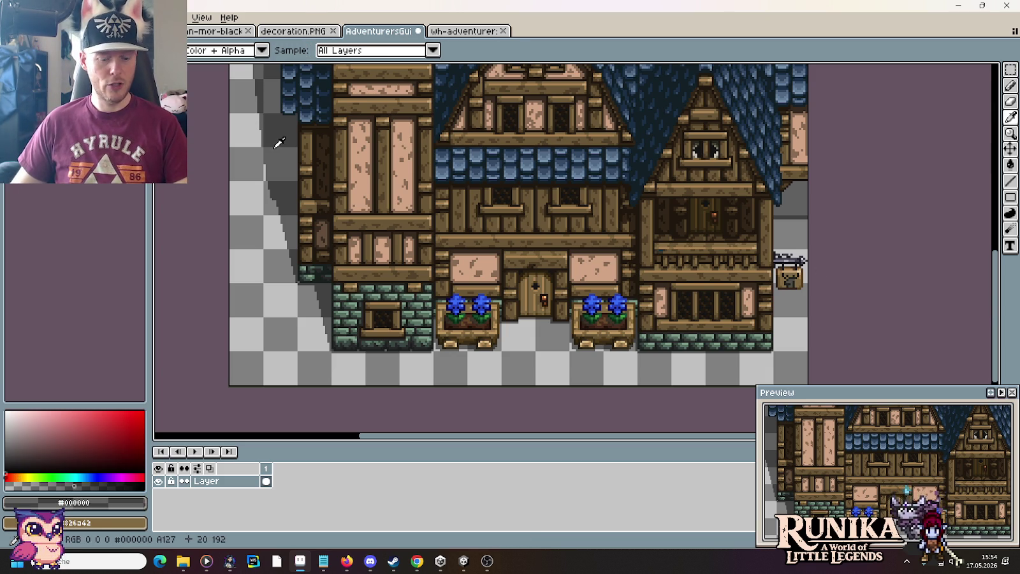
pyautogui.click(201, 35)
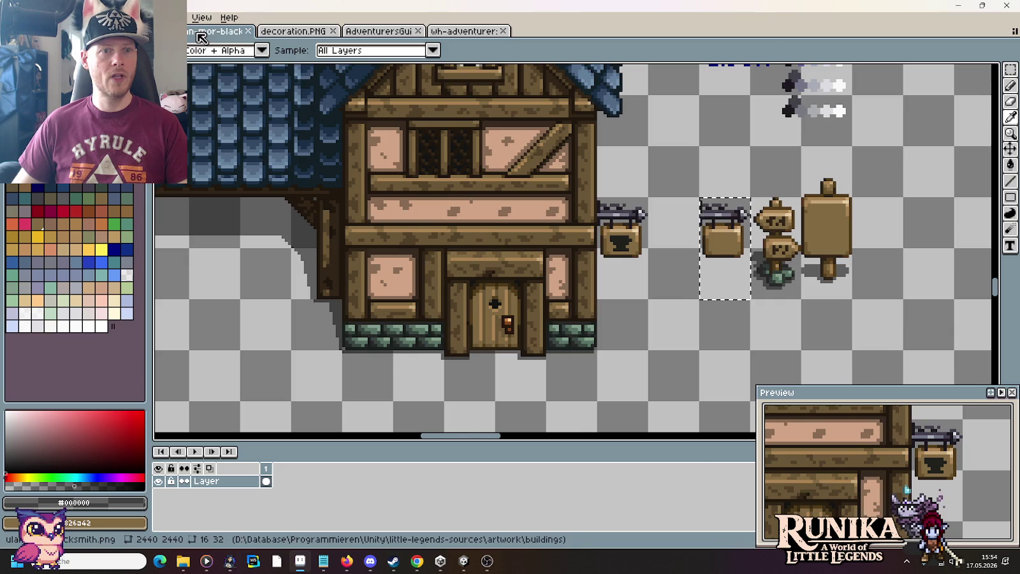
pyautogui.hotkey('ctrl', 'shift', 'Tab')
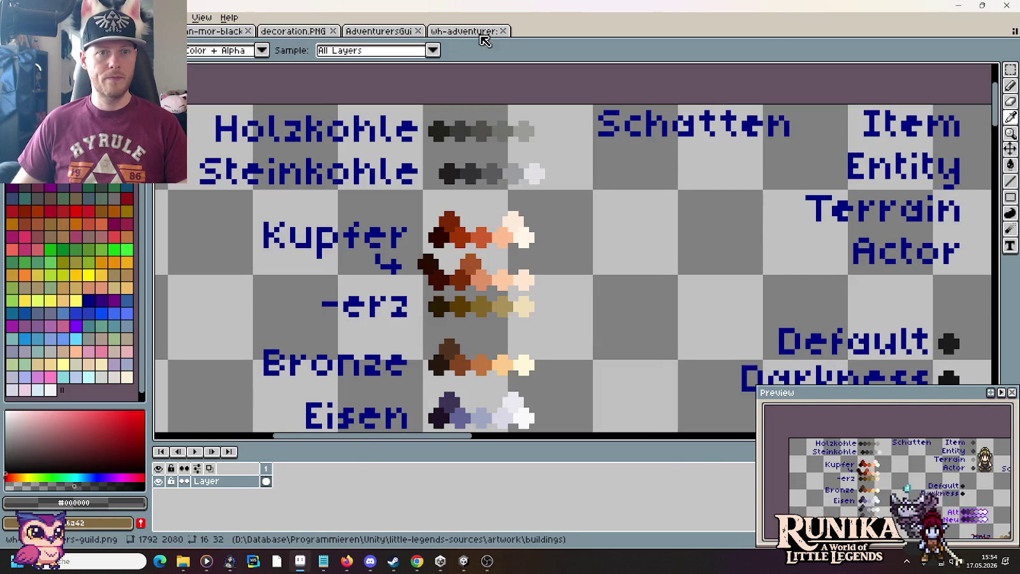
pyautogui.click(482, 36)
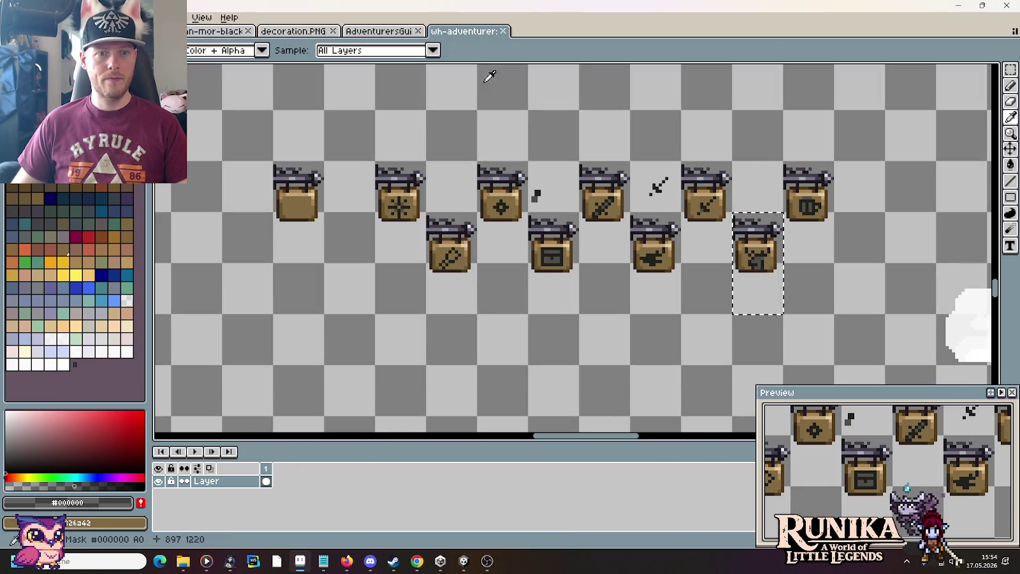
pyautogui.press('m')
pyautogui.click(599, 285)
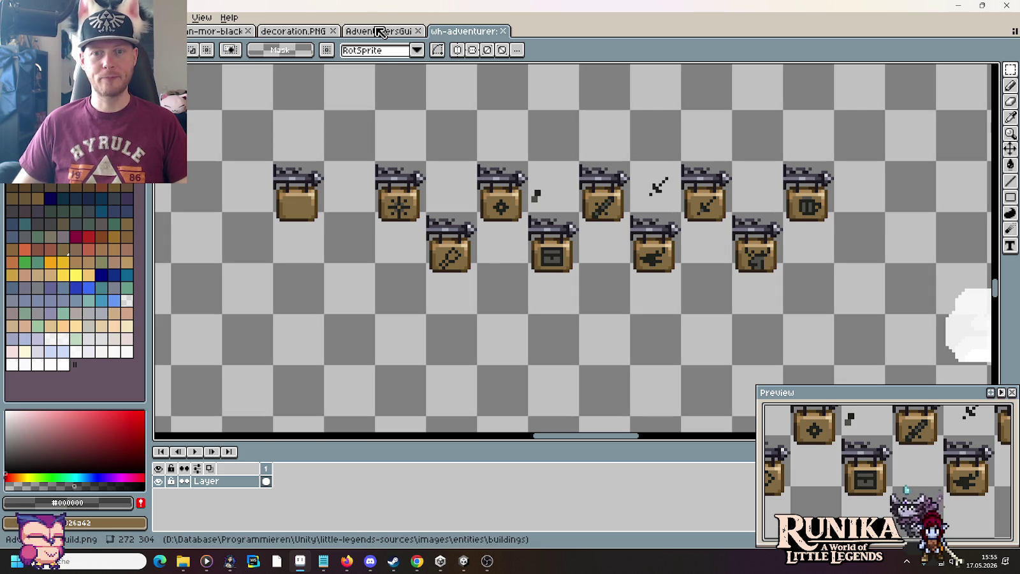
# Check the guild building image, then select the blank sign on the sheet.
pyautogui.click(380, 32)
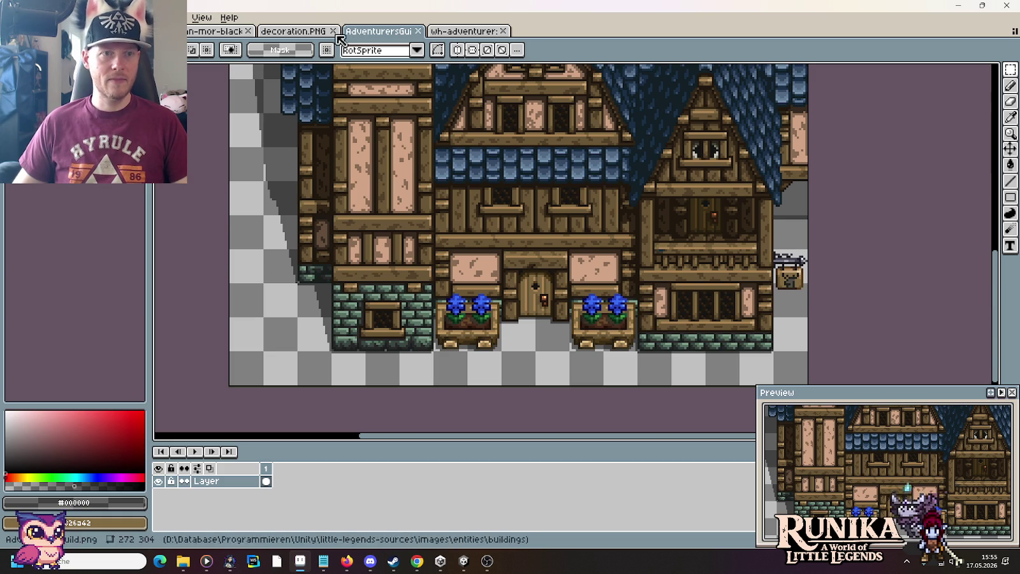
pyautogui.click(464, 32)
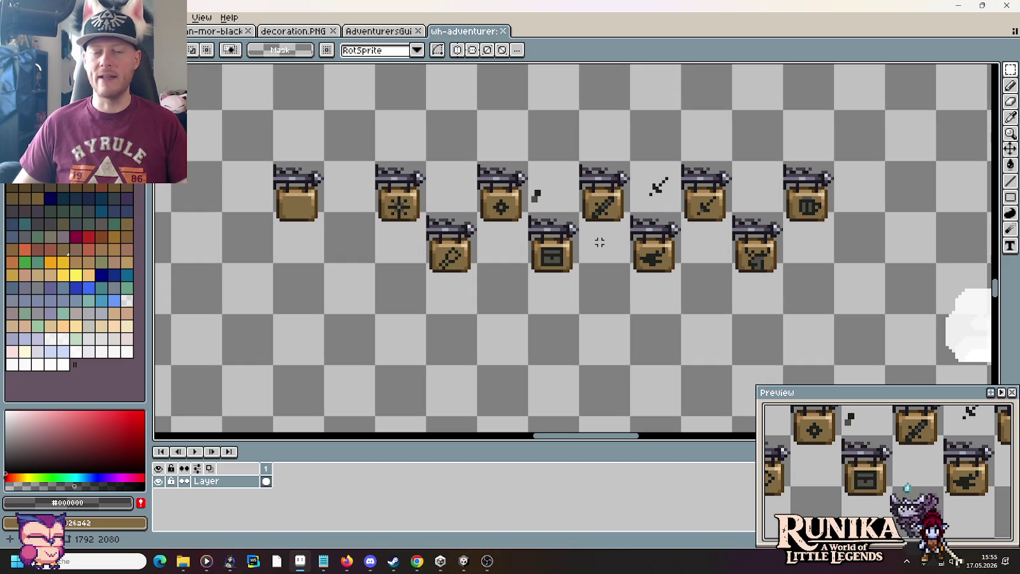
pyautogui.moveTo(312, 236); pyautogui.dragTo(275, 163)
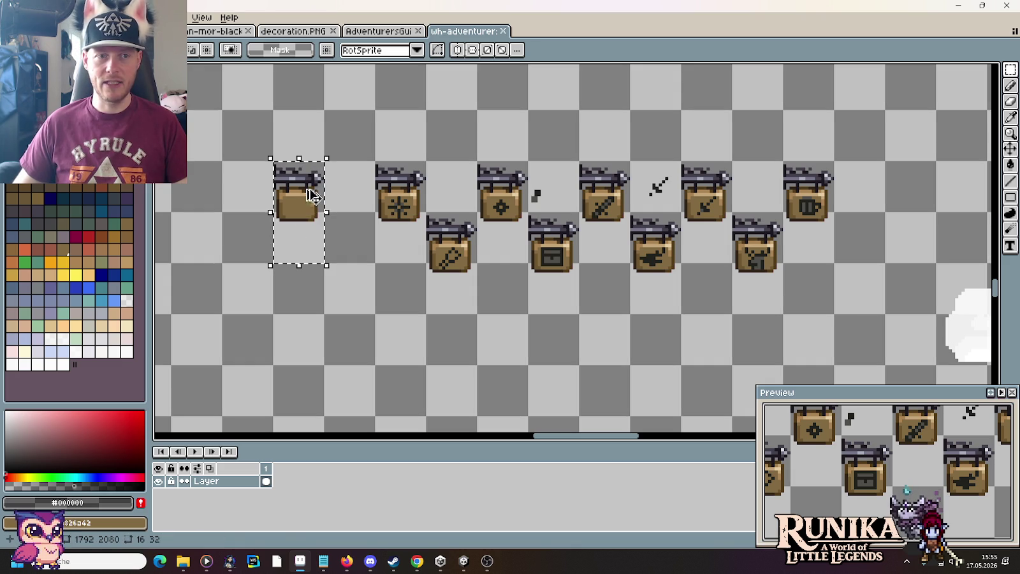
# Paste a copy of the blank sign at the end of the lower row.
pyautogui.hotkey('ctrl', 'c')
pyautogui.hotkey('ctrl', 'v')
pyautogui.moveTo(300, 211); pyautogui.dragTo(861, 260)
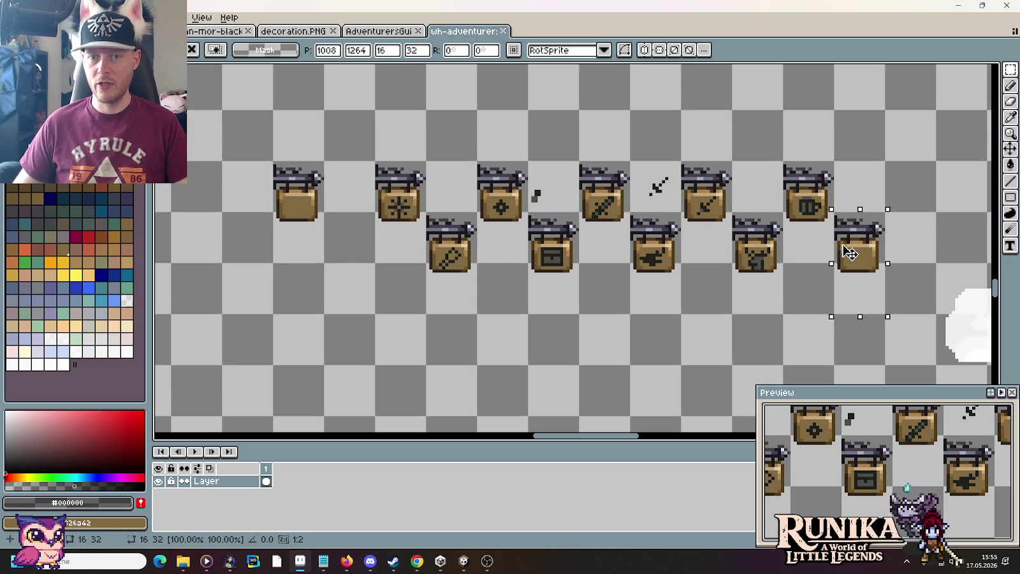
pyautogui.click(921, 236)
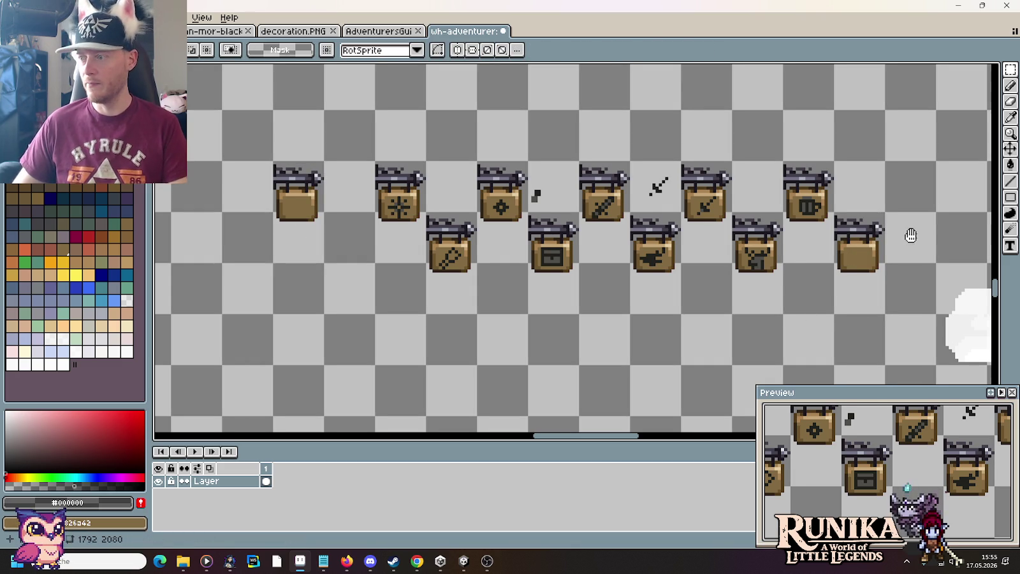
pyautogui.moveTo(909, 233); pyautogui.dragTo(877, 236)
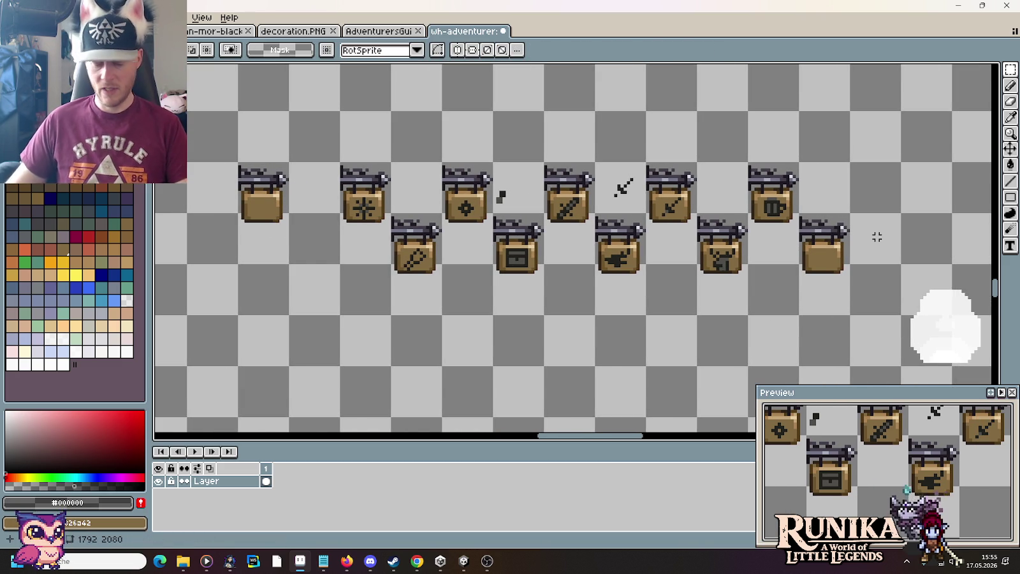
# Sample the dark colour and draw a dark-pixel X in the new sign's centre.
pyautogui.scroll(1, 835, 259)
pyautogui.scroll(1, 835, 258)
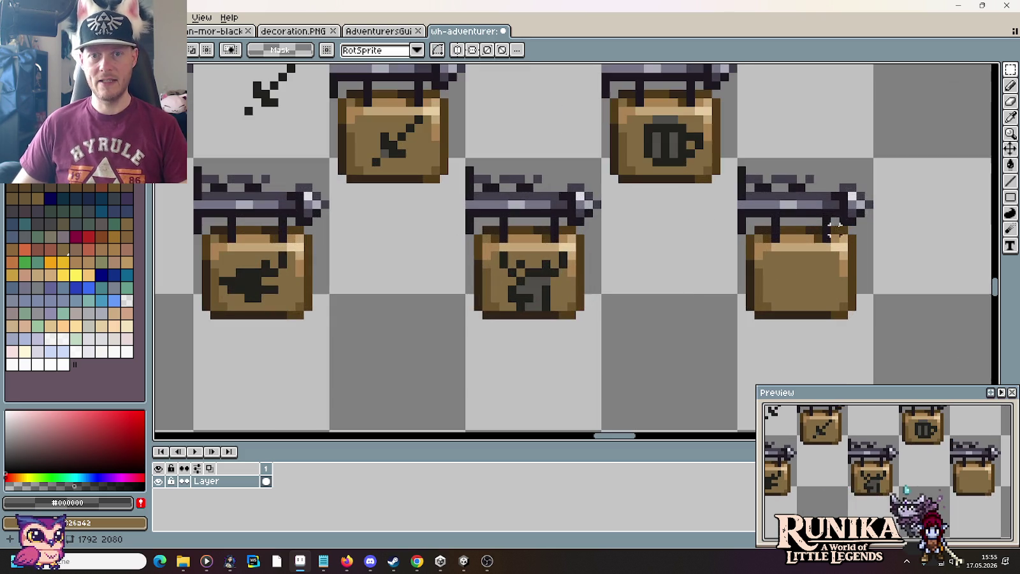
pyautogui.keyDown('alt'); pyautogui.click(738, 217); pyautogui.keyUp('alt')
pyautogui.scroll(1, 803, 290)
pyautogui.click(801, 265)
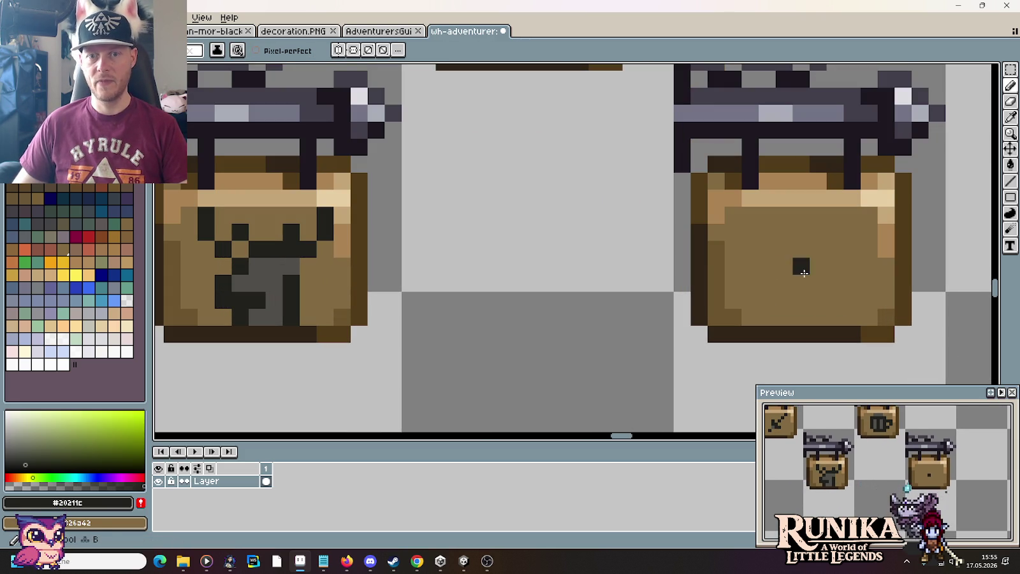
pyautogui.moveTo(801, 265)
pyautogui.mouseDown()
pyautogui.moveTo(852, 215)
pyautogui.moveTo(786, 277)
pyautogui.mouseUp()
pyautogui.hotkey('ctrl', 'z')
pyautogui.click(784, 265)
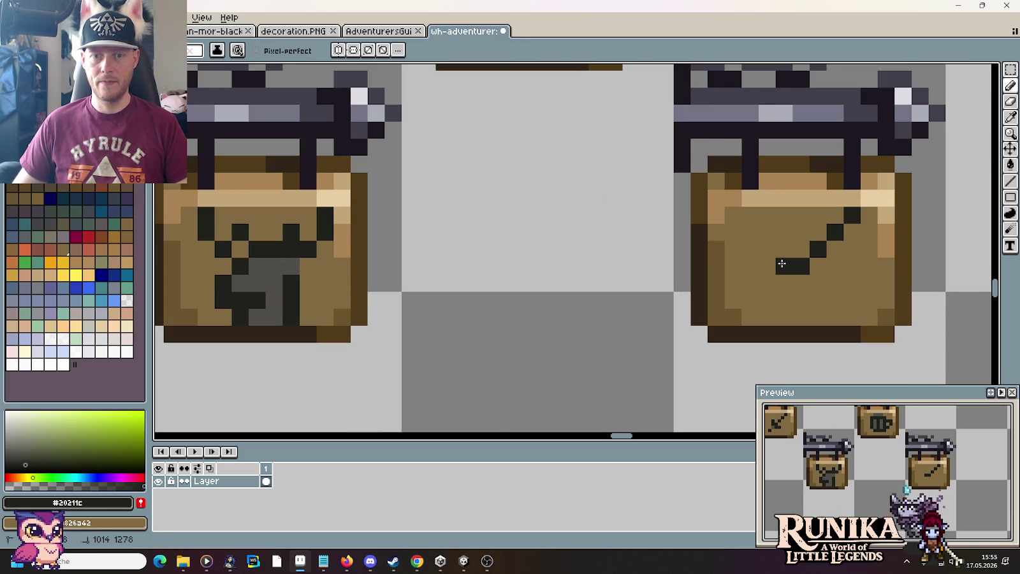
pyautogui.click(767, 249)
pyautogui.click(818, 300)
pyautogui.click(784, 283)
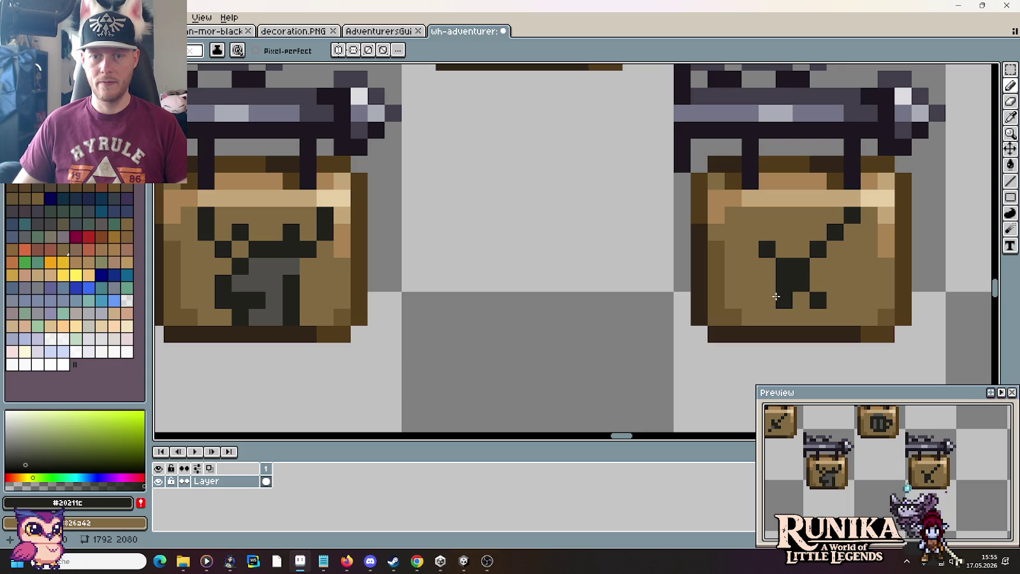
pyautogui.click(767, 300)
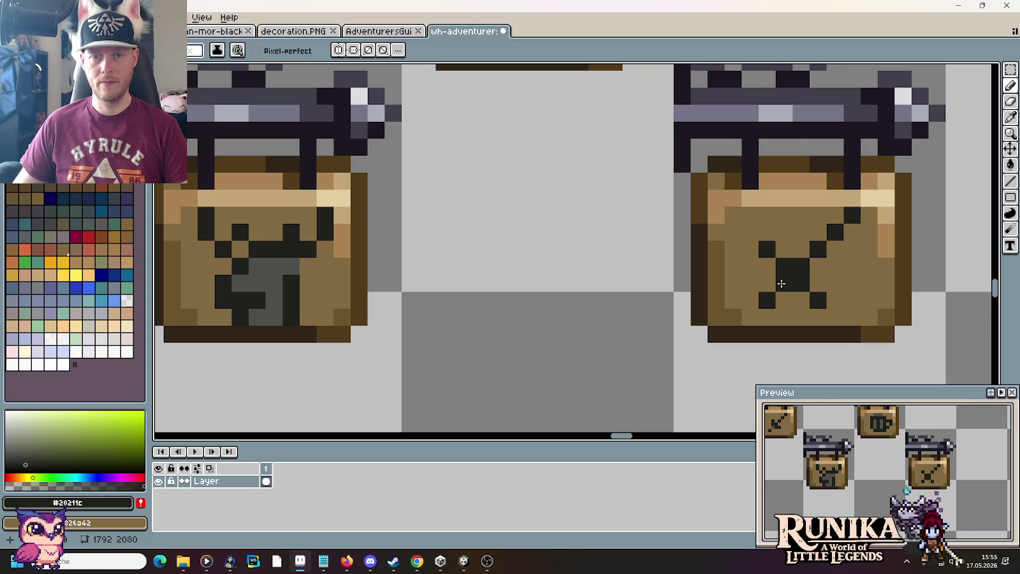
# Sample the mid-grey from an existing icon and repaint part of the X grey.
pyautogui.scroll(-3, 781, 278)
pyautogui.press('i')
pyautogui.click(698, 172)
pyautogui.scroll(1, 761, 272)
pyautogui.press('b')
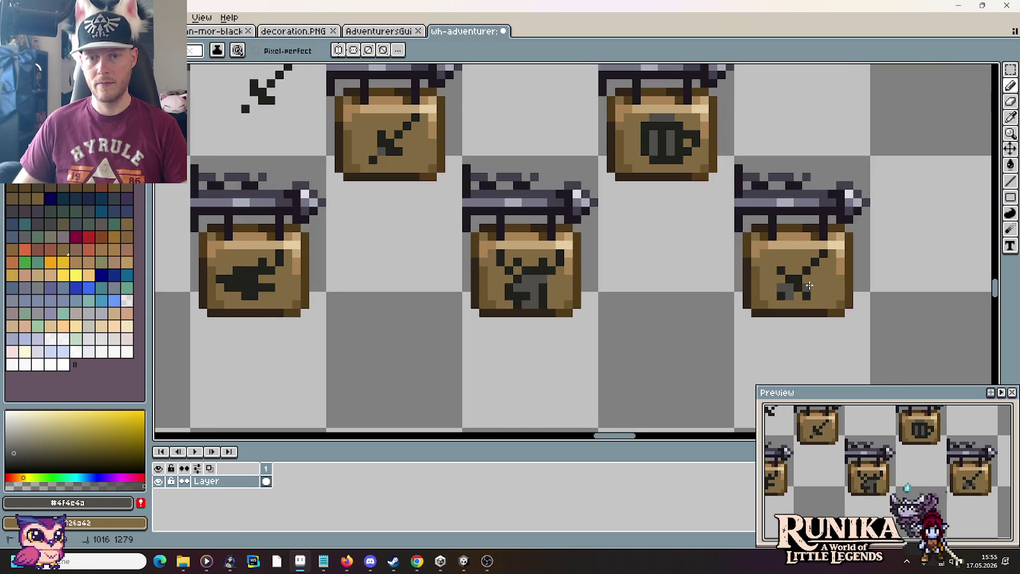
pyautogui.click(806, 279)
pyautogui.press('super')
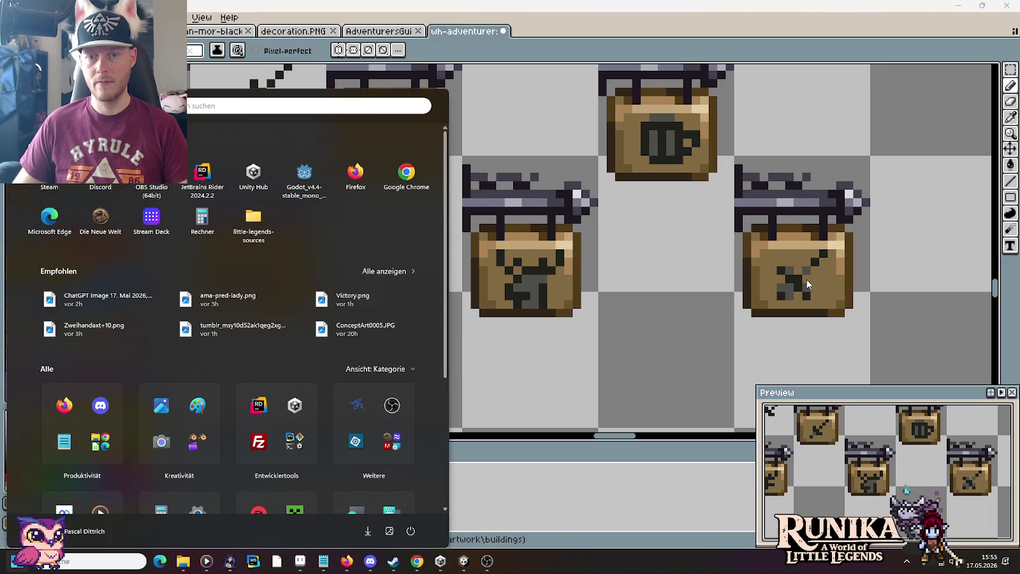
pyautogui.press('super')
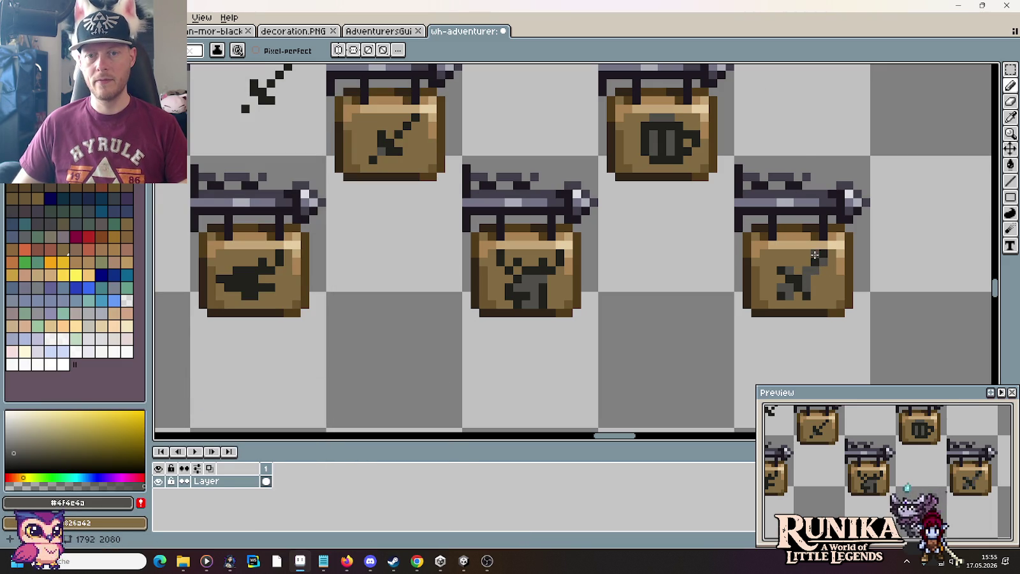
# Touch up the icon: restore one pixel to sign brown and darken a grey pixel.
pyautogui.scroll(1, 798, 272)
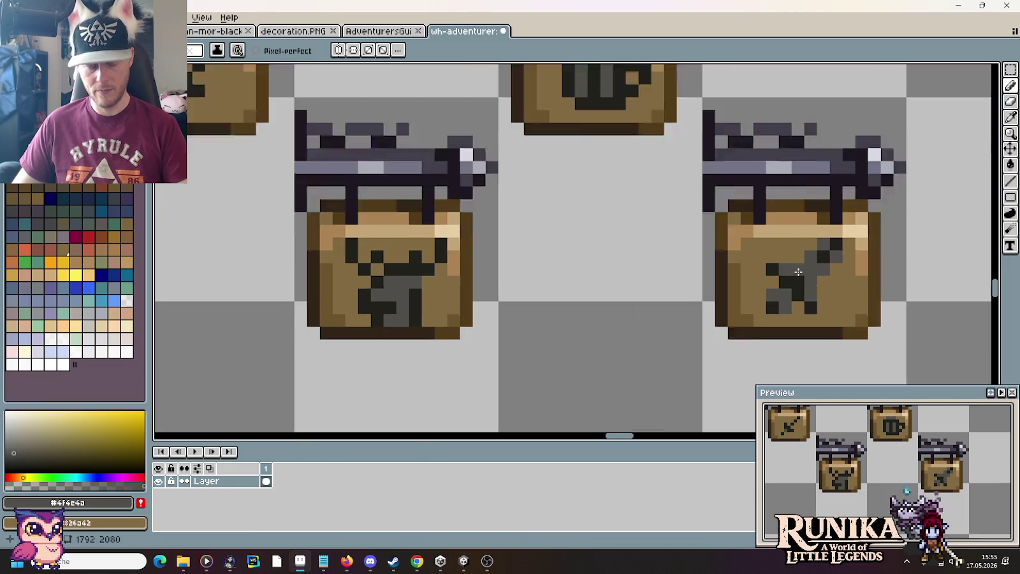
pyautogui.scroll(2, 798, 272)
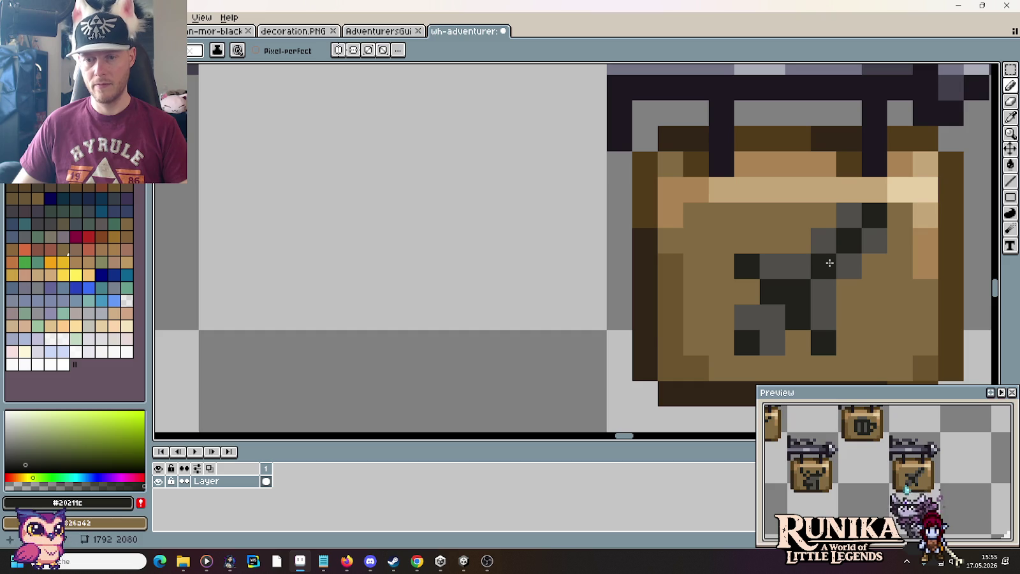
pyautogui.rightClick(772, 266)
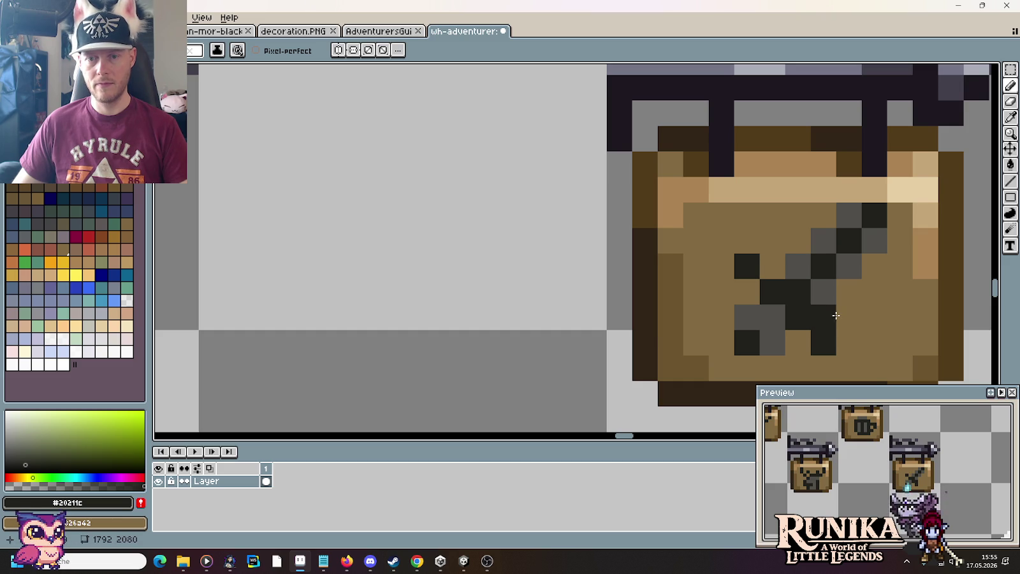
pyautogui.scroll(-1, 877, 314)
pyautogui.click(810, 317)
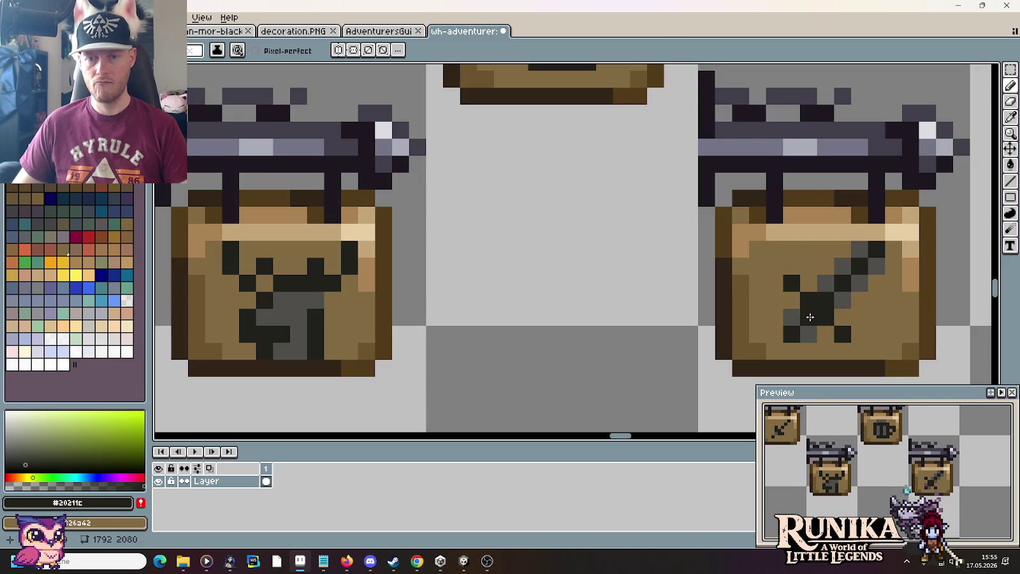
pyautogui.keyDown('alt'); pyautogui.click(829, 298); pyautogui.keyUp('alt')
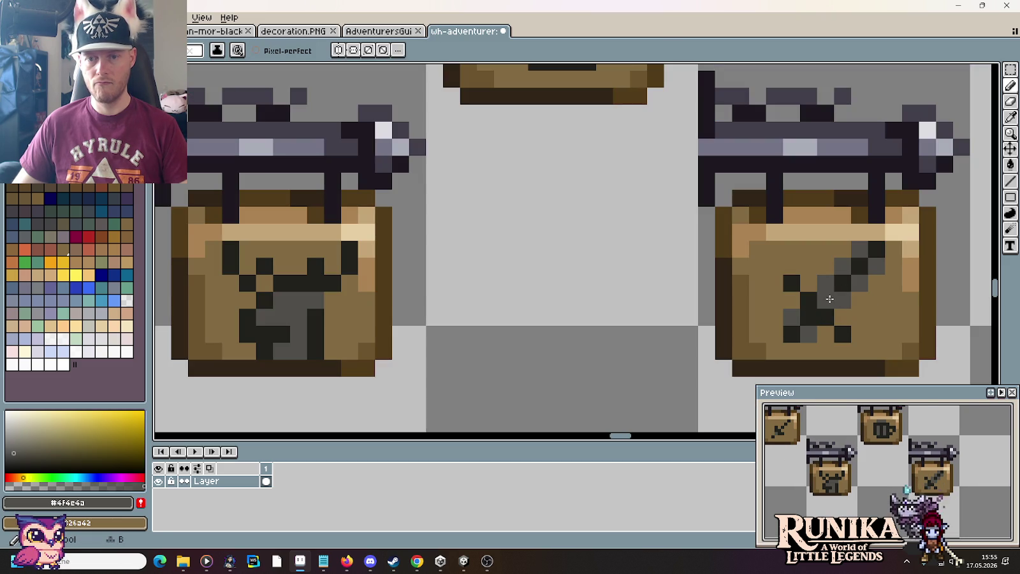
pyautogui.scroll(-1, 904, 300)
pyautogui.scroll(-2, 904, 299)
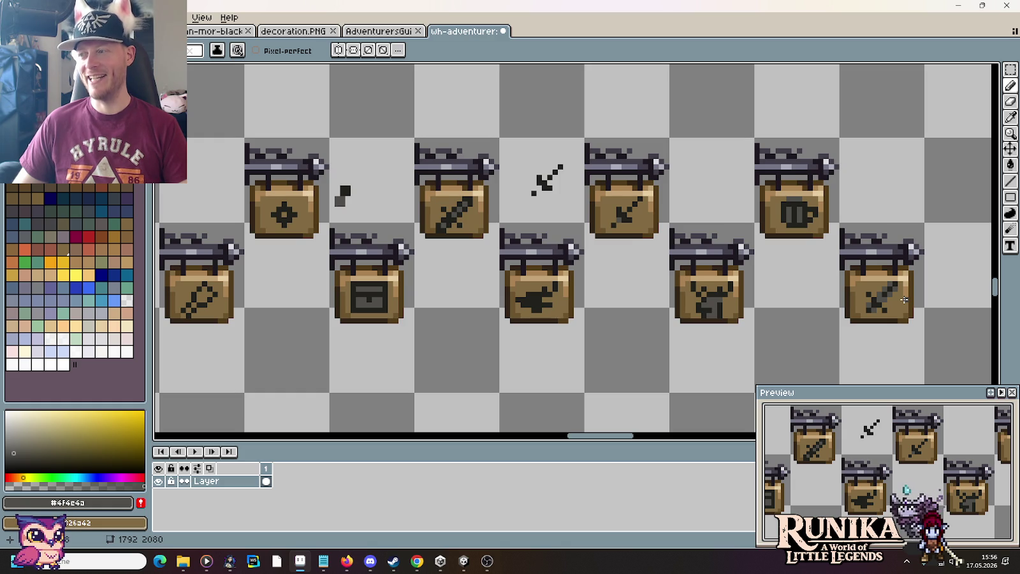
# Draw a dark diagonal blade across the sign, mixing in grey pixels.
pyautogui.moveTo(864, 303); pyautogui.dragTo(758, 287)
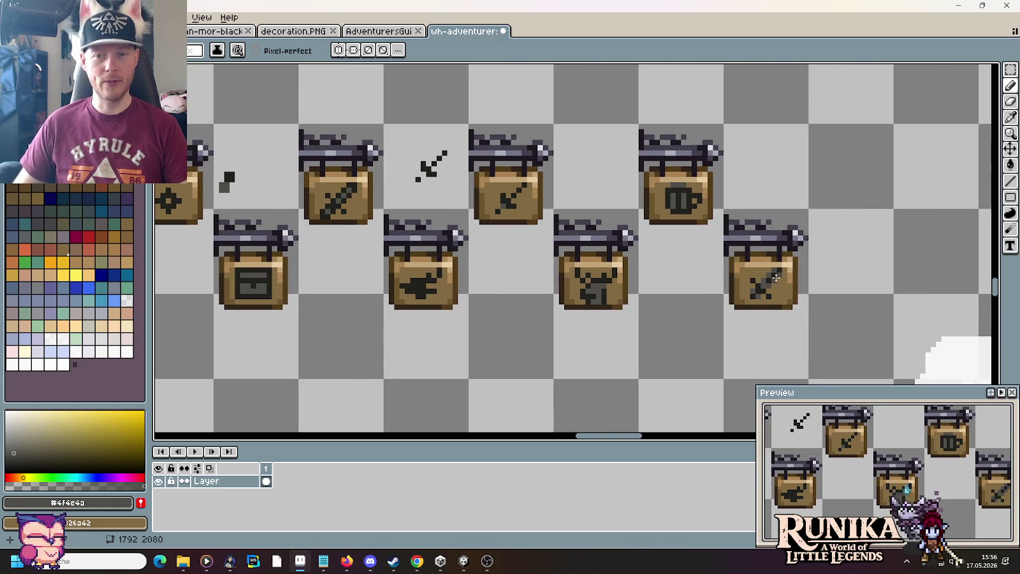
pyautogui.scroll(3, 775, 276)
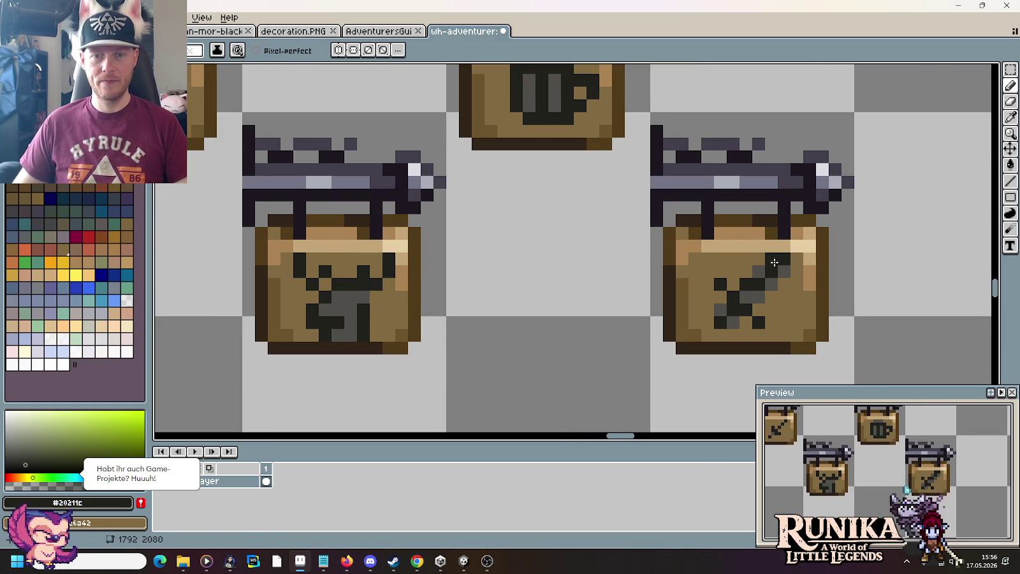
pyautogui.moveTo(779, 268); pyautogui.dragTo(737, 296)
pyautogui.keyDown('alt'); pyautogui.click(746, 296); pyautogui.keyUp('alt')
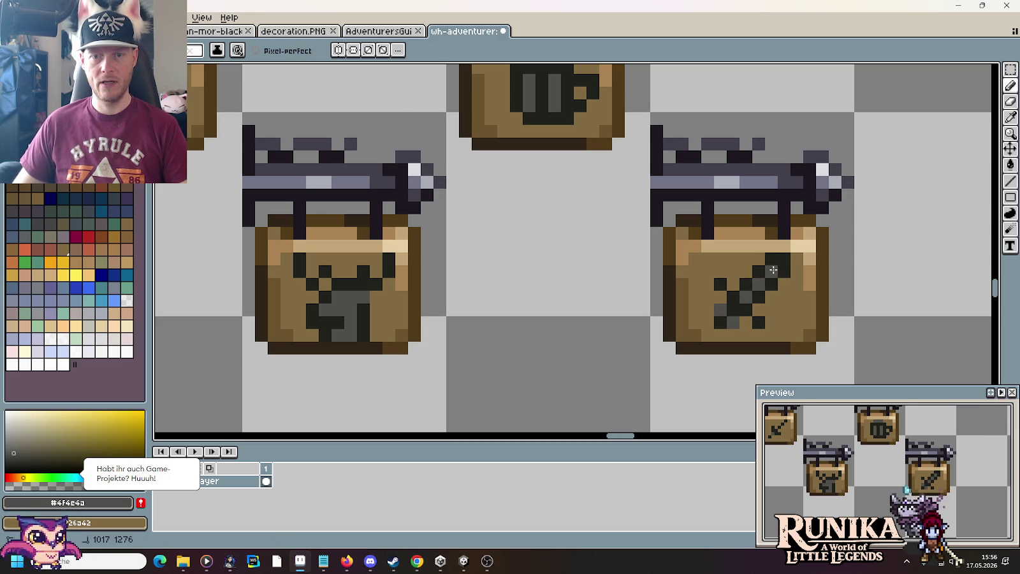
pyautogui.keyDown('alt'); pyautogui.click(729, 297); pyautogui.keyUp('alt')
pyautogui.click(723, 296)
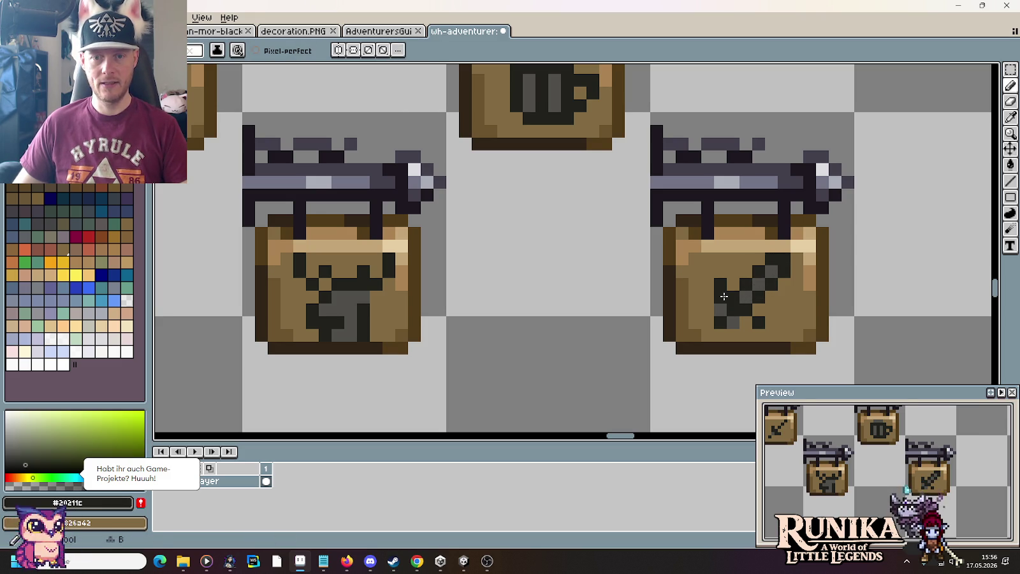
pyautogui.click(746, 321)
pyautogui.press('alt')
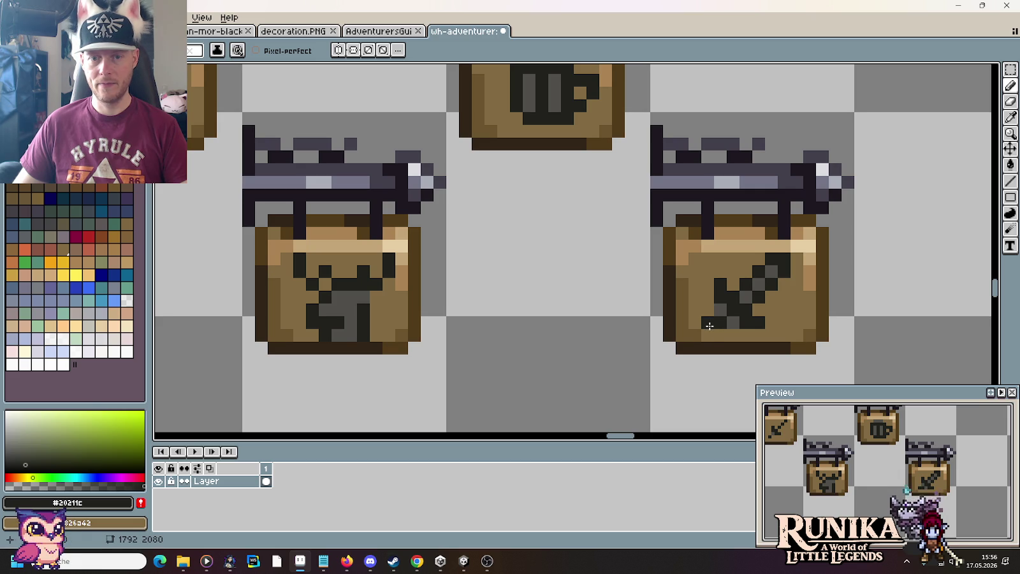
pyautogui.keyDown('alt'); pyautogui.click(719, 305); pyautogui.keyUp('alt')
pyautogui.click(711, 320)
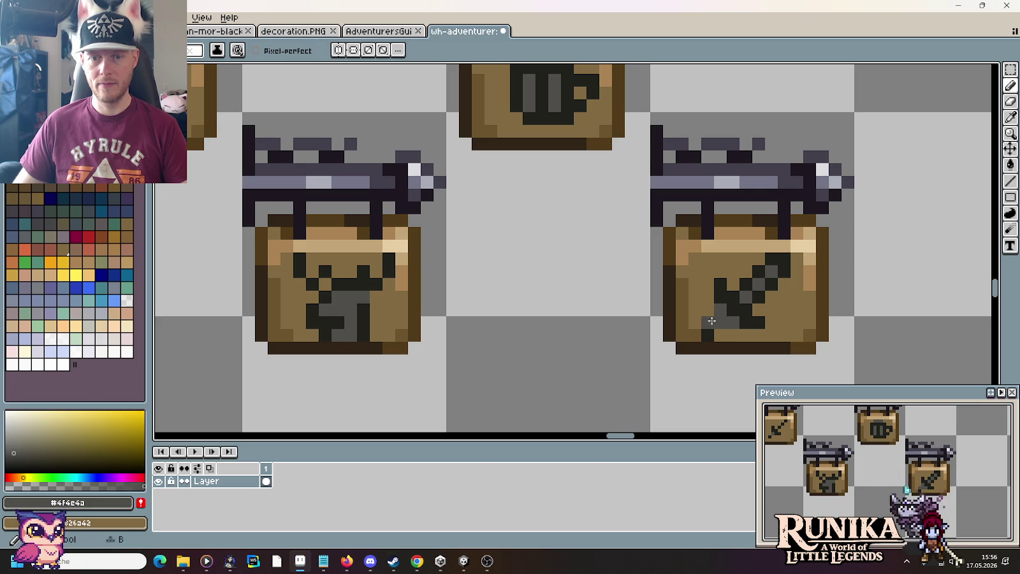
pyautogui.keyDown('alt'); pyautogui.click(719, 332); pyautogui.keyUp('alt')
pyautogui.scroll(-5, 784, 348)
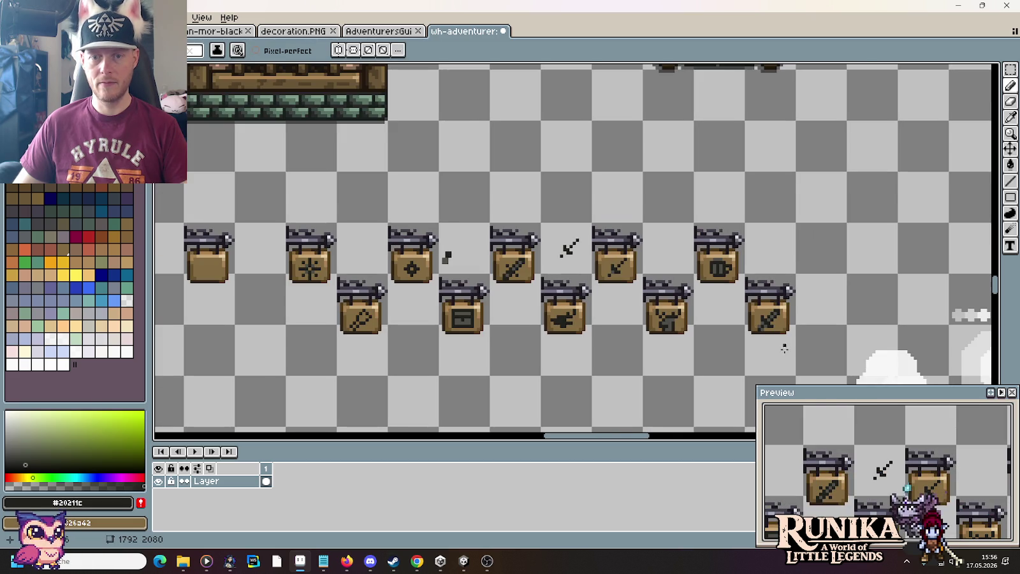
pyautogui.moveTo(770, 357); pyautogui.dragTo(783, 329)
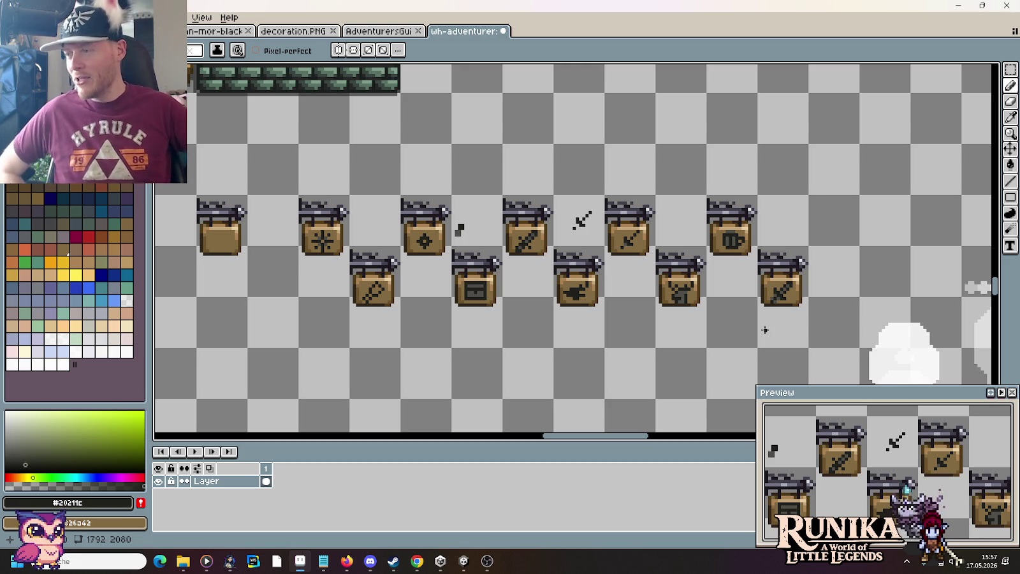
# Save the sign sprite sheet and switch to the Rectangular Marquee tool.
pyautogui.scroll(-1, 640, 290)
pyautogui.press('m')
pyautogui.hotkey('ctrl', 's')
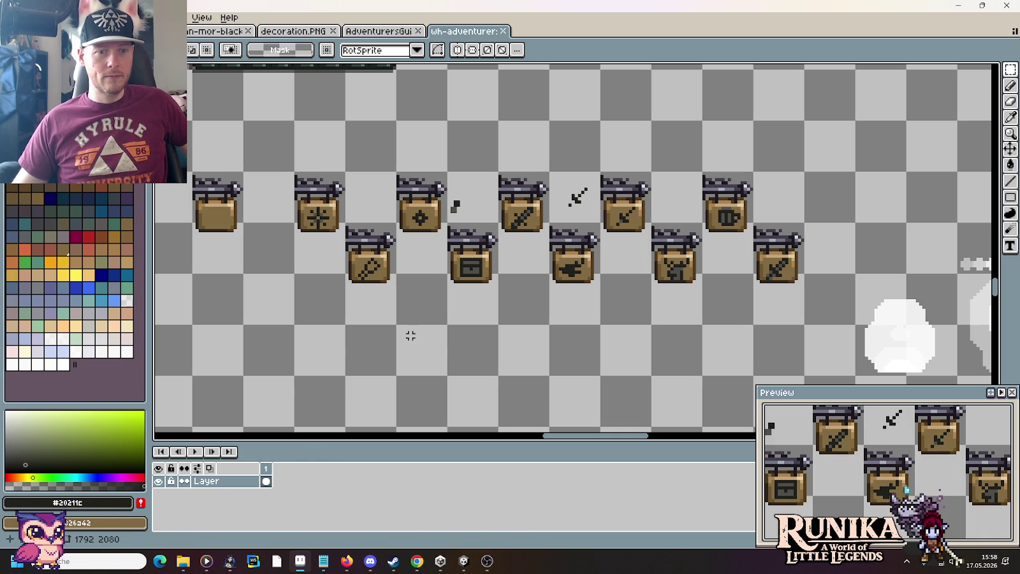
pyautogui.click(188, 568)
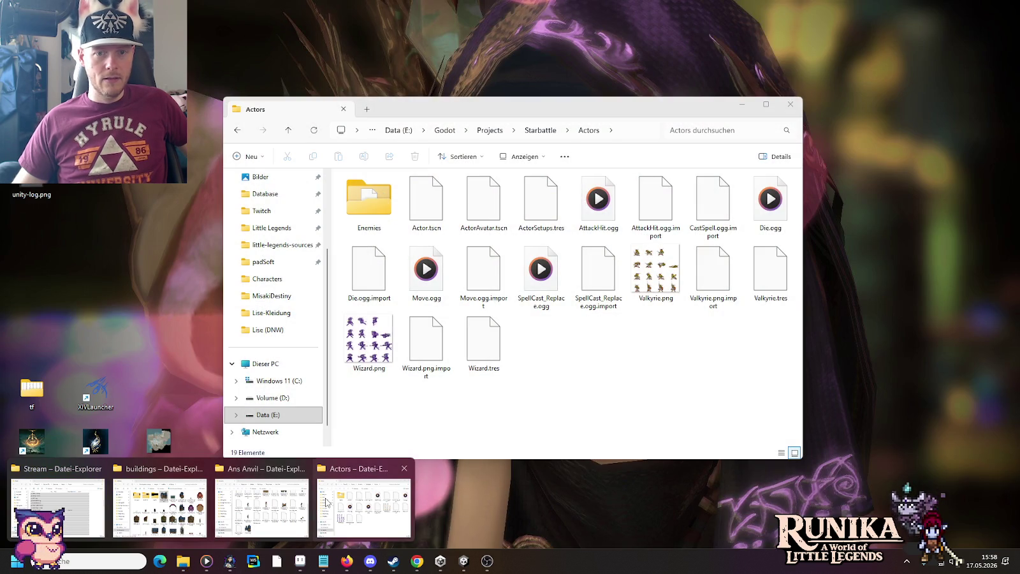
# Close the Actors folder window and bring the buildings folder window forward.
pyautogui.click(328, 503)
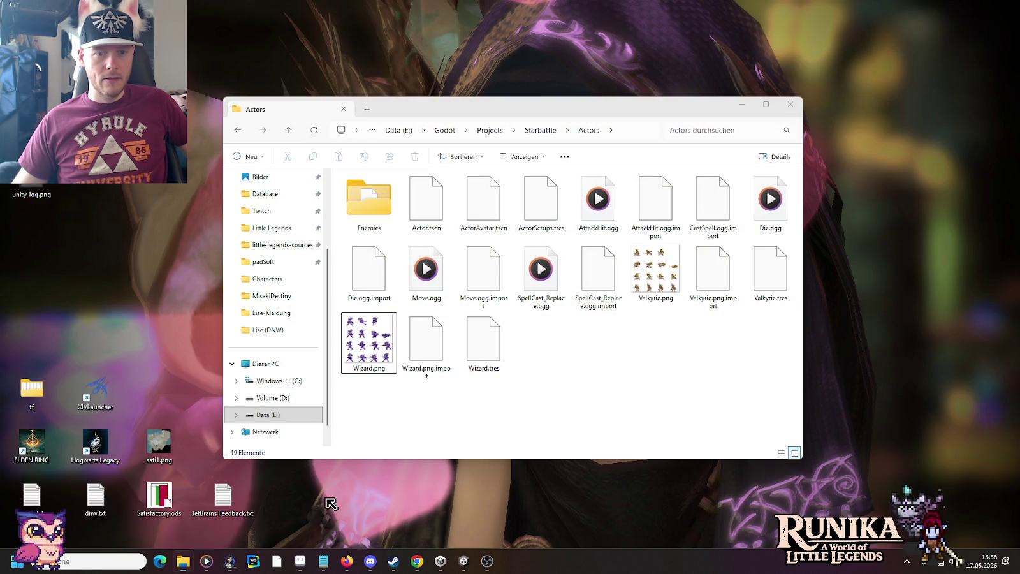
pyautogui.click(791, 104)
pyautogui.click(183, 564)
pyautogui.click(183, 518)
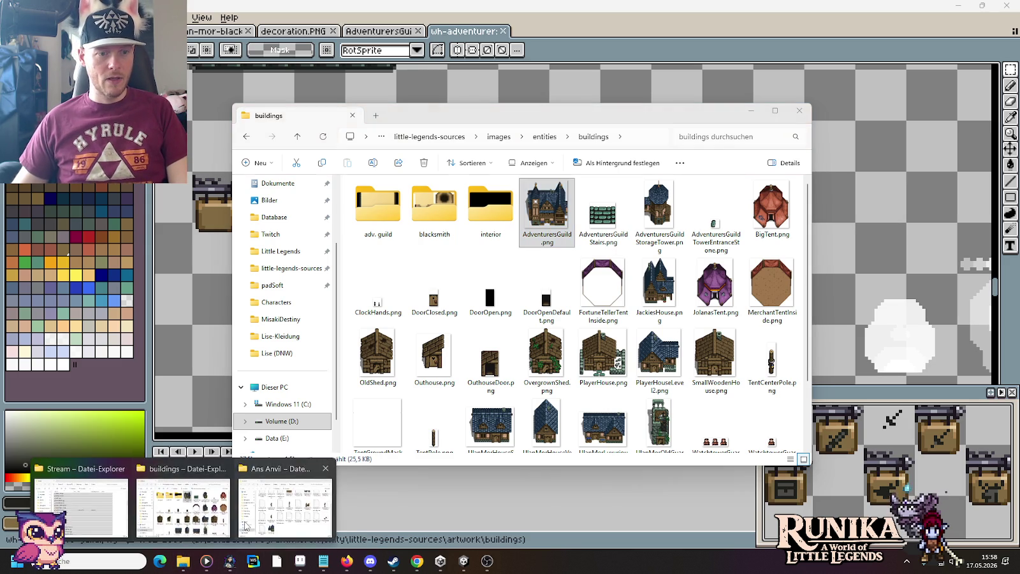
# From the Ans Anvil window, go up through Wealdheim to Buildings and open AdventuresGuild.
pyautogui.click(79, 497)
pyautogui.click(581, 151)
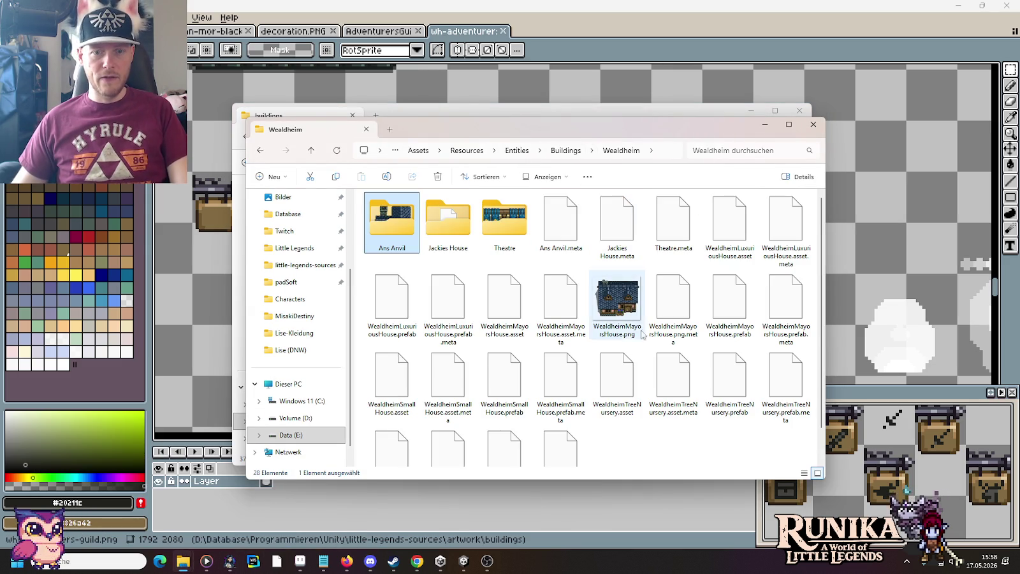
pyautogui.click(567, 153)
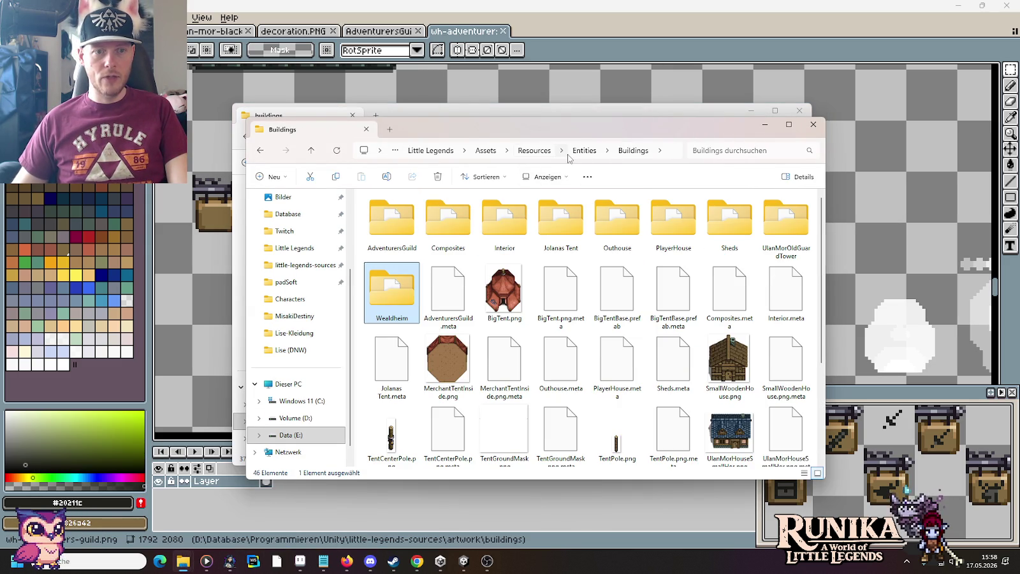
pyautogui.doubleClick(395, 222)
# Open AdventurersGuild.png, paste the sign right of the building, commit it, and close the image.
pyautogui.moveTo(498, 225)
pyautogui.mouseDown()
pyautogui.moveTo(656, 214)
pyautogui.moveTo(906, 242)
pyautogui.mouseUp()
pyautogui.scroll(3, 677, 315)
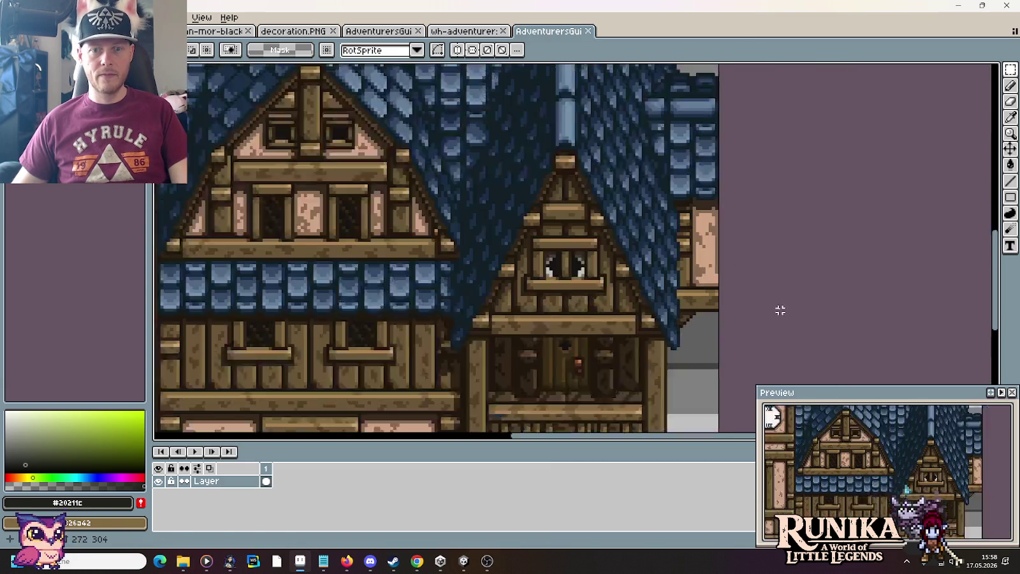
pyautogui.hotkey('ctrl', 'v')
pyautogui.moveTo(568, 245); pyautogui.dragTo(680, 217)
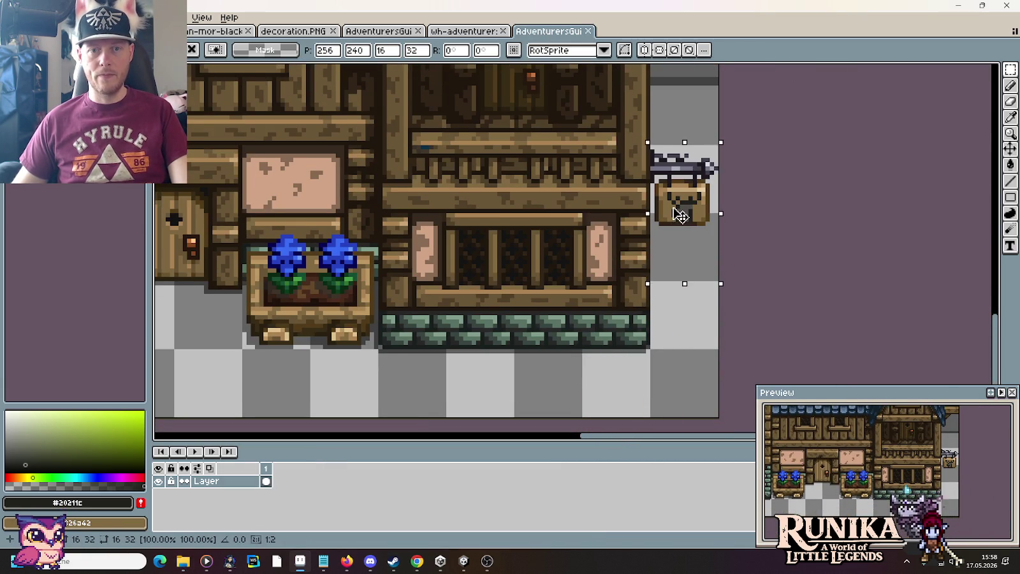
pyautogui.press('Return')
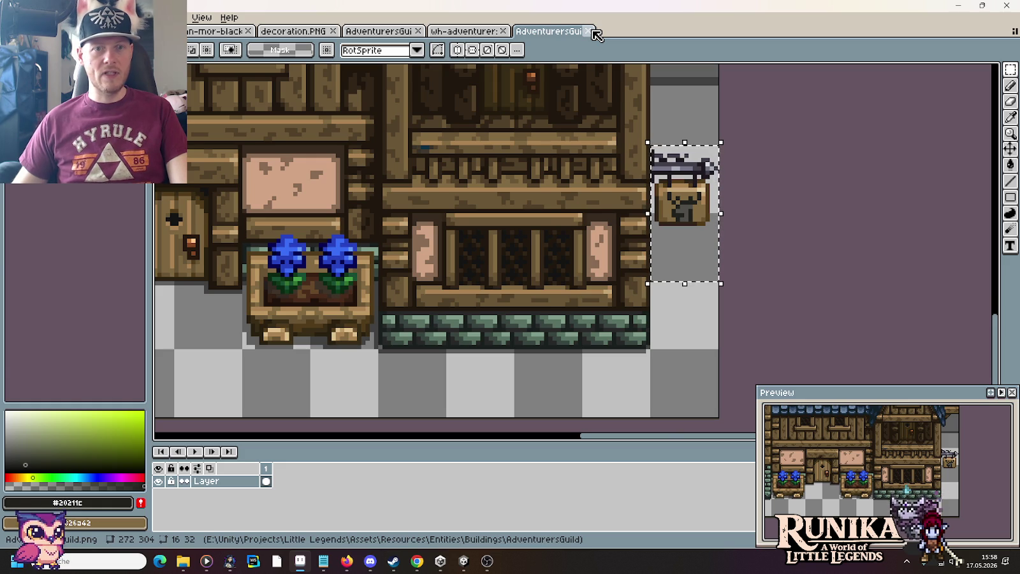
pyautogui.click(588, 31)
pyautogui.moveTo(182, 561)
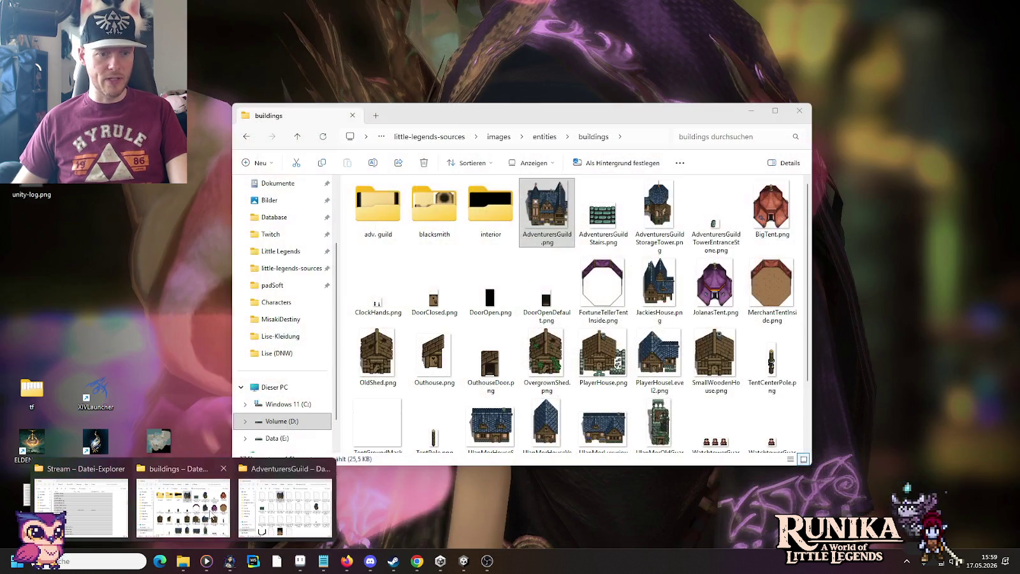
# Bring the buildings folder window forward, then switch back to the Unity editor.
pyautogui.click(183, 518)
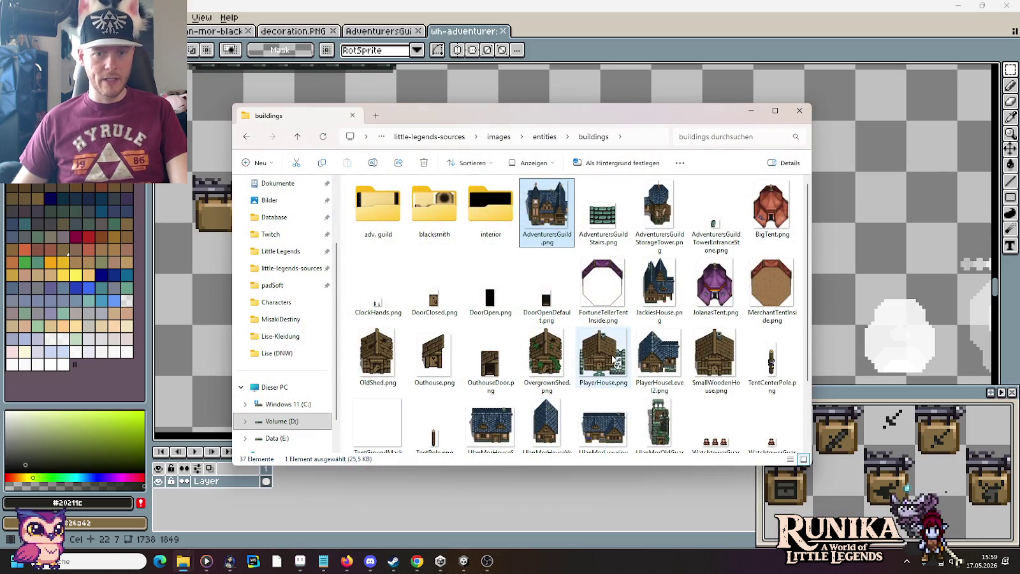
pyautogui.scroll(2, 573, 287)
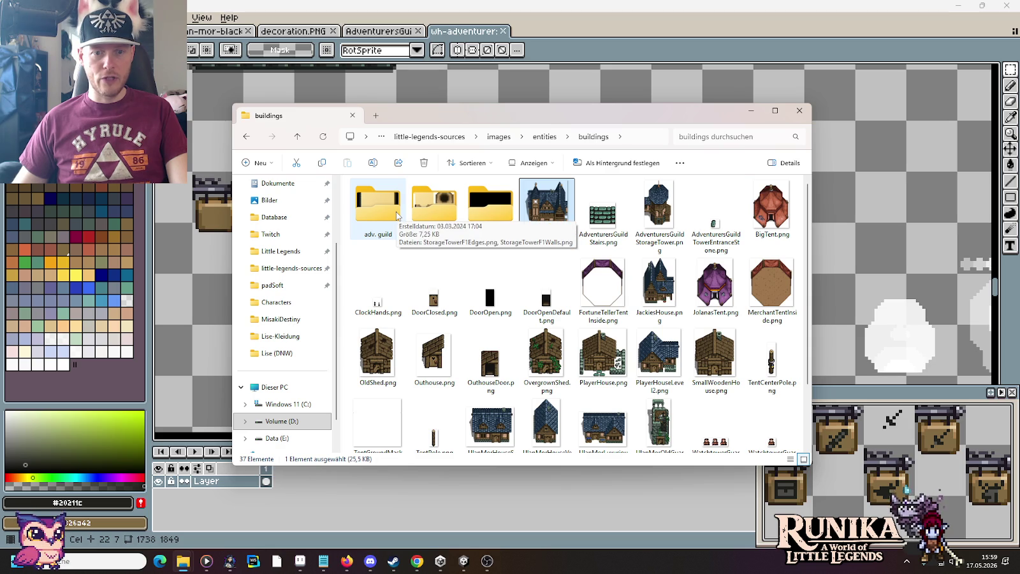
pyautogui.click(462, 562)
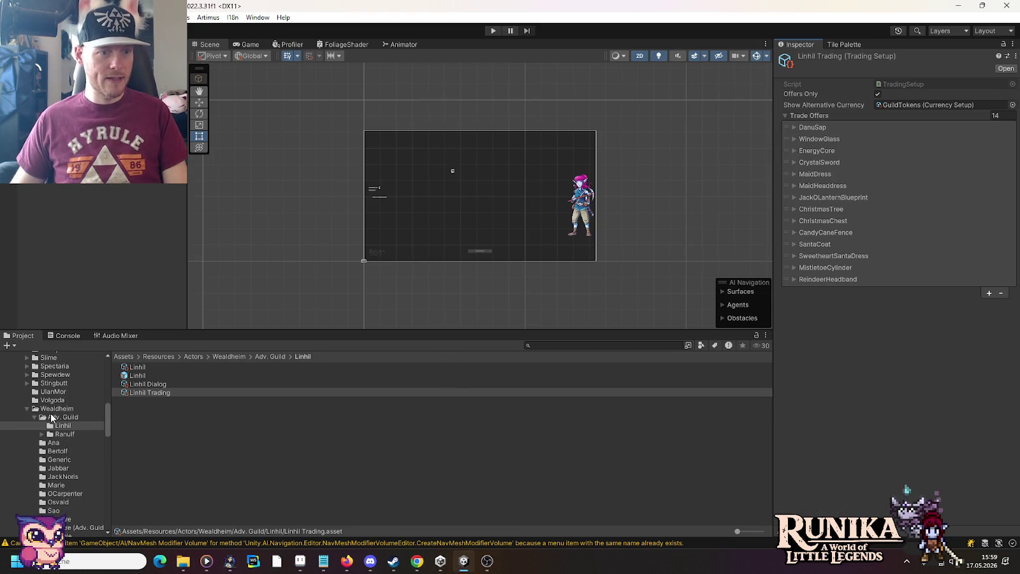
# Expand Entities > Architecture in the Project window and show the TwinroofHouse folder.
pyautogui.scroll(5, 51, 413)
pyautogui.scroll(1, 50, 414)
pyautogui.scroll(1, 50, 413)
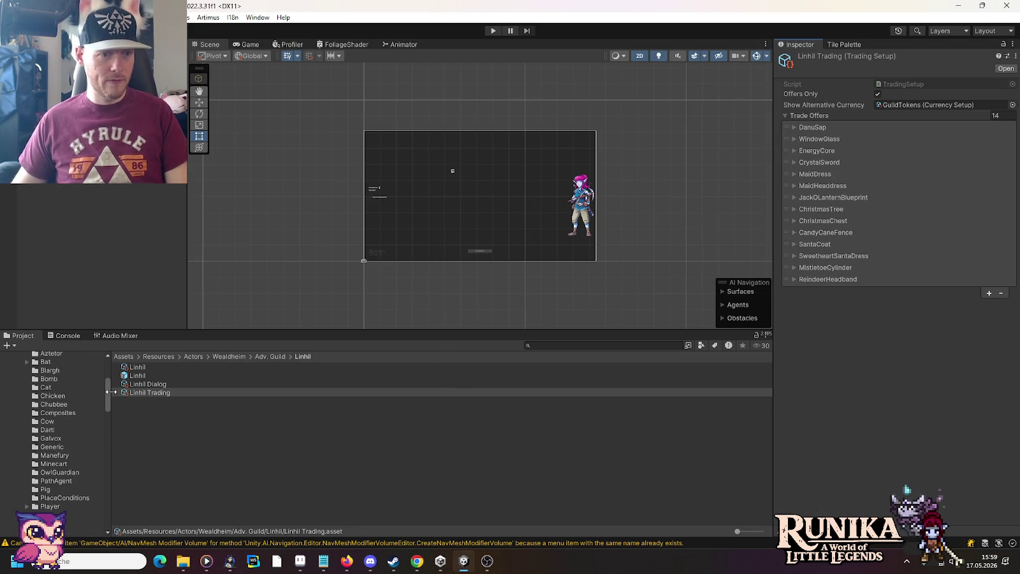
pyautogui.moveTo(109, 390); pyautogui.dragTo(109, 486)
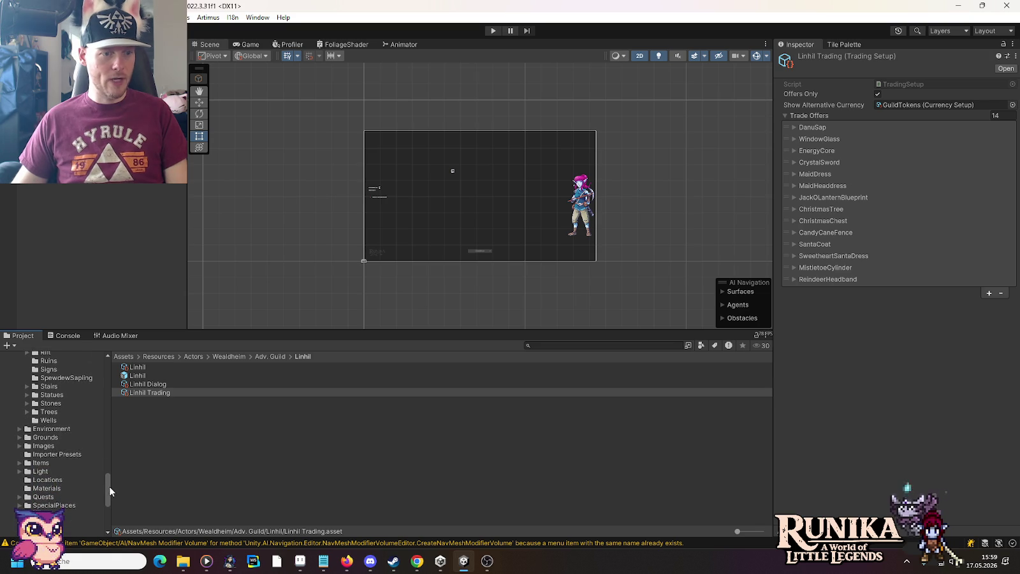
pyautogui.scroll(5, 73, 456)
pyautogui.scroll(4, 73, 452)
pyautogui.scroll(4, 70, 450)
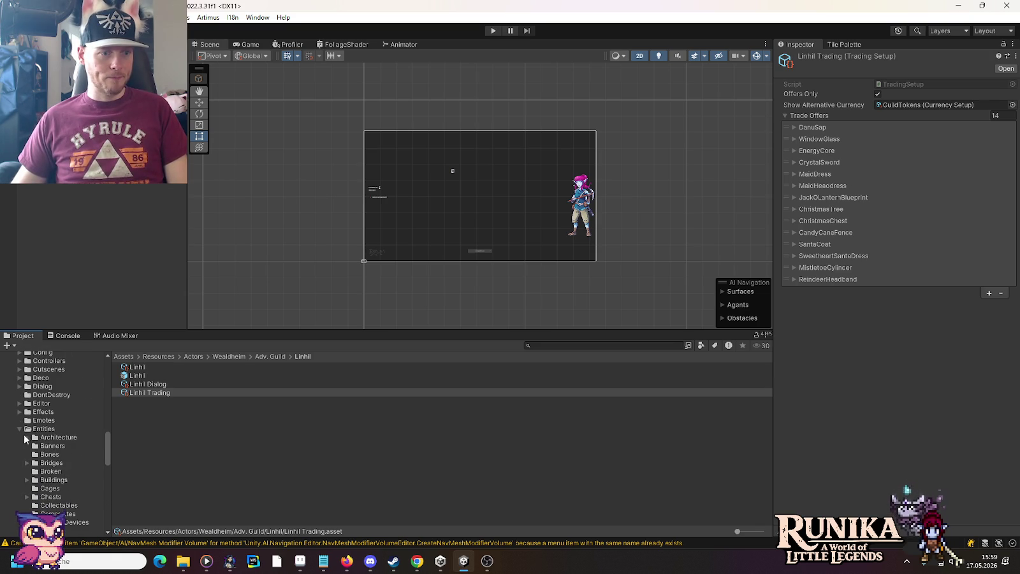
pyautogui.click(26, 436)
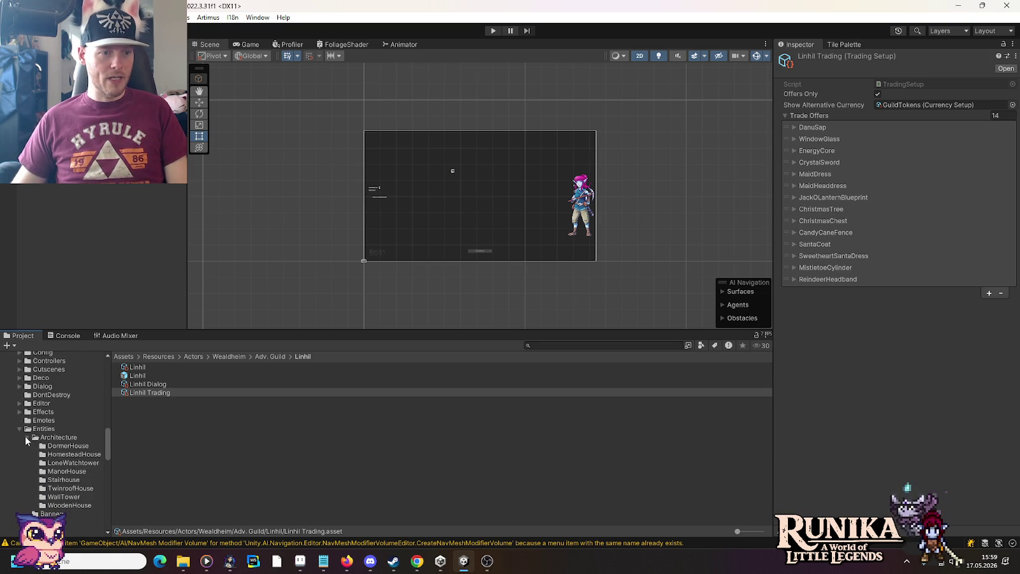
pyautogui.click(72, 487)
# Open the TwinroofHouse prefab, select House Sprite, and locate its JackiesHouse texture.
pyautogui.doubleClick(155, 375)
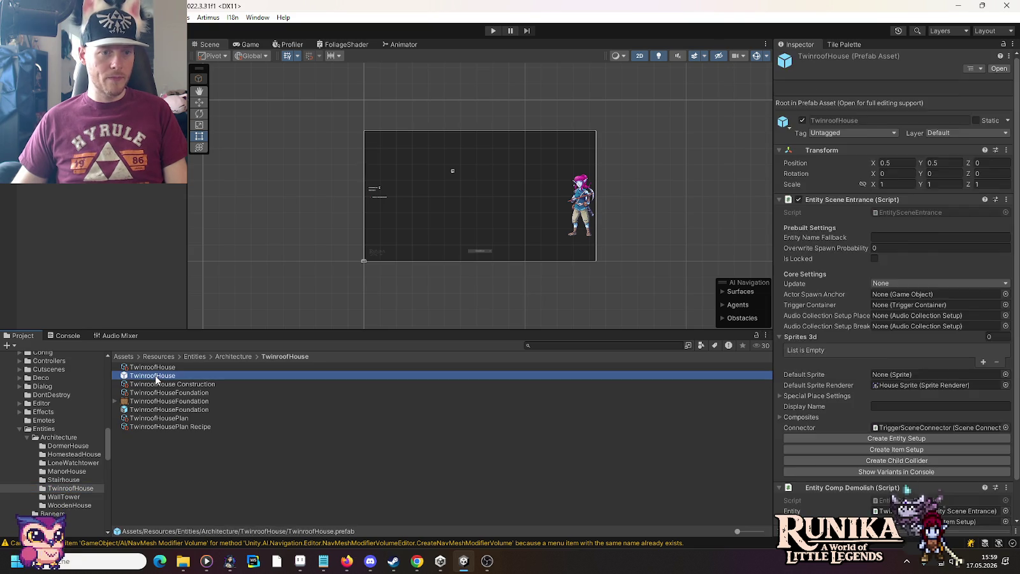
pyautogui.doubleClick(925, 321)
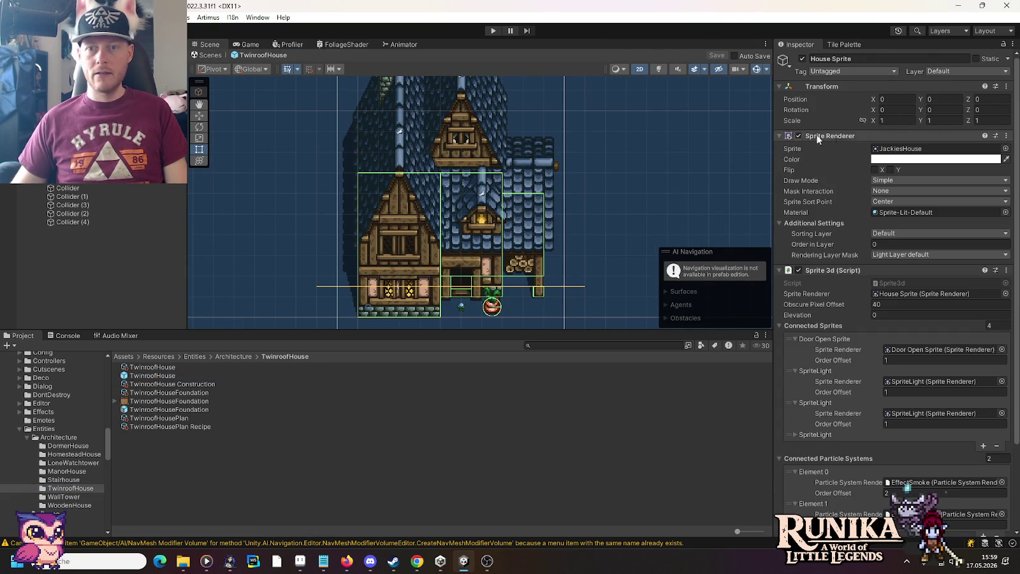
pyautogui.click(901, 151)
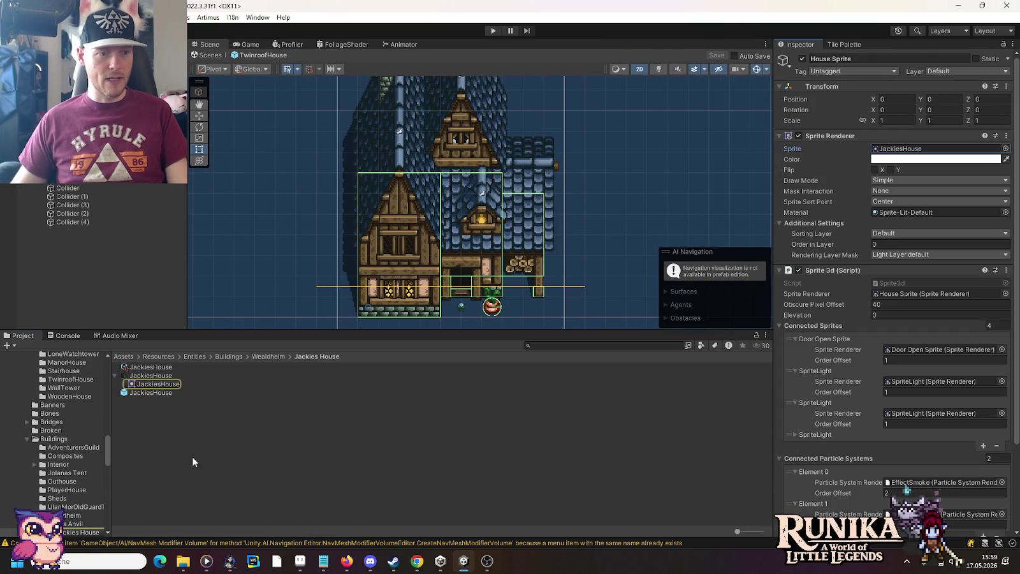
pyautogui.click(136, 377)
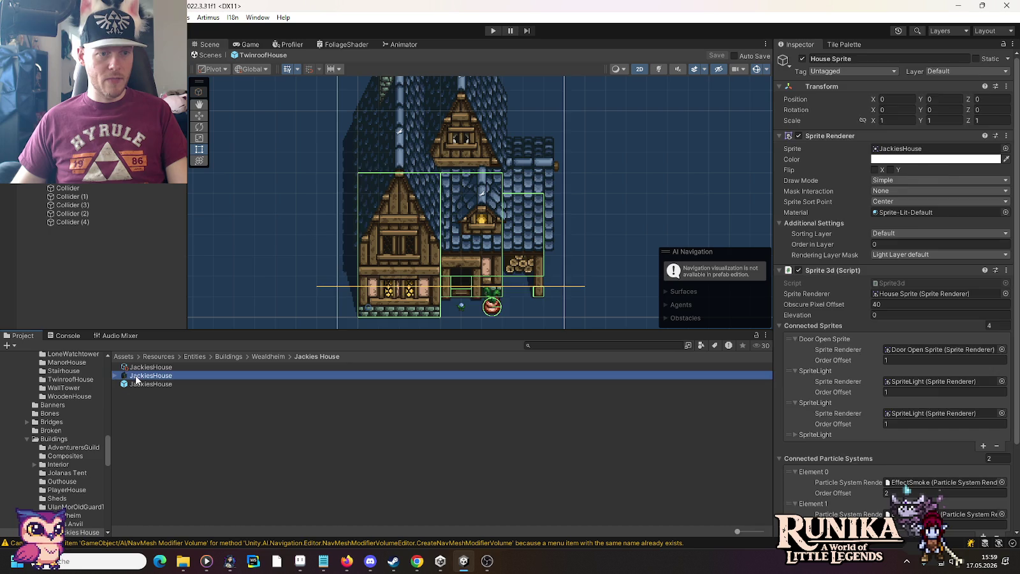
pyautogui.scroll(3, 107, 449)
pyautogui.moveTo(108, 448); pyautogui.dragTo(109, 436)
pyautogui.click(71, 481)
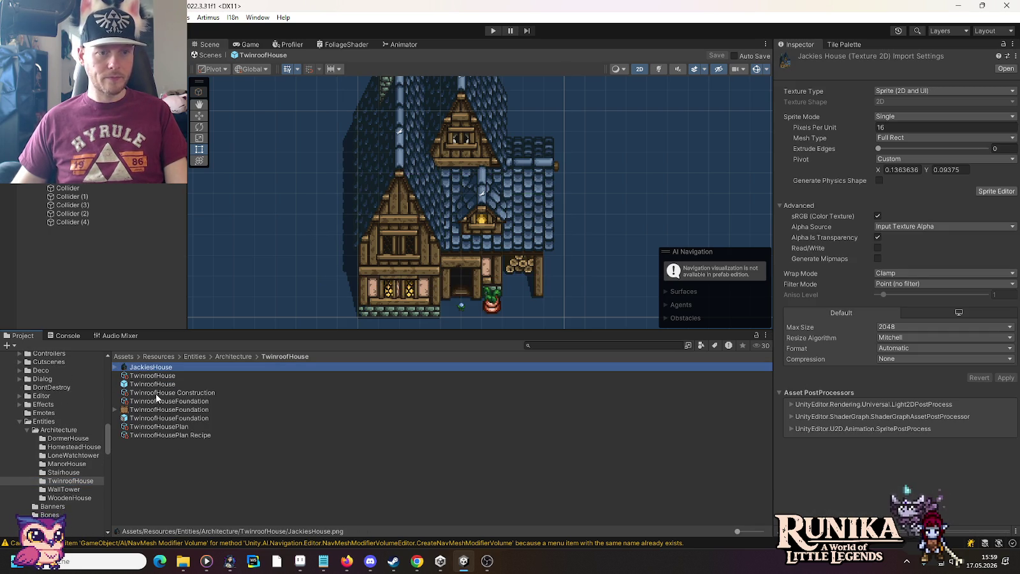
# Rename the JackiesHouse texture to TwinroofHouse.
pyautogui.press('F2')
pyautogui.write('Tw')
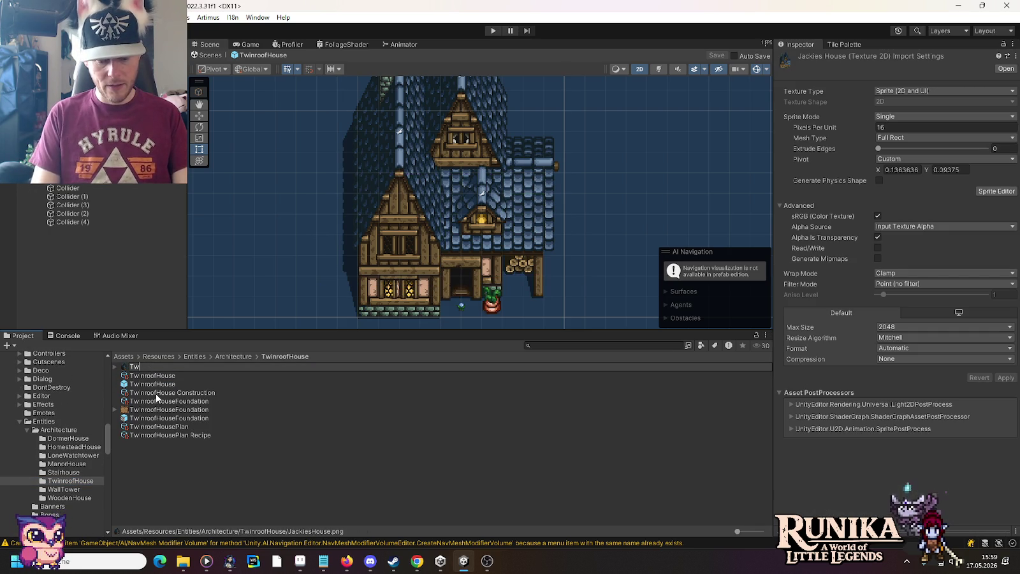
pyautogui.write('inroofHouse')
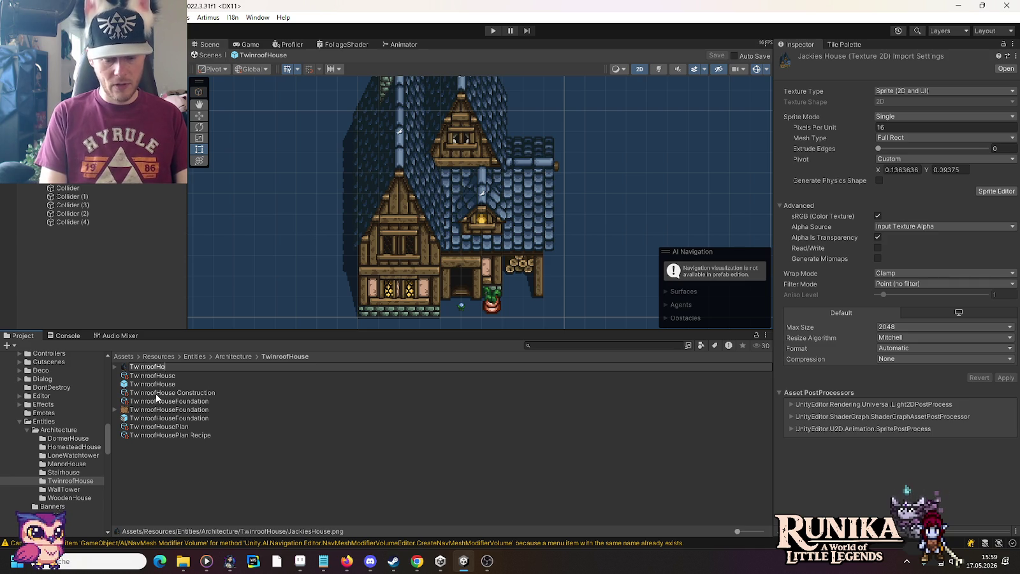
pyautogui.press('Return')
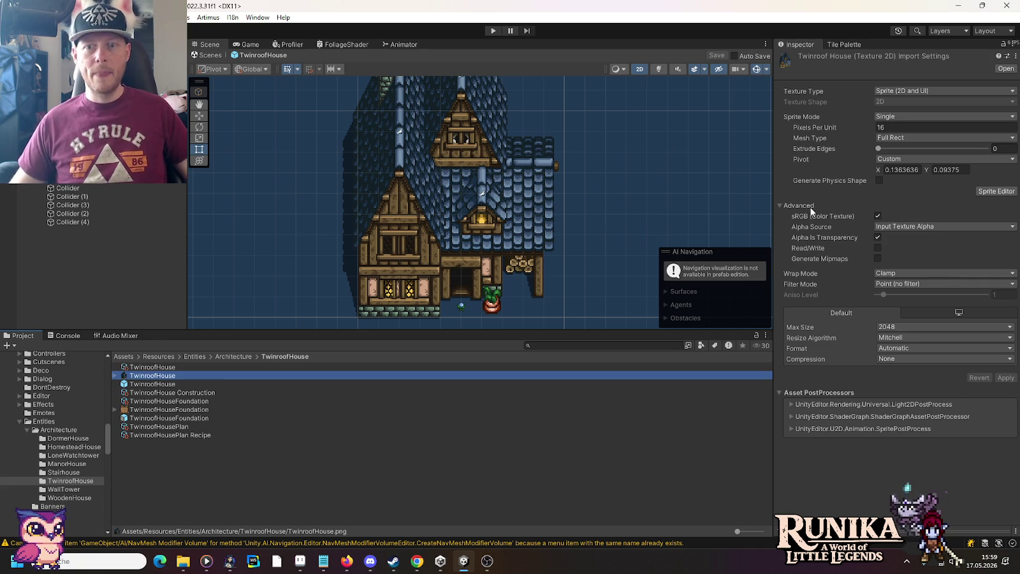
# Assign the TwinroofHouse texture to House Sprite's Sprite field and save the prefab.
pyautogui.click(144, 384)
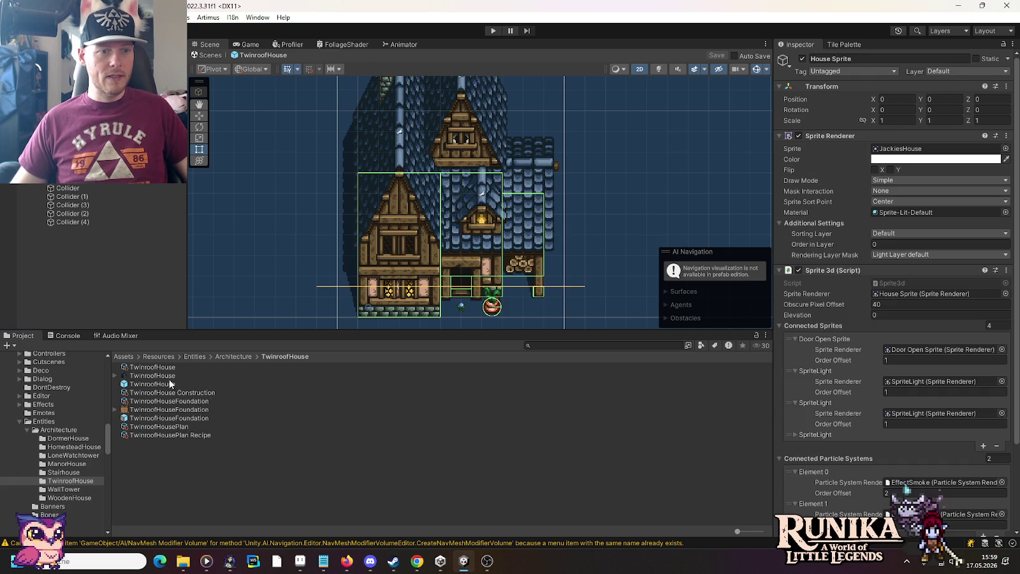
pyautogui.moveTo(147, 376); pyautogui.dragTo(905, 151)
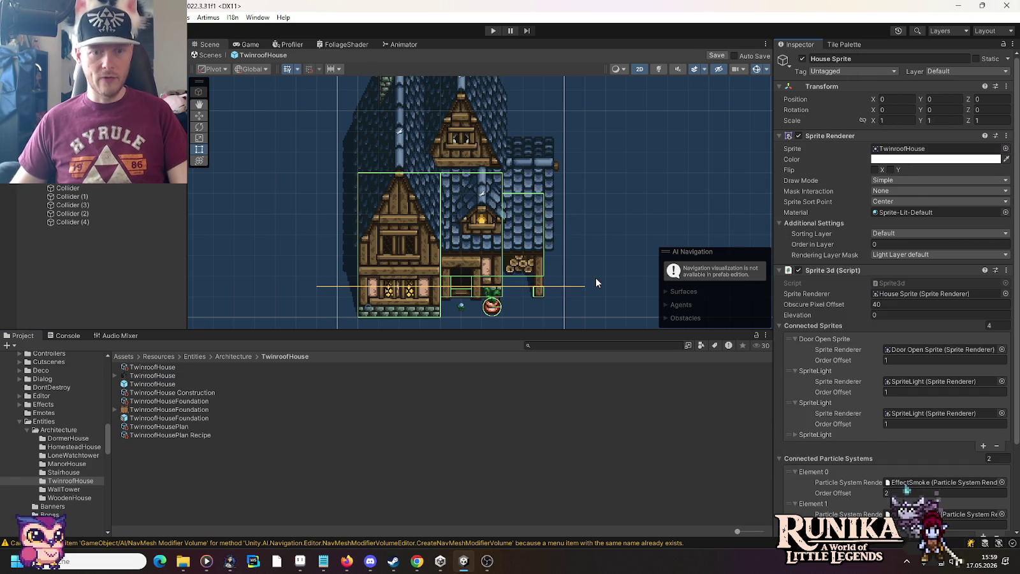
pyautogui.hotkey('ctrl', 's')
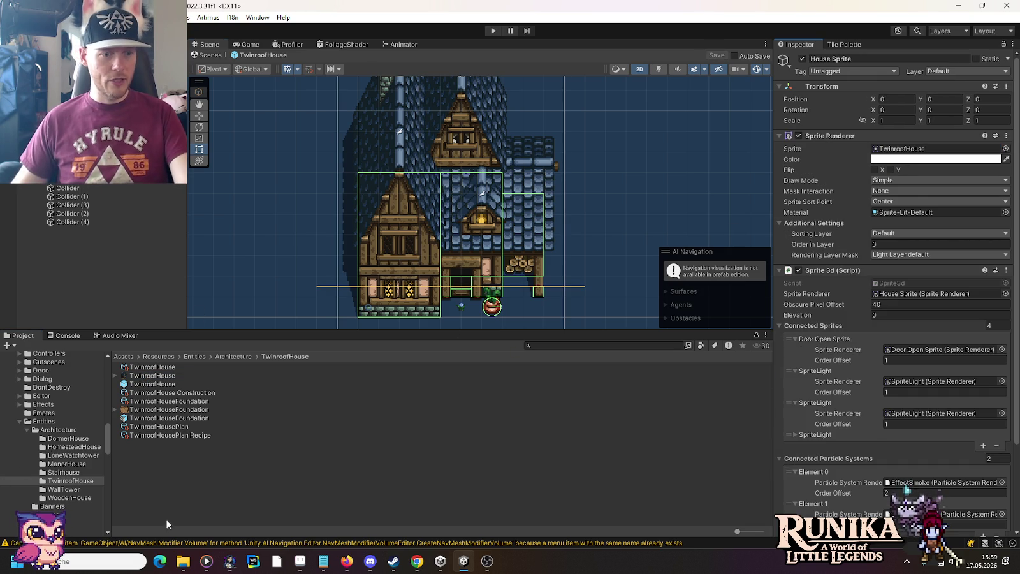
pyautogui.moveTo(182, 561)
pyautogui.click(185, 491)
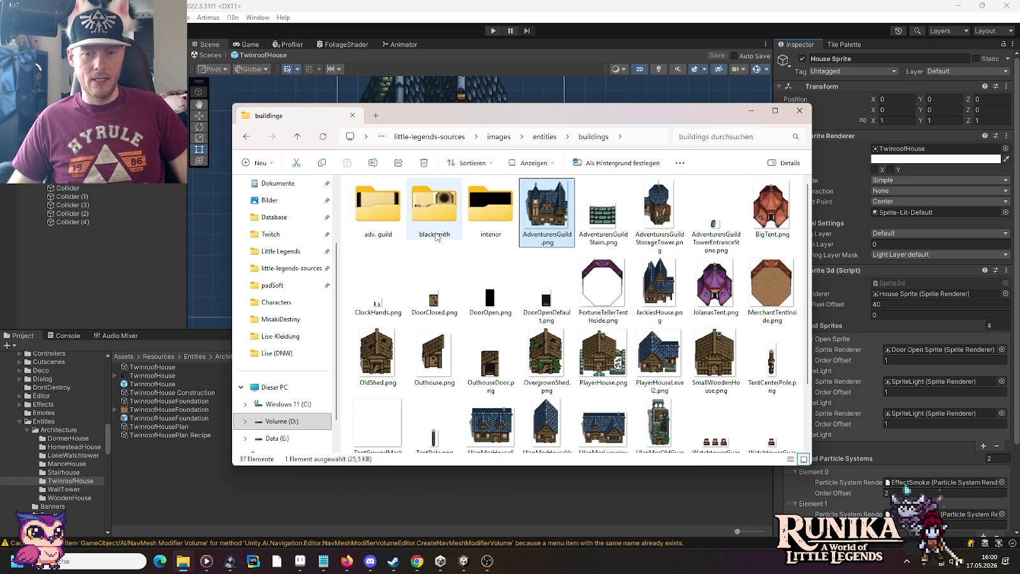
# Drag JackiesHouse.png from the buildings folder into Aseprite and focus its canvas.
pyautogui.click(485, 362)
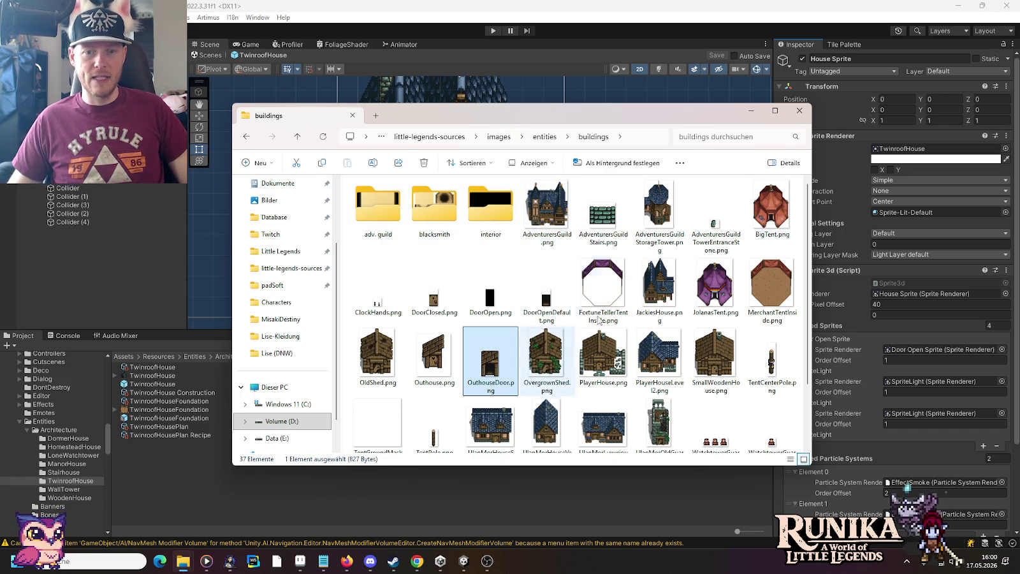
pyautogui.click(644, 292)
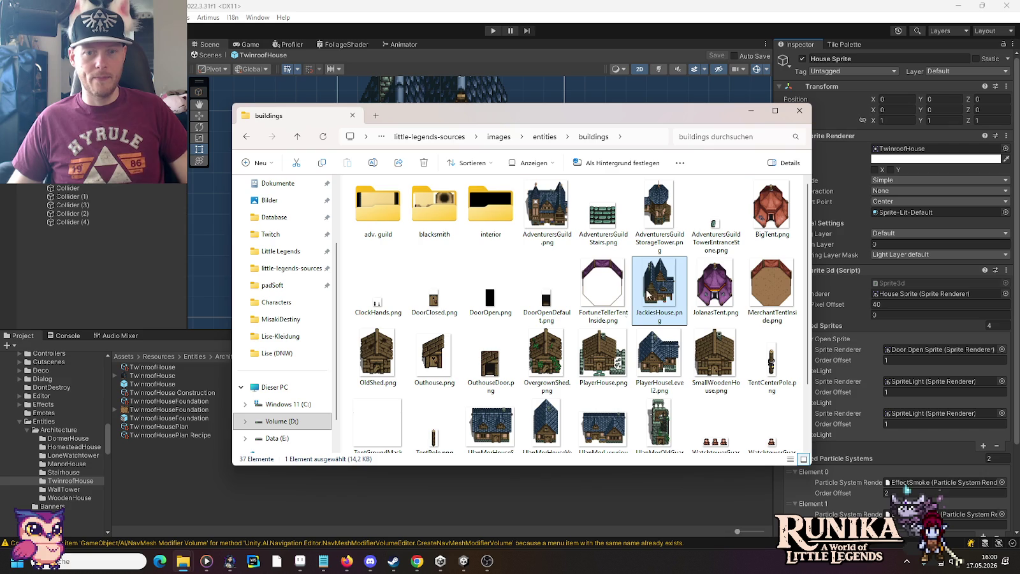
pyautogui.click(302, 561)
pyautogui.hotkey('alt', 'Tab')
pyautogui.moveTo(659, 287); pyautogui.dragTo(813, 121)
pyautogui.click(813, 121)
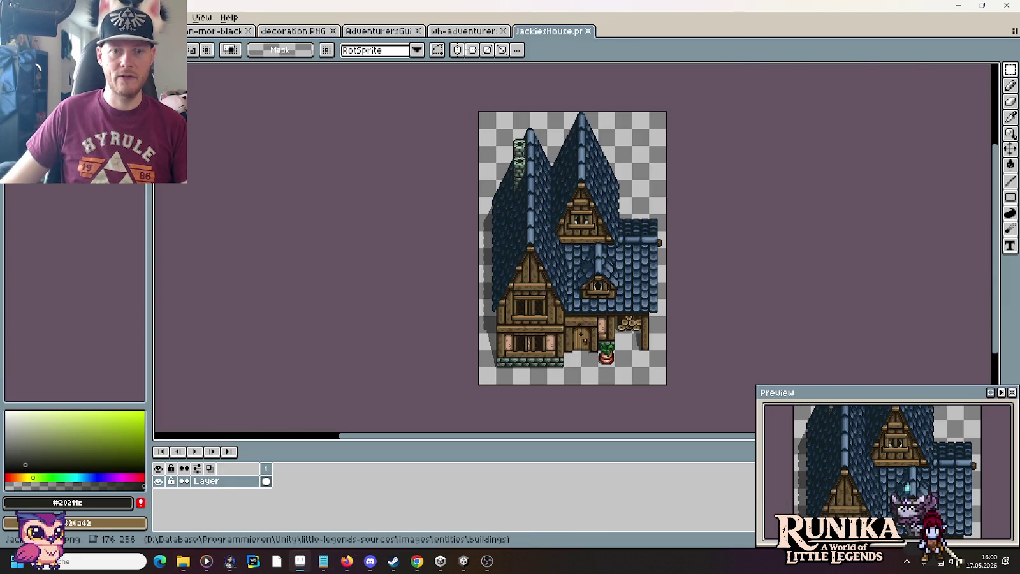
# Eyedrop an empty area of the JackiesHouse canvas to make transparent the foreground colour.
pyautogui.scroll(2, 535, 382)
pyautogui.press('i')
pyautogui.click(393, 214)
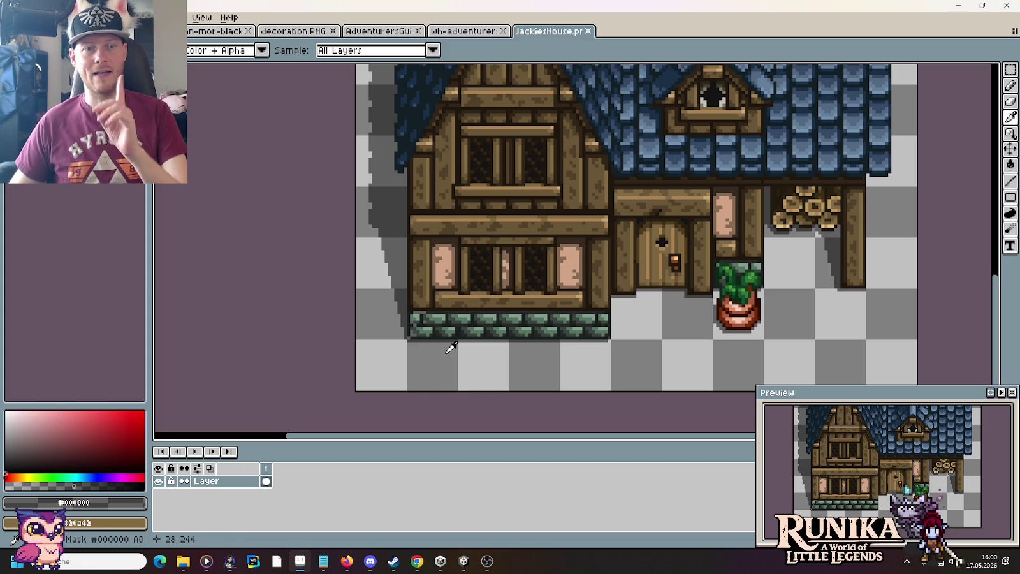
pyautogui.scroll(-1, 505, 273)
pyautogui.scroll(-1, 505, 273)
pyautogui.scroll(1, 505, 273)
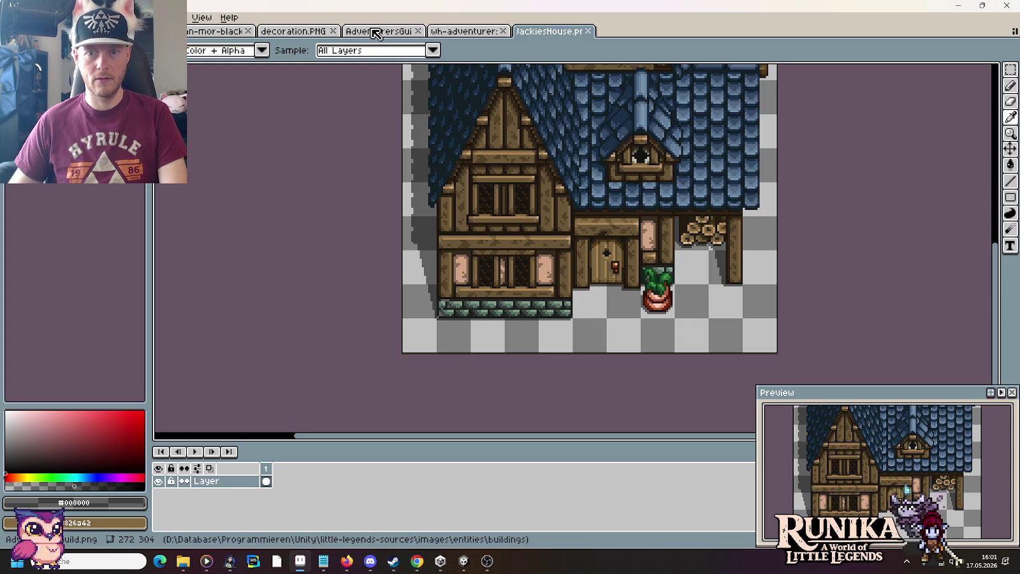
# Marquee-move a small roof piece out of the way, then return to the JackiesHouse tab.
pyautogui.press('m')
pyautogui.moveTo(767, 204)
pyautogui.mouseDown()
pyautogui.moveTo(765, 194)
pyautogui.moveTo(712, 341)
pyautogui.mouseUp()
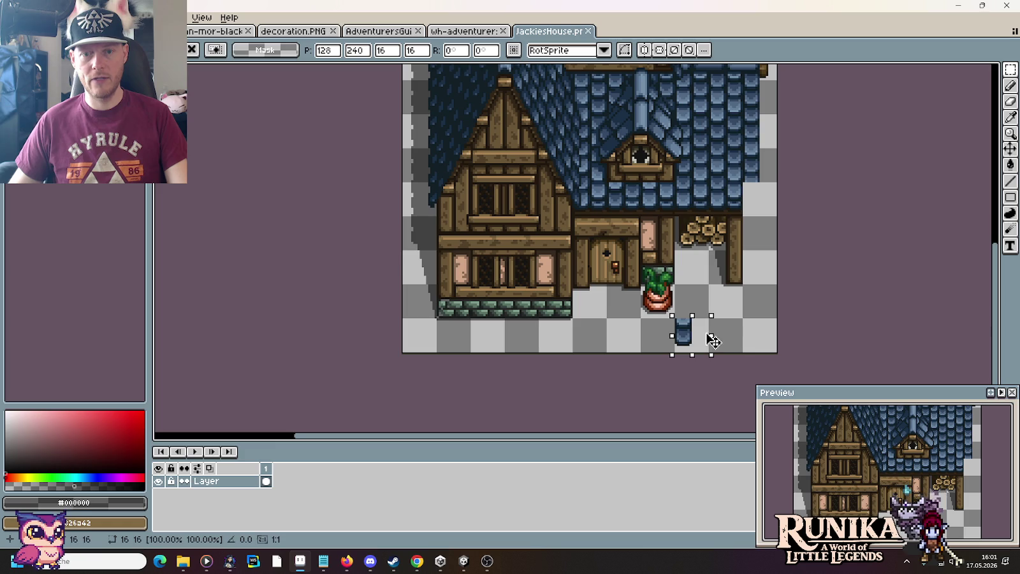
pyautogui.click(318, 30)
pyautogui.click(226, 29)
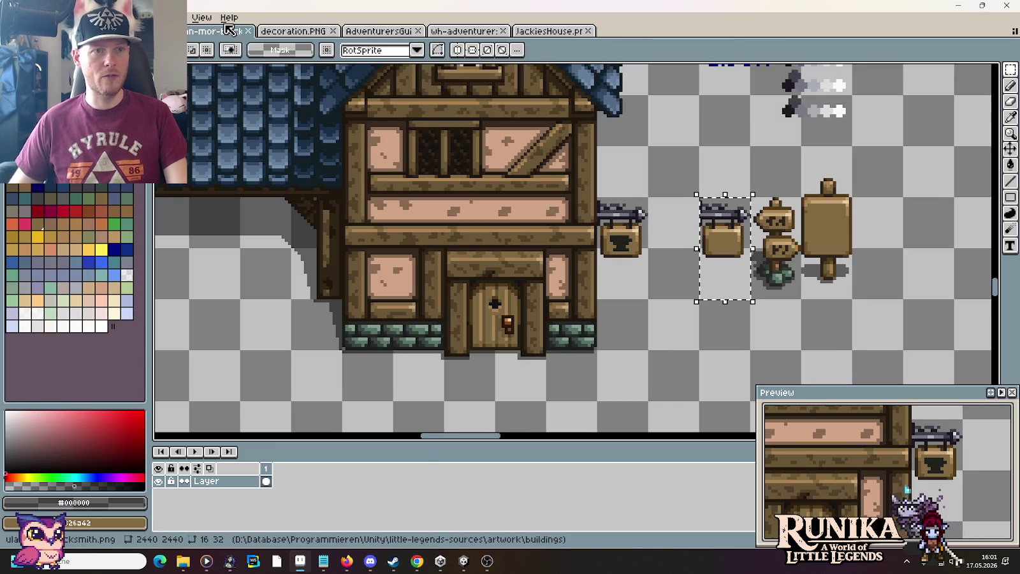
pyautogui.click(572, 34)
# Paste the hanging sign at the roof's right end, nudge it down, and restore the roof piece.
pyautogui.hotkey('ctrl', 'v')
pyautogui.moveTo(596, 255); pyautogui.dragTo(783, 247)
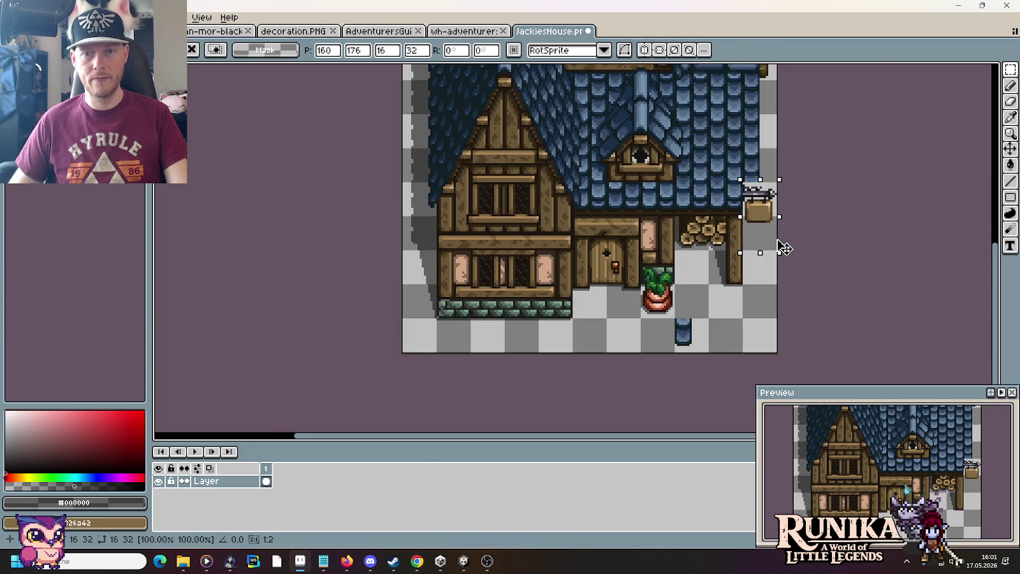
pyautogui.press('Down')
pyautogui.press('Down')
pyautogui.press('Down')
pyautogui.press('Down')
pyautogui.press('Down')
pyautogui.press('Down')
pyautogui.press('Down')
pyautogui.press('Down')
pyautogui.moveTo(675, 319)
pyautogui.mouseDown()
pyautogui.moveTo(709, 354)
pyautogui.moveTo(771, 217)
pyautogui.mouseUp()
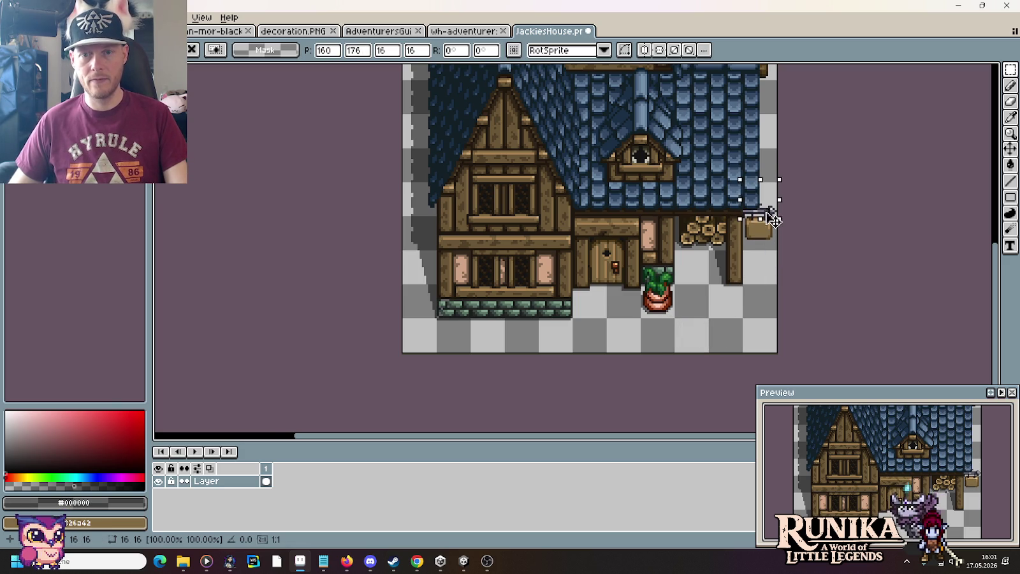
pyautogui.click(748, 312)
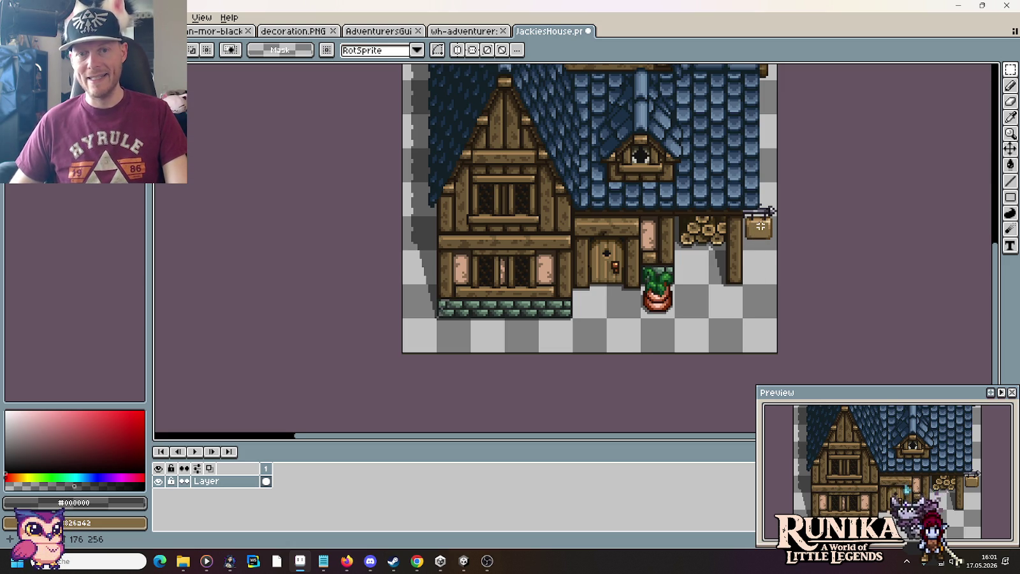
# Darken the sign's left edge and top-left corner with the beam colour, then pick the bracket's purple-grey.
pyautogui.scroll(-1, 759, 211)
pyautogui.scroll(2, 762, 210)
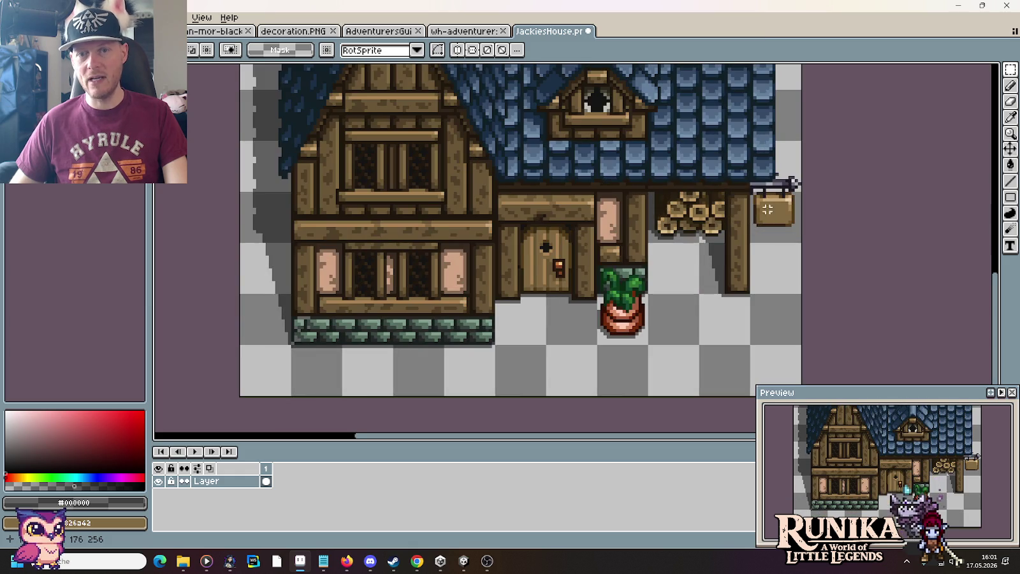
pyautogui.scroll(1, 771, 212)
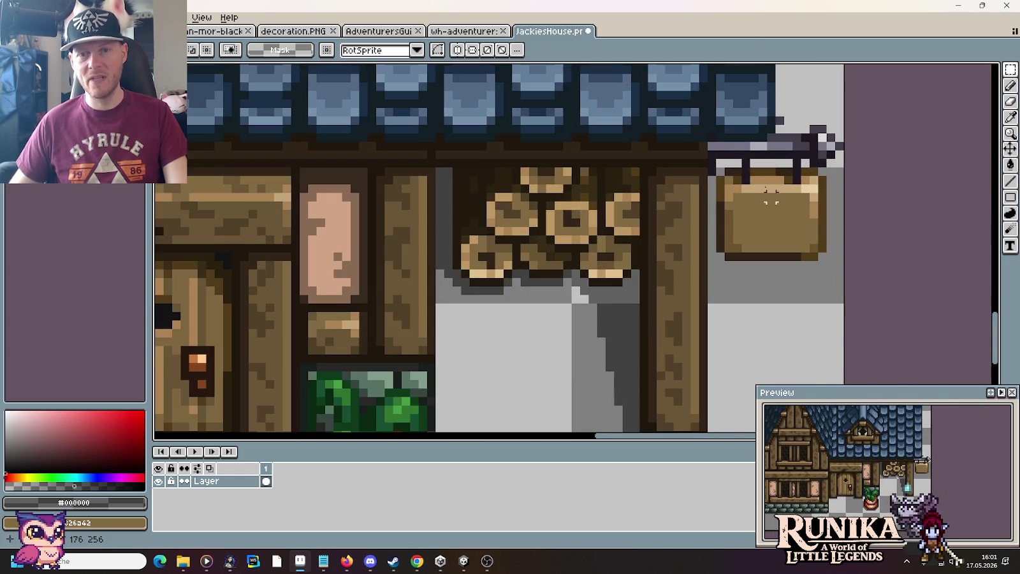
pyautogui.scroll(1, 739, 150)
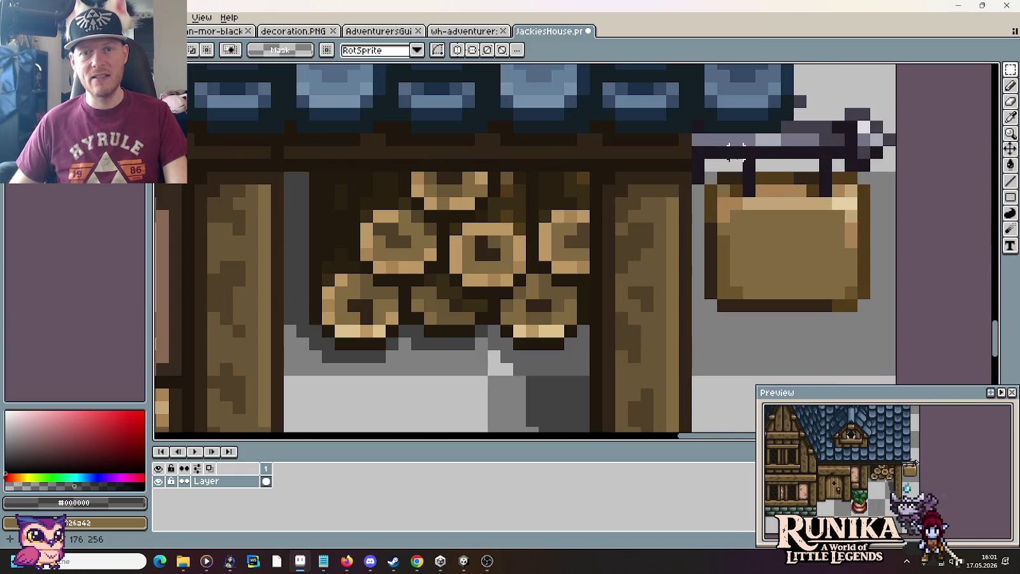
pyautogui.press('b')
pyautogui.keyDown('alt'); pyautogui.click(685, 153); pyautogui.keyUp('alt')
pyautogui.click(718, 239)
pyautogui.click(705, 174)
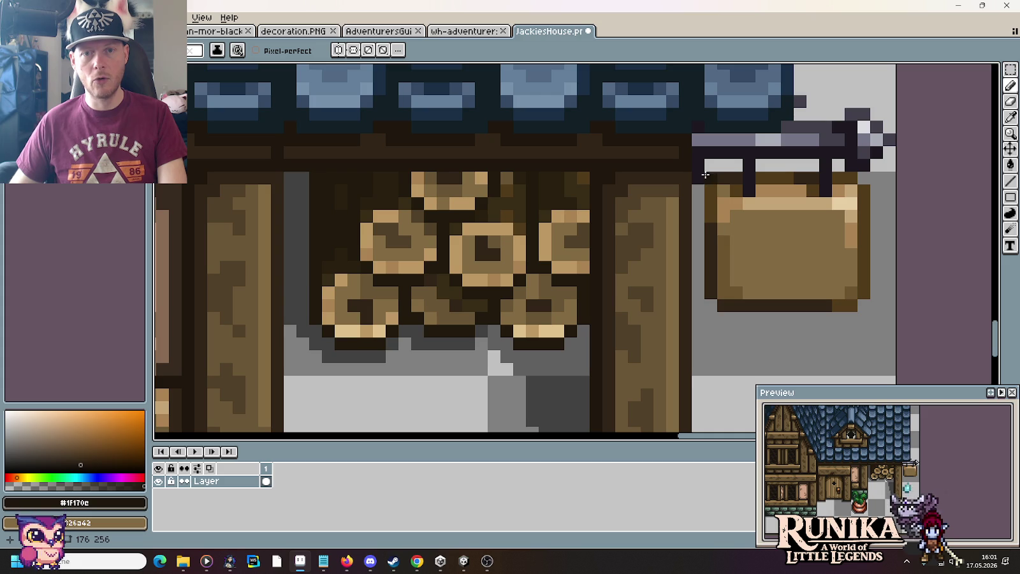
pyautogui.keyDown('alt'); pyautogui.click(698, 142); pyautogui.keyUp('alt')
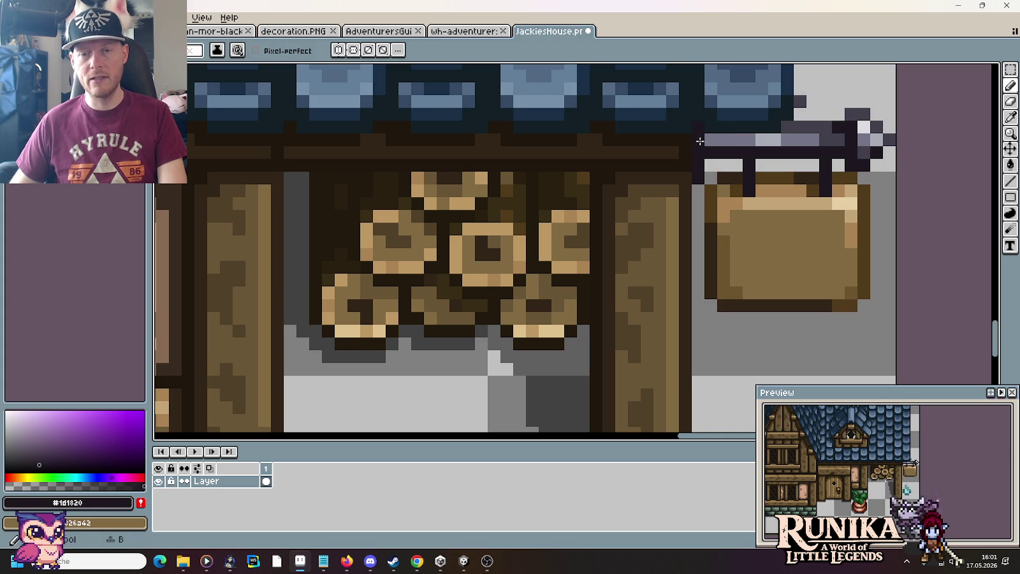
pyautogui.keyDown('alt'); pyautogui.click(699, 142); pyautogui.keyUp('alt')
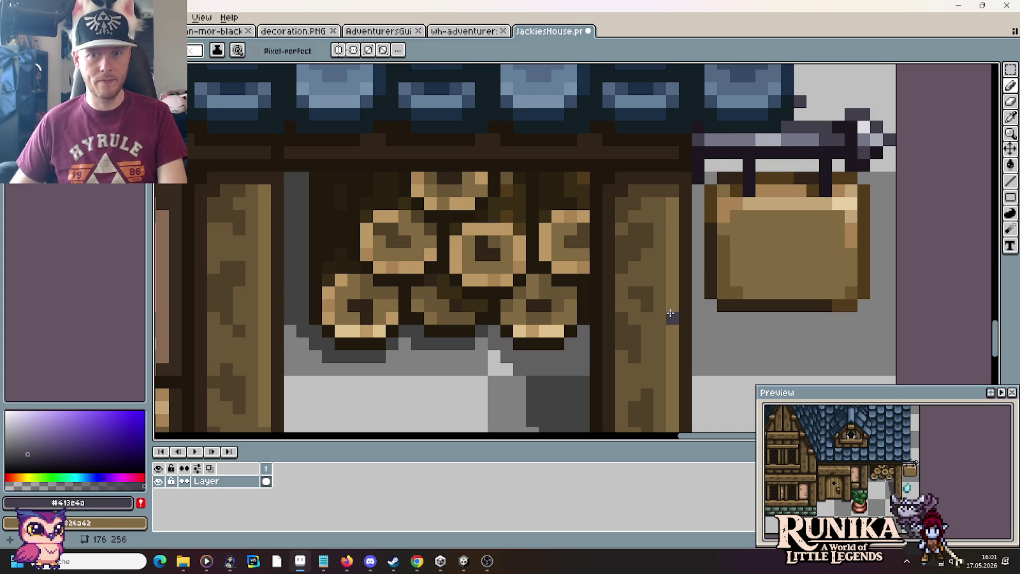
# Close JackiesHouse without saving and switch to the AdventurersGuild sprite.
pyautogui.click(588, 31)
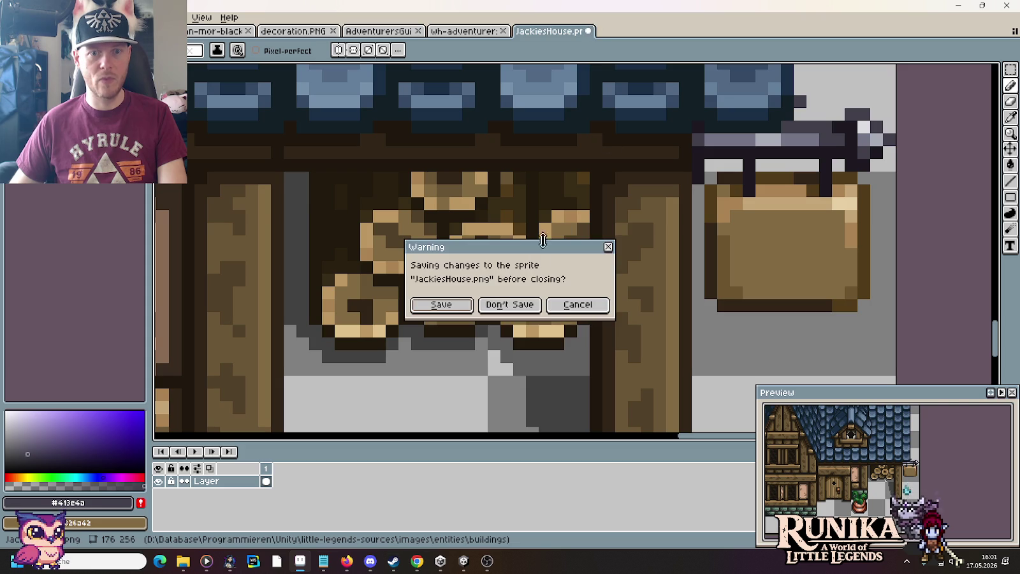
pyautogui.click(501, 299)
pyautogui.click(366, 31)
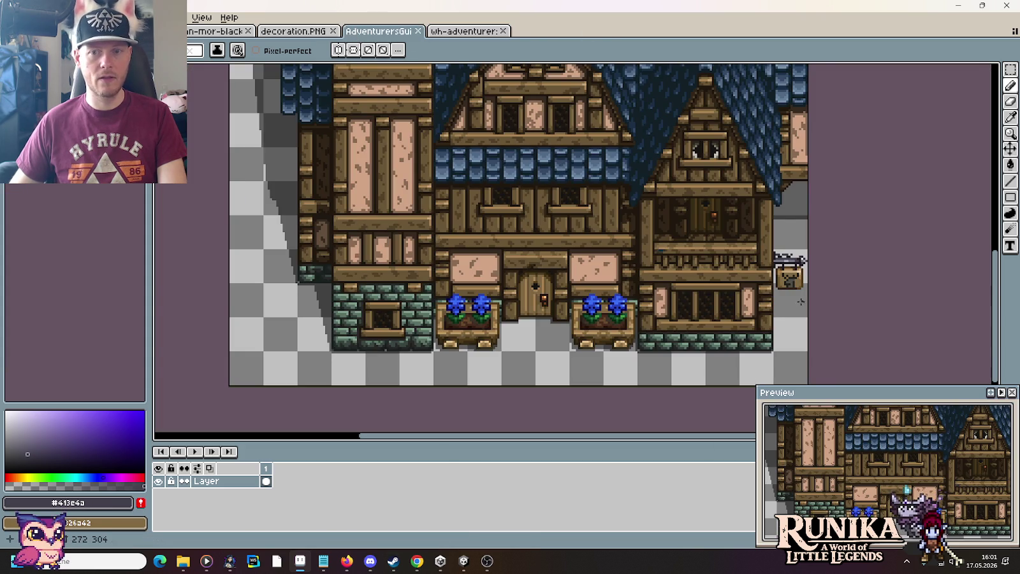
# Paint the left end of the guild sign's iron bar purple-grey (#413e4a), undoing misplaced pixels.
pyautogui.scroll(3, 774, 252)
pyautogui.scroll(1, 775, 252)
pyautogui.scroll(1, 697, 268)
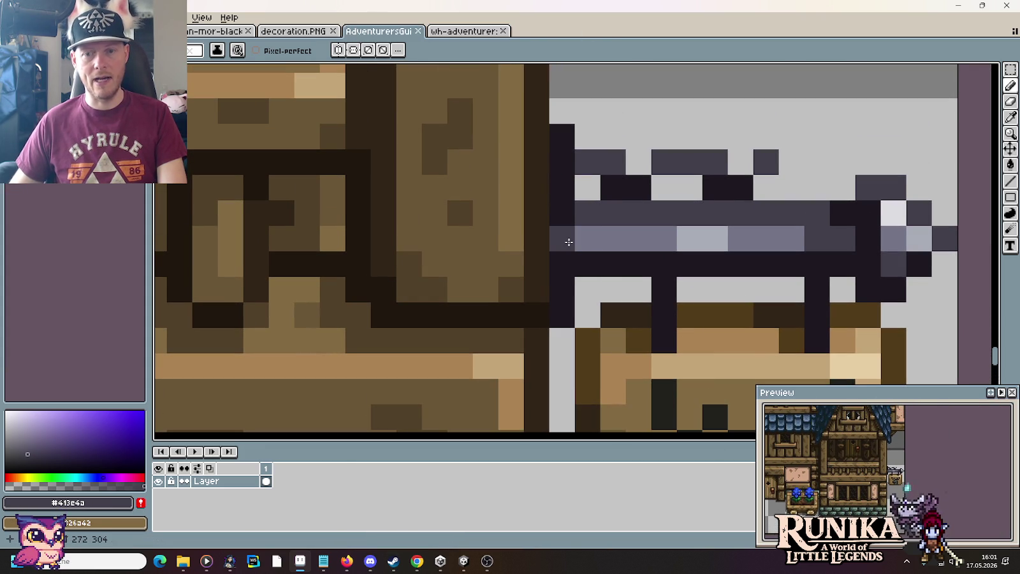
pyautogui.scroll(2, 775, 450)
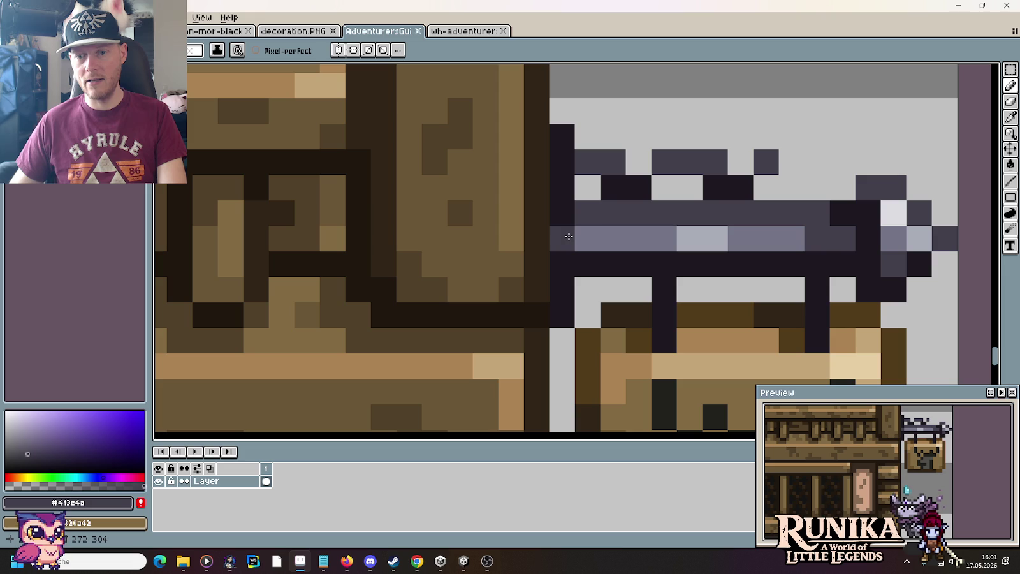
pyautogui.click(566, 230)
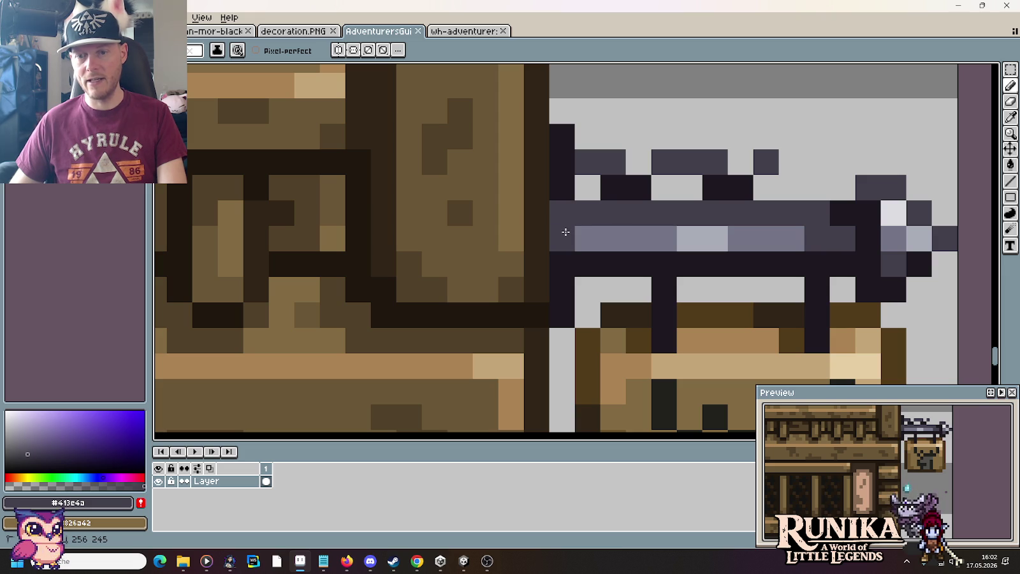
pyautogui.hotkey('ctrl', 'z')
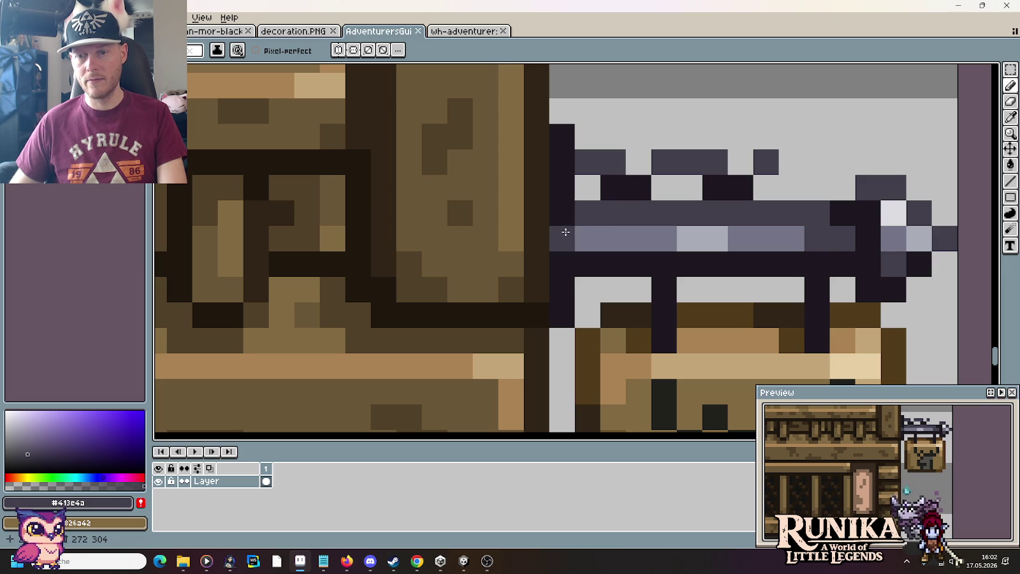
pyautogui.click(561, 237)
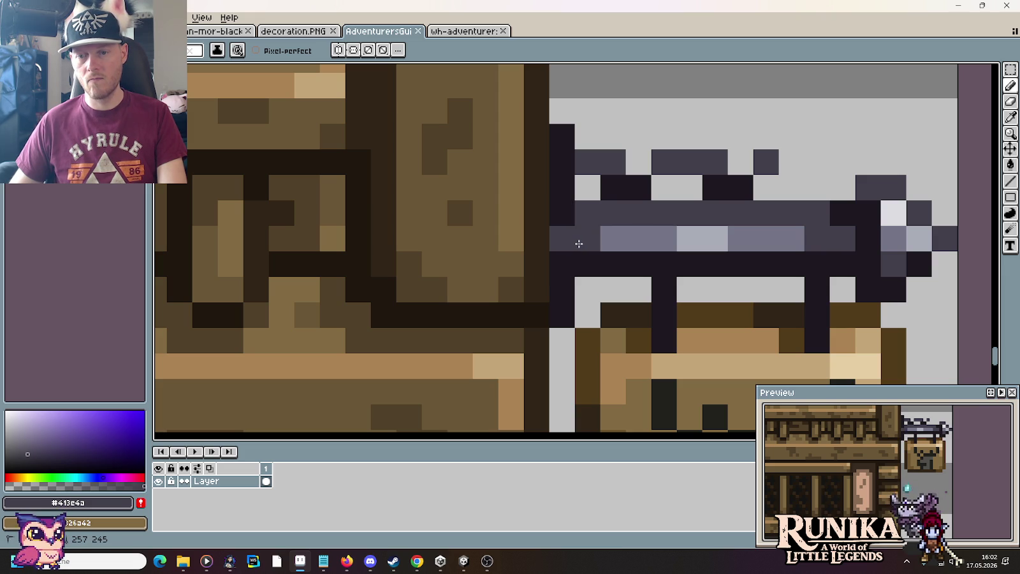
pyautogui.hotkey('ctrl', 'z')
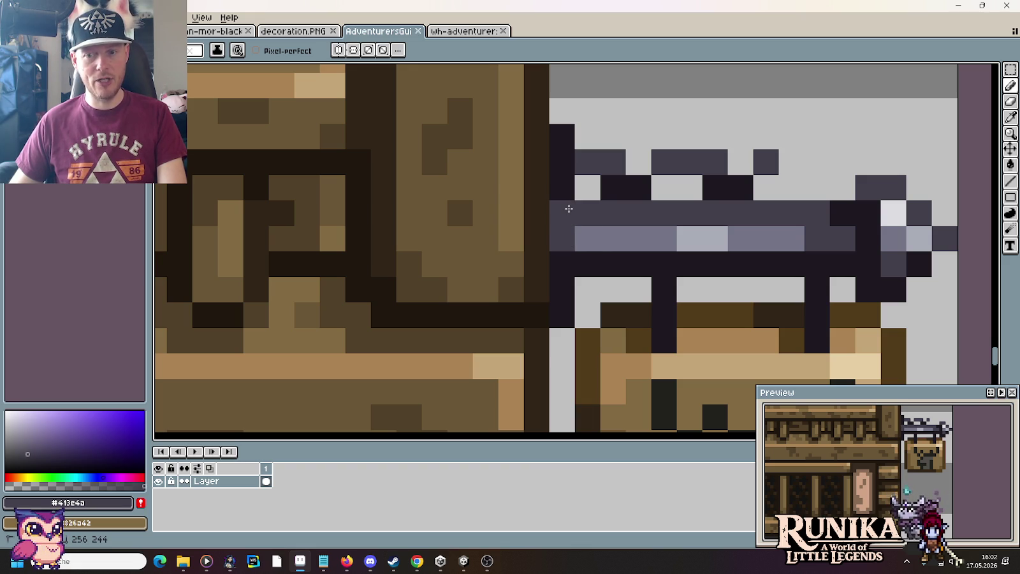
pyautogui.keyDown('alt'); pyautogui.click(560, 237); pyautogui.keyUp('alt')
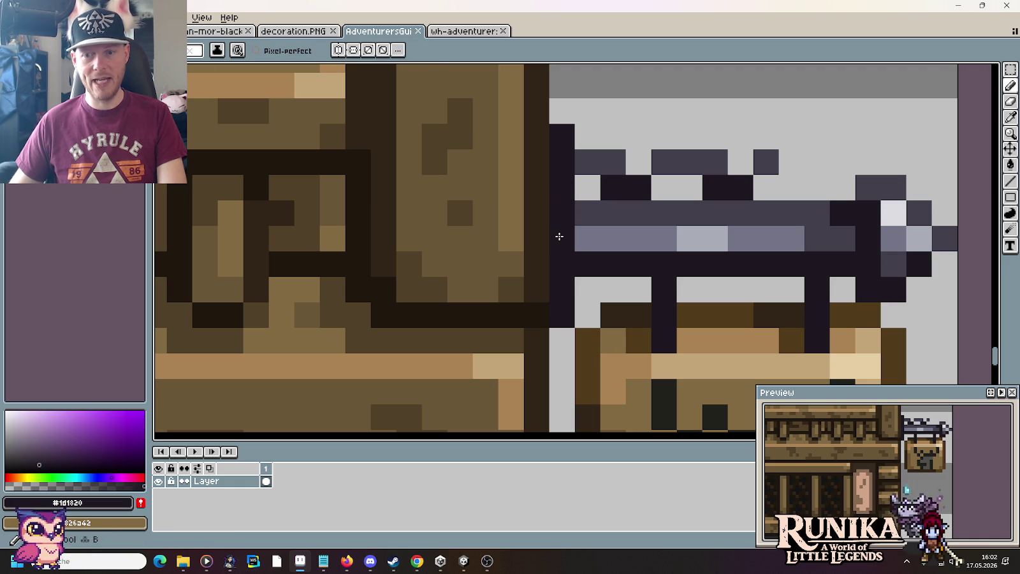
pyautogui.keyDown('alt'); pyautogui.click(719, 207); pyautogui.keyUp('alt')
pyautogui.click(578, 234)
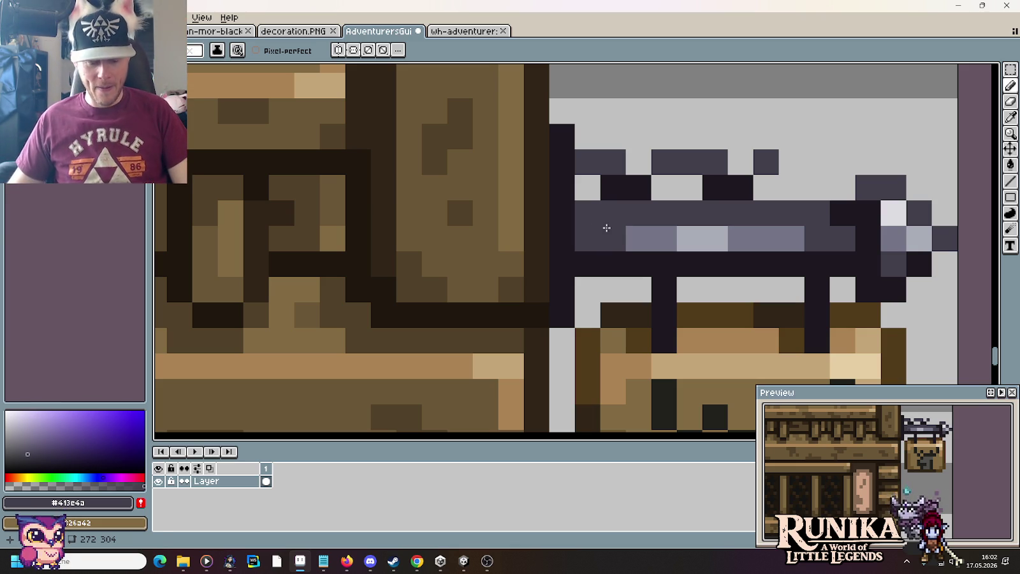
# Save AdventurersGuild.png and drag the game-assets copy of it from Explorer into Aseprite.
pyautogui.press('m')
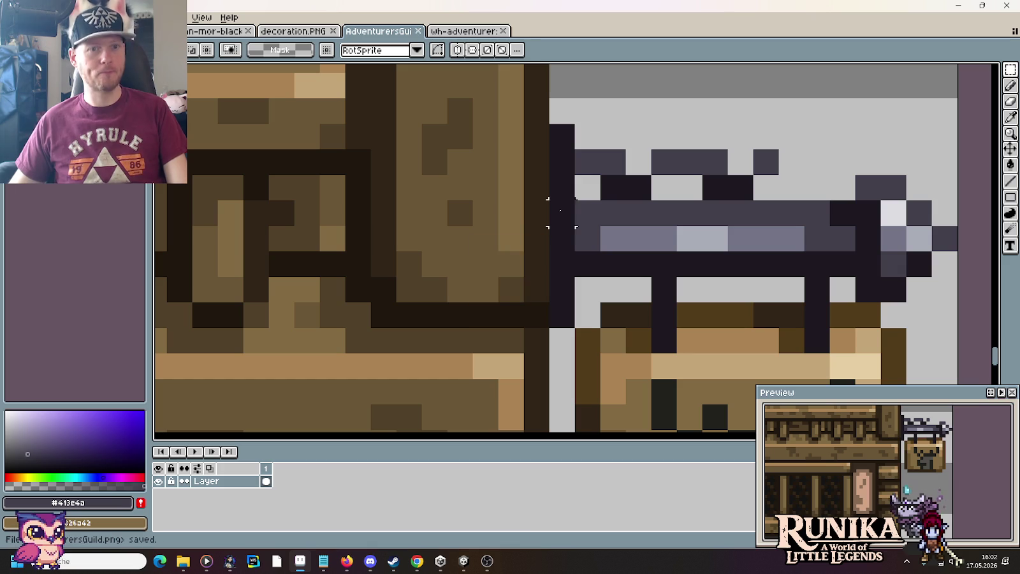
pyautogui.click(450, 31)
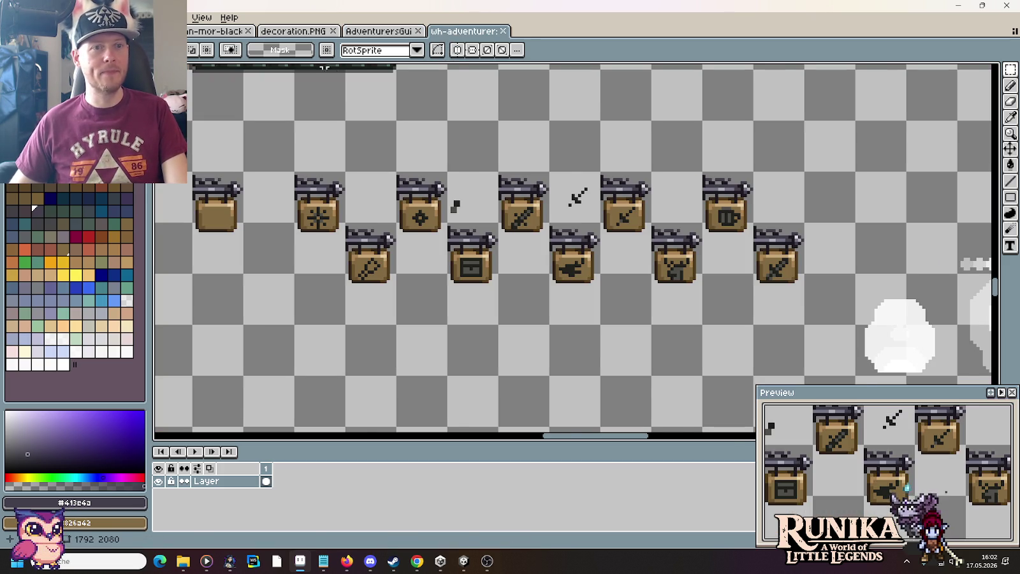
pyautogui.scroll(-3, 379, 200)
pyautogui.click(380, 32)
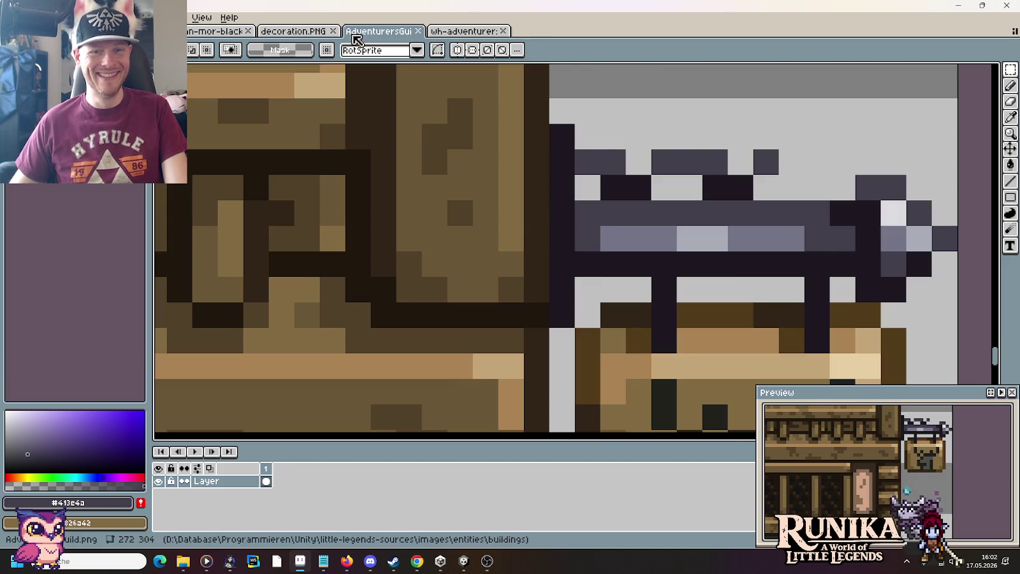
pyautogui.scroll(-2, 593, 255)
pyautogui.scroll(-2, 593, 255)
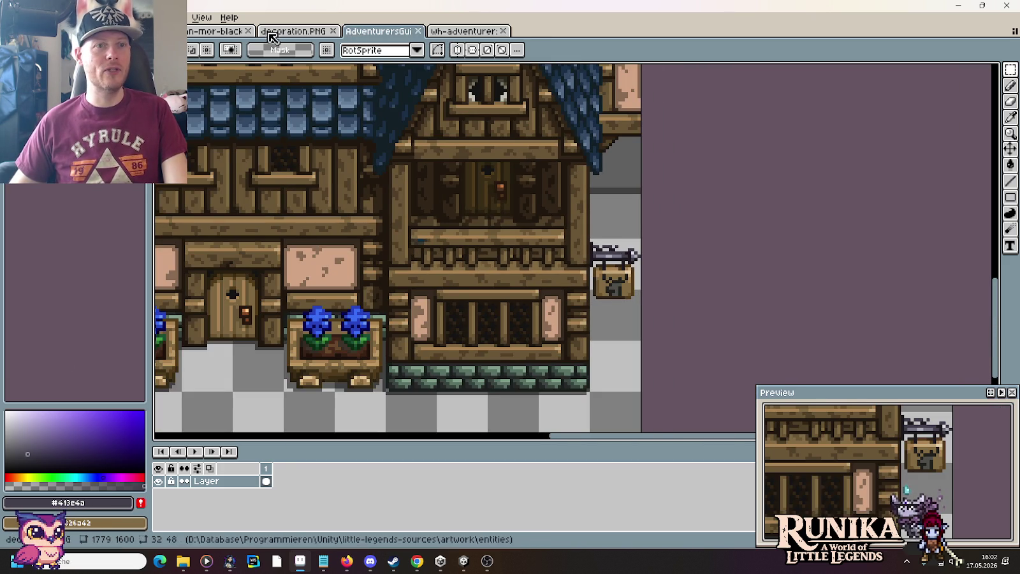
pyautogui.moveTo(182, 561)
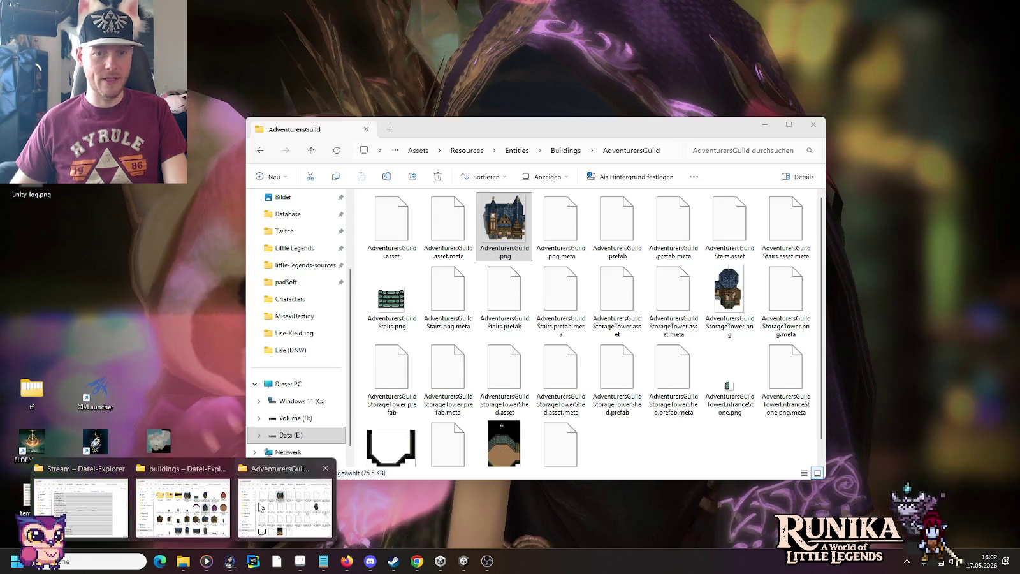
pyautogui.click(260, 507)
pyautogui.moveTo(504, 223); pyautogui.dragTo(637, 90)
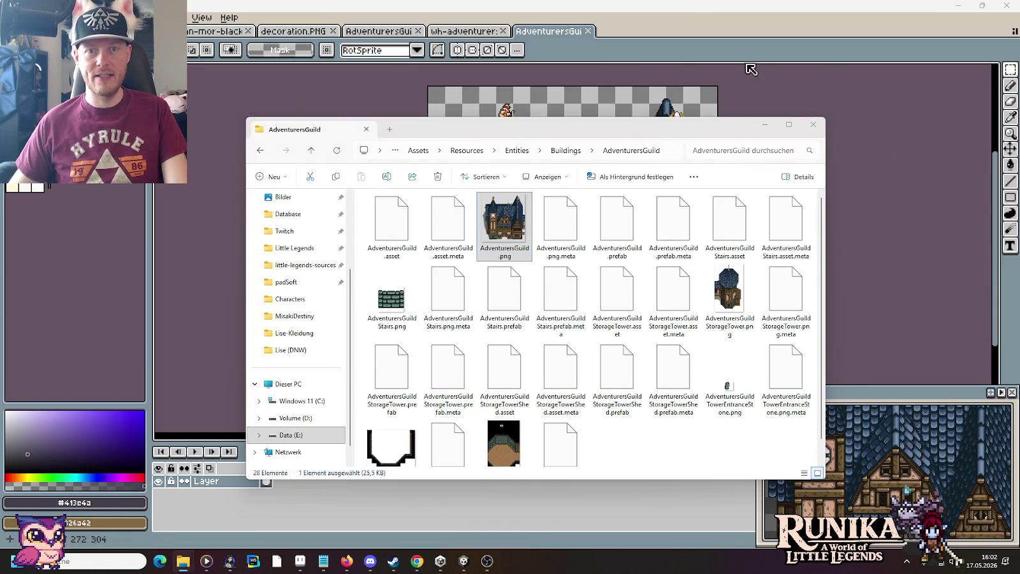
# Darken the iron bar's left end in the guild asset copy, then save and close it.
pyautogui.scroll(2, 695, 287)
pyautogui.scroll(2, 661, 330)
pyautogui.scroll(1, 572, 280)
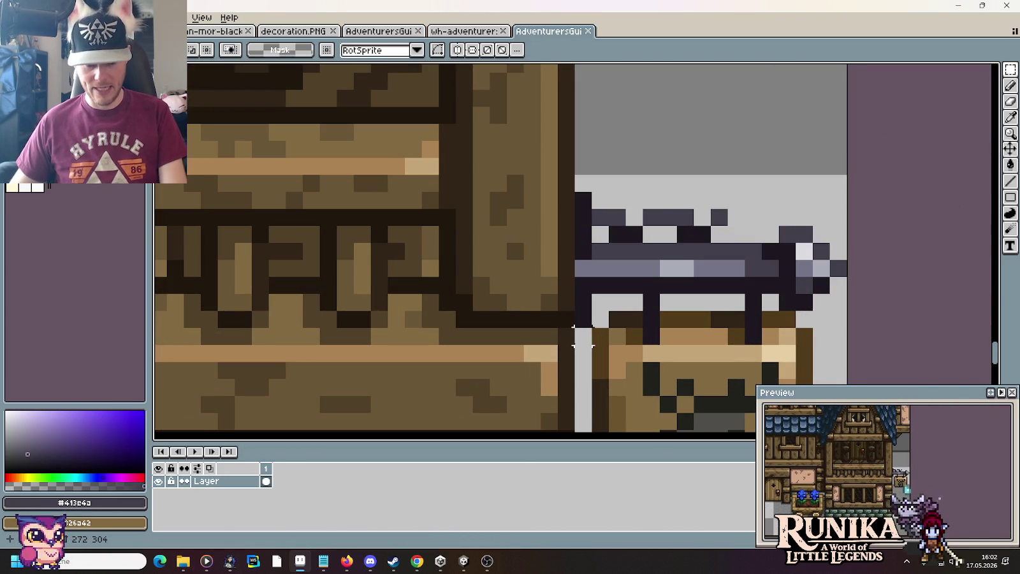
pyautogui.press('i')
pyautogui.click(572, 281)
pyautogui.press('b')
pyautogui.click(584, 268)
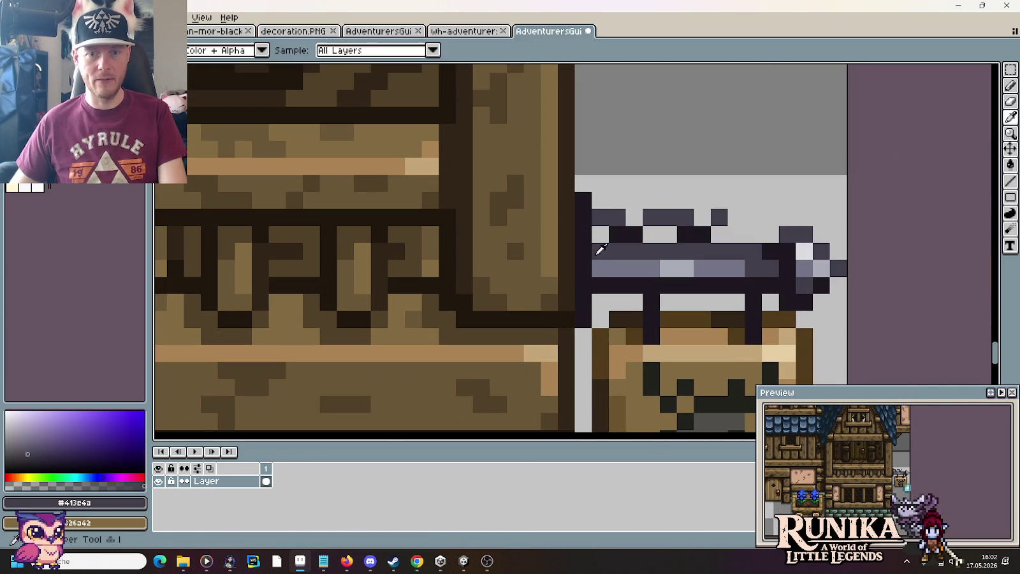
pyautogui.hotkey('ctrl', 's')
pyautogui.click(588, 31)
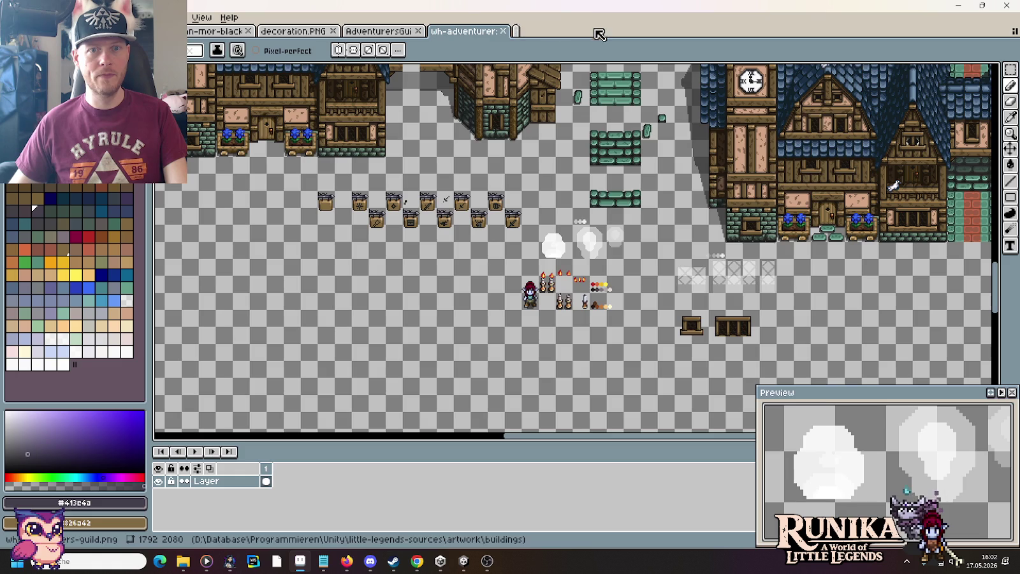
# Browse Explorer to Wealdheim > Ans Anvil and open AnsAnvil.png in Aseprite.
pyautogui.hotkey('alt', 'Tab')
pyautogui.press('BackSpace')
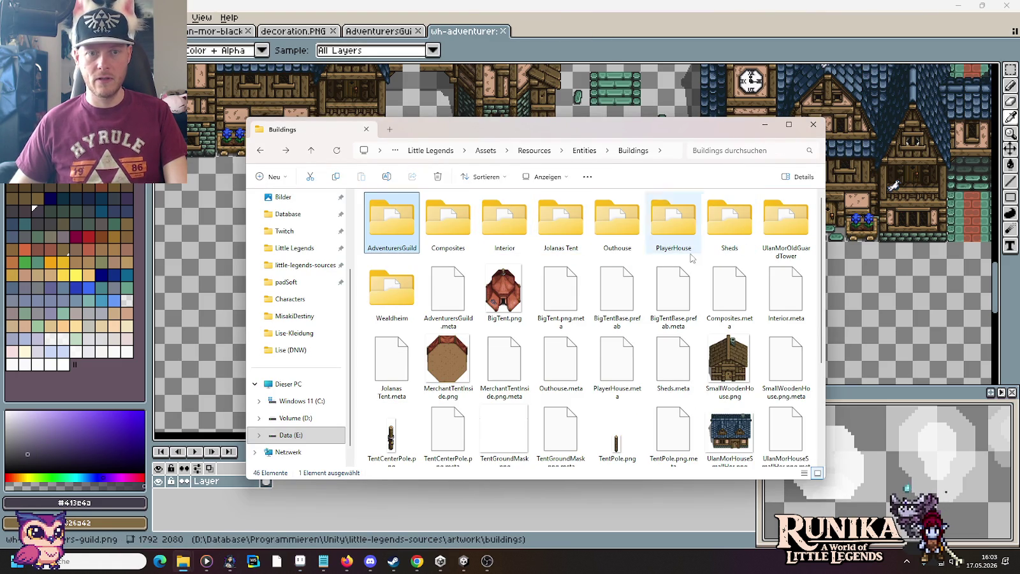
pyautogui.doubleClick(391, 290)
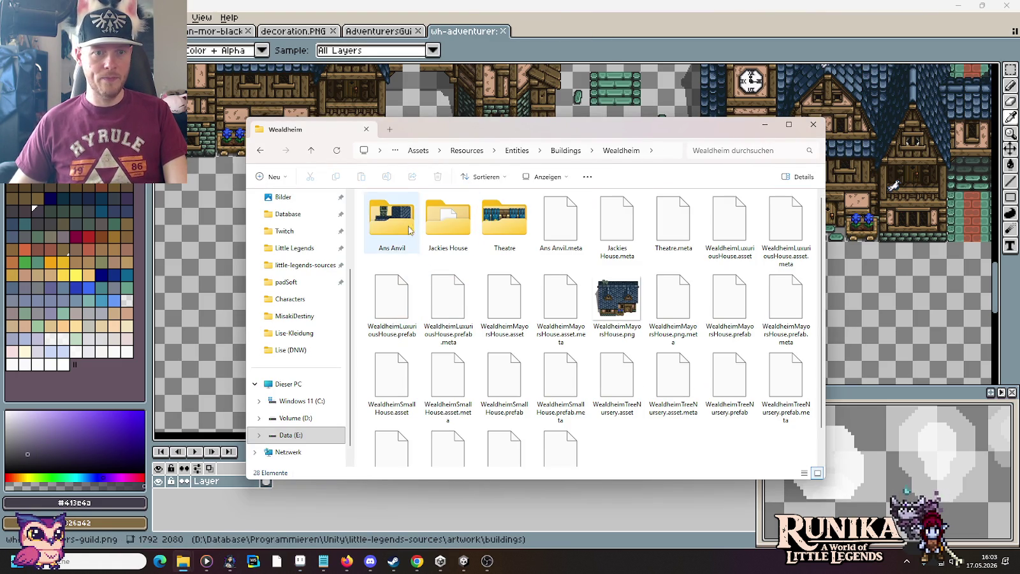
pyautogui.doubleClick(391, 220)
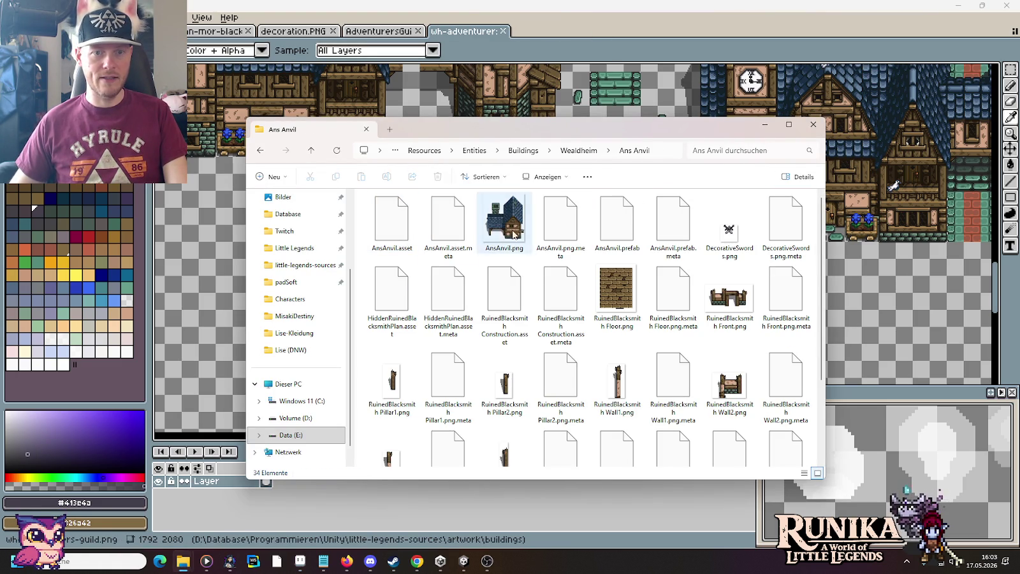
pyautogui.doubleClick(505, 220)
# Darken the anvil sign bar's left end, then save and close AnsAnvil.png.
pyautogui.scroll(3, 690, 190)
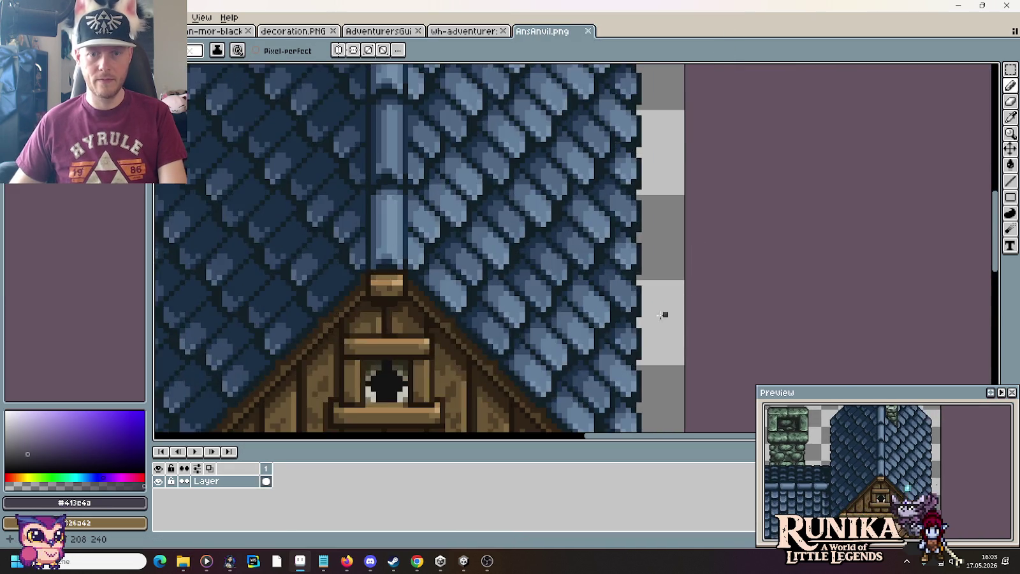
pyautogui.scroll(1, 588, 282)
pyautogui.scroll(1, 588, 282)
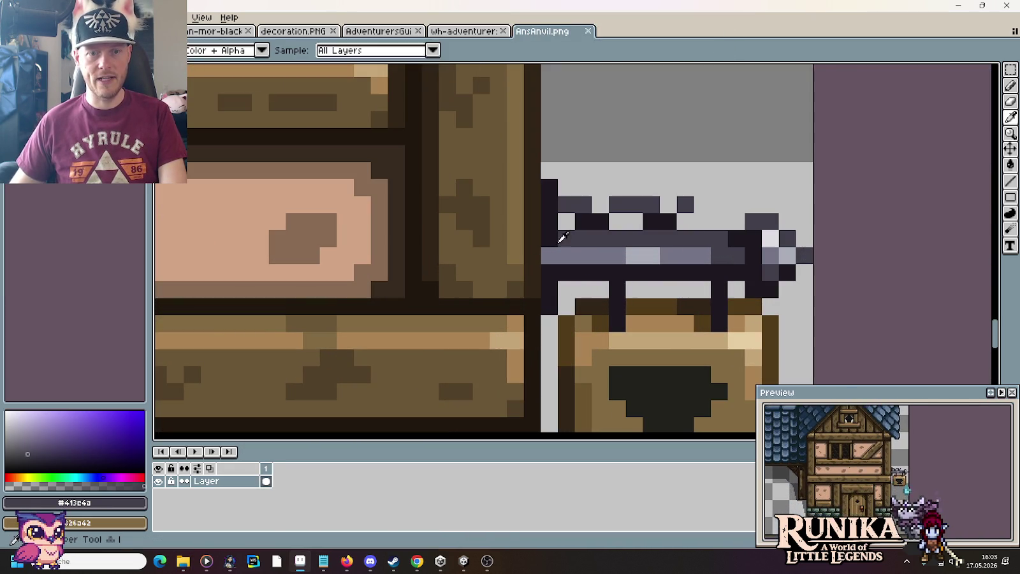
pyautogui.click(566, 256)
pyautogui.hotkey('ctrl', 's')
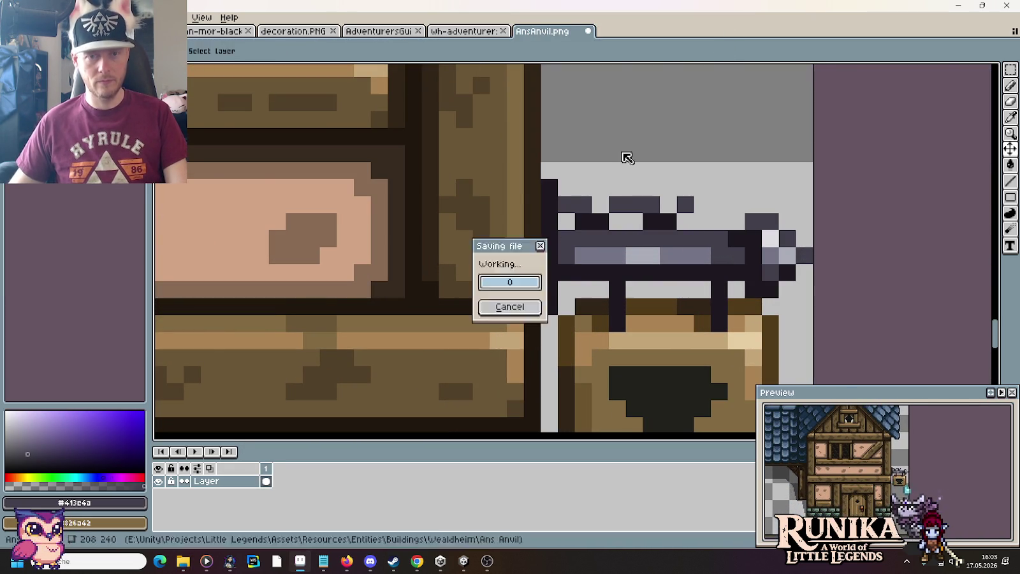
pyautogui.click(588, 31)
# Go back to the Wealdheim folder in Explorer and enter the Jackies House folder.
pyautogui.hotkey('alt', 'Tab')
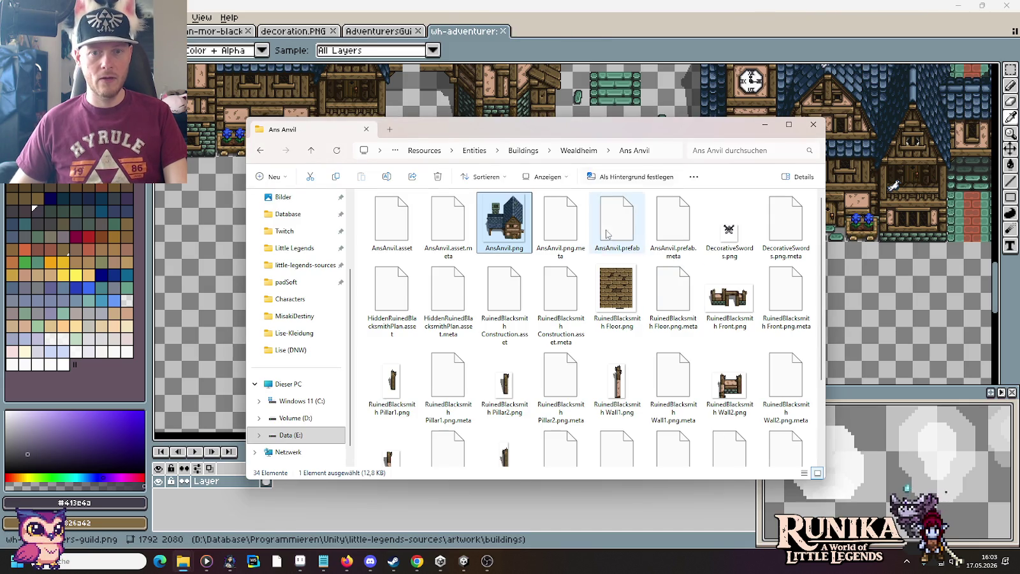
pyautogui.hotkey('alt', 'Left')
pyautogui.doubleClick(449, 220)
# Open JackiesHouse.png and paint a dark brown pixel at the house's wall edge.
pyautogui.doubleClick(506, 220)
pyautogui.click(730, 65)
pyautogui.scroll(2, 604, 251)
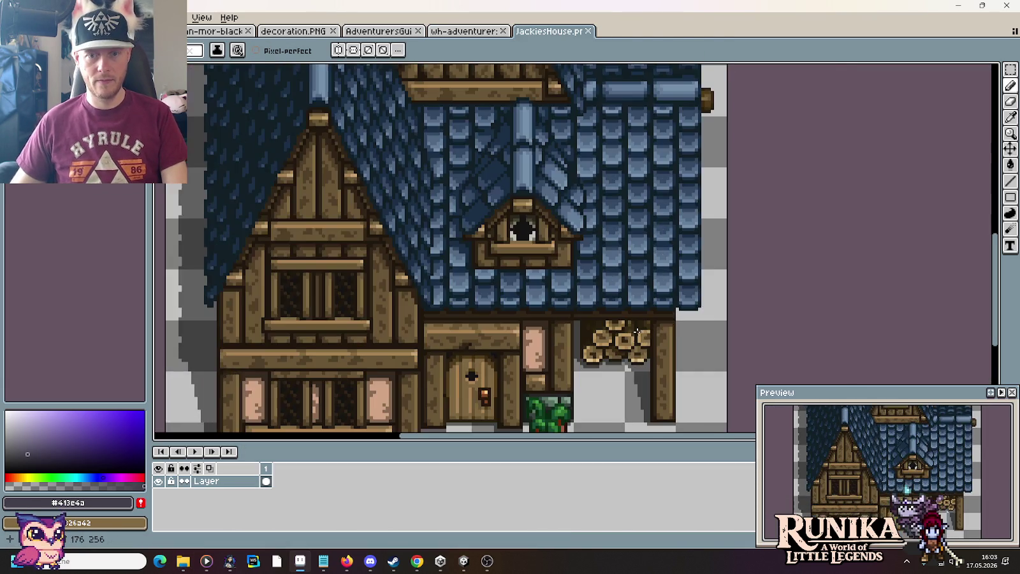
pyautogui.scroll(1, 604, 251)
pyautogui.scroll(2, 604, 251)
pyautogui.scroll(2, 604, 251)
pyautogui.scroll(1, 604, 251)
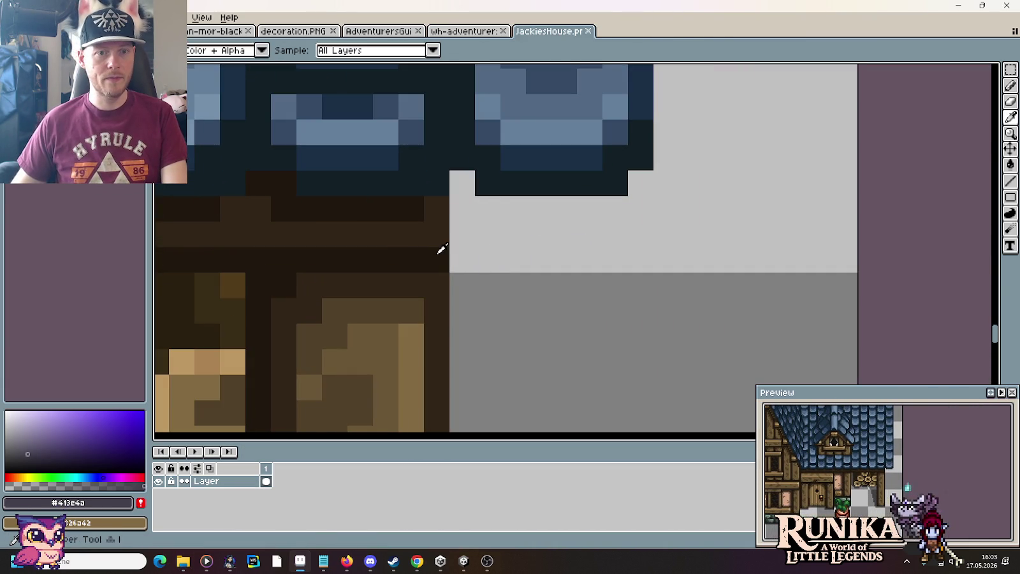
pyautogui.keyDown('alt'); pyautogui.click(439, 244); pyautogui.keyUp('alt')
pyautogui.click(591, 327)
pyautogui.scroll(-2, 591, 326)
pyautogui.scroll(-1, 593, 344)
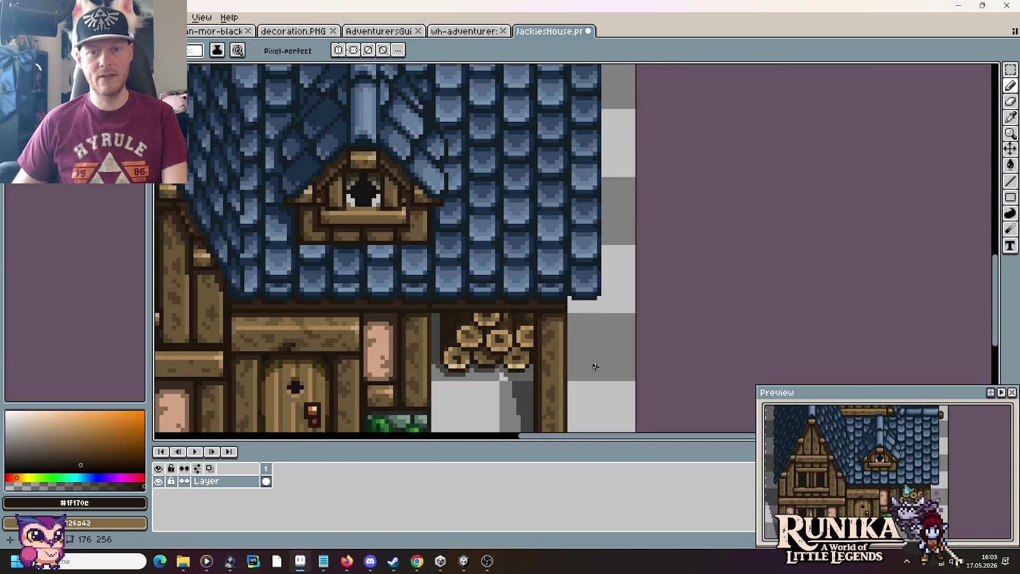
pyautogui.scroll(-2, 595, 364)
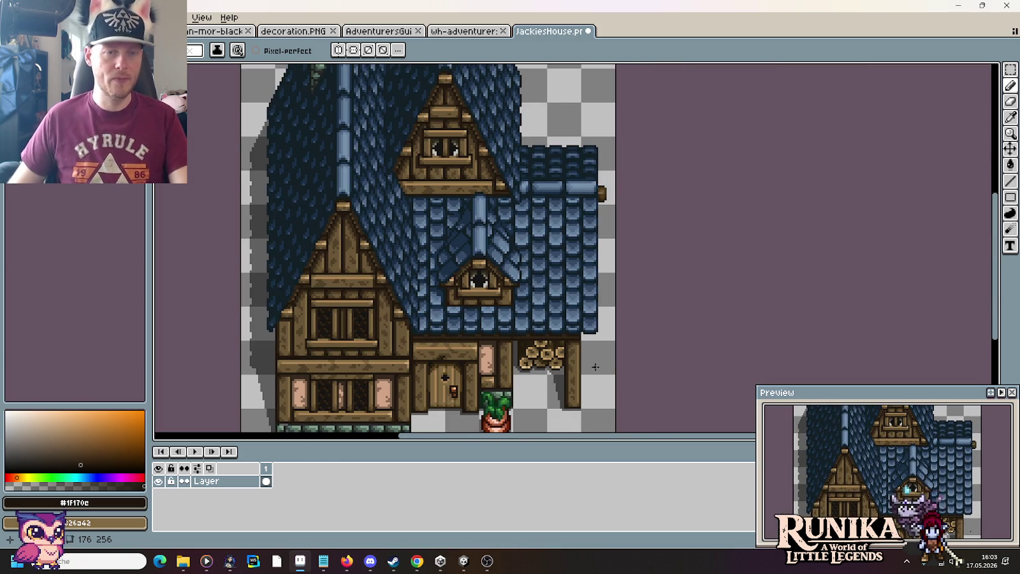
# Paste the copied blue roof piece into JackiesHouse and drag it into position.
pyautogui.click(159, 31)
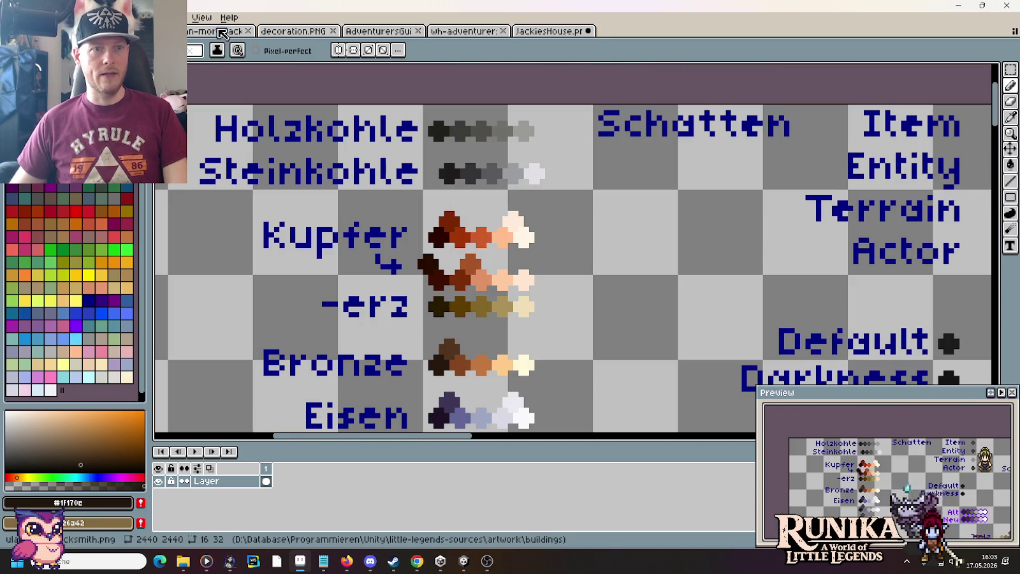
pyautogui.click(220, 31)
pyautogui.click(548, 31)
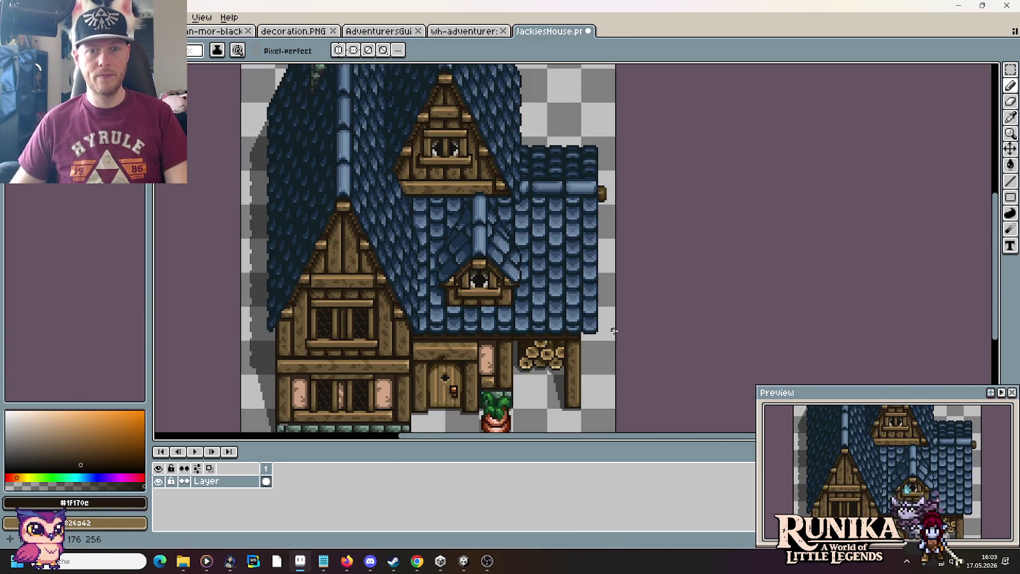
pyautogui.hotkey('ctrl', 'v')
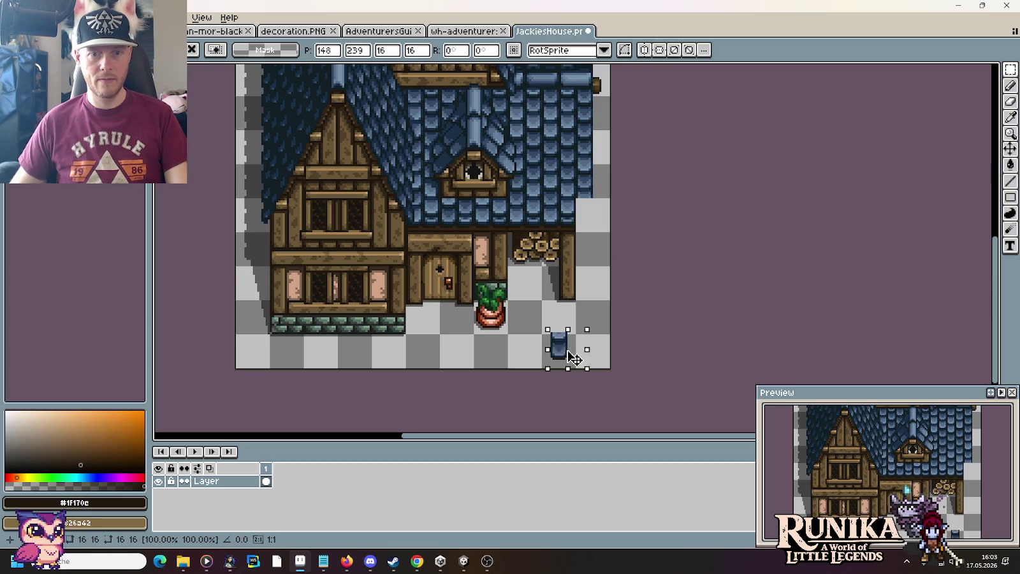
pyautogui.moveTo(567, 357)
pyautogui.mouseDown()
pyautogui.moveTo(475, 357)
pyautogui.moveTo(530, 353)
pyautogui.mouseUp()
# Paste the bracketed hanging sign onto the right wall and move the blue piece below the house.
pyautogui.hotkey('ctrl', 'v')
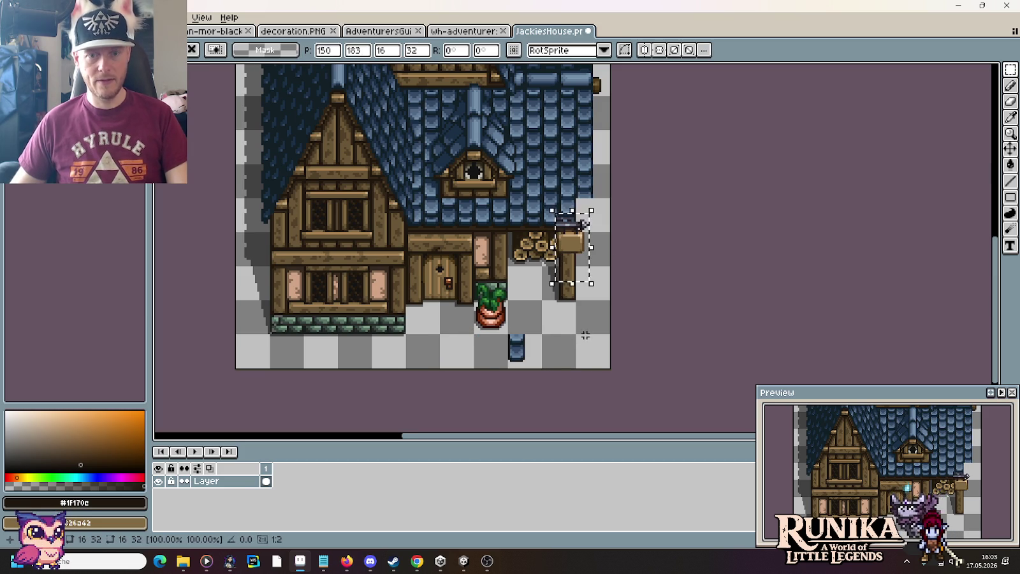
pyautogui.moveTo(587, 228); pyautogui.dragTo(596, 257)
pyautogui.hotkey('ctrl', 'z')
pyautogui.hotkey('ctrl', 'z')
pyautogui.click(587, 298)
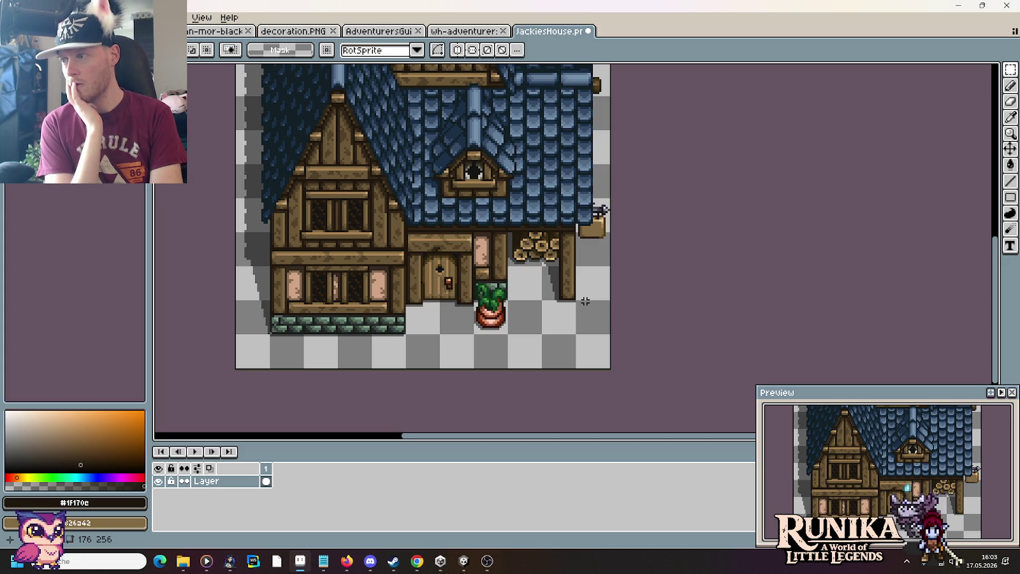
pyautogui.hotkey('ctrl', 'z')
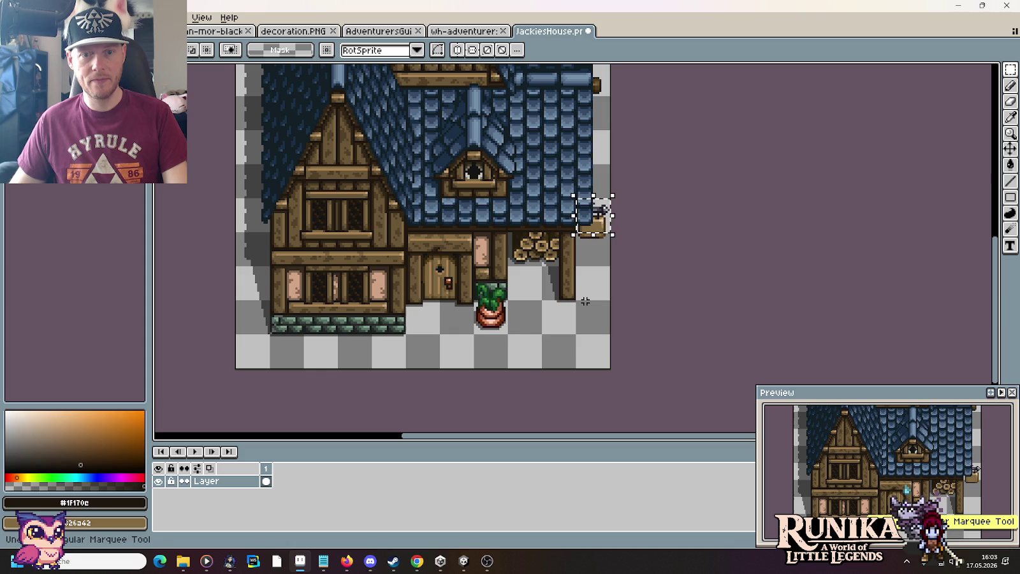
pyautogui.moveTo(593, 217); pyautogui.dragTo(525, 352)
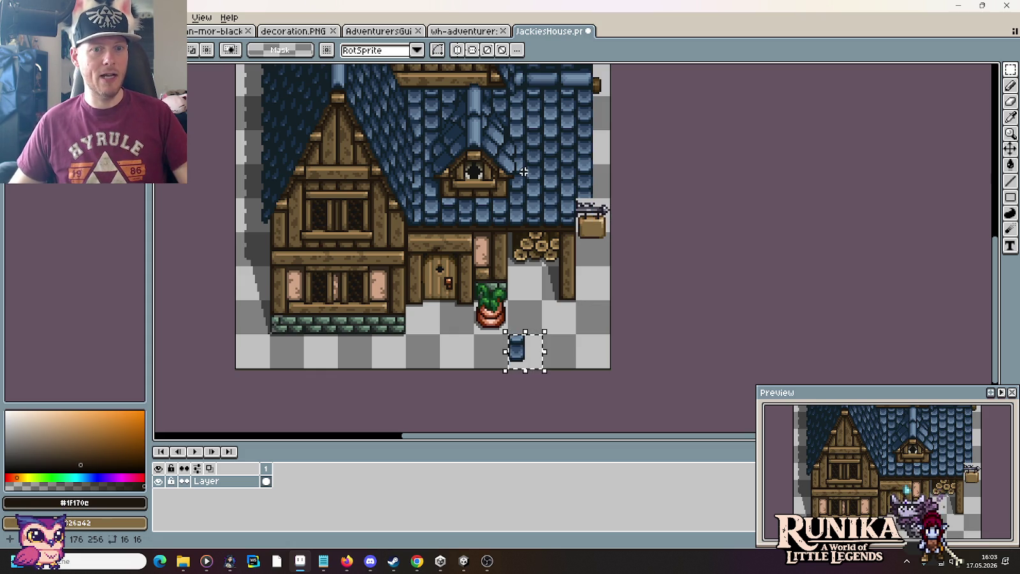
pyautogui.click(217, 31)
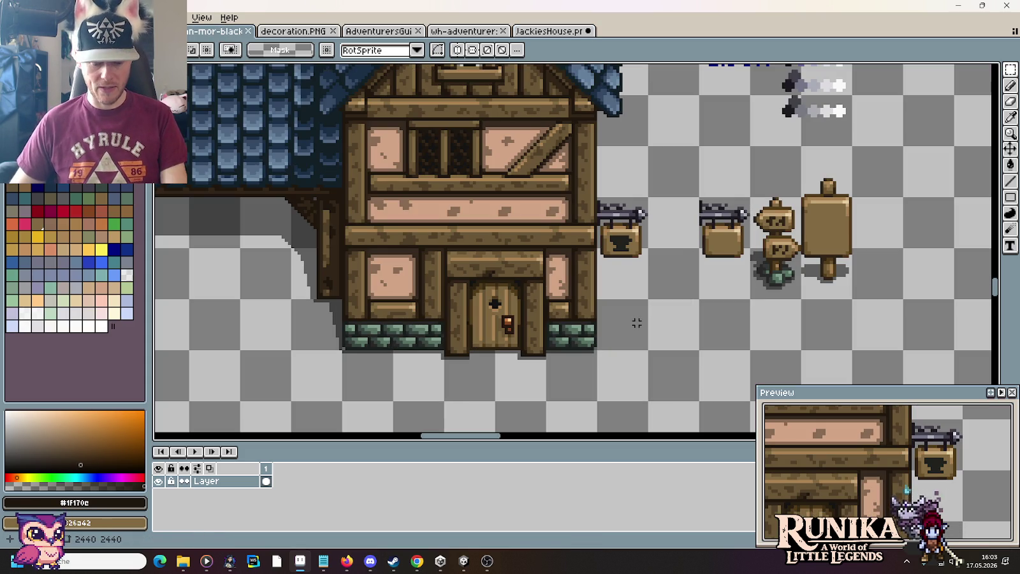
# Pencil a dark notched saw icon across the blank sign beside the anvil sign.
pyautogui.scroll(1, 672, 266)
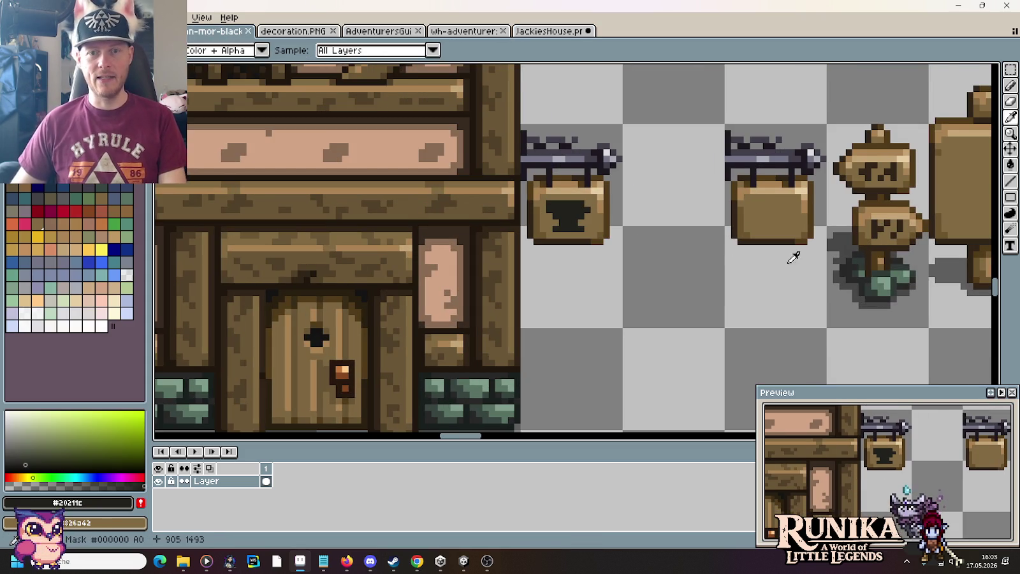
pyautogui.scroll(2, 793, 257)
pyautogui.press('b')
pyautogui.click(552, 224)
pyautogui.moveTo(555, 194)
pyautogui.mouseDown()
pyautogui.moveTo(640, 194)
pyautogui.moveTo(667, 208)
pyautogui.moveTo(666, 226)
pyautogui.moveTo(569, 209)
pyautogui.moveTo(603, 208)
pyautogui.mouseUp()
pyautogui.click(635, 208)
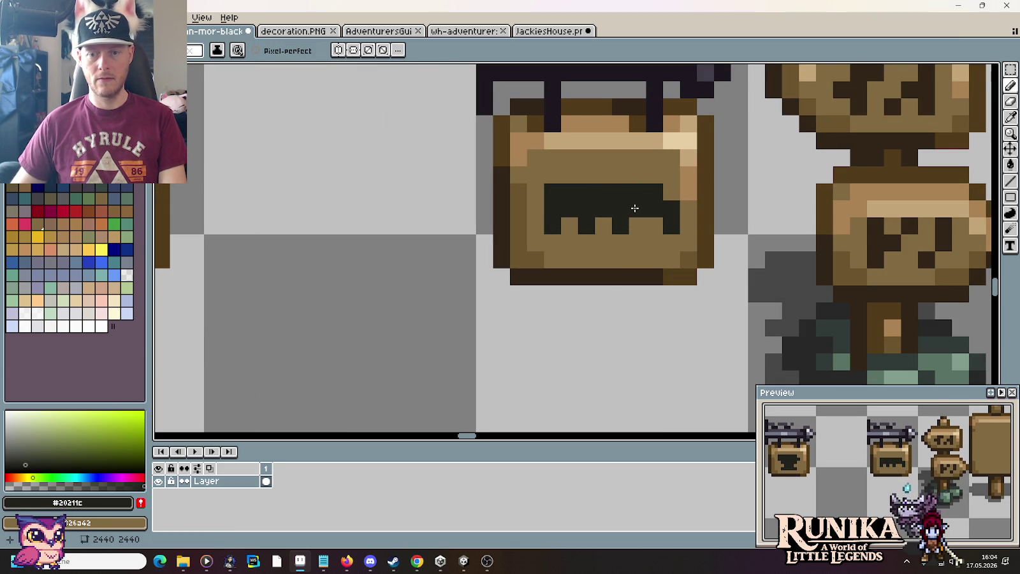
pyautogui.scroll(-1, 613, 363)
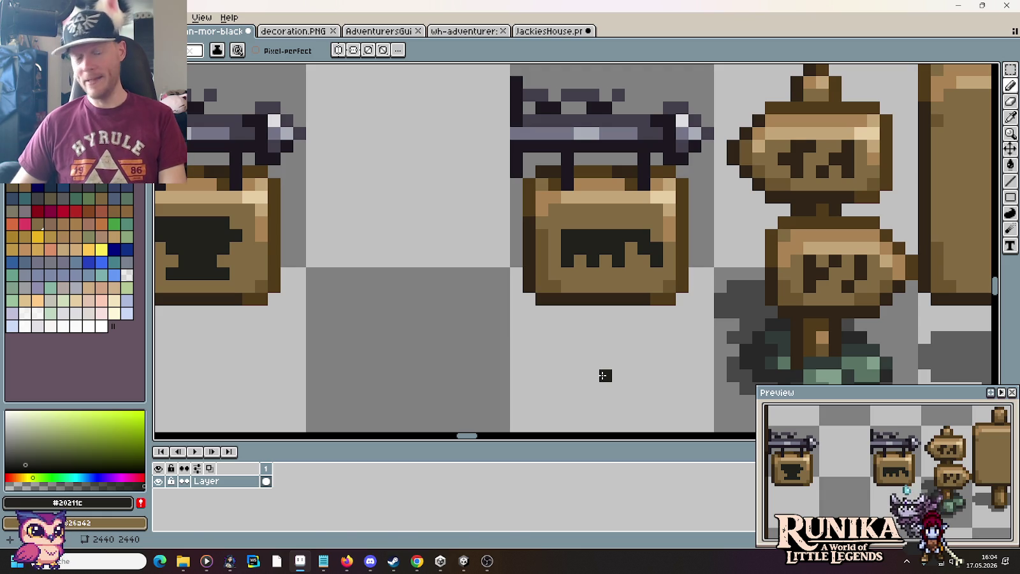
pyautogui.click(433, 551)
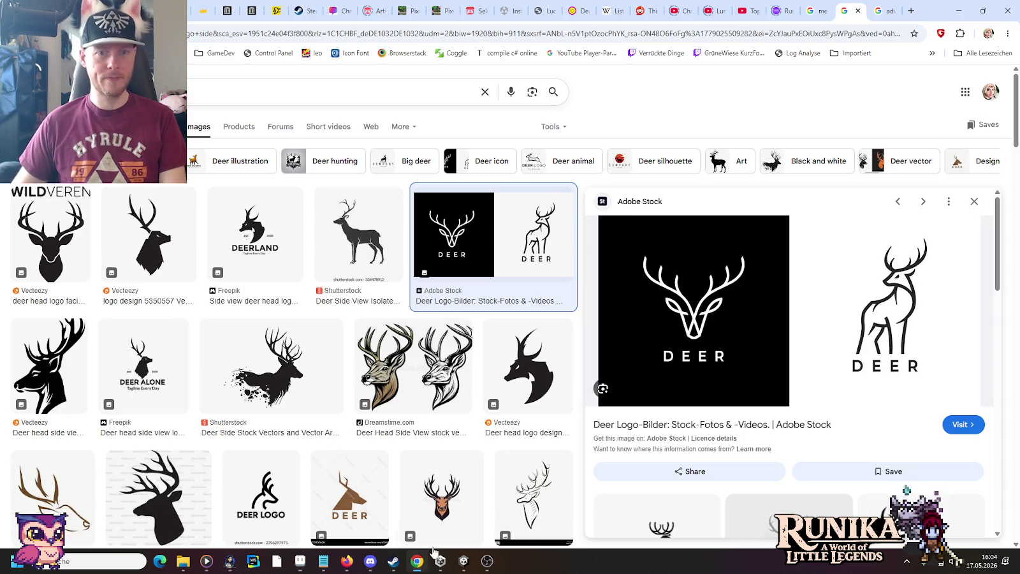
# Search Google Images for 'medieval carpenter sign' and preview results down to the Vienna joiners' sign.
pyautogui.click(858, 10)
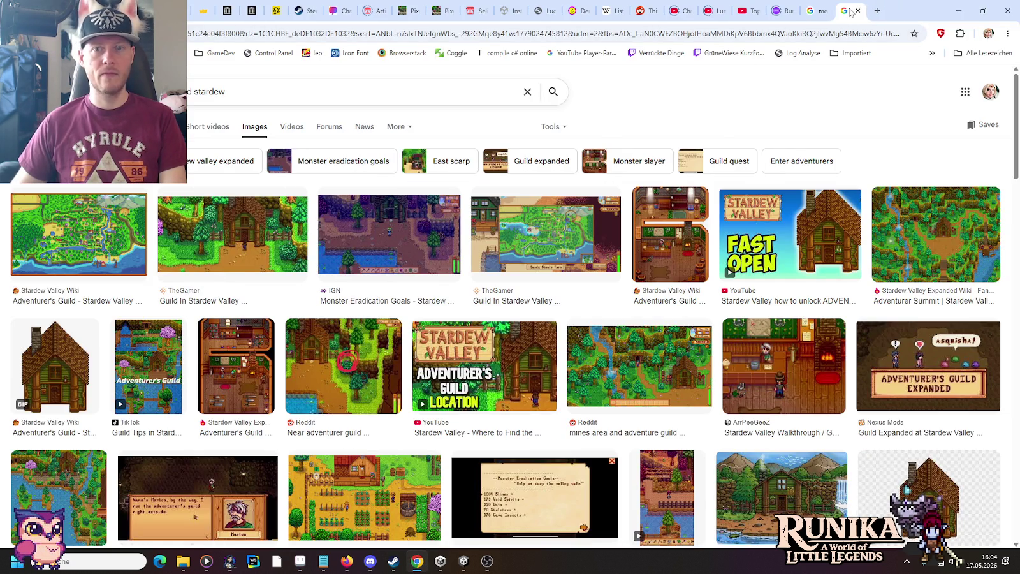
pyautogui.tripleClick(204, 92)
pyautogui.write('medieval ')
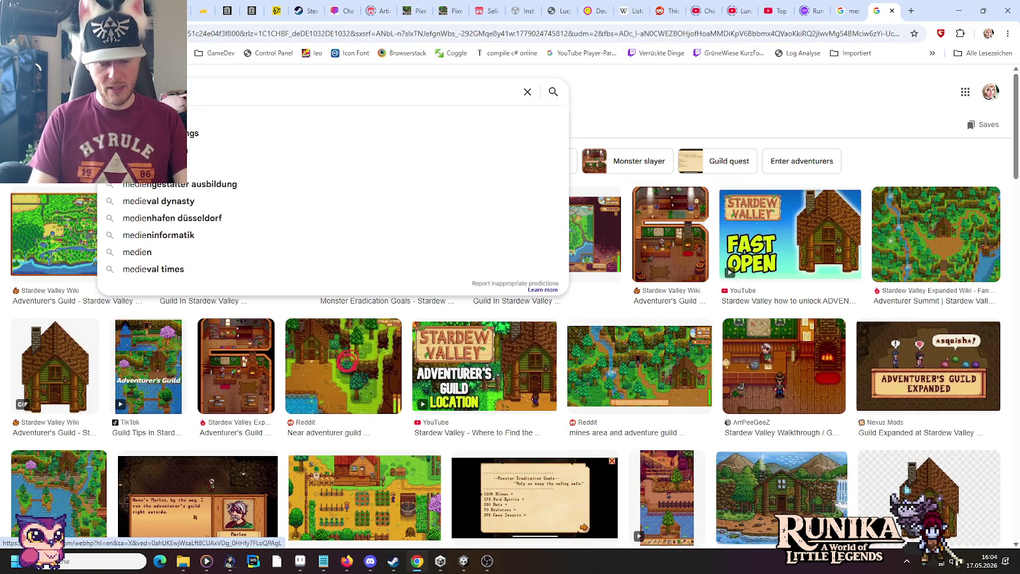
pyautogui.write('carpenter')
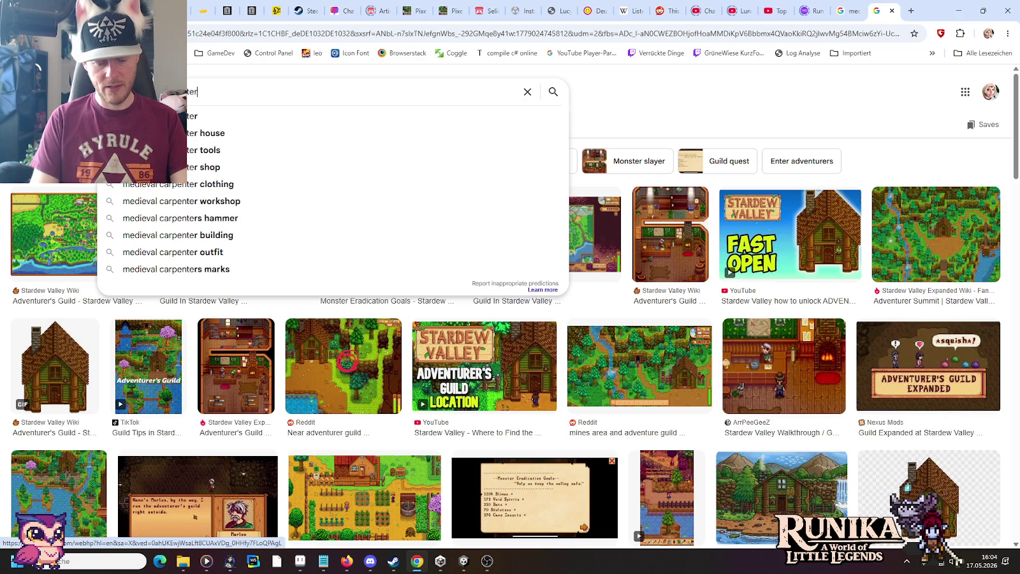
pyautogui.write(' sign')
pyautogui.press('Return')
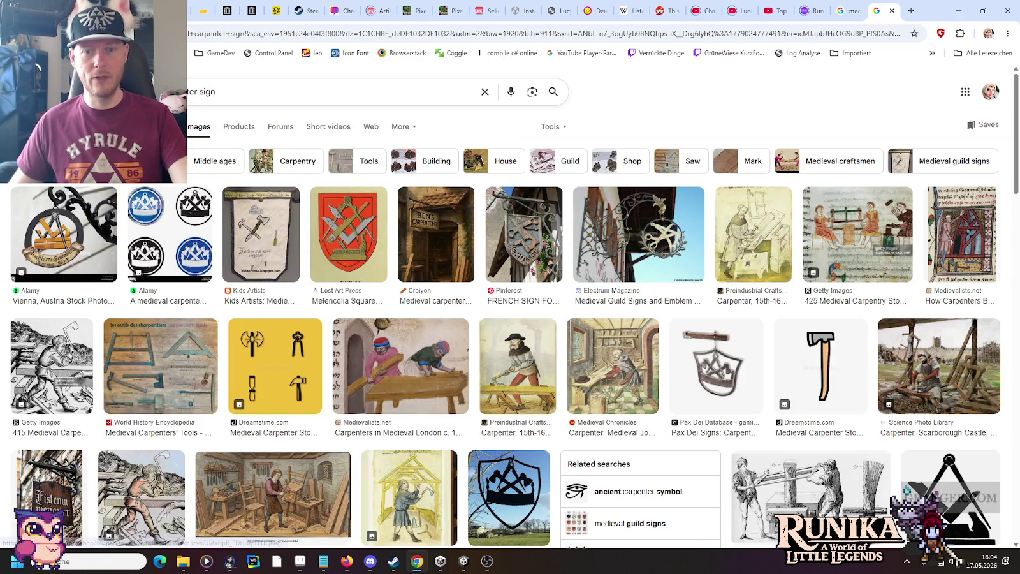
pyautogui.click(534, 250)
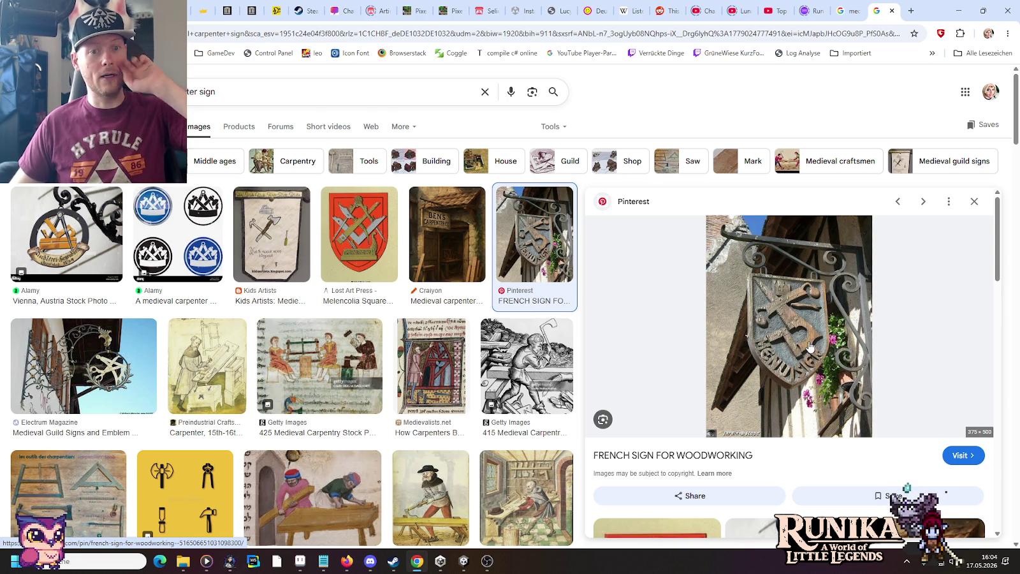
pyautogui.press('Left')
pyautogui.press('Left')
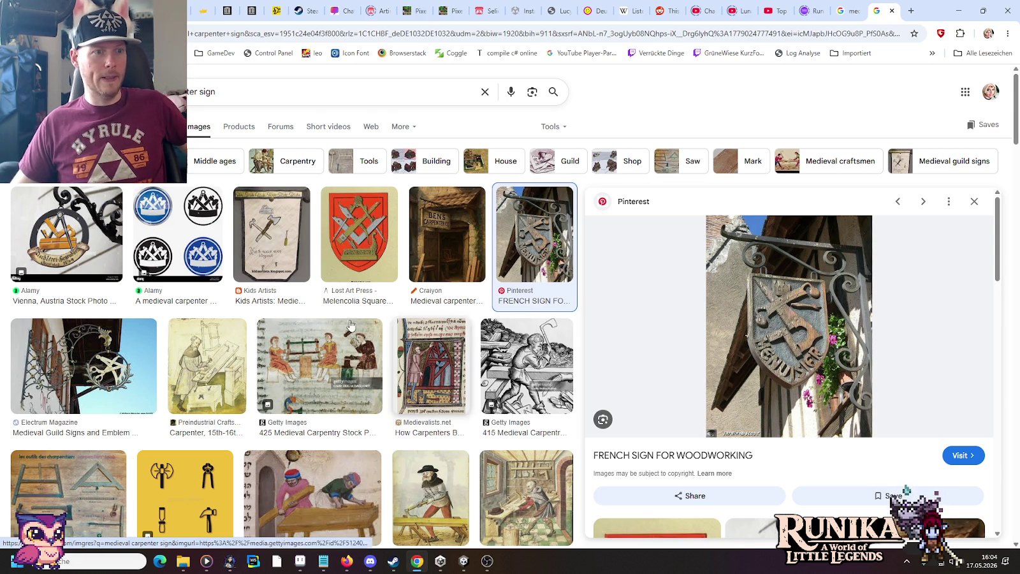
pyautogui.press('Left')
pyautogui.press('Left')
pyautogui.press('Left')
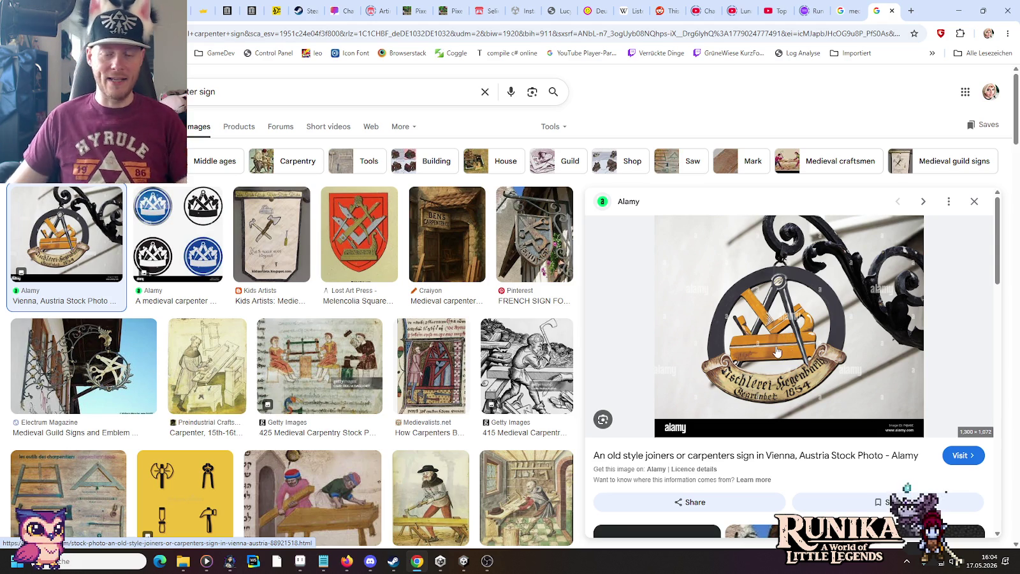
pyautogui.hotkey('alt', 'Tab')
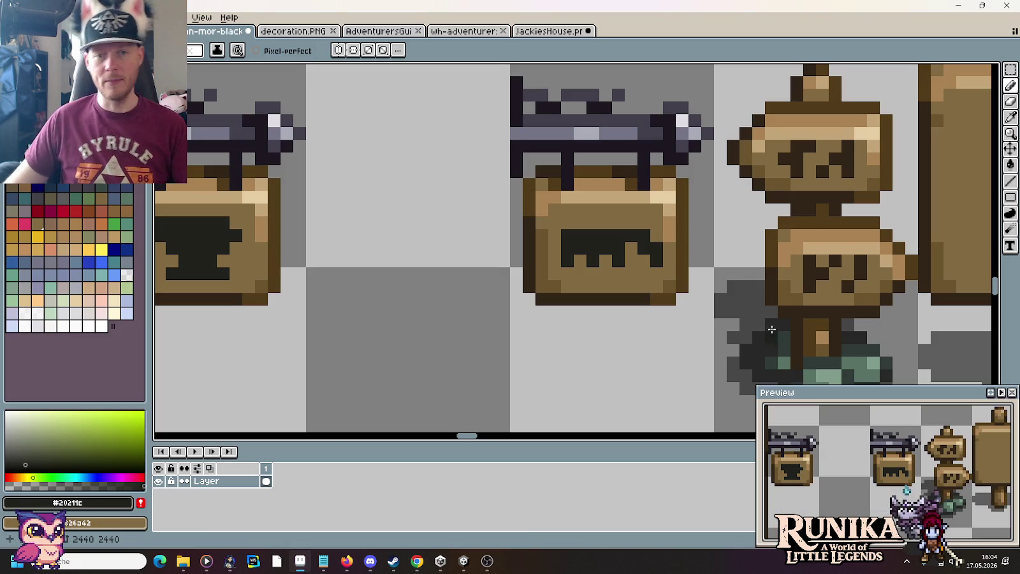
# Paint over the saw icon in brown, undo leftovers, and recolour stray icon pixels while checking the reference.
pyautogui.moveTo(609, 262)
pyautogui.mouseDown()
pyautogui.moveTo(567, 252)
pyautogui.moveTo(660, 248)
pyautogui.moveTo(580, 261)
pyautogui.moveTo(631, 272)
pyautogui.moveTo(579, 273)
pyautogui.mouseUp()
pyautogui.hotkey('ctrl', 'z')
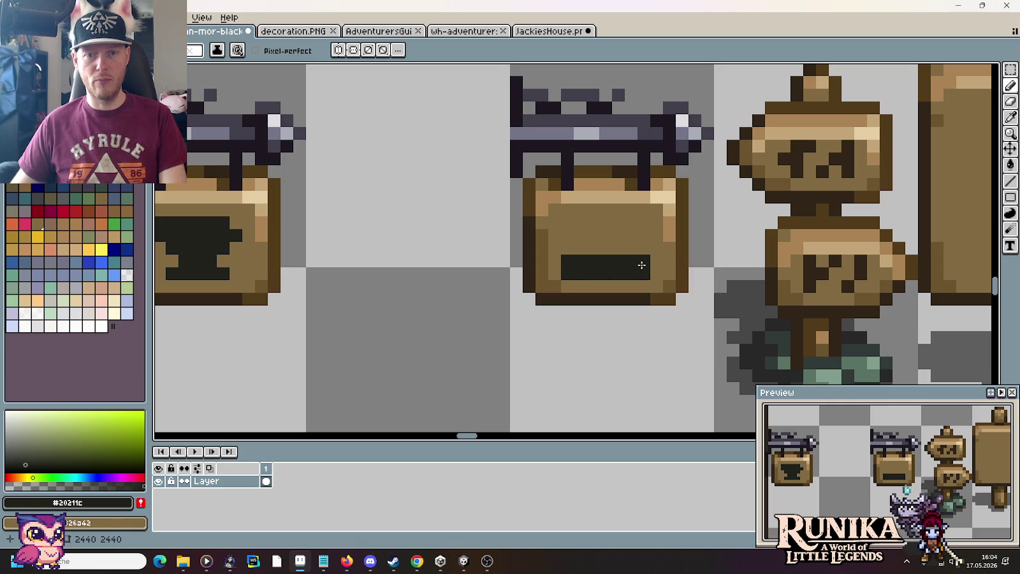
pyautogui.hotkey('alt', 'Tab')
pyautogui.hotkey('alt', 'Tab')
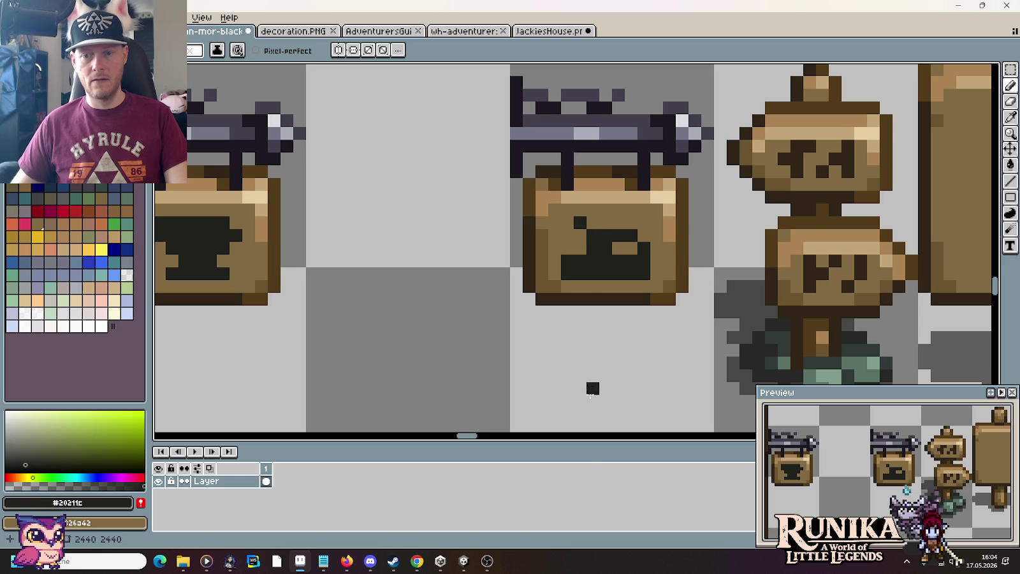
pyautogui.rightClick(586, 234)
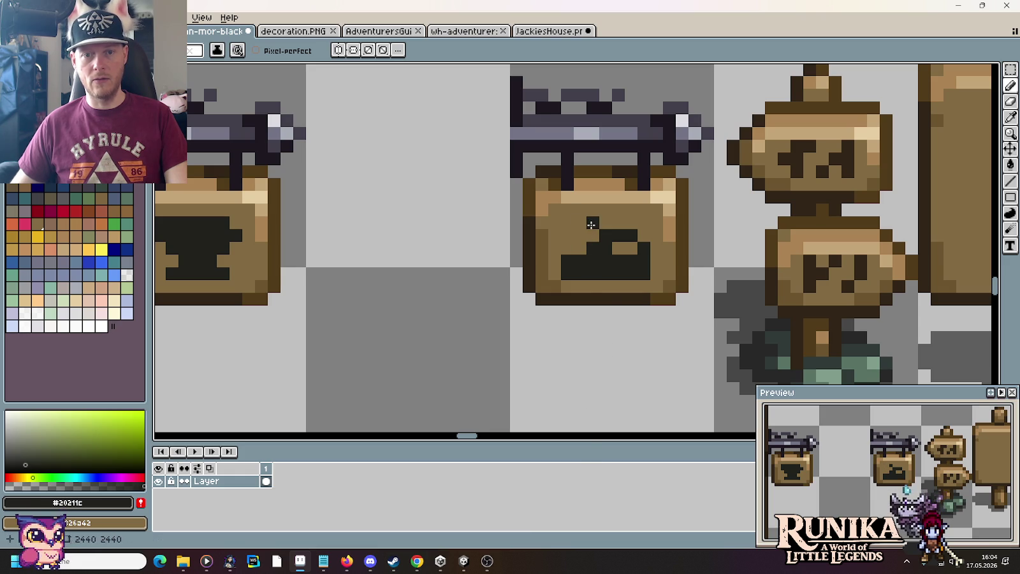
pyautogui.scroll(-1, 592, 396)
pyautogui.scroll(-1, 591, 396)
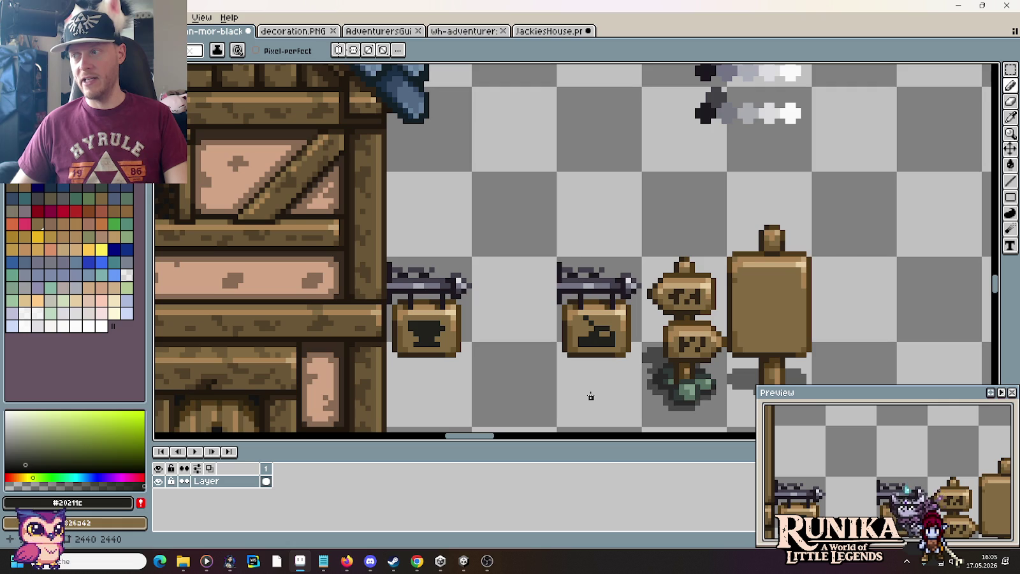
pyautogui.hotkey('alt', 'Tab')
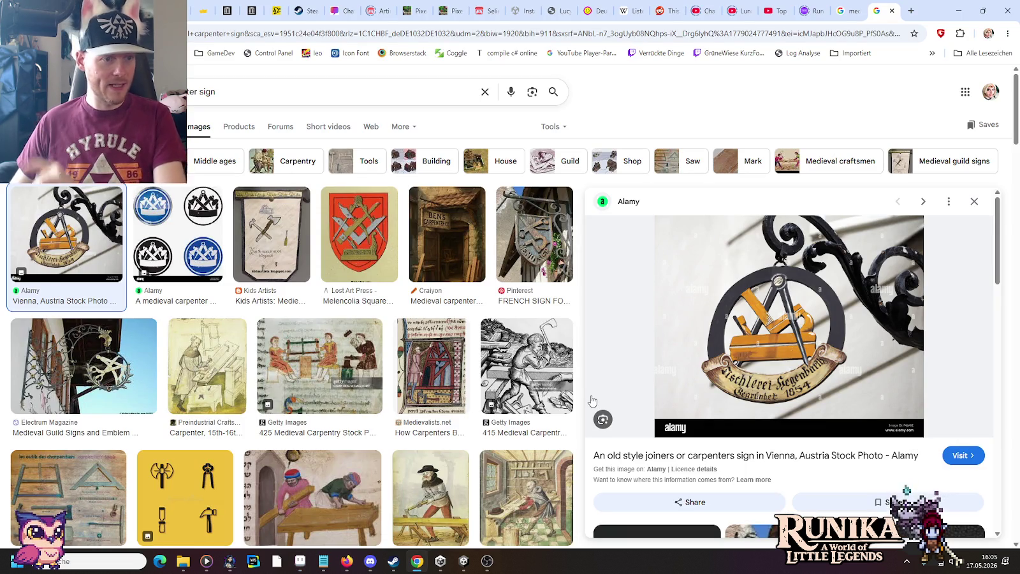
pyautogui.scroll(-4, 446, 364)
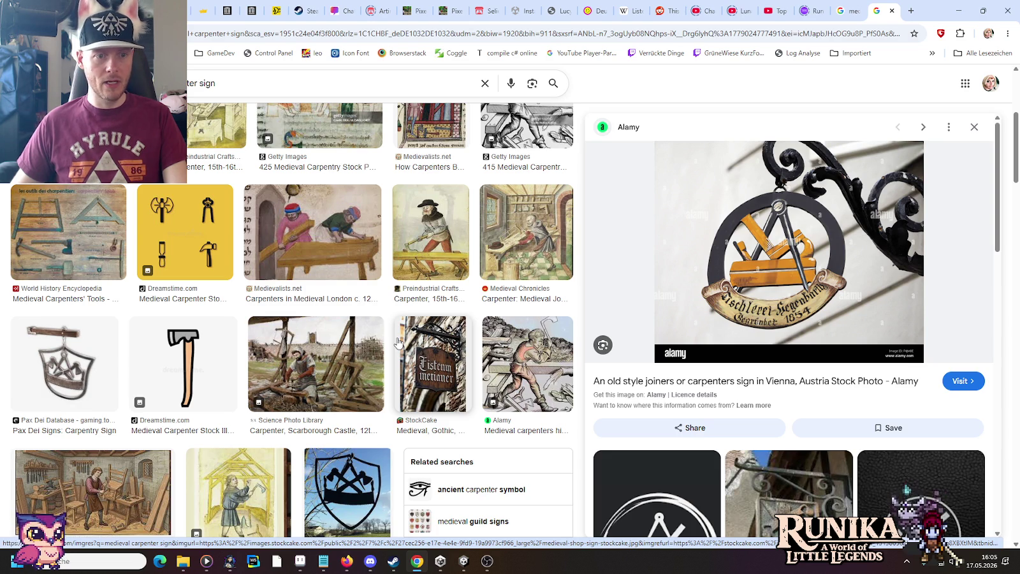
pyautogui.scroll(-1, 236, 228)
pyautogui.scroll(-3, 236, 227)
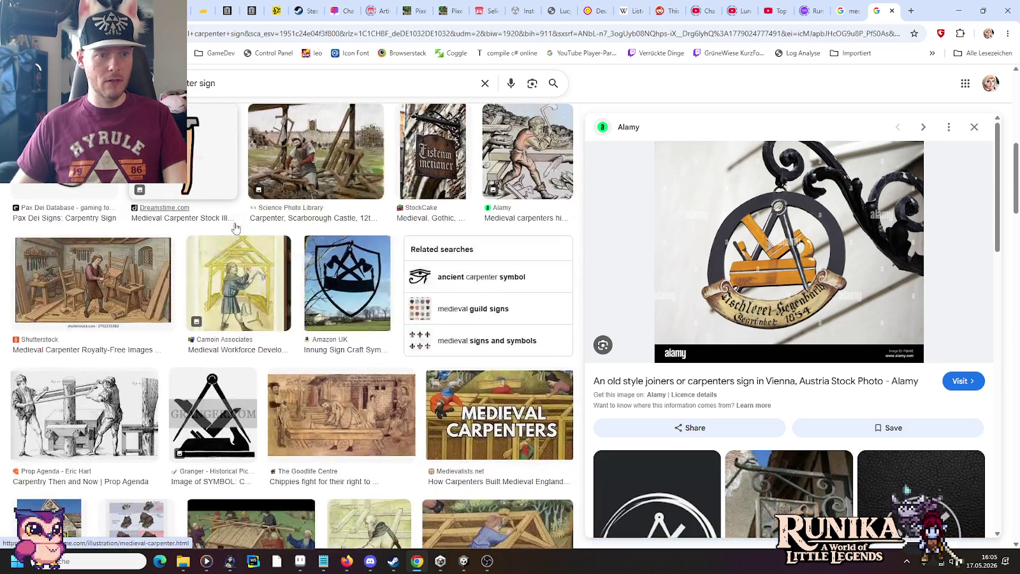
pyautogui.scroll(-1, 236, 227)
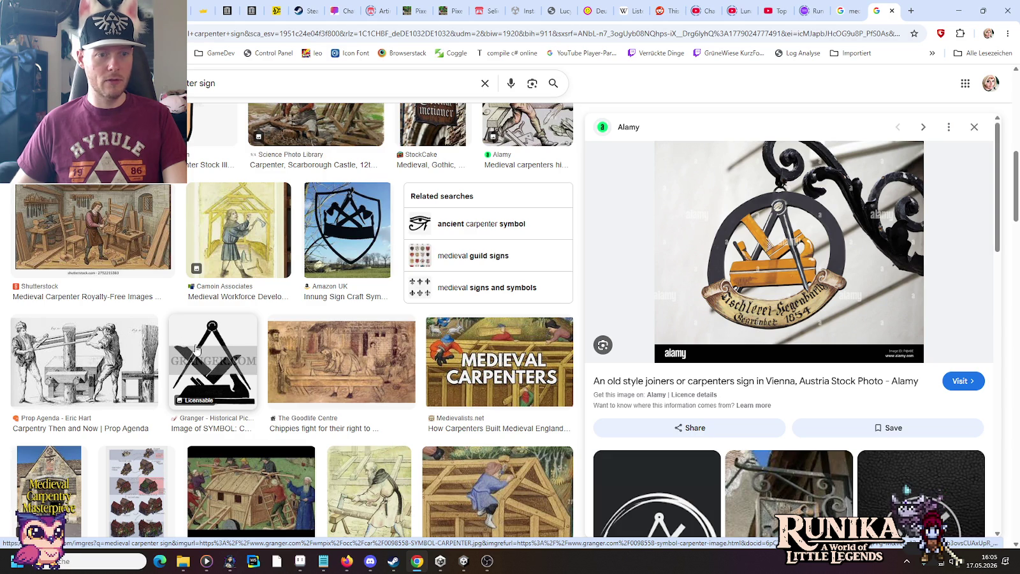
pyautogui.scroll(-2, 237, 379)
pyautogui.scroll(-1, 237, 379)
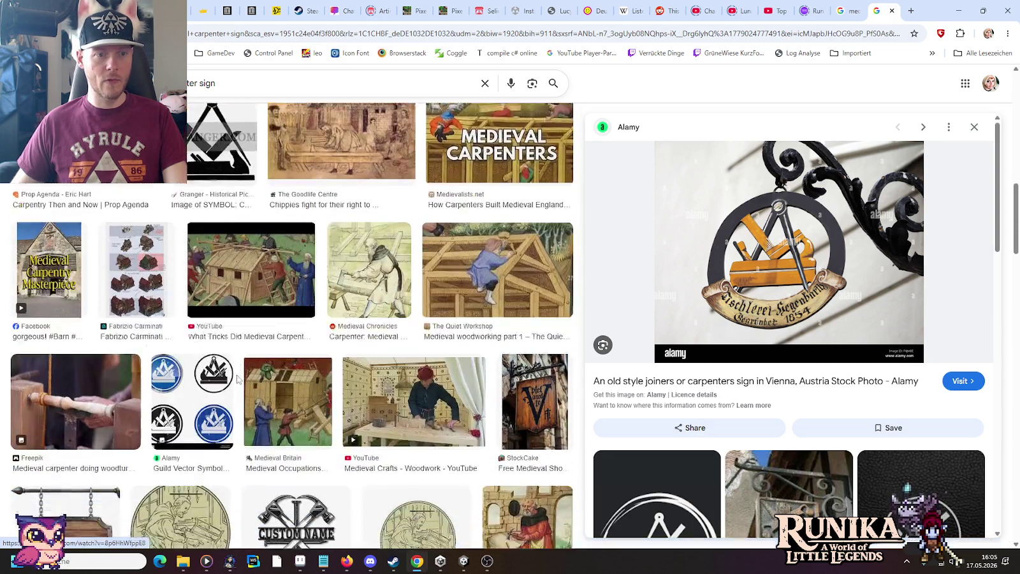
pyautogui.scroll(-2, 237, 379)
pyautogui.scroll(-1, 327, 395)
pyautogui.scroll(-2, 327, 394)
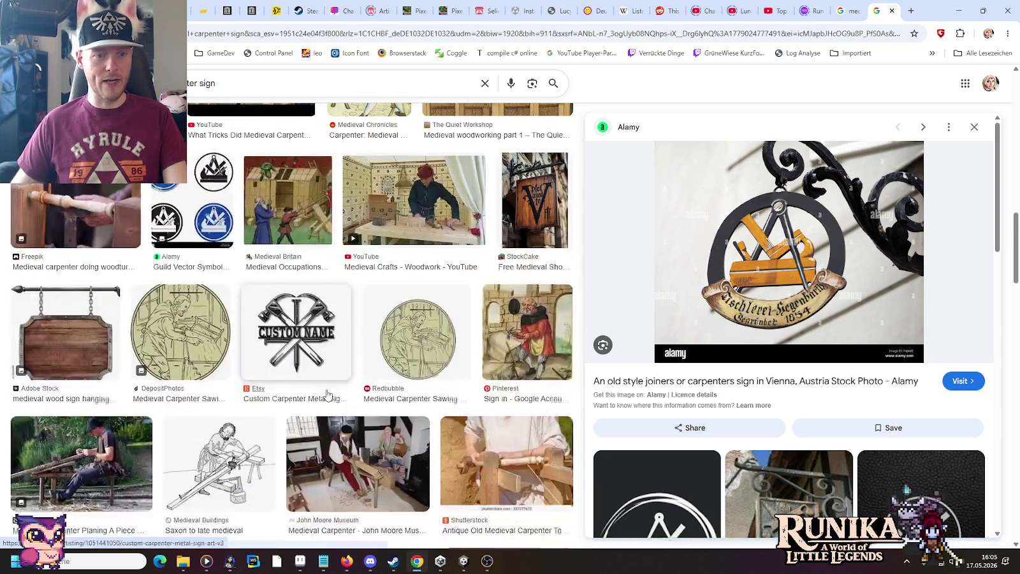
pyautogui.scroll(-4, 328, 395)
pyautogui.scroll(-2, 327, 395)
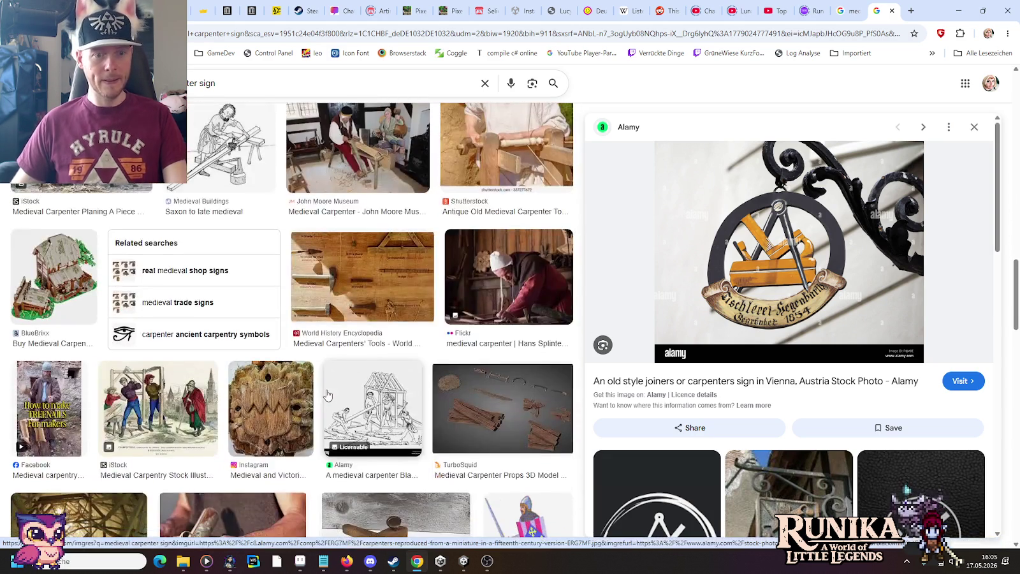
pyautogui.scroll(-3, 327, 395)
pyautogui.scroll(-1, 327, 395)
pyautogui.scroll(-3, 327, 395)
pyautogui.scroll(-1, 327, 395)
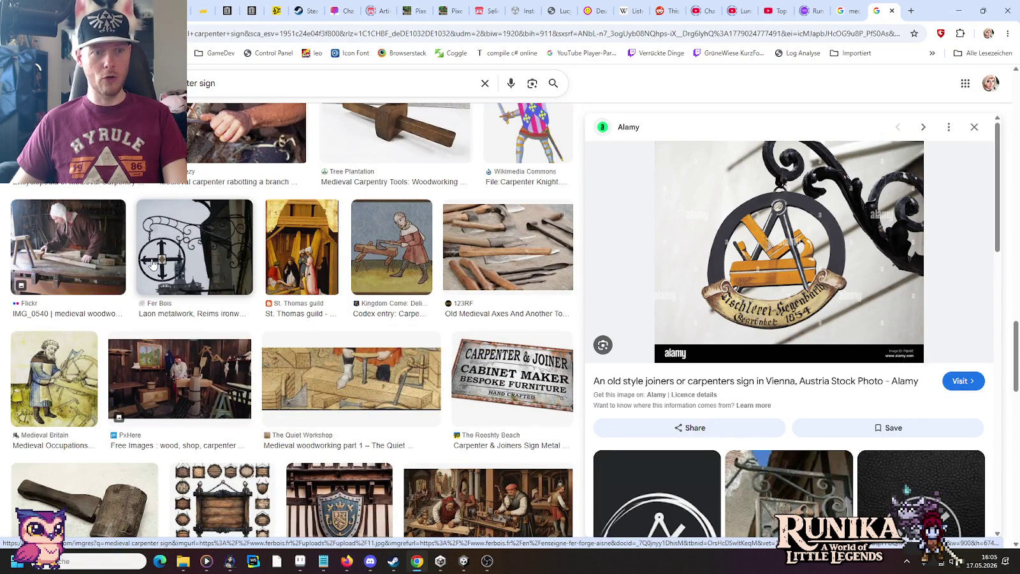
pyautogui.scroll(-3, 350, 357)
pyautogui.scroll(-2, 351, 358)
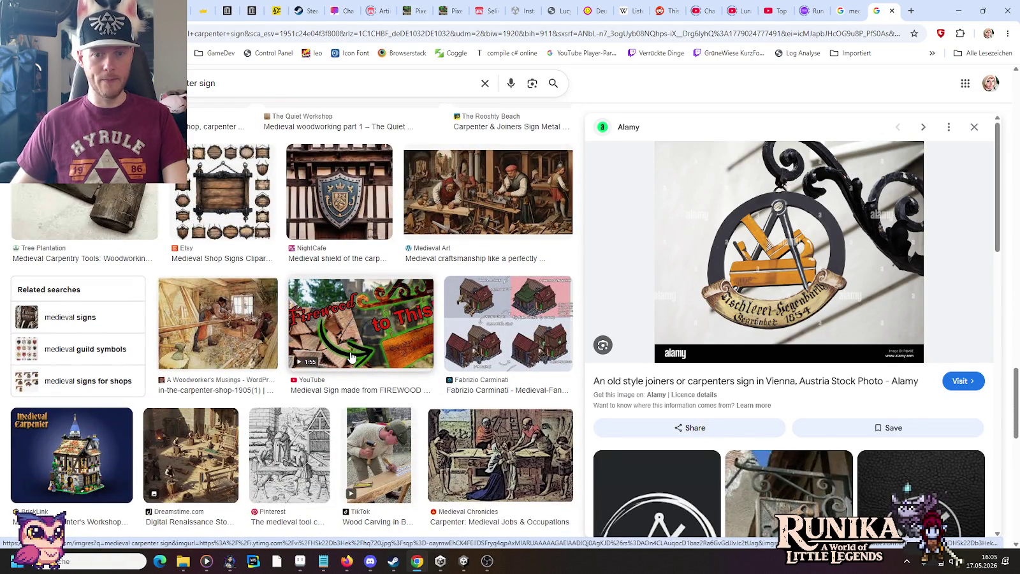
pyautogui.scroll(-4, 350, 357)
pyautogui.scroll(-5, 351, 357)
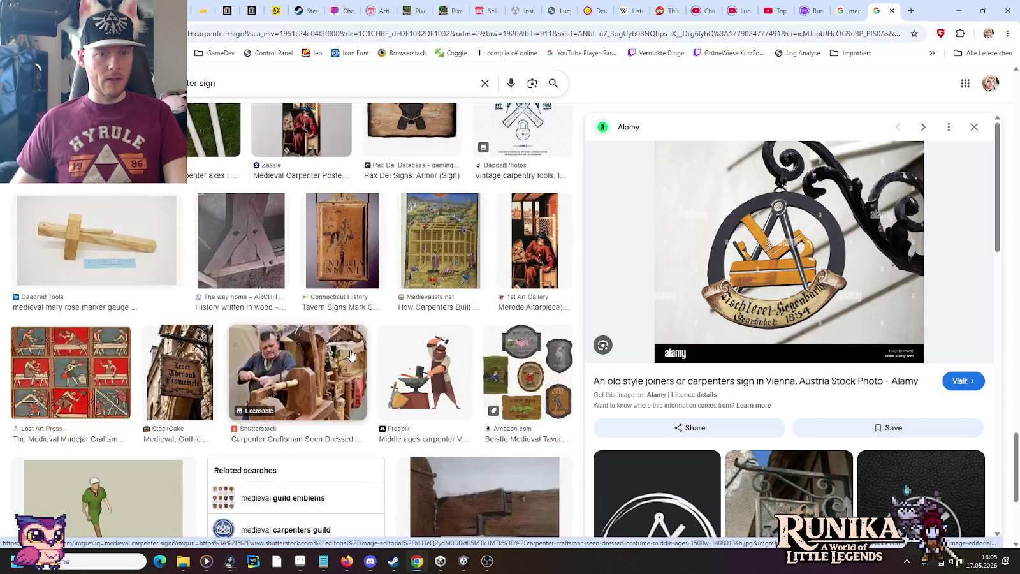
pyautogui.scroll(-4, 351, 354)
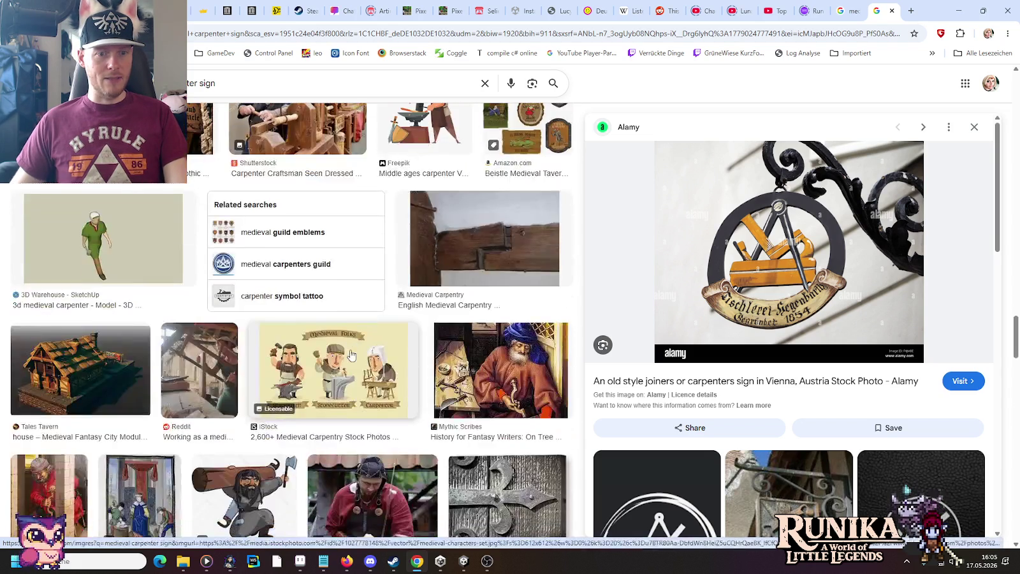
pyautogui.scroll(-3, 350, 355)
pyautogui.scroll(-2, 351, 354)
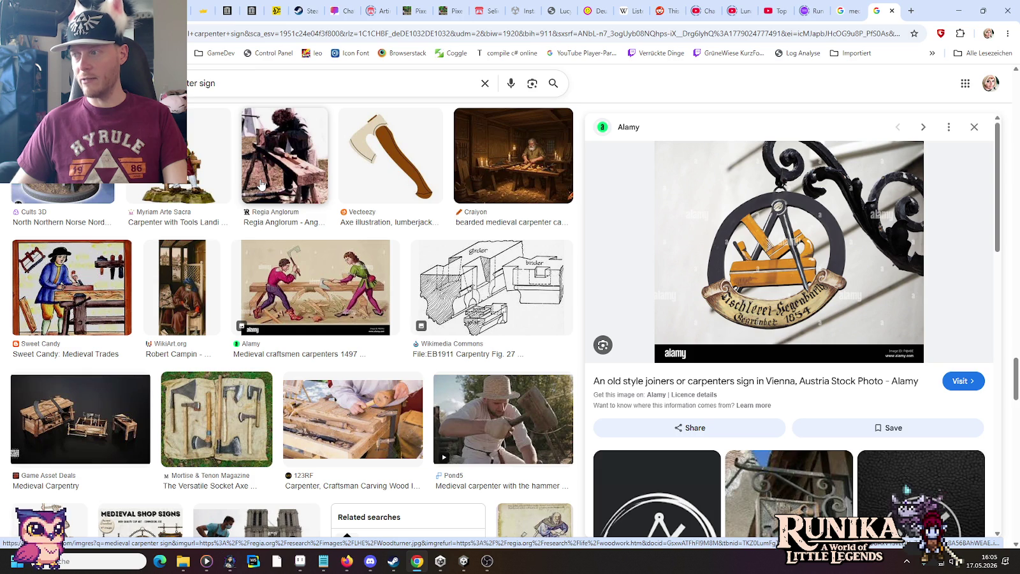
pyautogui.scroll(-3, 336, 238)
pyautogui.scroll(-2, 336, 239)
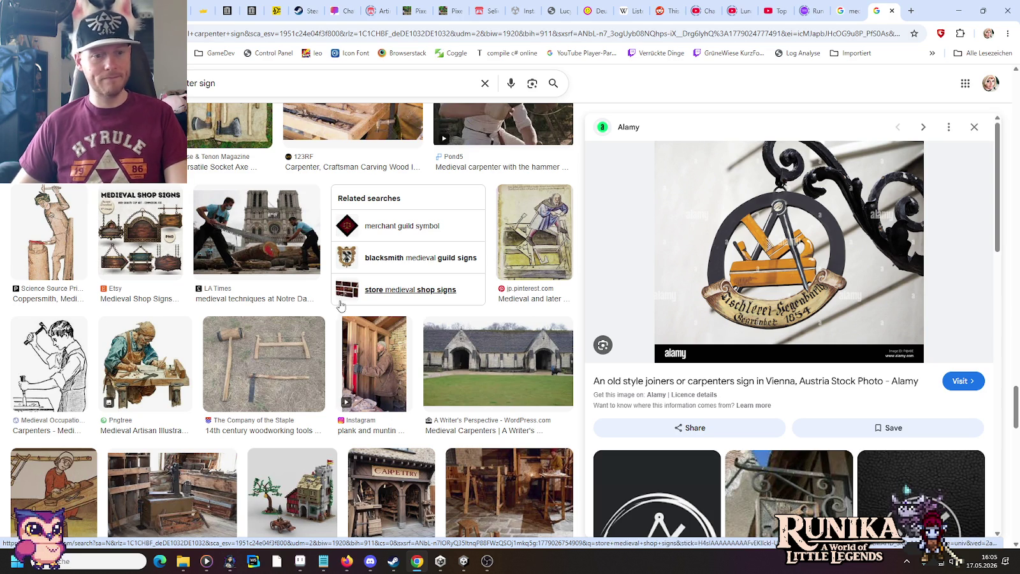
pyautogui.scroll(-3, 315, 274)
pyautogui.click(304, 295)
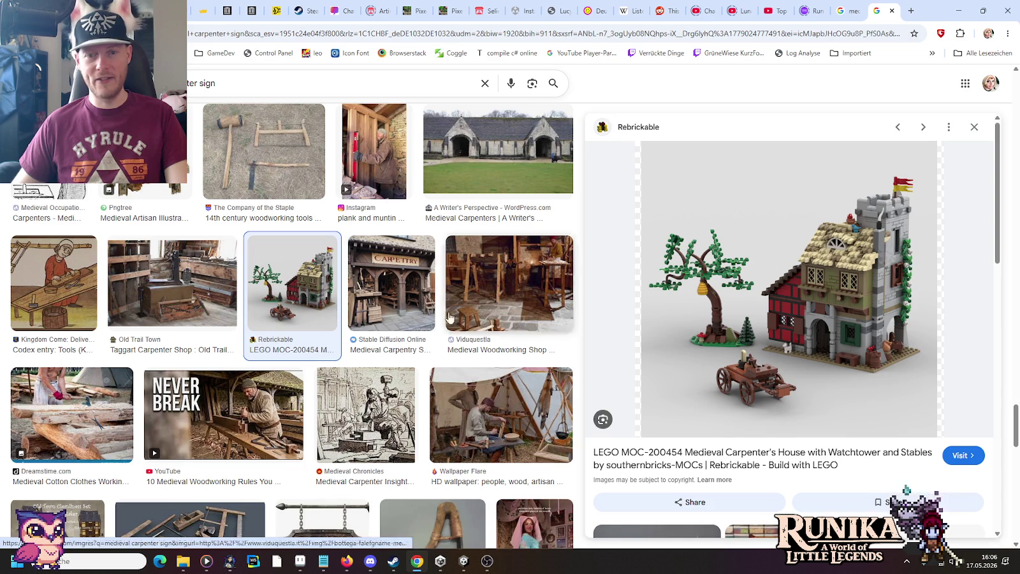
# Preview the LEGO Medieval Carpenter image, then open the 'Medieval Carpenters' Tools' reference picture.
pyautogui.scroll(-2, 320, 338)
pyautogui.scroll(-1, 320, 338)
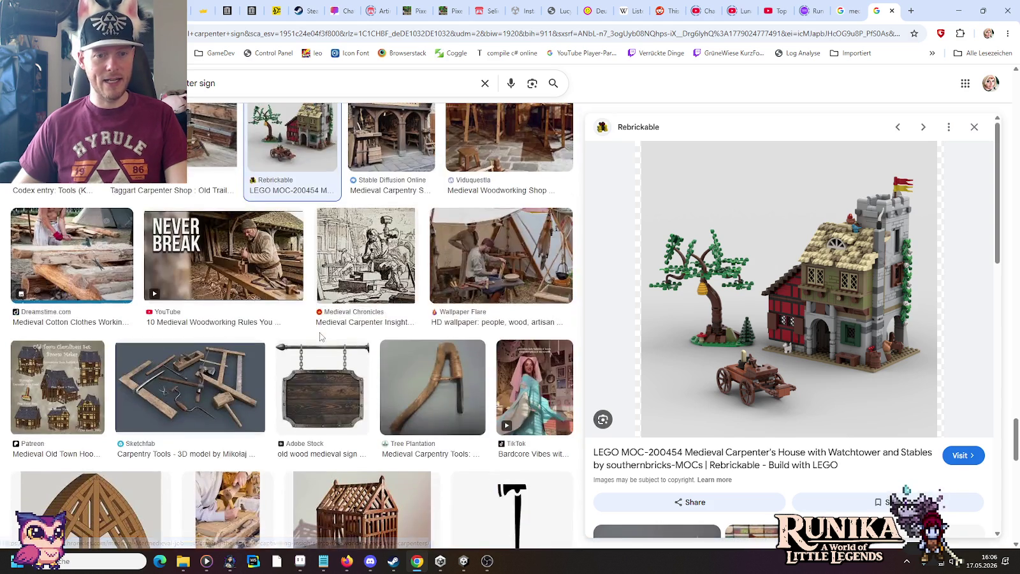
pyautogui.scroll(-1, 320, 338)
pyautogui.scroll(-1, 320, 338)
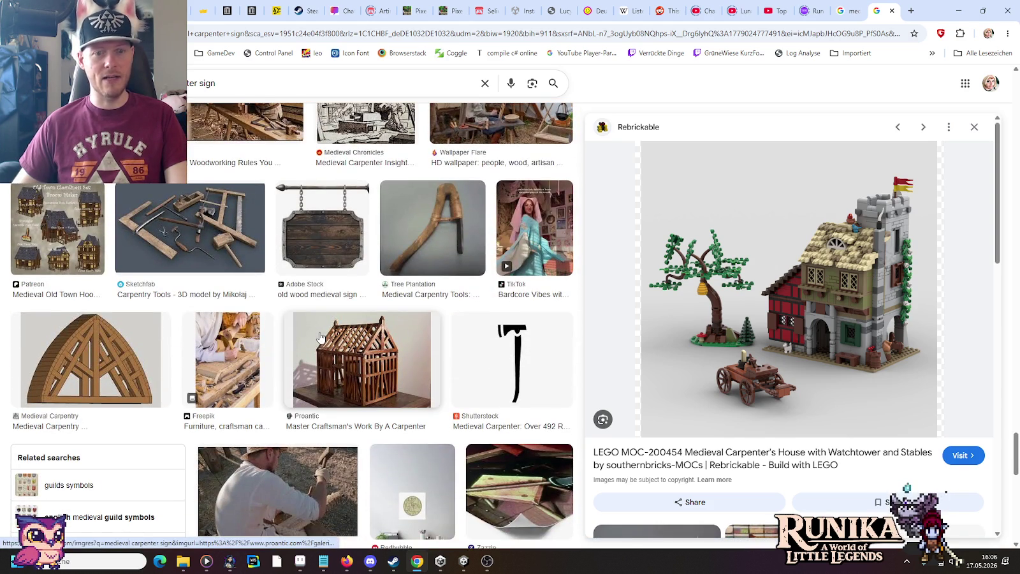
pyautogui.scroll(-2, 320, 337)
pyautogui.scroll(-1, 320, 337)
pyautogui.scroll(-2, 322, 337)
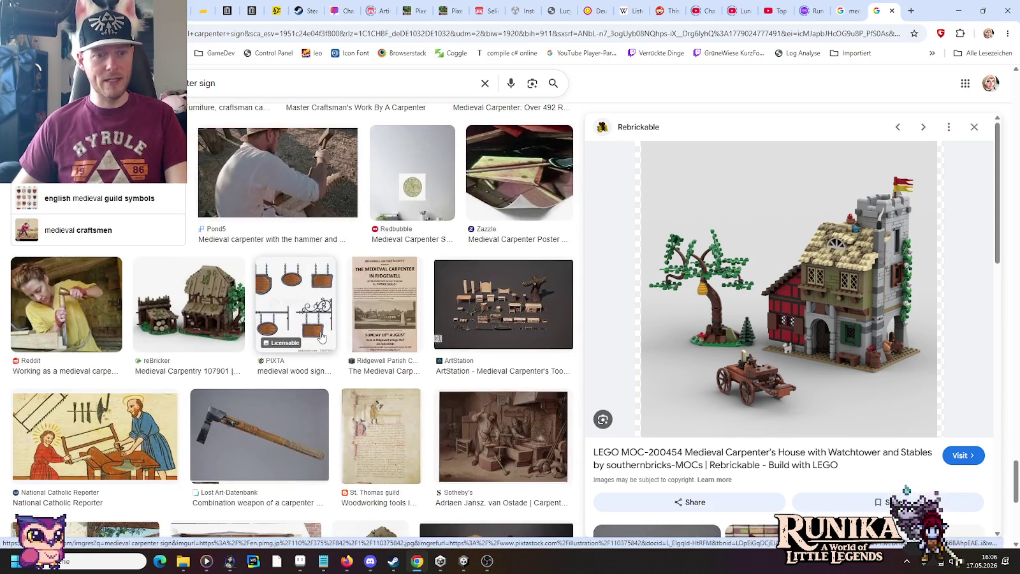
pyautogui.scroll(-2, 322, 336)
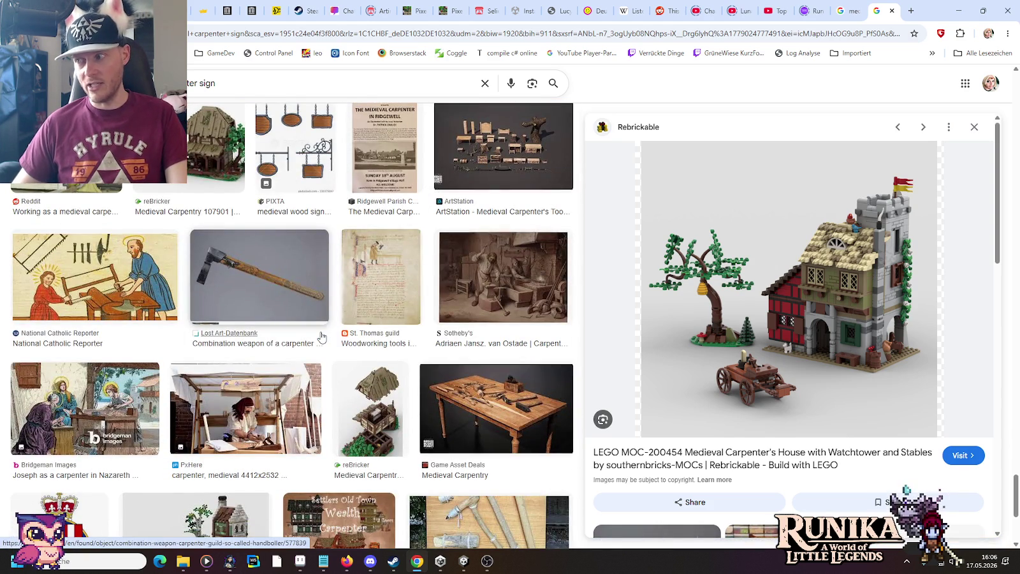
pyautogui.scroll(-3, 322, 336)
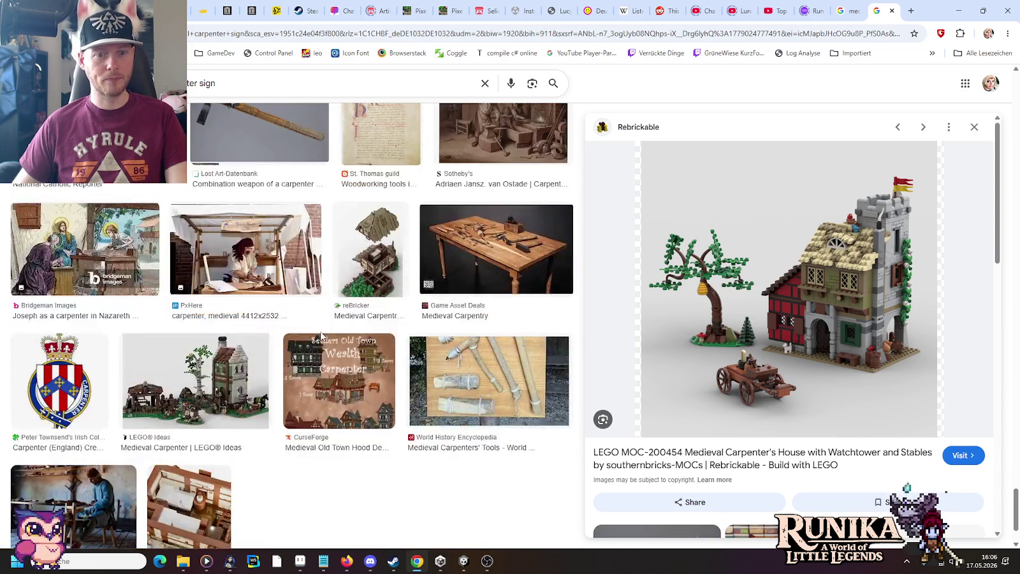
pyautogui.scroll(-1, 322, 336)
pyautogui.click(195, 293)
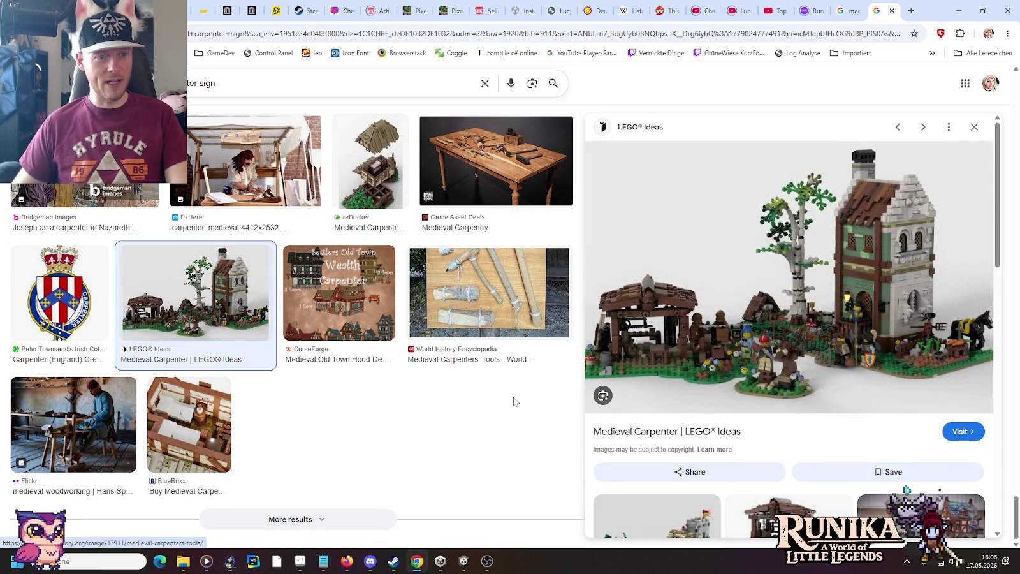
pyautogui.moveTo(1016, 514); pyautogui.dragTo(942, 63)
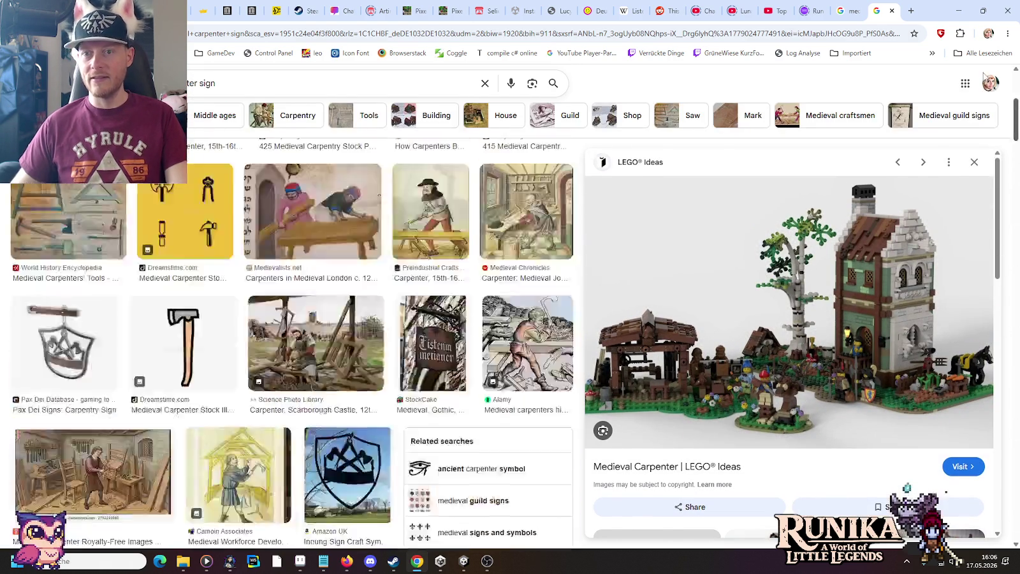
pyautogui.click(69, 493)
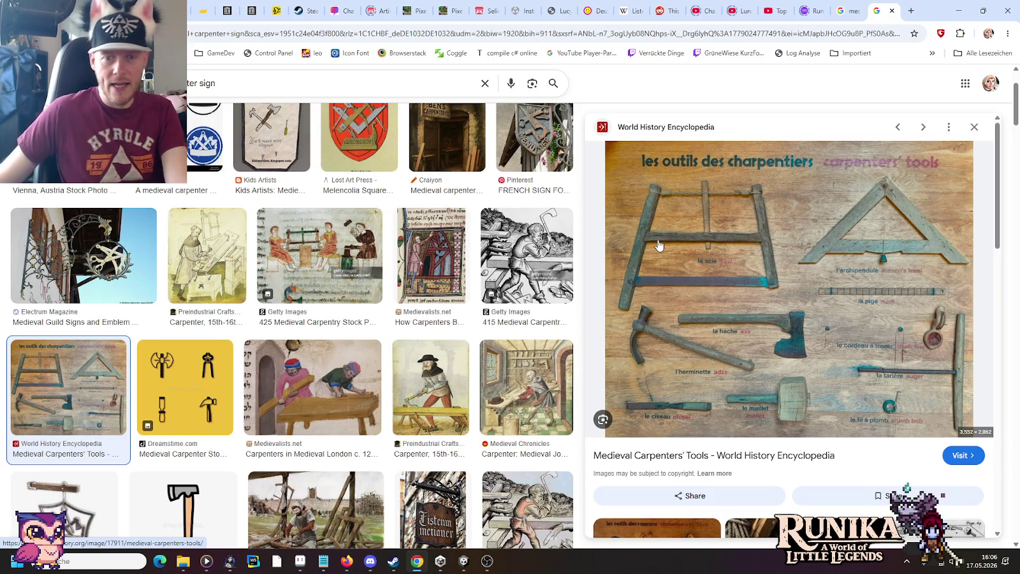
# Repaint the middle sign's old face-like emblem and bottom-row dark pixels brown.
pyautogui.hotkey('alt', 'Tab')
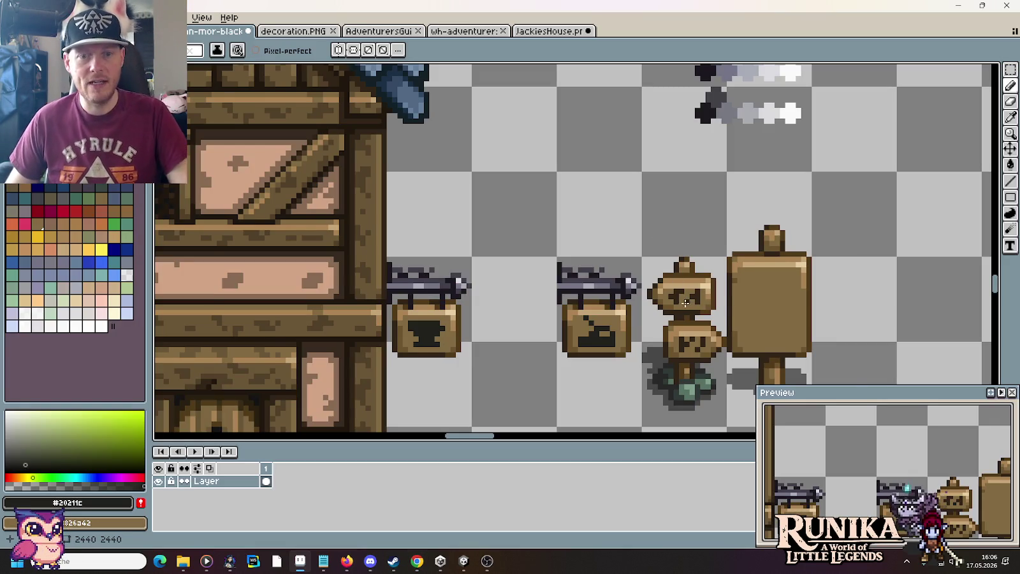
pyautogui.scroll(5, 561, 397)
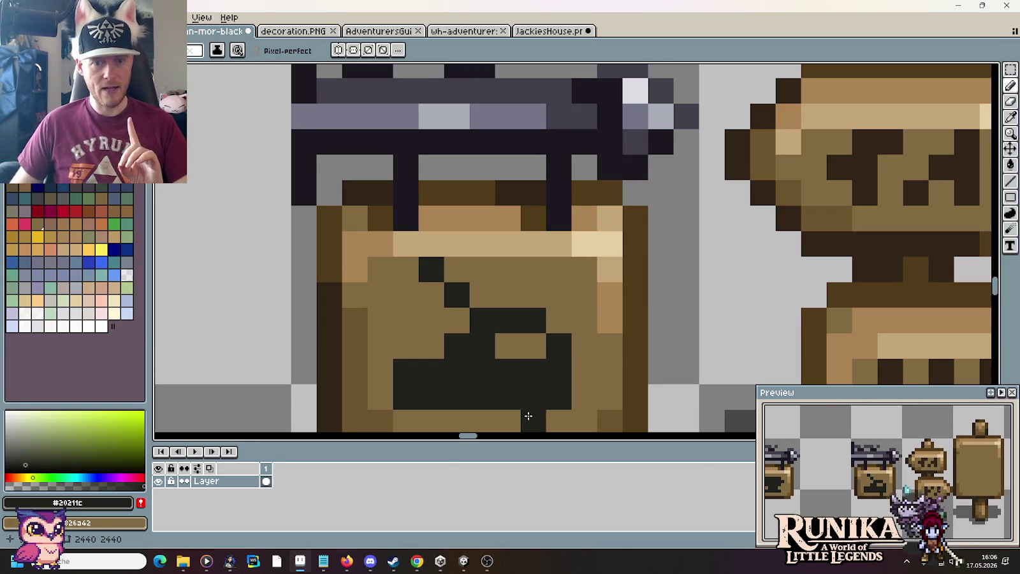
pyautogui.rightClick(534, 397)
pyautogui.rightClick(483, 396)
pyautogui.rightClick(432, 397)
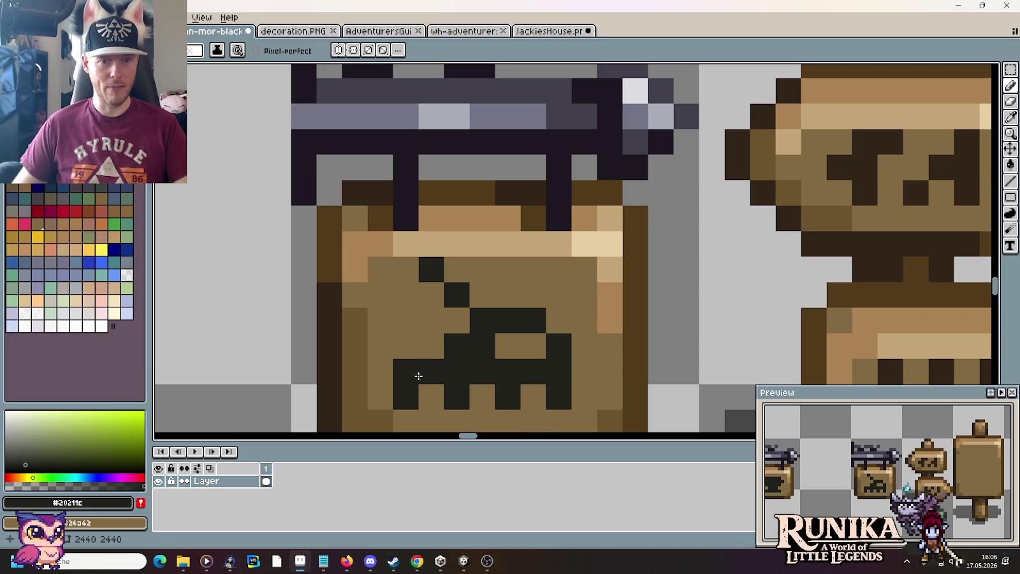
pyautogui.rightClick(457, 345)
pyautogui.rightClick(483, 345)
pyautogui.rightClick(534, 320)
pyautogui.rightClick(457, 294)
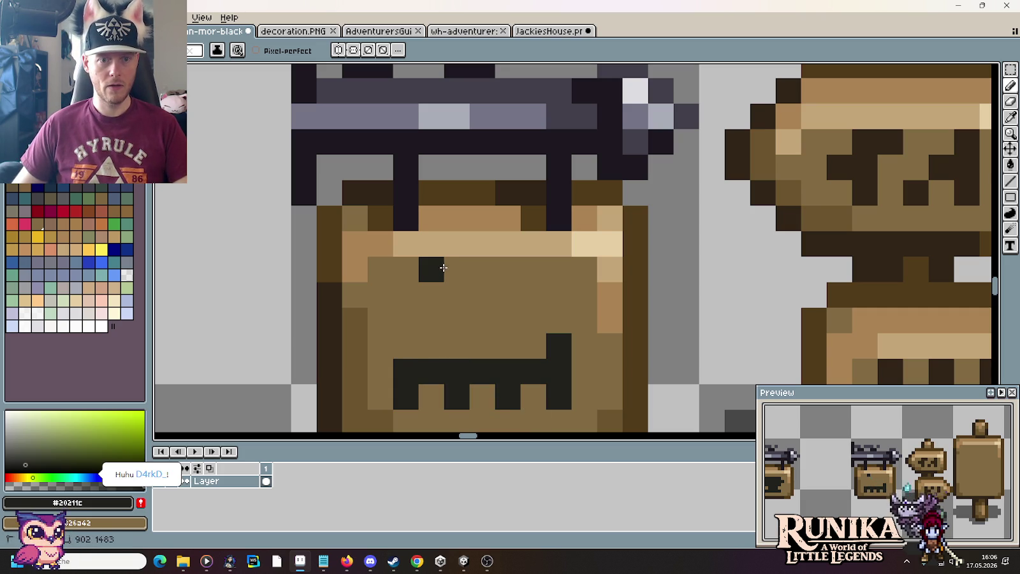
pyautogui.rightClick(432, 269)
# Add dark pixels for the new icon's left column and upper sign face.
pyautogui.click(406, 346)
pyautogui.click(406, 320)
pyautogui.click(432, 294)
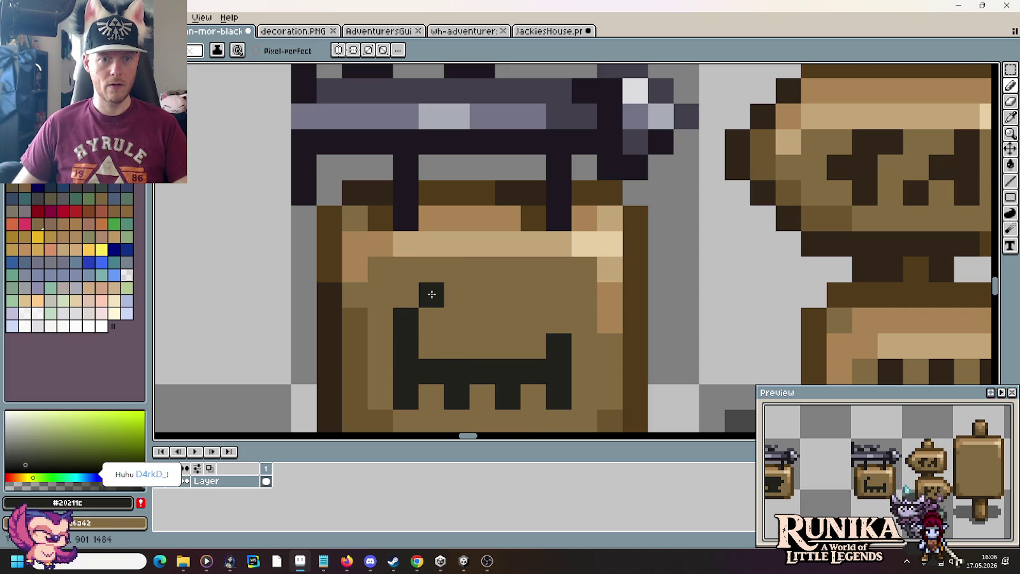
pyautogui.click(432, 269)
pyautogui.click(483, 295)
pyautogui.rightClick(482, 295)
pyautogui.click(559, 320)
pyautogui.click(534, 295)
# Draw the icon's dark crossbar and centre column.
pyautogui.click(534, 269)
pyautogui.click(509, 294)
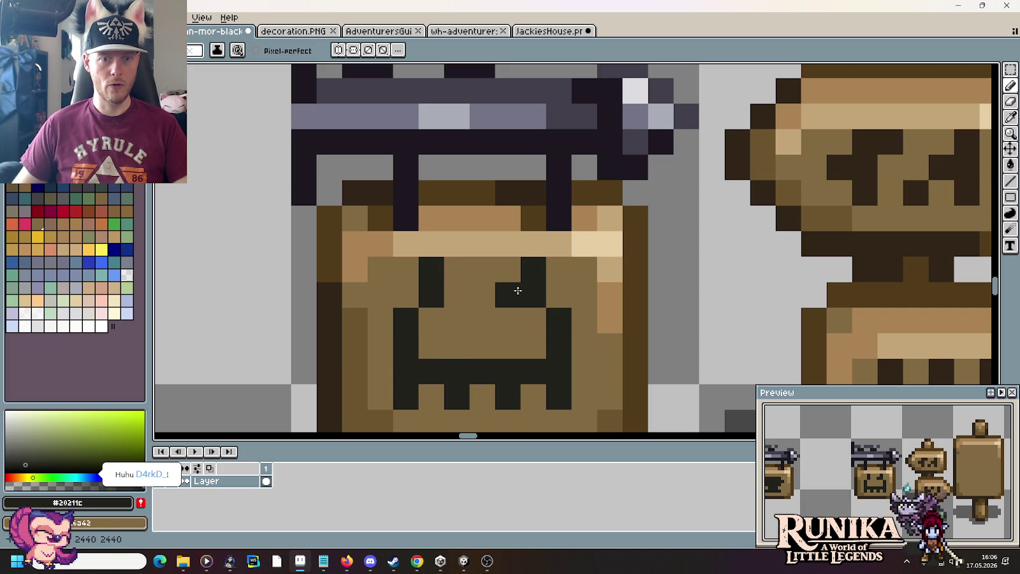
pyautogui.click(483, 295)
pyautogui.click(457, 295)
pyautogui.click(483, 320)
pyautogui.click(483, 345)
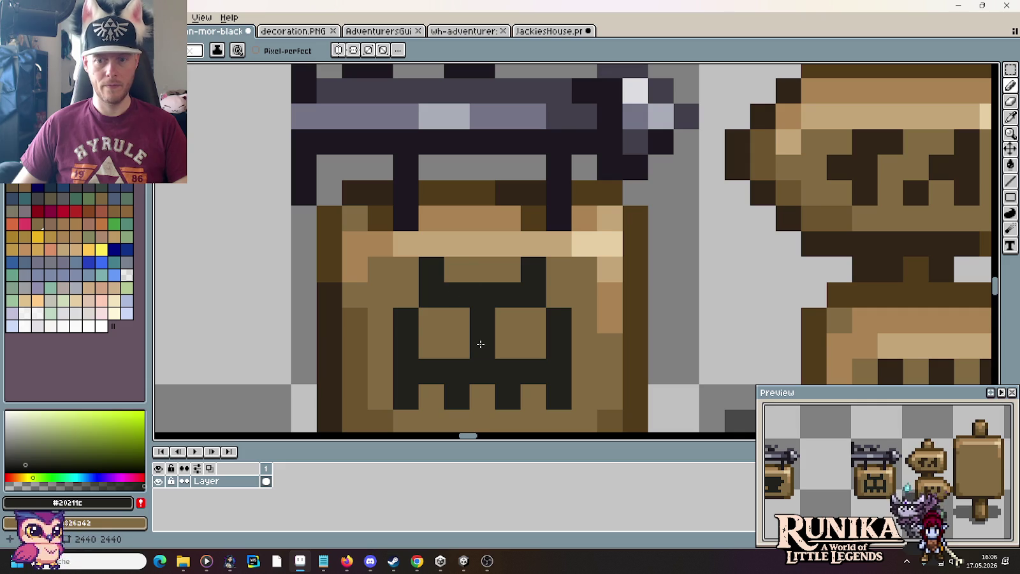
# Lower the crossbar, erase the eye pixels and extend the side columns into a grid icon.
pyautogui.rightClick(534, 294)
pyautogui.rightClick(483, 294)
pyautogui.rightClick(432, 295)
pyautogui.moveTo(431, 320); pyautogui.dragTo(534, 320)
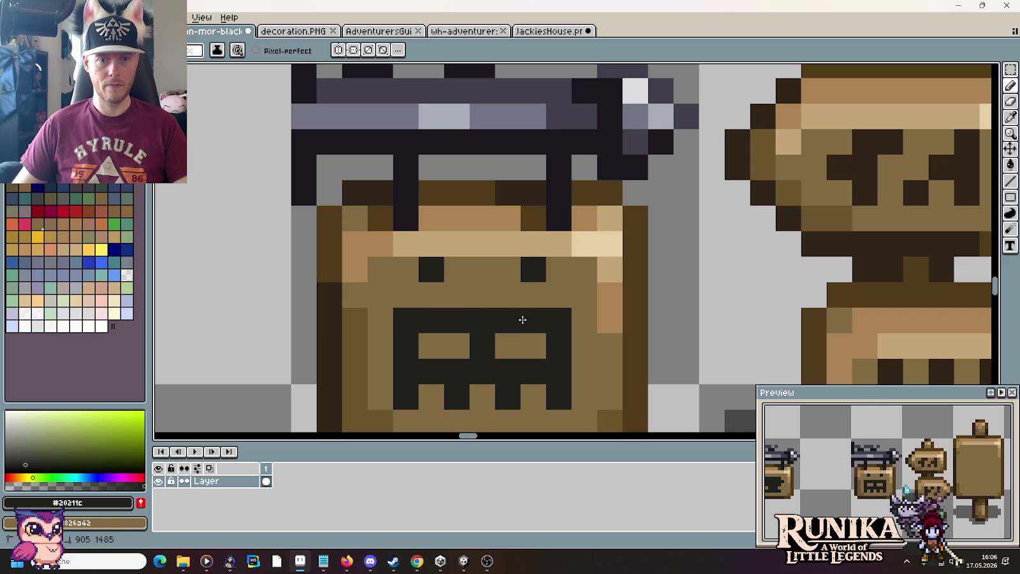
pyautogui.click(483, 294)
pyautogui.rightClick(431, 269)
pyautogui.click(406, 269)
pyautogui.click(406, 295)
pyautogui.click(560, 269)
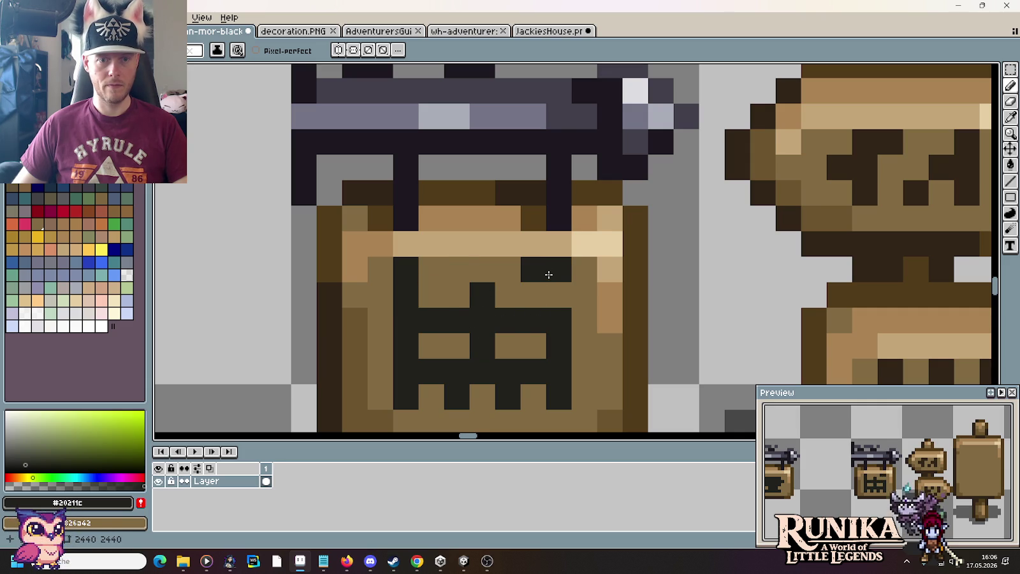
pyautogui.rightClick(533, 269)
pyautogui.click(559, 294)
# Check the JackiesHouse document, then select the middle hanging sign.
pyautogui.scroll(-3, 650, 284)
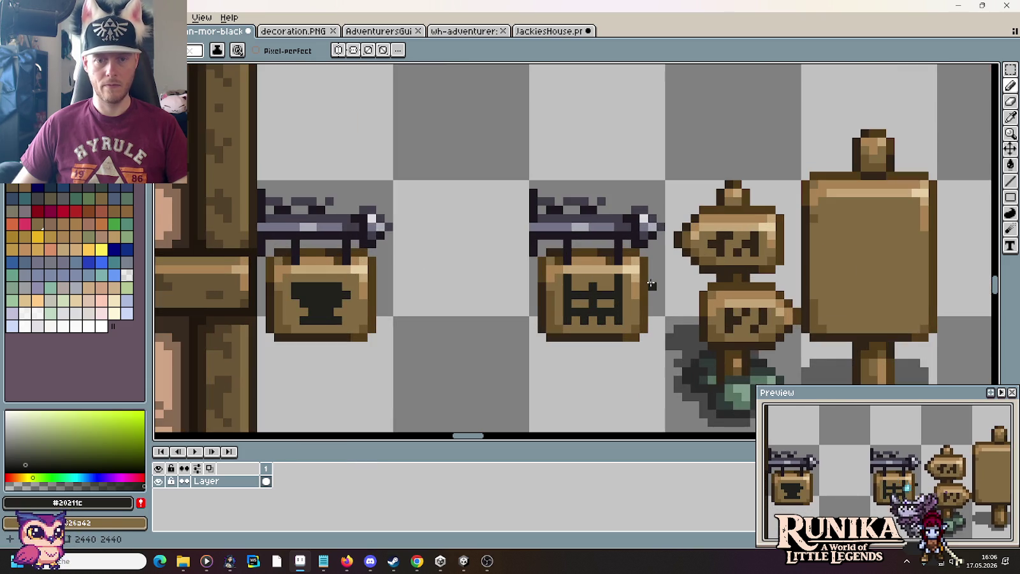
pyautogui.scroll(-1, 651, 284)
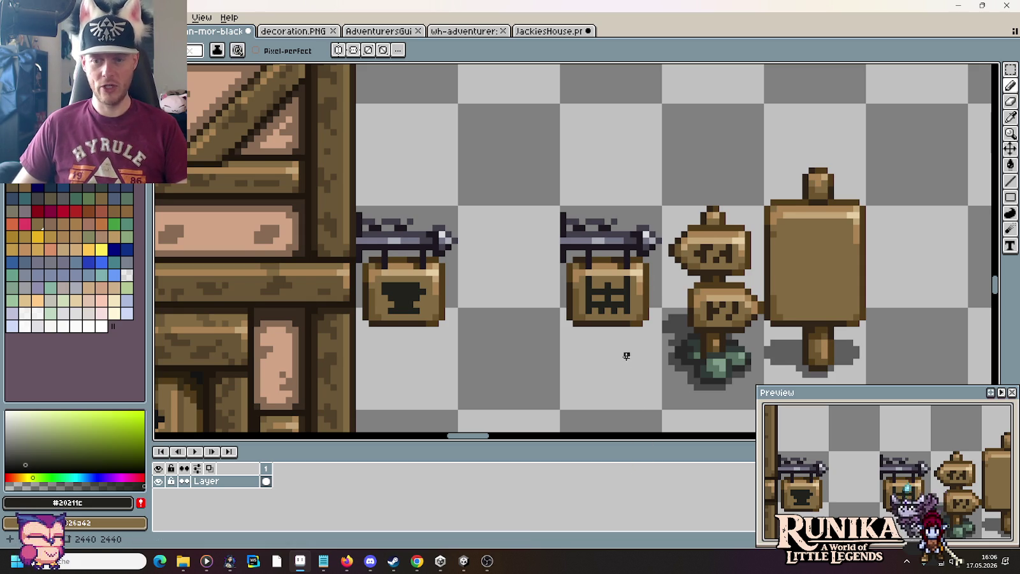
pyautogui.moveTo(626, 355); pyautogui.dragTo(498, 315)
pyautogui.scroll(-1, 498, 314)
pyautogui.press('m')
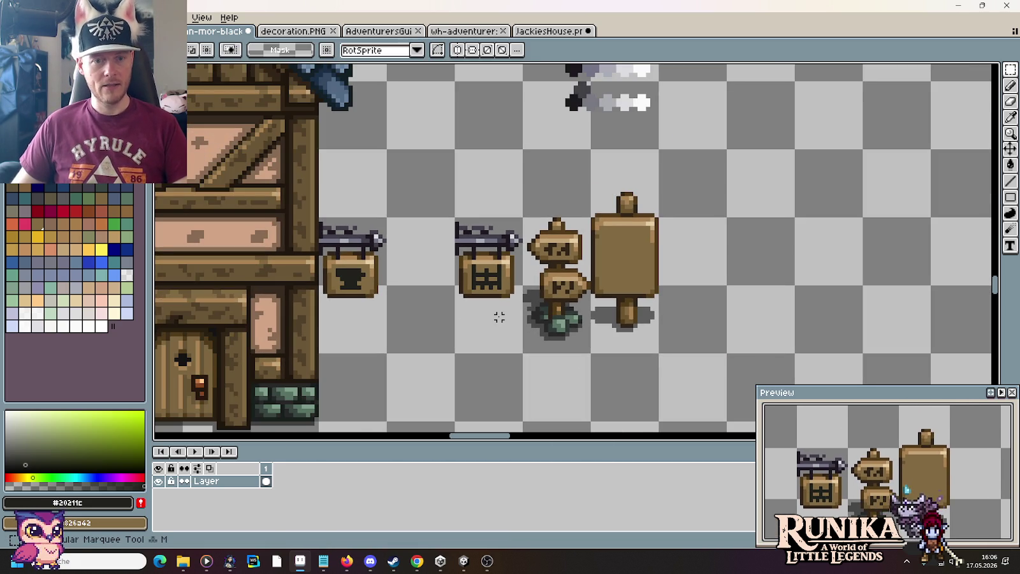
pyautogui.click(536, 30)
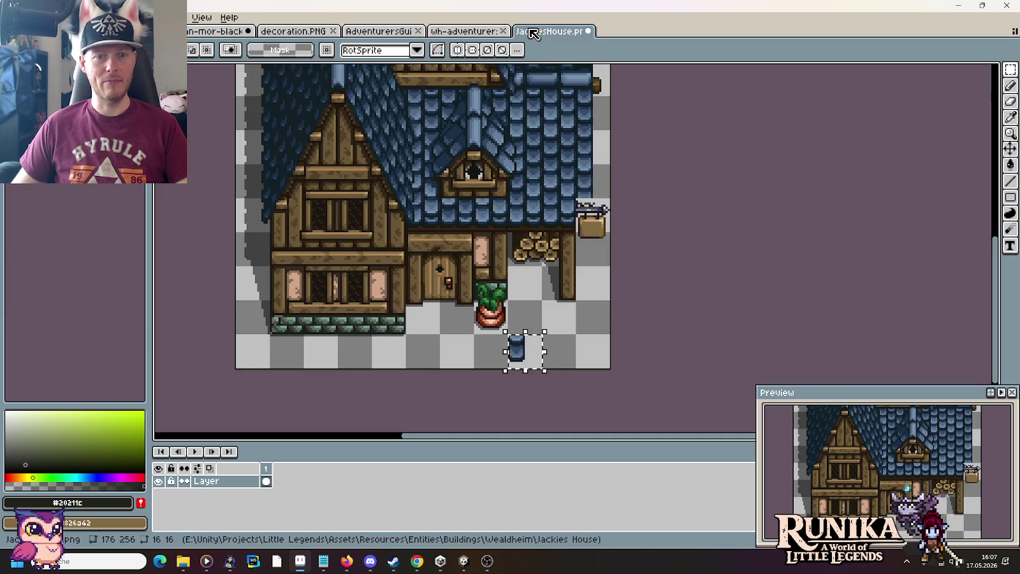
pyautogui.hotkey('ctrl', 'Tab')
pyautogui.scroll(-3, 548, 285)
pyautogui.scroll(3, 548, 285)
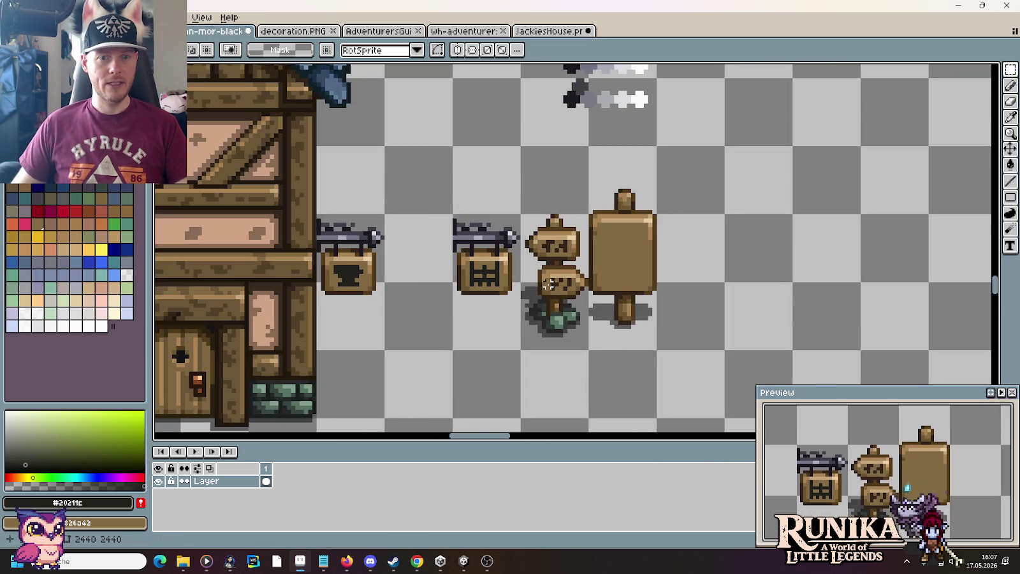
pyautogui.moveTo(451, 213); pyautogui.dragTo(523, 351)
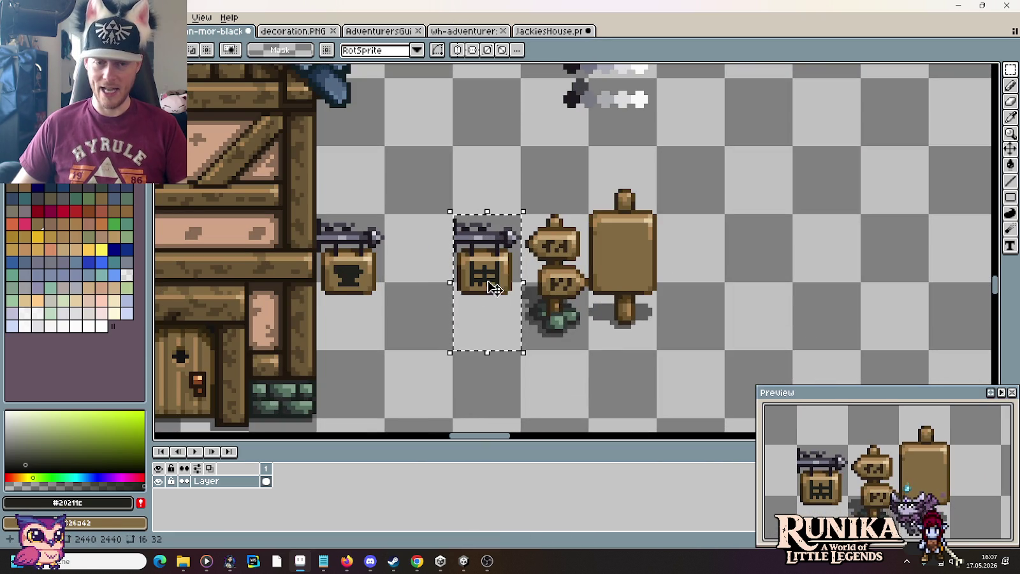
# Place a copy of the carpenter sign upper right and fill the middle emblem brown.
pyautogui.moveTo(491, 299); pyautogui.dragTo(764, 226)
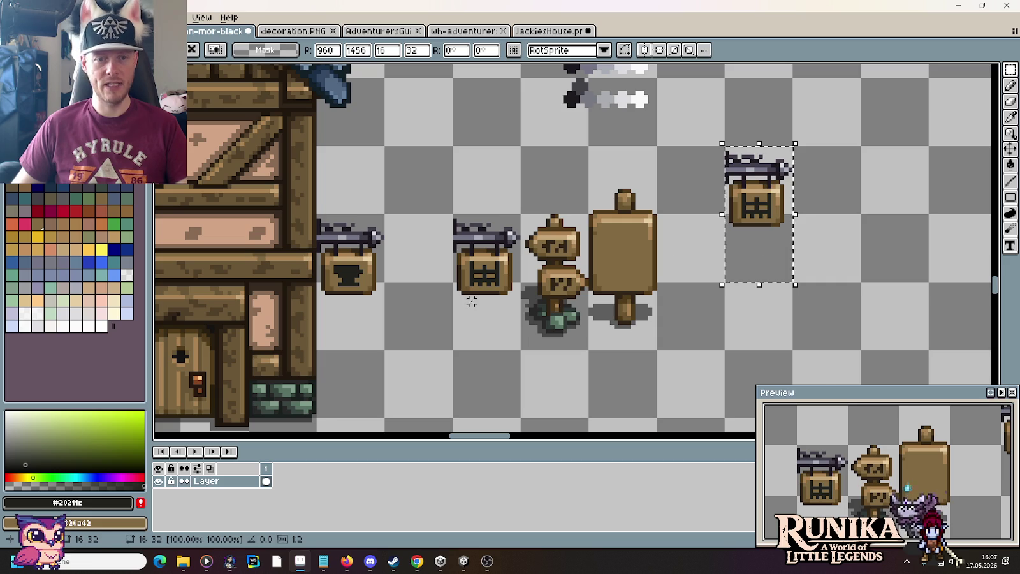
pyautogui.hotkey('ctrl', 'd')
pyautogui.scroll(1, 471, 301)
pyautogui.scroll(1, 471, 301)
pyautogui.press('g')
pyautogui.rightClick(501, 264)
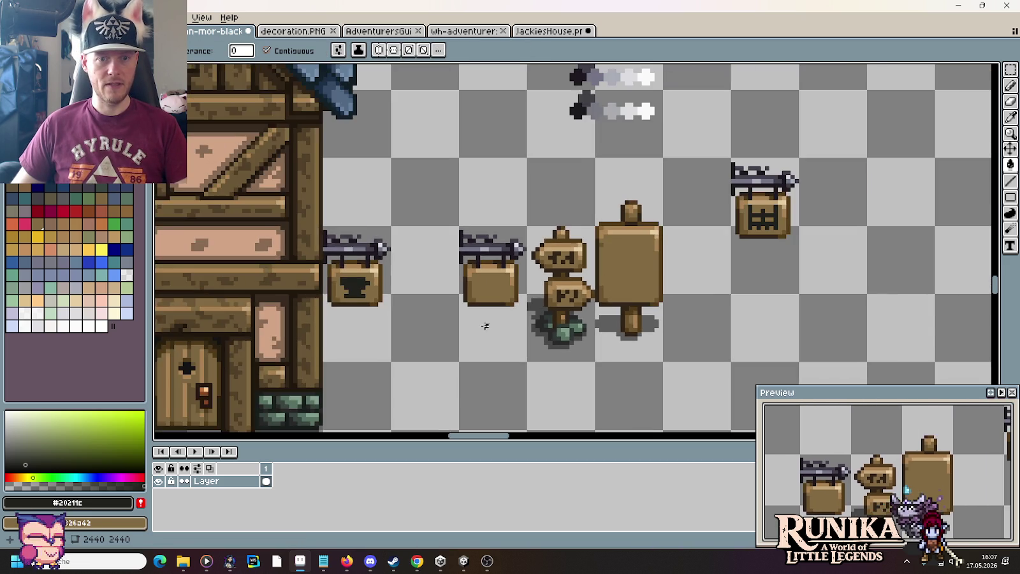
# Copy the hanging sign two tiles to the right and deselect it.
pyautogui.scroll(-2, 484, 325)
pyautogui.moveTo(705, 279); pyautogui.dragTo(651, 299)
pyautogui.scroll(1, 485, 240)
pyautogui.press('m')
pyautogui.moveTo(507, 315)
pyautogui.mouseDown()
pyautogui.moveTo(510, 242)
pyautogui.moveTo(718, 265)
pyautogui.mouseUp()
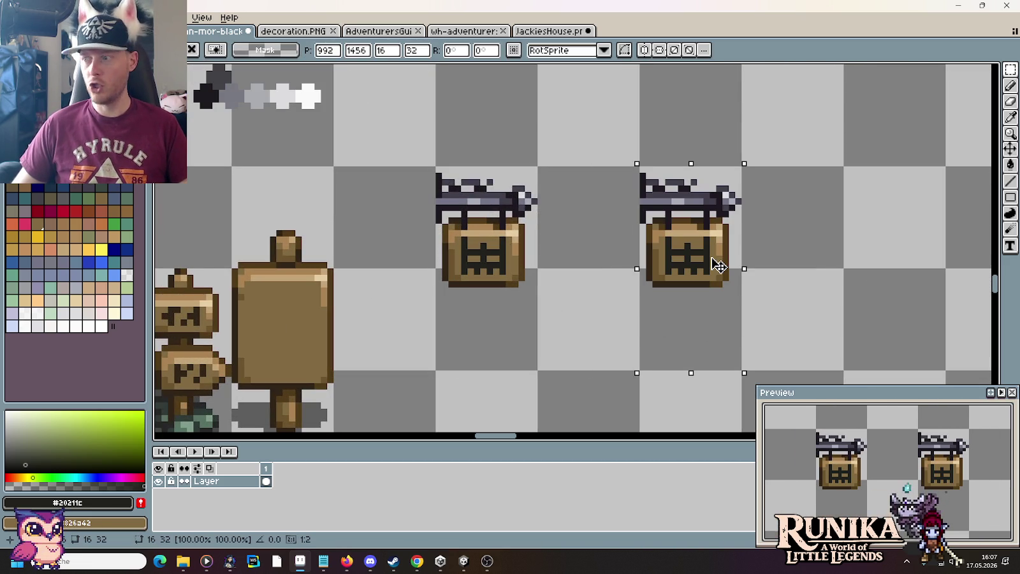
pyautogui.click(860, 253)
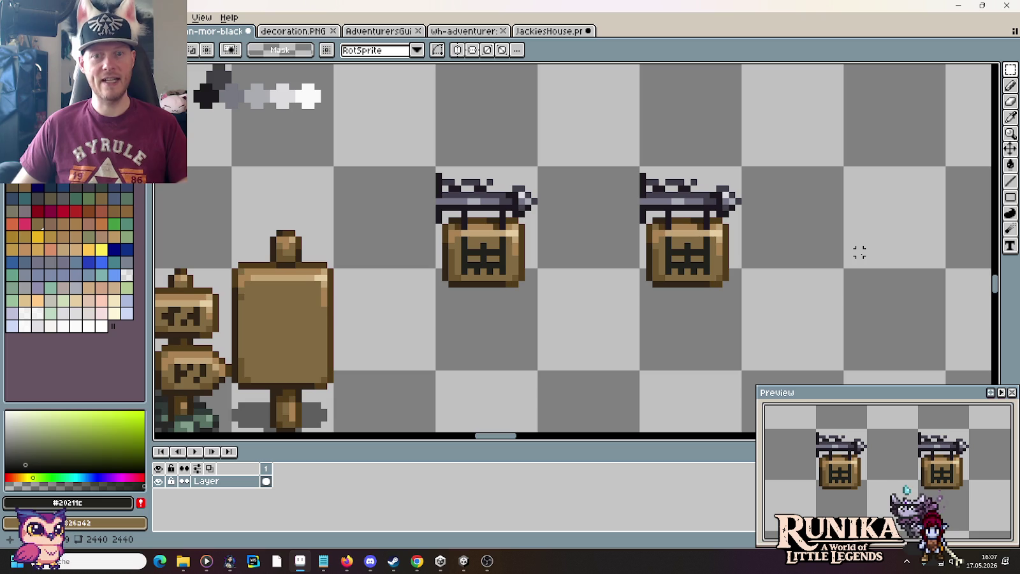
# Cover the copied sign's old glyph with the sampled sign brown.
pyautogui.scroll(3, 858, 252)
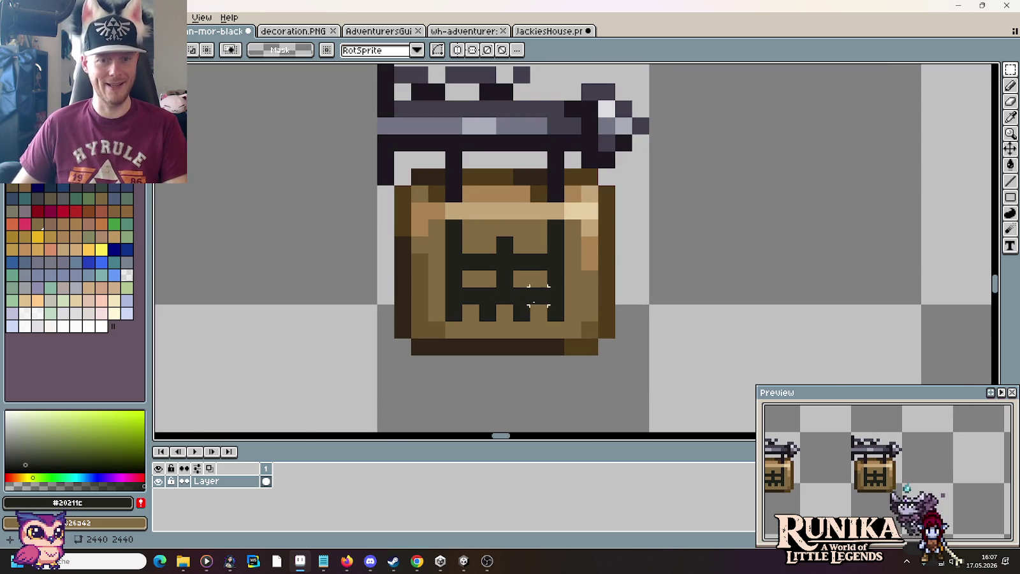
pyautogui.press('i')
pyautogui.click(577, 299)
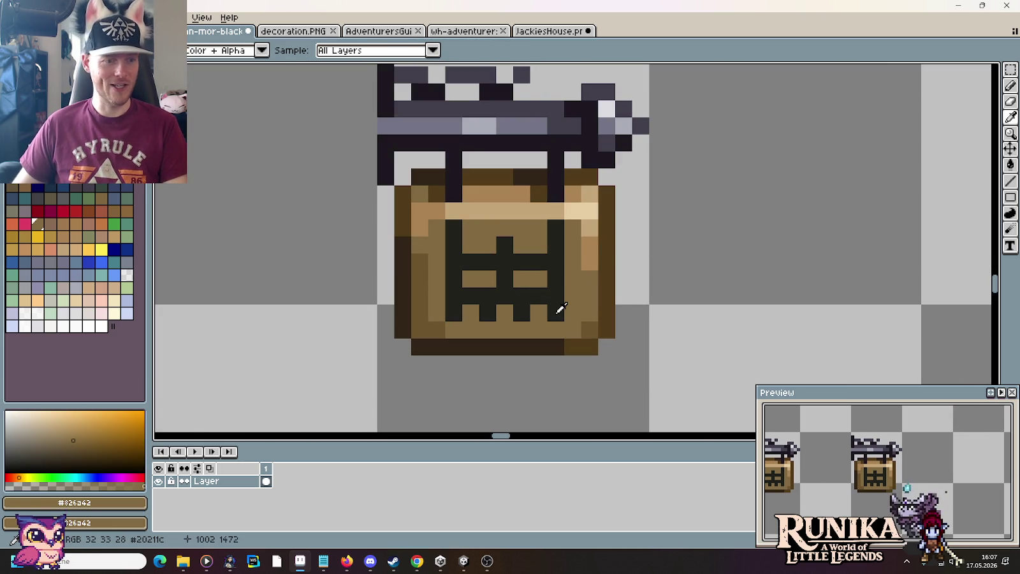
pyautogui.click(561, 309)
pyautogui.press('b')
pyautogui.moveTo(556, 315)
pyautogui.mouseDown()
pyautogui.moveTo(474, 306)
pyautogui.moveTo(473, 263)
pyautogui.mouseUp()
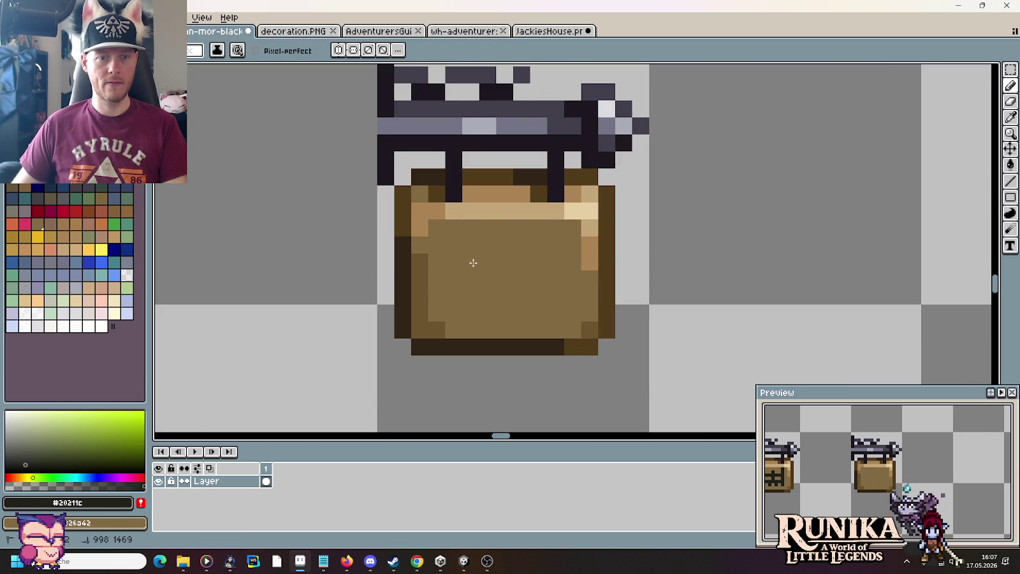
# Pencil a dark horizontal saw bar with teeth along the row beneath it.
pyautogui.click(453, 281)
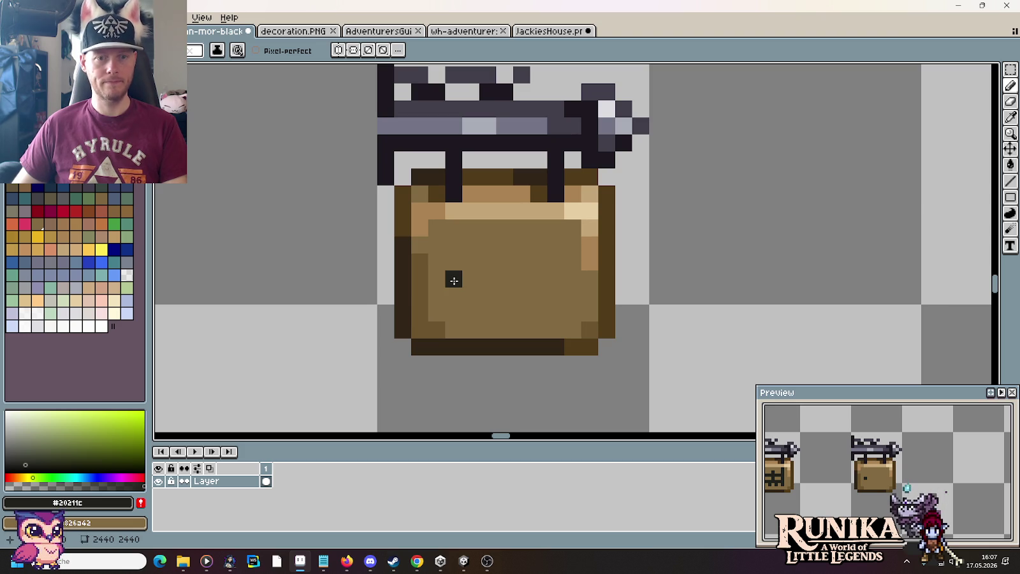
pyautogui.moveTo(460, 264); pyautogui.dragTo(551, 262)
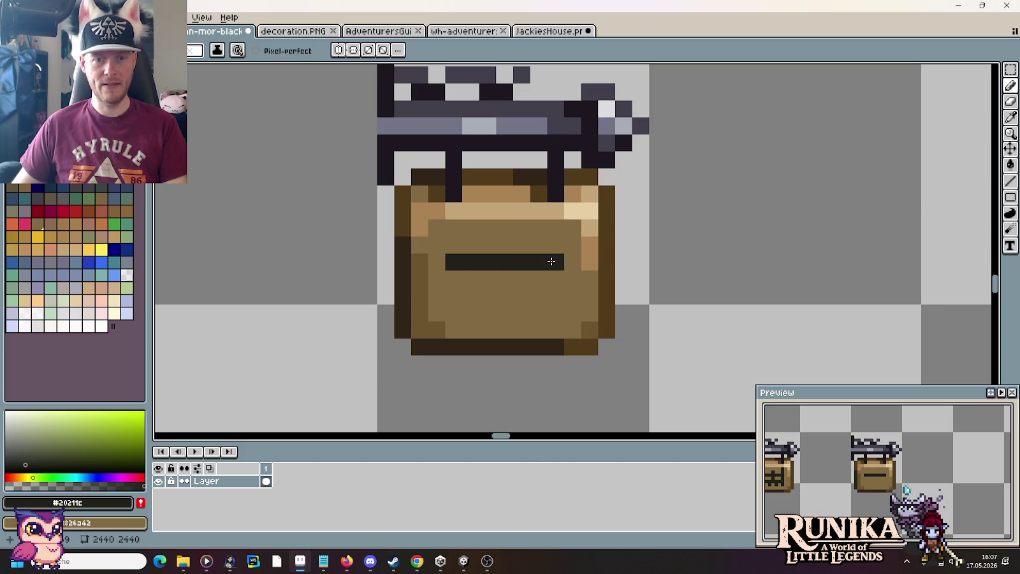
pyautogui.click(569, 273)
pyautogui.click(572, 296)
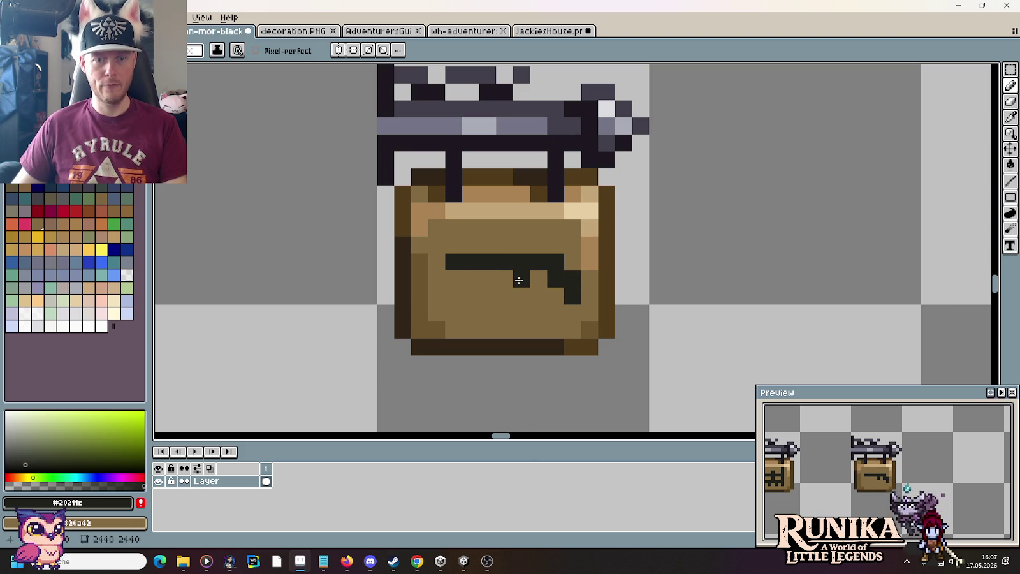
pyautogui.moveTo(487, 295)
pyautogui.mouseDown()
pyautogui.moveTo(477, 279)
pyautogui.moveTo(458, 279)
pyautogui.mouseUp()
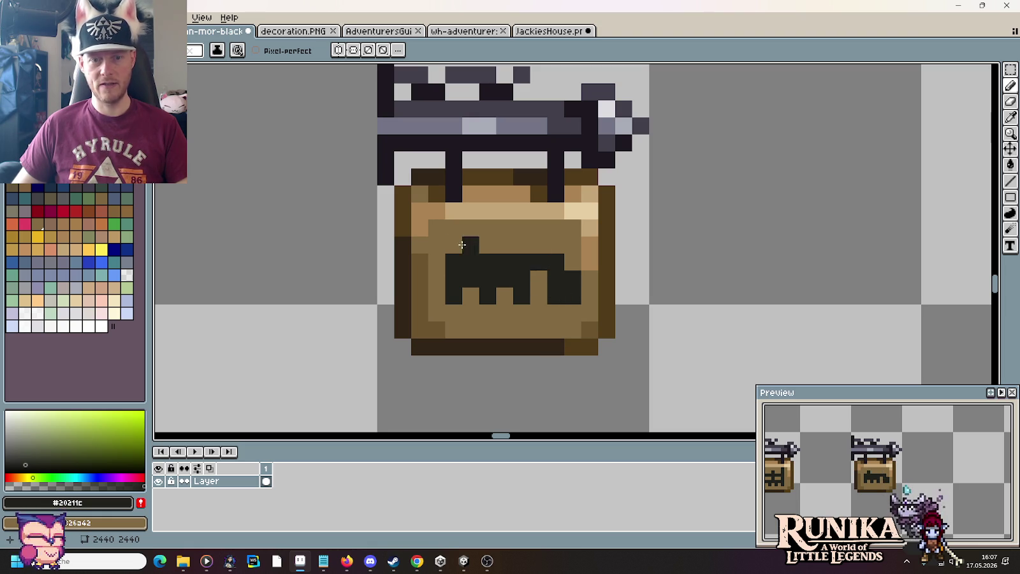
# Touch up the saw band, reshaping its teeth and trimming its left end.
pyautogui.rightClick(453, 262)
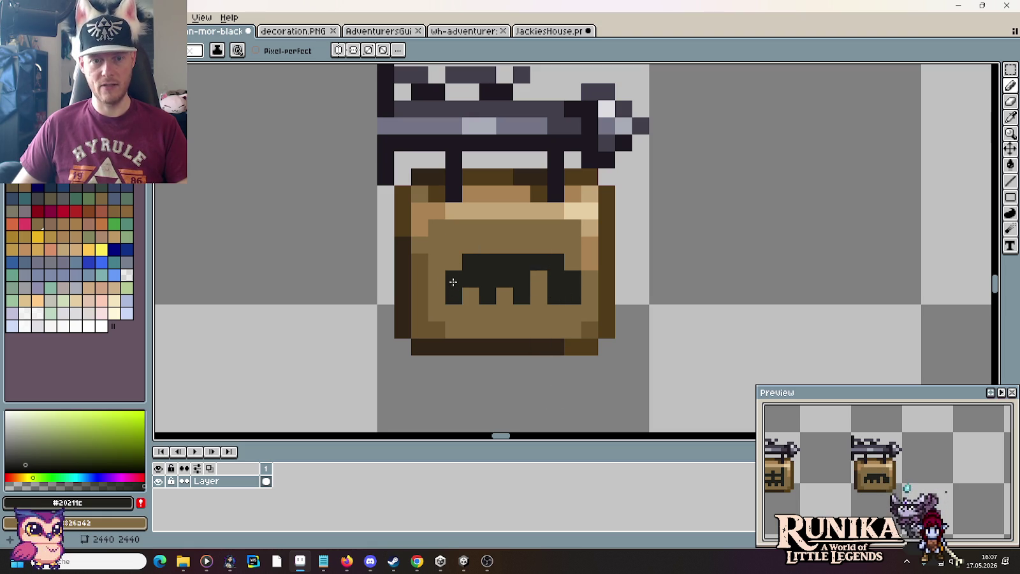
pyautogui.rightClick(521, 296)
pyautogui.moveTo(504, 296); pyautogui.dragTo(474, 294)
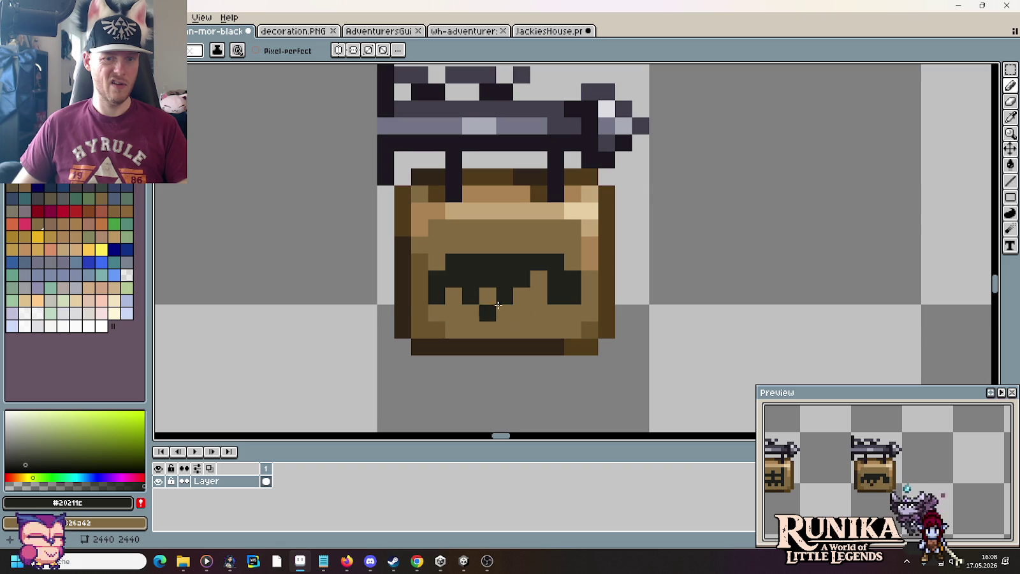
pyautogui.moveTo(521, 296); pyautogui.dragTo(494, 296)
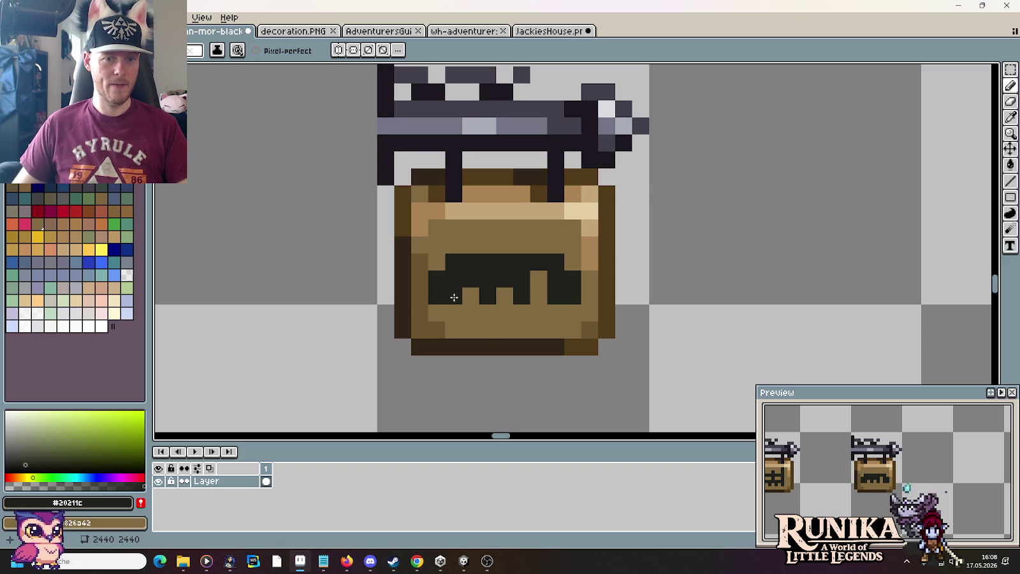
pyautogui.click(453, 296)
pyautogui.rightClick(437, 296)
pyautogui.rightClick(436, 279)
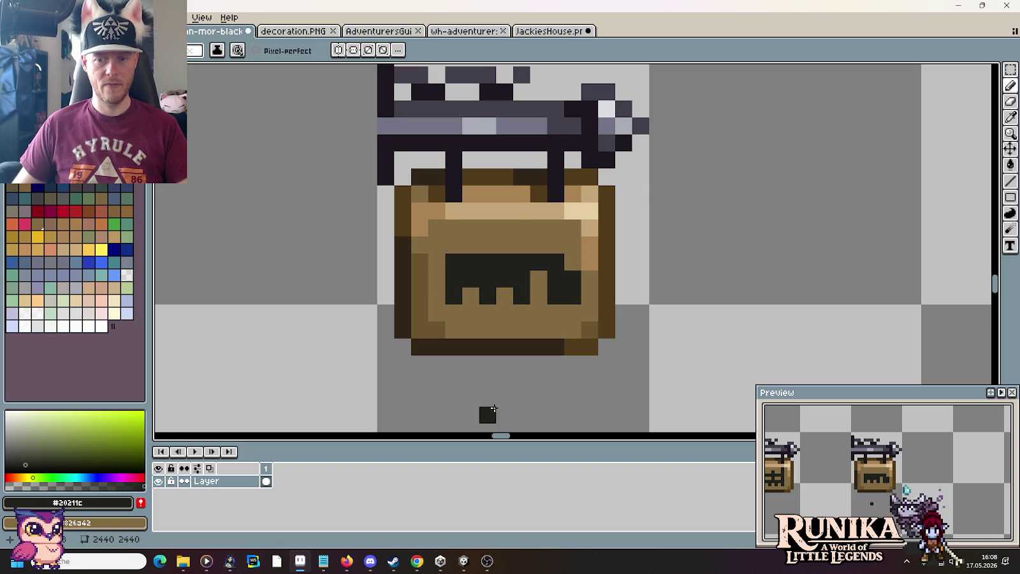
pyautogui.scroll(-3, 494, 409)
pyautogui.moveTo(490, 410); pyautogui.dragTo(598, 326)
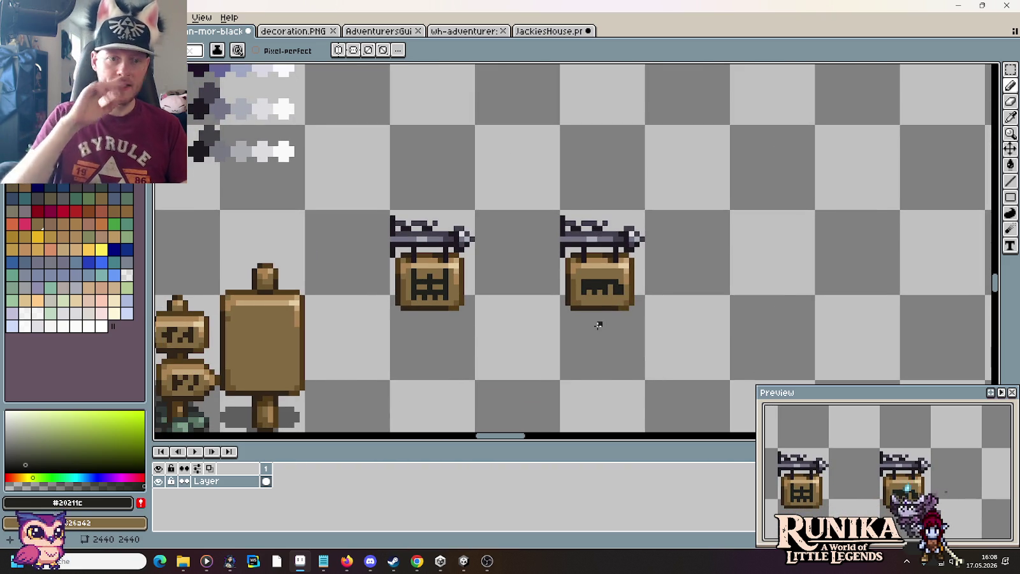
pyautogui.hotkey('alt', 'Tab')
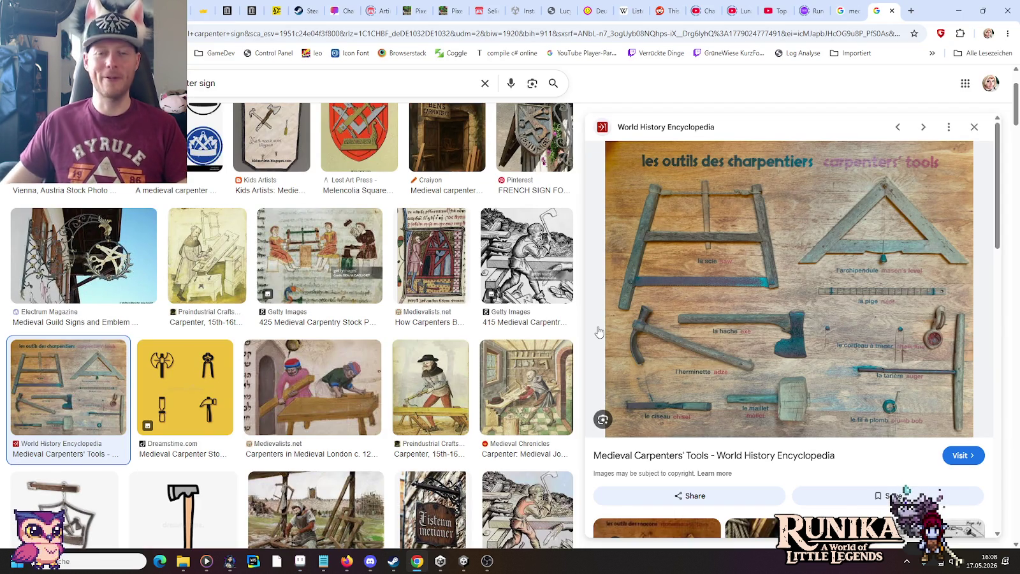
pyautogui.hotkey('alt', 'Tab')
pyautogui.hotkey('alt', 'Tab')
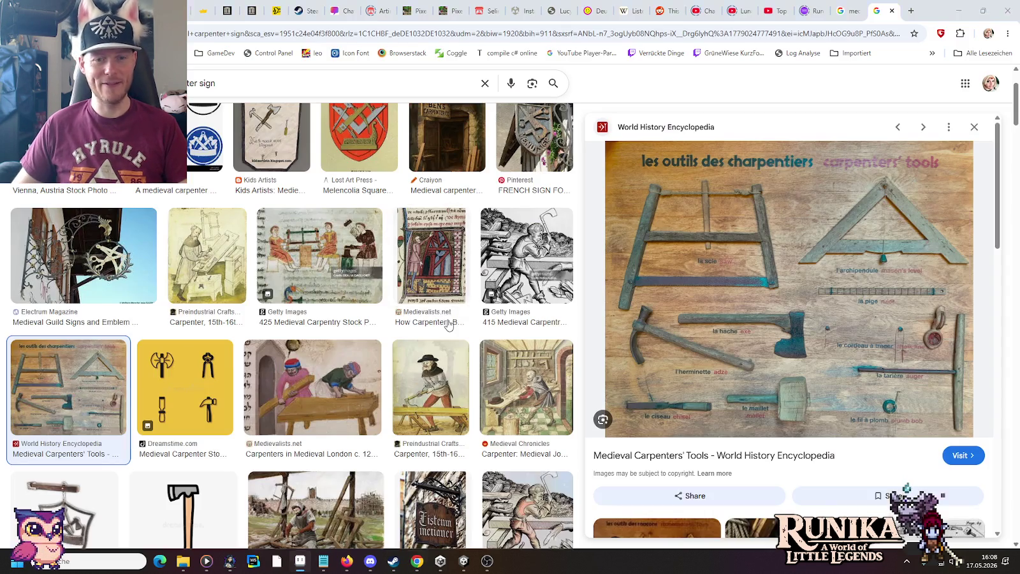
pyautogui.hotkey('alt', 'Tab')
pyautogui.scroll(1, 387, 310)
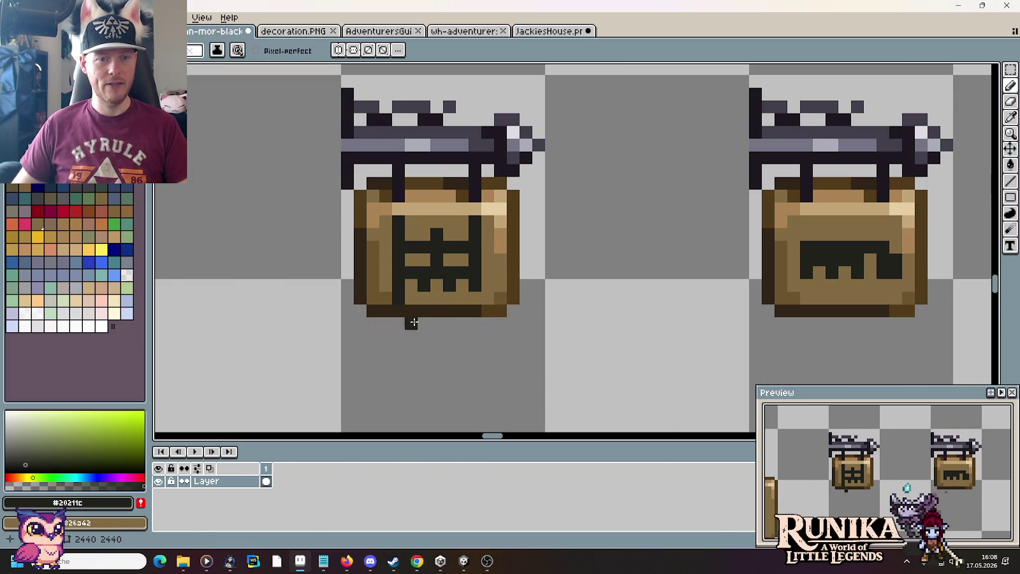
pyautogui.hotkey('alt', 'Tab')
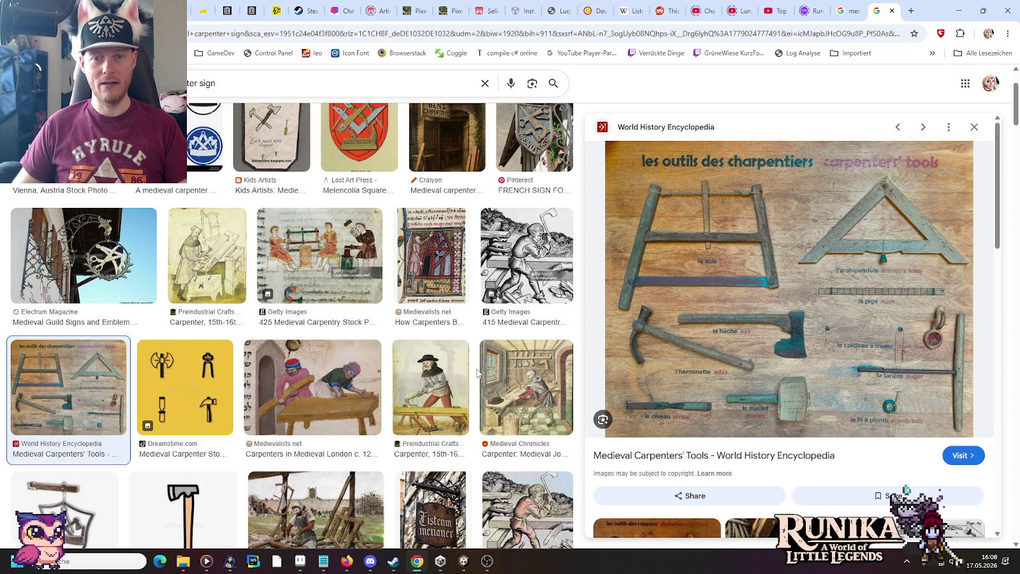
pyautogui.hotkey('alt', 'Tab')
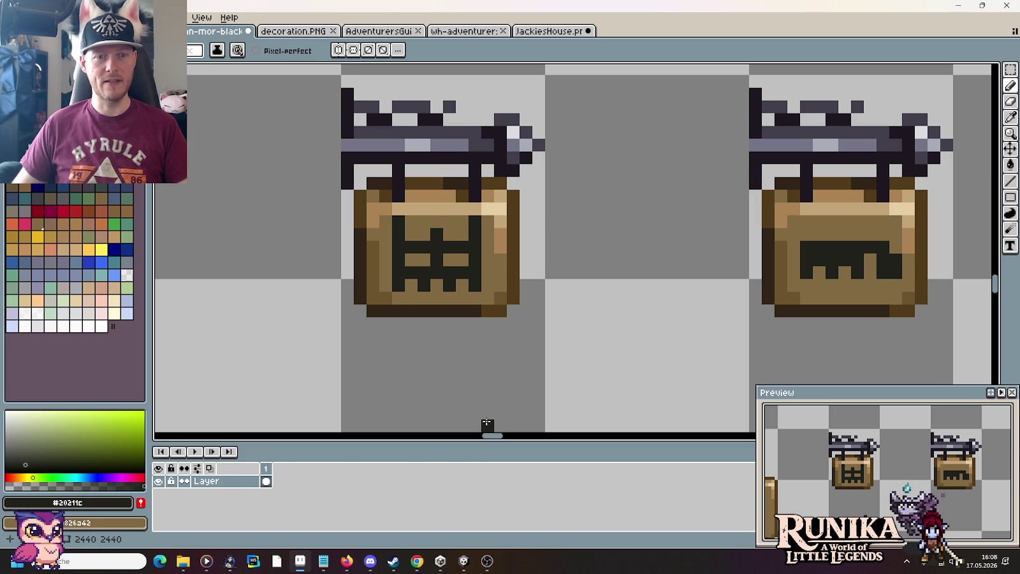
# Sample the grey #4f4e4a from the wh-adventurer sprite sheet and return to the sign document.
pyautogui.hotkey('alt', 'Tab')
pyautogui.hotkey('alt', 'Tab')
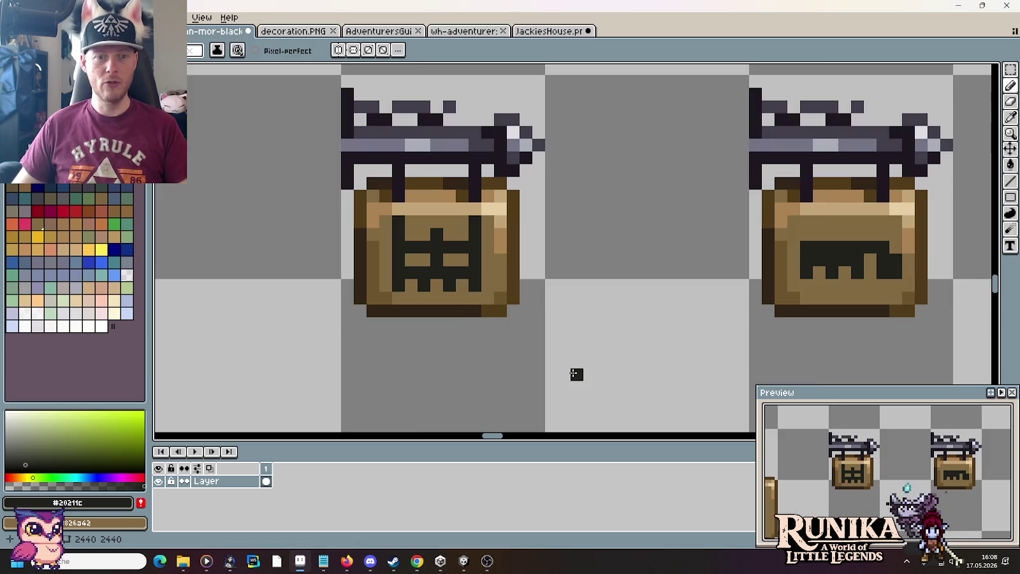
pyautogui.scroll(-3, 576, 374)
pyautogui.scroll(-1, 574, 369)
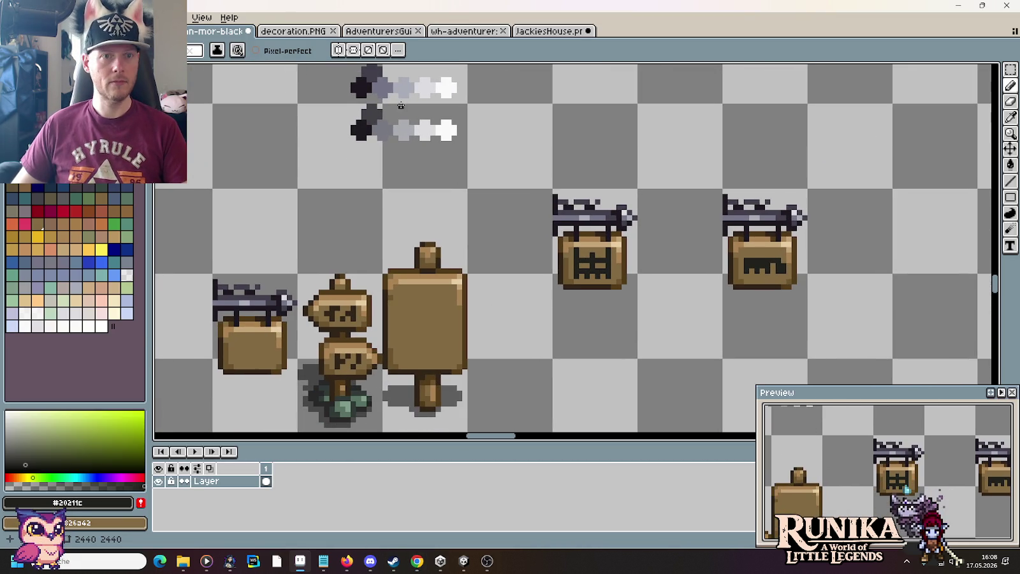
pyautogui.click(548, 31)
pyautogui.click(478, 30)
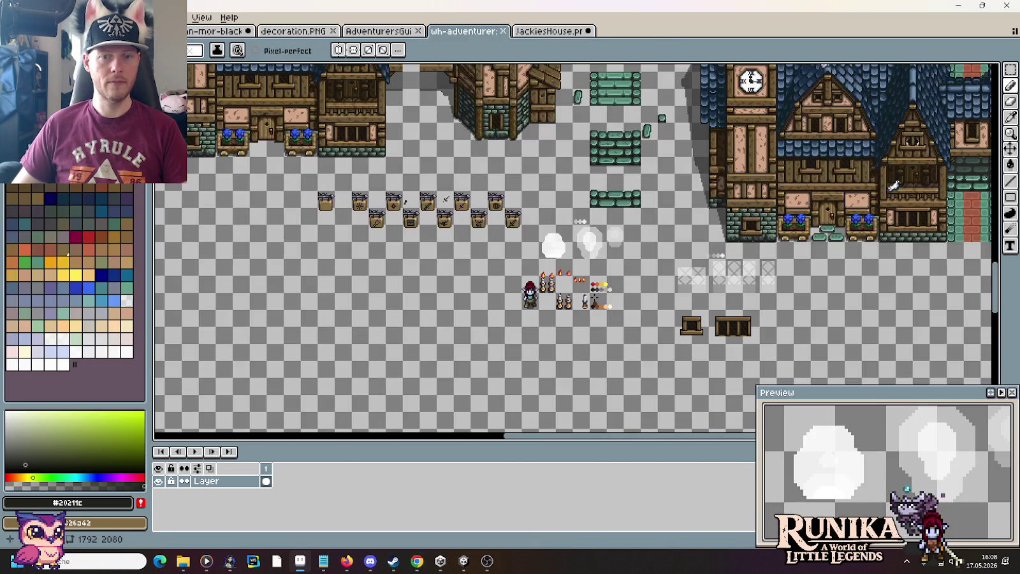
pyautogui.scroll(2, 395, 203)
pyautogui.scroll(2, 395, 203)
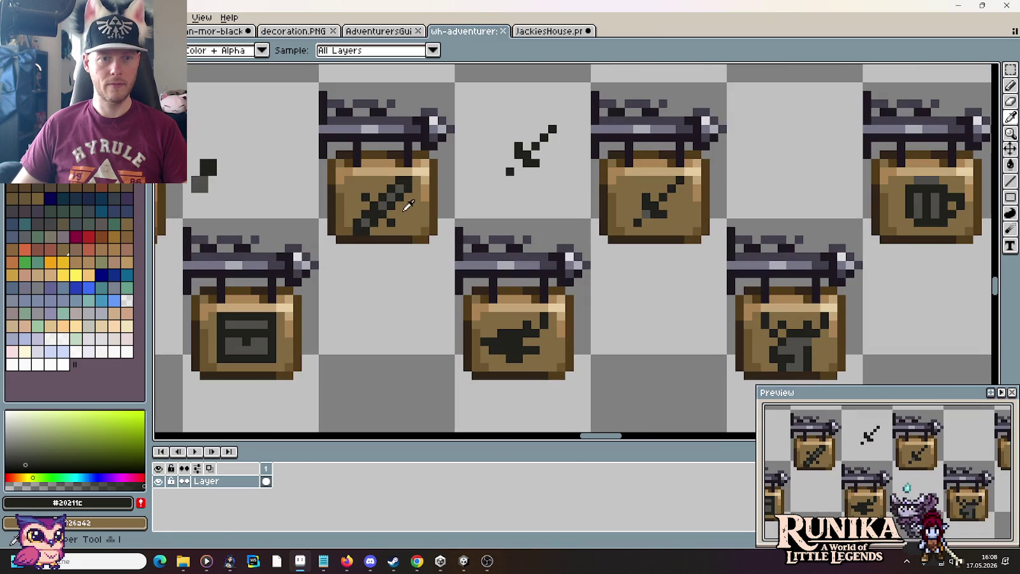
pyautogui.keyDown('alt'); pyautogui.click(389, 197); pyautogui.keyUp('alt')
pyautogui.click(220, 30)
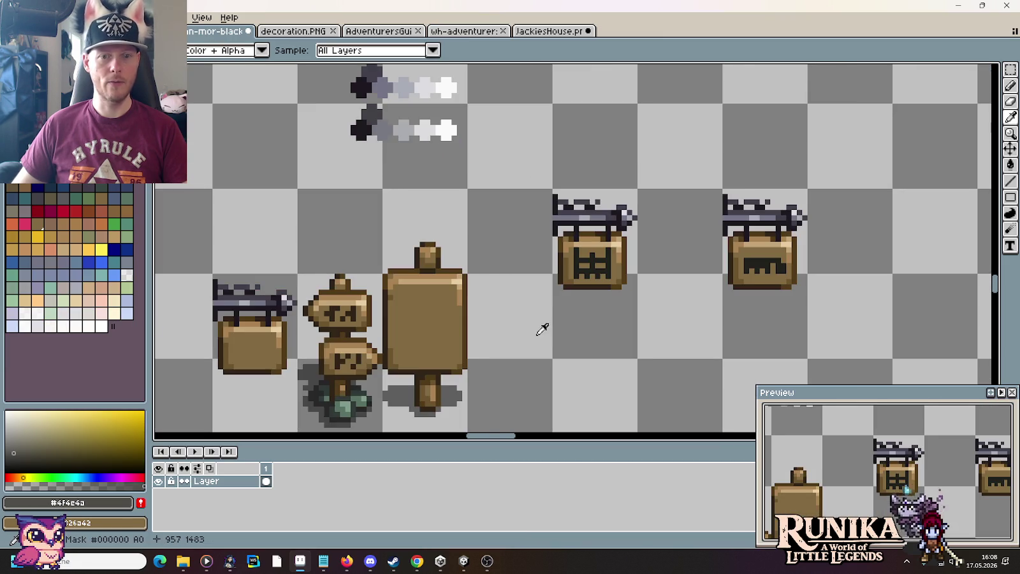
pyautogui.scroll(3, 676, 262)
pyautogui.scroll(2, 545, 265)
# Paint grey along the left icon's middle bar and two lower teeth.
pyautogui.press('b')
pyautogui.moveTo(478, 175); pyautogui.dragTo(614, 175)
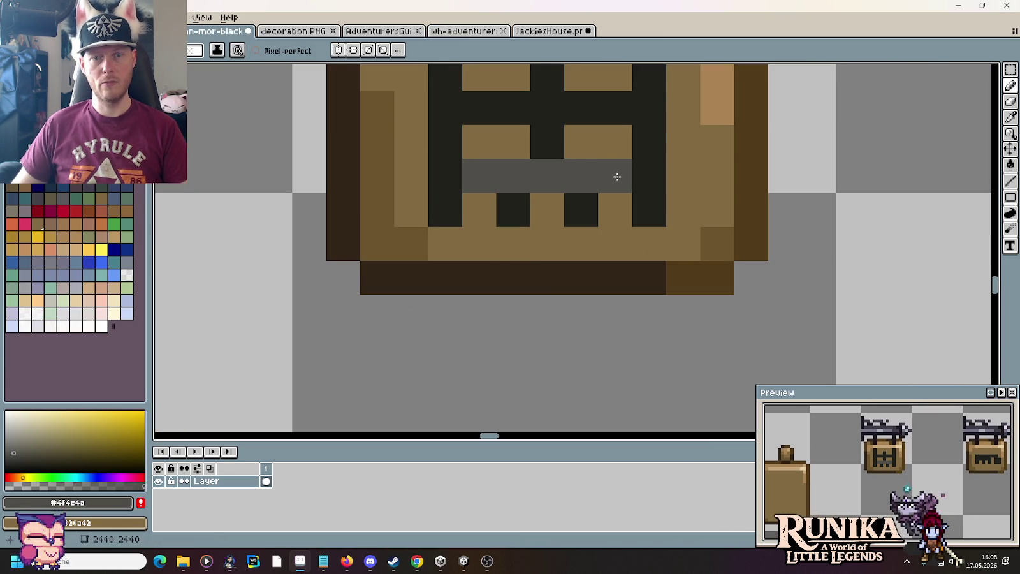
pyautogui.click(581, 210)
pyautogui.click(513, 210)
pyautogui.scroll(-3, 556, 357)
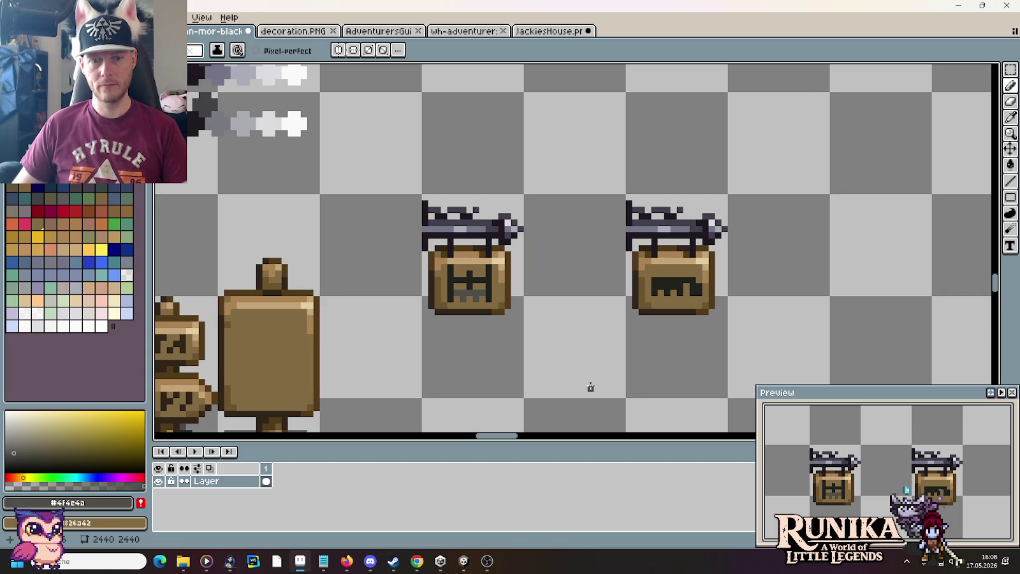
pyautogui.scroll(3, 464, 310)
# Rework the icon's lower side columns in grey and black, undoing stray pixels.
pyautogui.keyDown('alt'); pyautogui.click(545, 274); pyautogui.keyUp('alt')
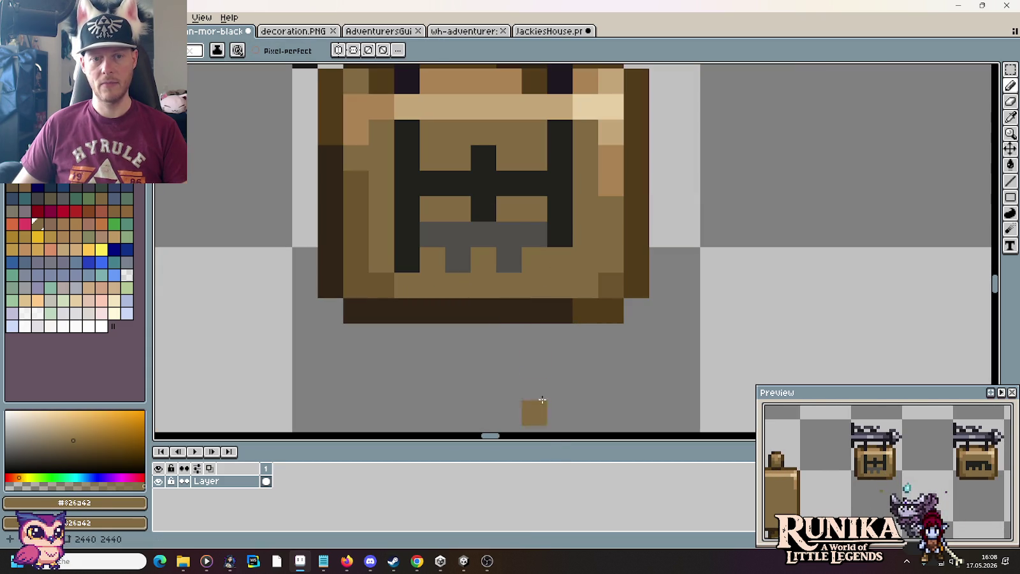
pyautogui.keyDown('alt'); pyautogui.click(522, 234); pyautogui.keyUp('alt')
pyautogui.moveTo(560, 235); pyautogui.dragTo(560, 260)
pyautogui.moveTo(406, 234); pyautogui.dragTo(406, 260)
pyautogui.click(458, 286)
pyautogui.hotkey('ctrl', 'z')
pyautogui.keyDown('alt'); pyautogui.click(405, 200); pyautogui.keyUp('alt')
pyautogui.moveTo(560, 235); pyautogui.dragTo(560, 260)
pyautogui.click(509, 387)
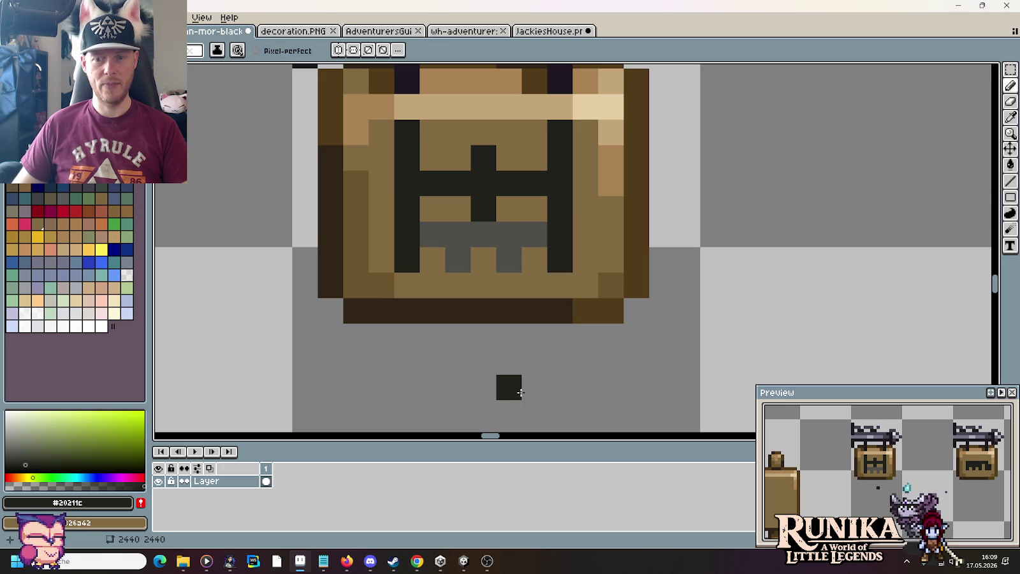
pyautogui.hotkey('ctrl', 'z')
pyautogui.scroll(-5, 520, 393)
pyautogui.moveTo(526, 394); pyautogui.dragTo(484, 298)
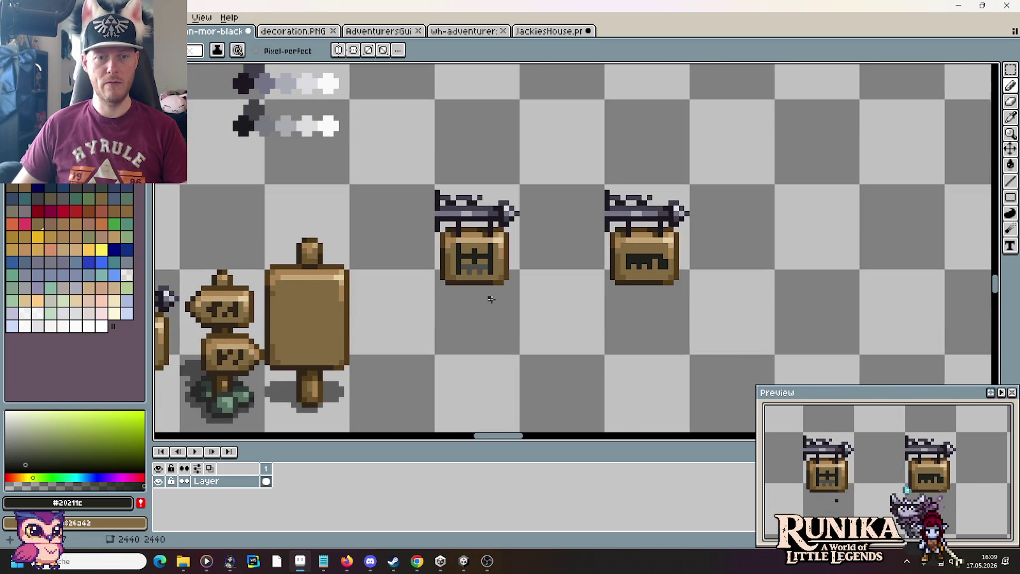
# Grey over the right sign icon's centre and top row.
pyautogui.scroll(2, 491, 299)
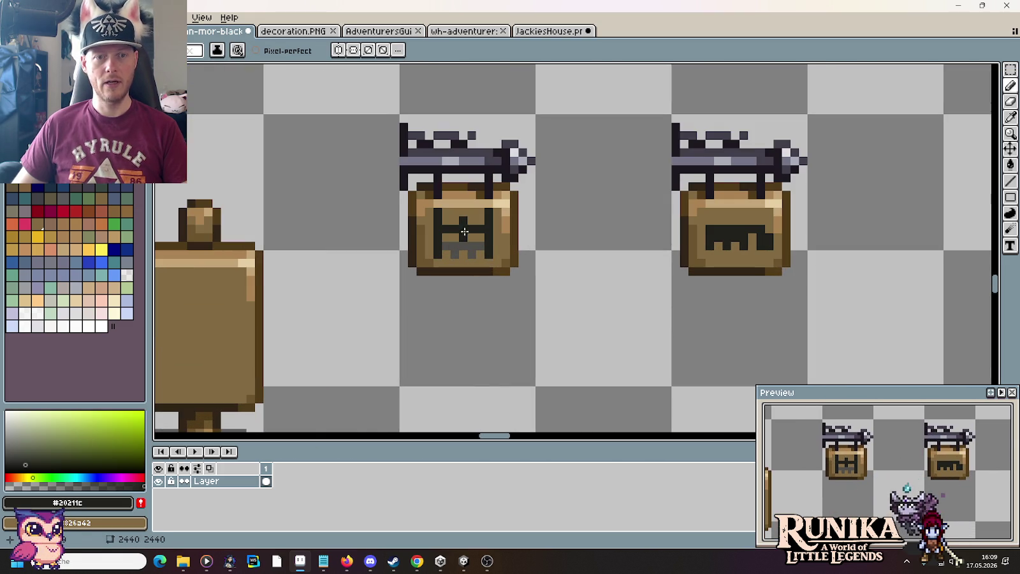
pyautogui.keyDown('alt'); pyautogui.click(589, 246); pyautogui.keyUp('alt')
pyautogui.scroll(2, 738, 231)
pyautogui.moveTo(723, 227); pyautogui.dragTo(671, 230)
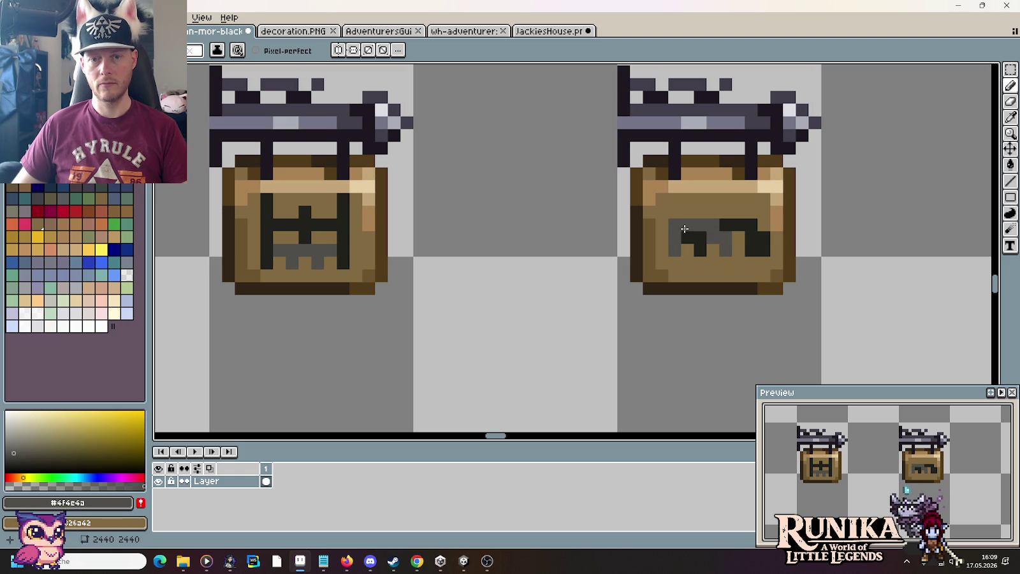
pyautogui.scroll(-3, 635, 354)
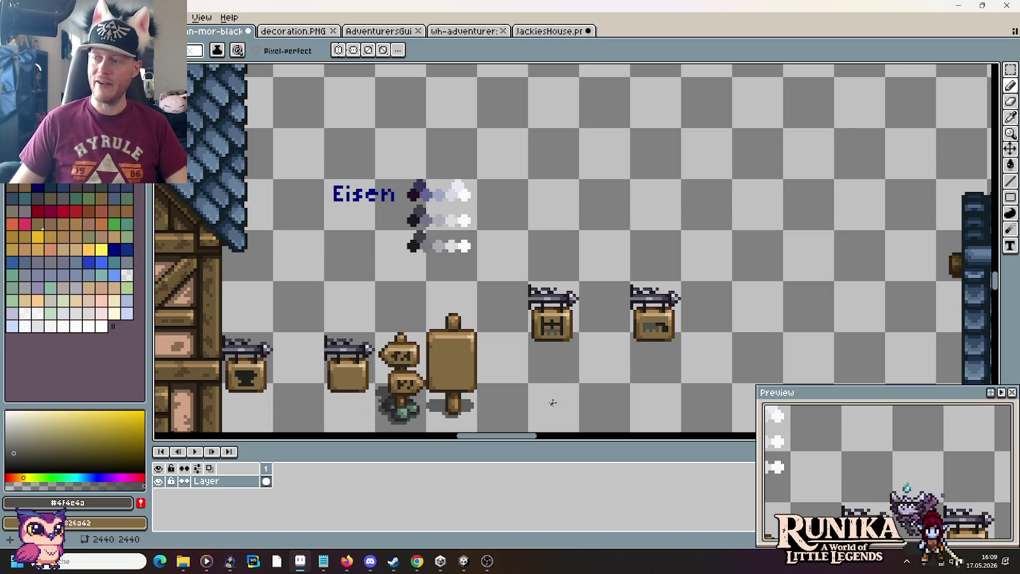
pyautogui.scroll(1, 552, 402)
pyautogui.scroll(1, 553, 403)
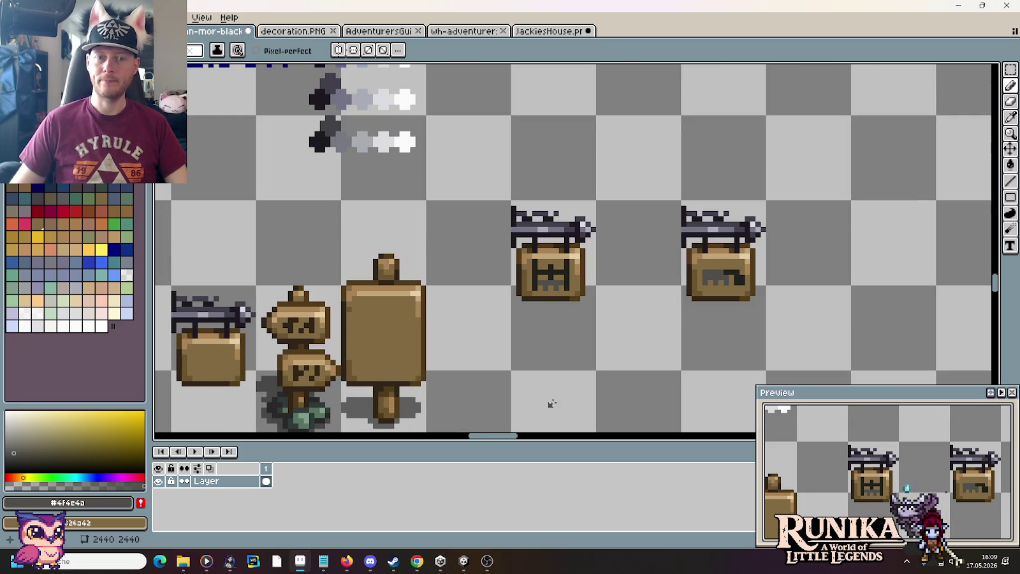
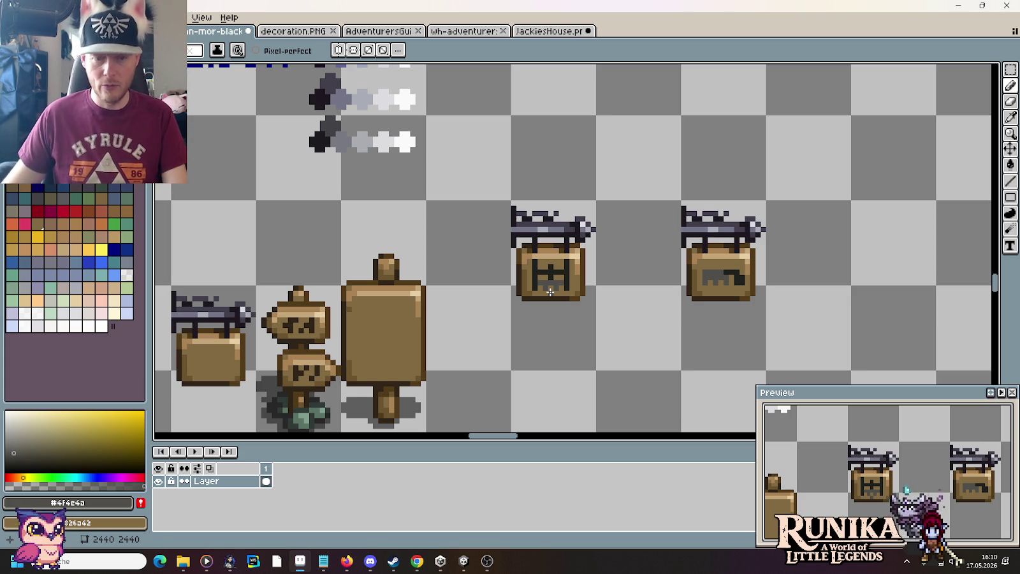
# Copy the H-emblem hanging sign and paste it into the JackiesHouse sprite.
pyautogui.press('m')
pyautogui.moveTo(559, 337); pyautogui.dragTo(550, 247)
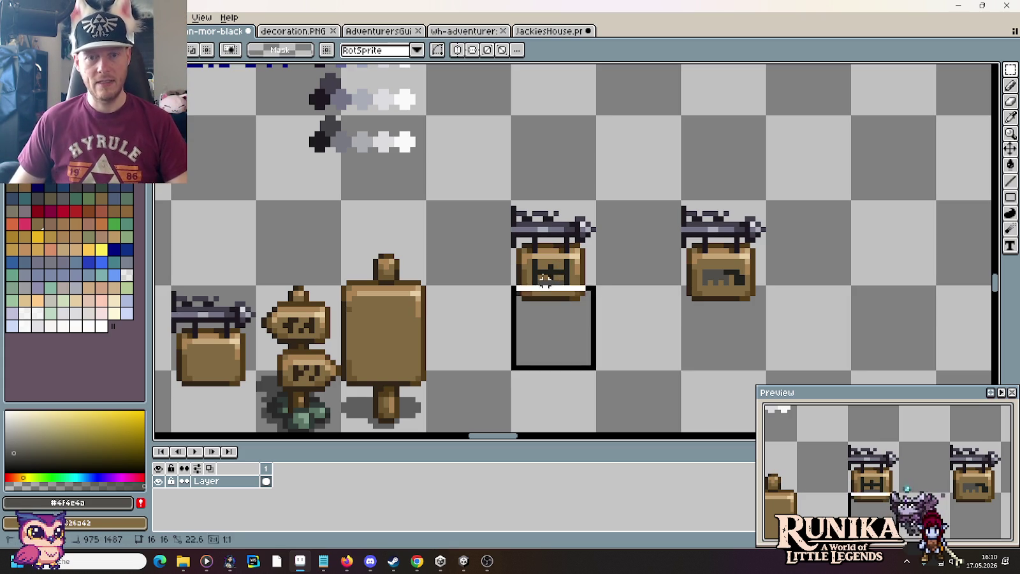
pyautogui.hotkey('ctrl', 'c')
pyautogui.click(553, 31)
pyautogui.hotkey('ctrl', 'v')
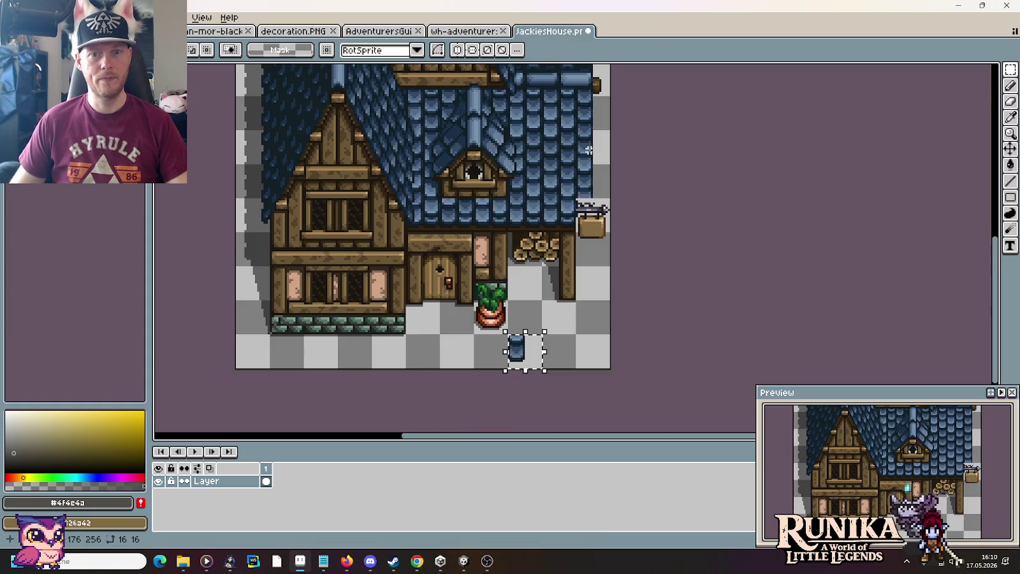
# Scroll around the house sprite and clear the pasted sign's selection.
pyautogui.scroll(2, 628, 209)
pyautogui.scroll(1, 628, 209)
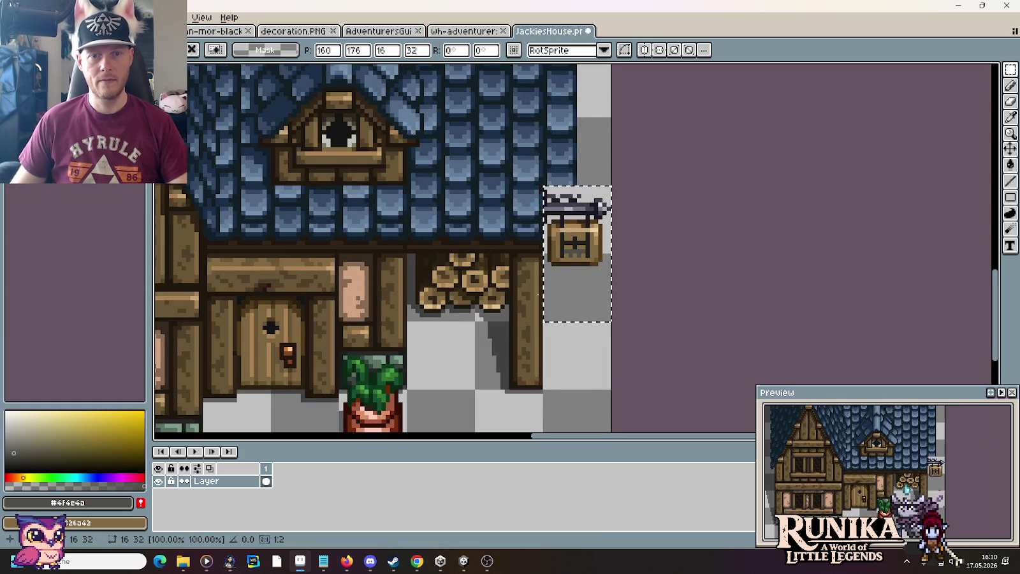
pyautogui.scroll(-2, 443, 389)
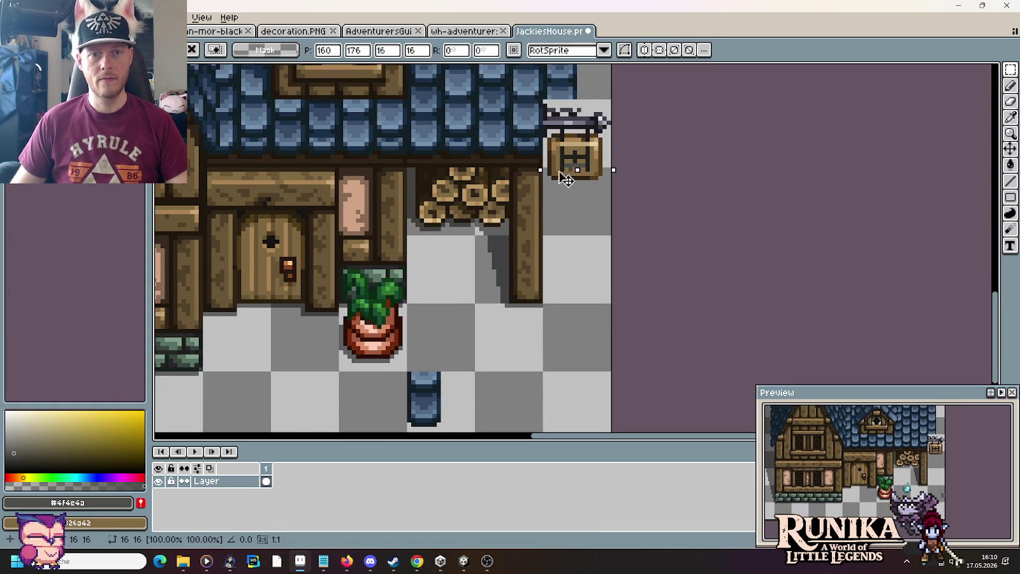
pyautogui.click(574, 284)
pyautogui.scroll(-1, 574, 285)
pyautogui.scroll(-1, 574, 283)
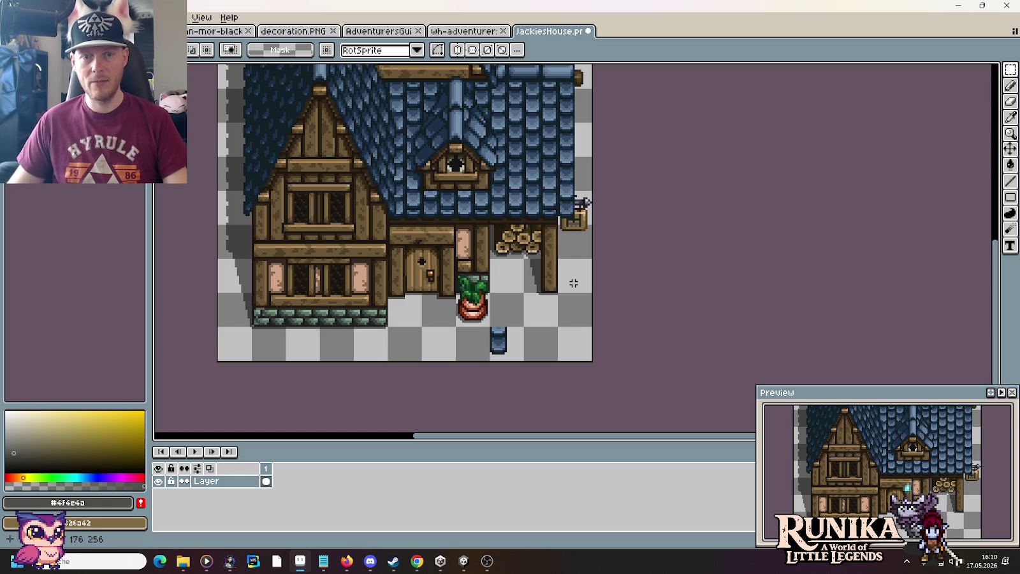
pyautogui.scroll(1, 574, 284)
# Undo the placement and re-paste the sign higher, beside the roof edge.
pyautogui.hotkey('ctrl', 'z')
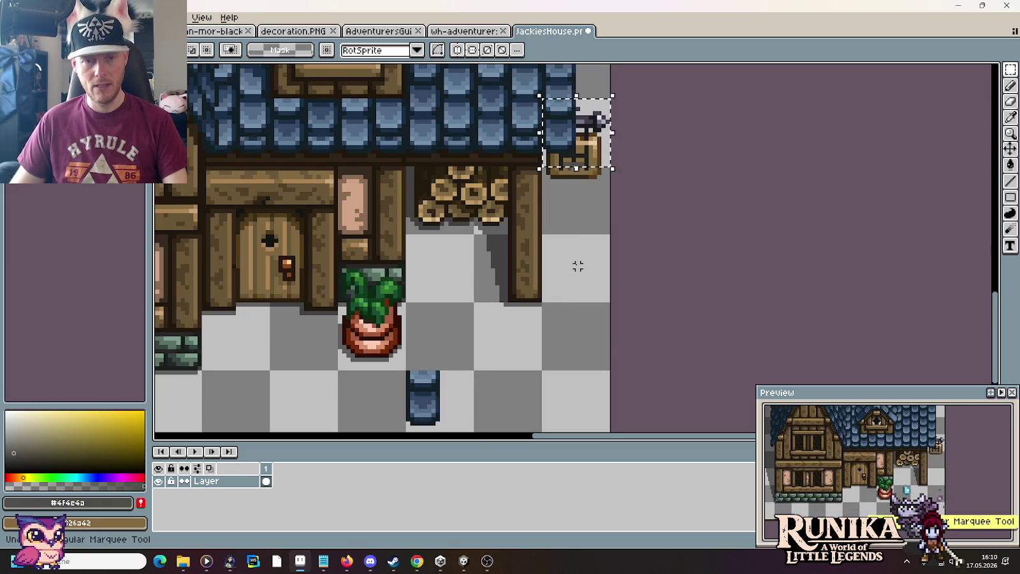
pyautogui.hotkey('ctrl', 'z')
pyautogui.hotkey('ctrl', 'z')
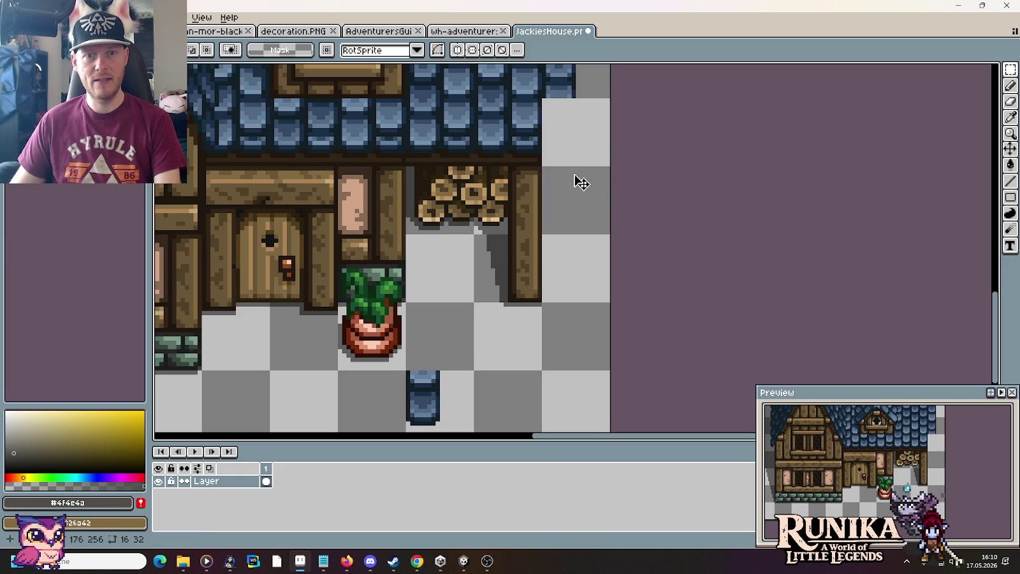
pyautogui.hotkey('ctrl', 'v')
pyautogui.moveTo(560, 242); pyautogui.dragTo(569, 175)
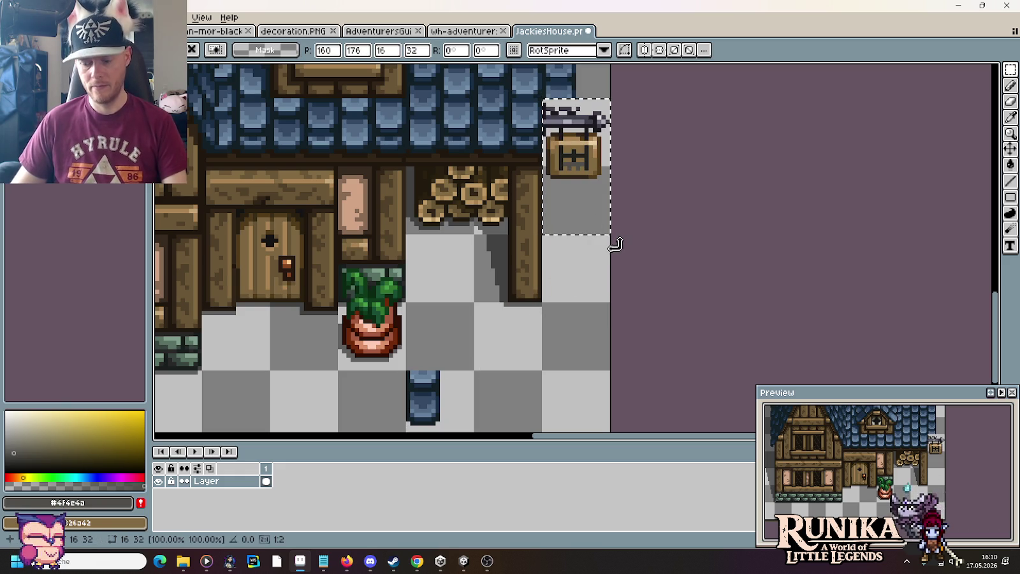
# Select and copy the blue floor tile, undoing a stray paste.
pyautogui.moveTo(411, 376)
pyautogui.mouseDown()
pyautogui.moveTo(433, 419)
pyautogui.moveTo(574, 150)
pyautogui.mouseUp()
pyautogui.hotkey('ctrl', 'c')
pyautogui.hotkey('ctrl', 'v')
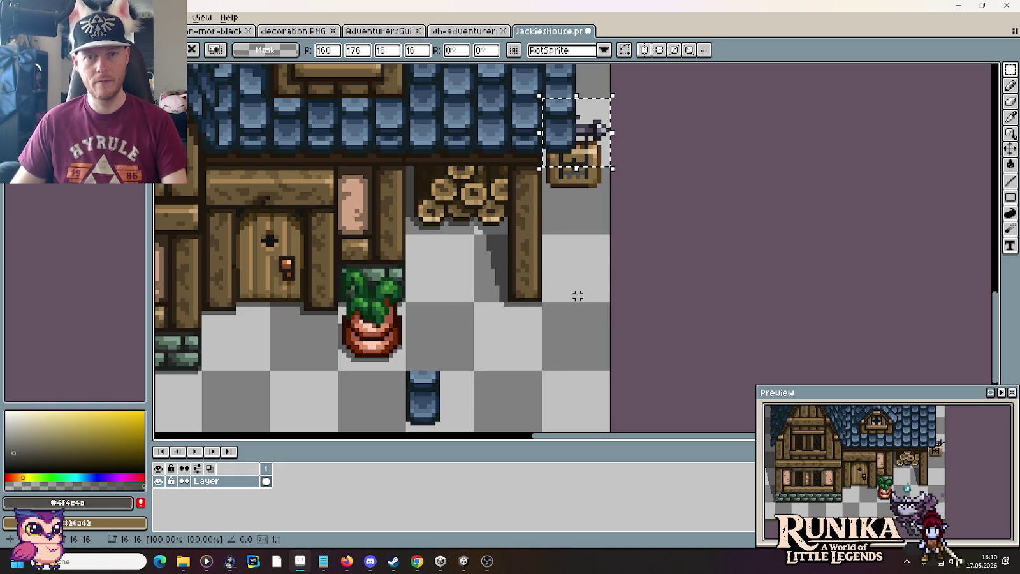
pyautogui.hotkey('ctrl', 'z')
pyautogui.moveTo(411, 376)
pyautogui.mouseDown()
pyautogui.moveTo(455, 398)
pyautogui.moveTo(561, 115)
pyautogui.mouseUp()
# Try dropping a copy of the blue tile over the sign bracket, then undo it.
pyautogui.hotkey('ctrl', 'c')
pyautogui.hotkey('ctrl', 'v')
pyautogui.click(564, 278)
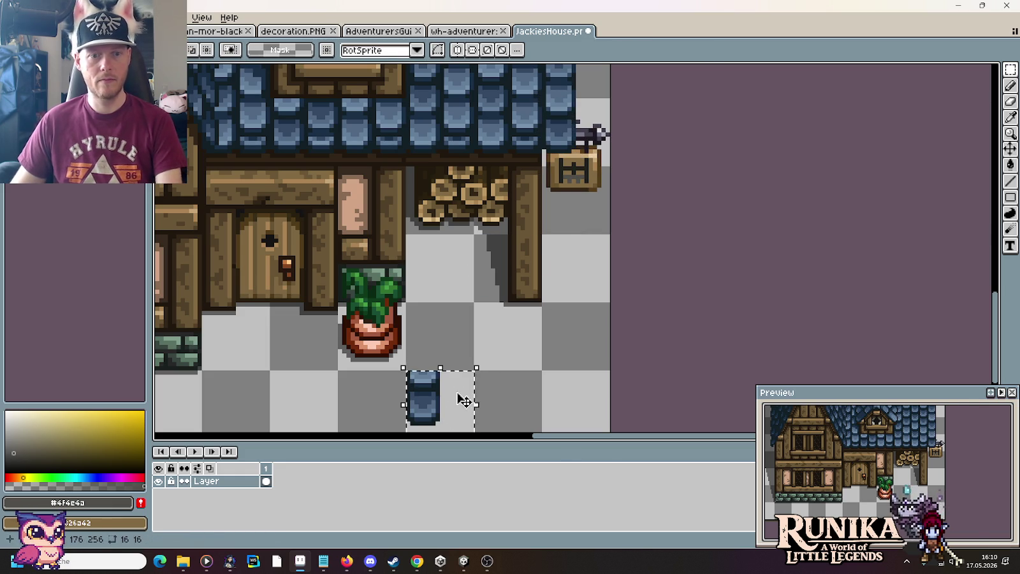
pyautogui.hotkey('ctrl', 'z')
pyautogui.scroll(-2, 510, 369)
pyautogui.scroll(-2, 510, 370)
pyautogui.scroll(3, 515, 372)
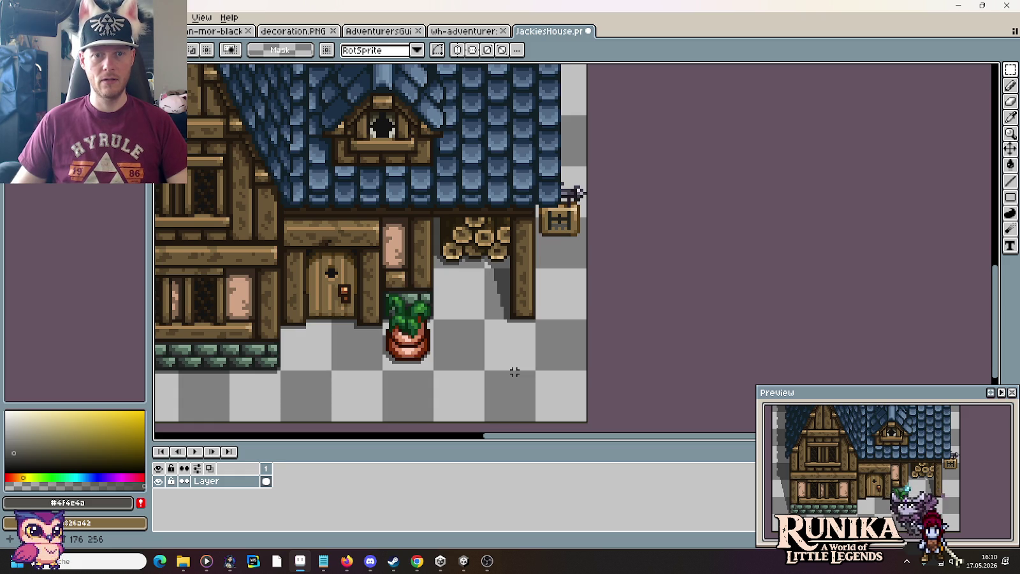
# Move the blue tile up onto the sign's bracket and commit it there.
pyautogui.hotkey('ctrl', 'v')
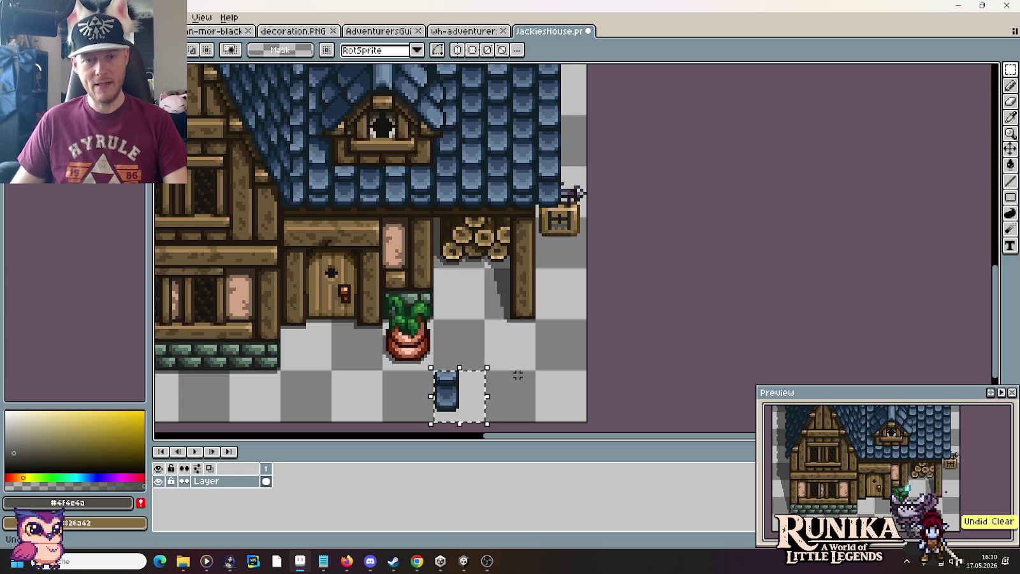
pyautogui.hotkey('ctrl', 'z')
pyautogui.hotkey('ctrl', 'v')
pyautogui.press('Escape')
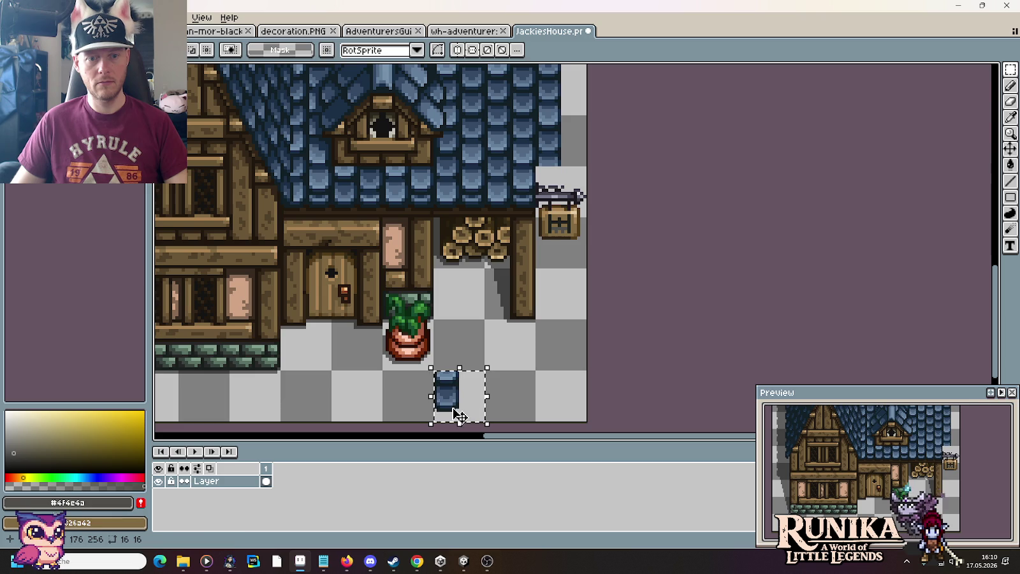
pyautogui.moveTo(459, 414); pyautogui.dragTo(561, 213)
pyautogui.hotkey('ctrl', 'd')
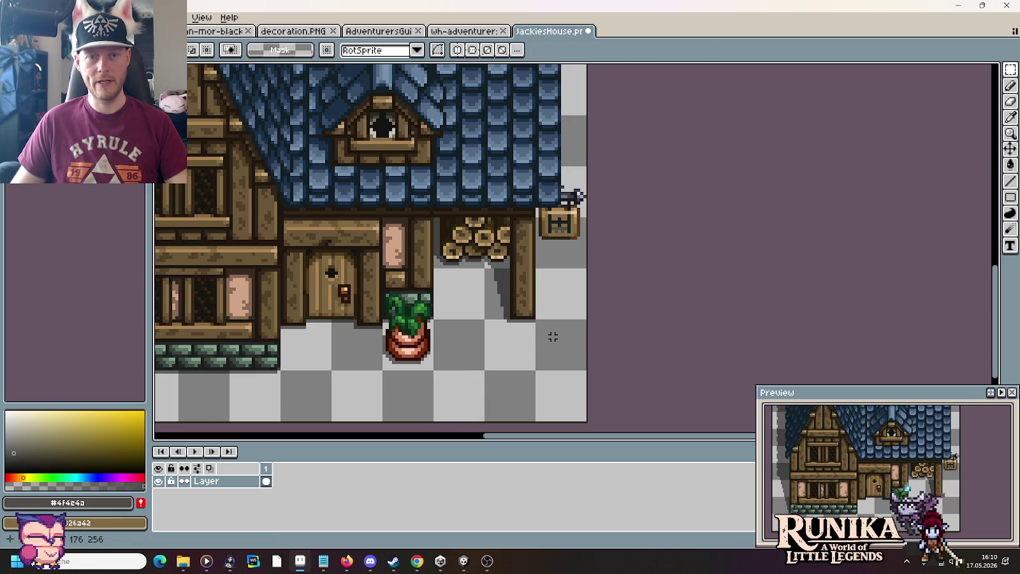
pyautogui.scroll(-4, 553, 337)
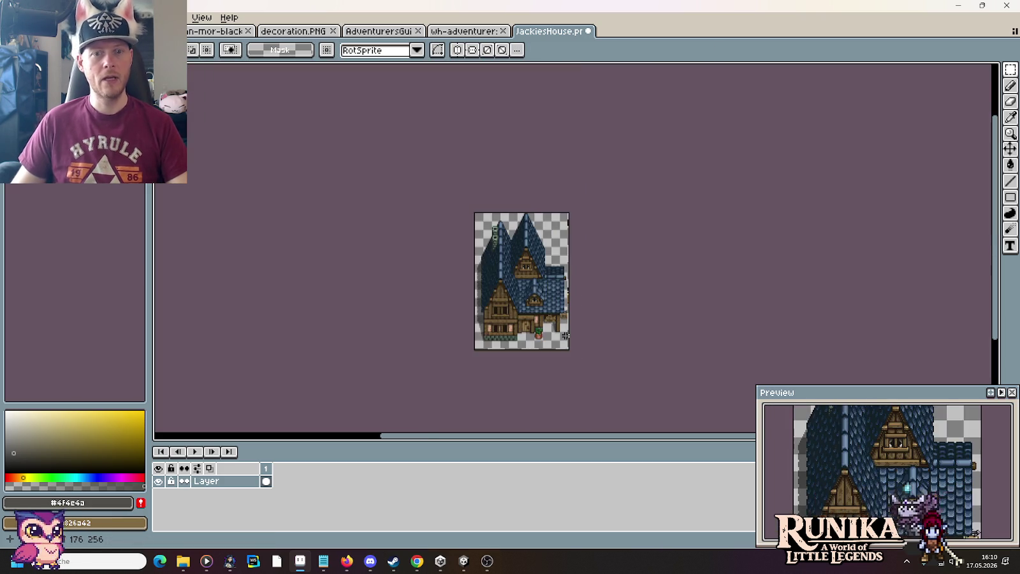
# Zoom out to check the whole sprite and save JackiesHouse.png.
pyautogui.scroll(1, 566, 336)
pyautogui.scroll(1, 574, 334)
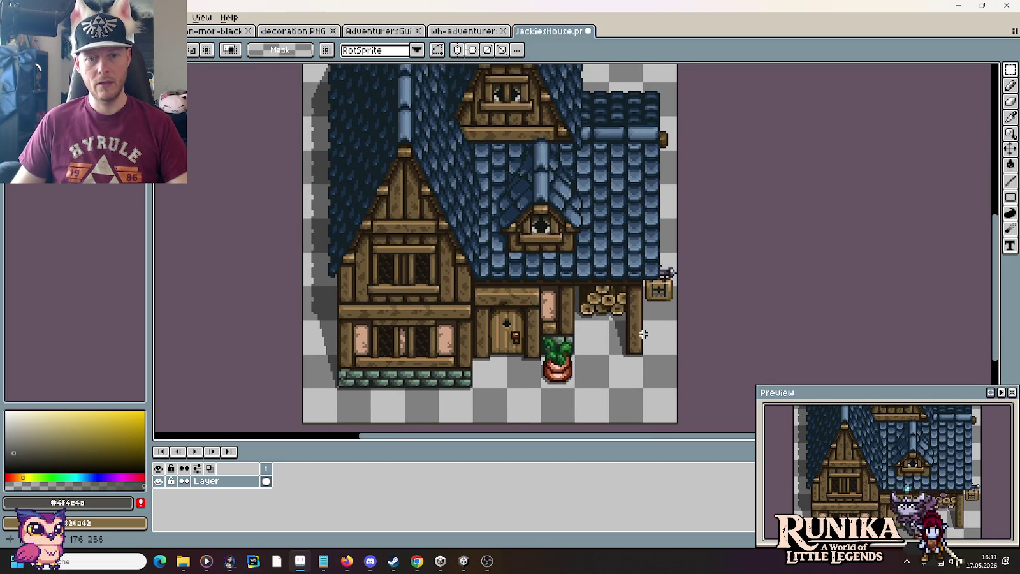
pyautogui.hotkey('ctrl', 's')
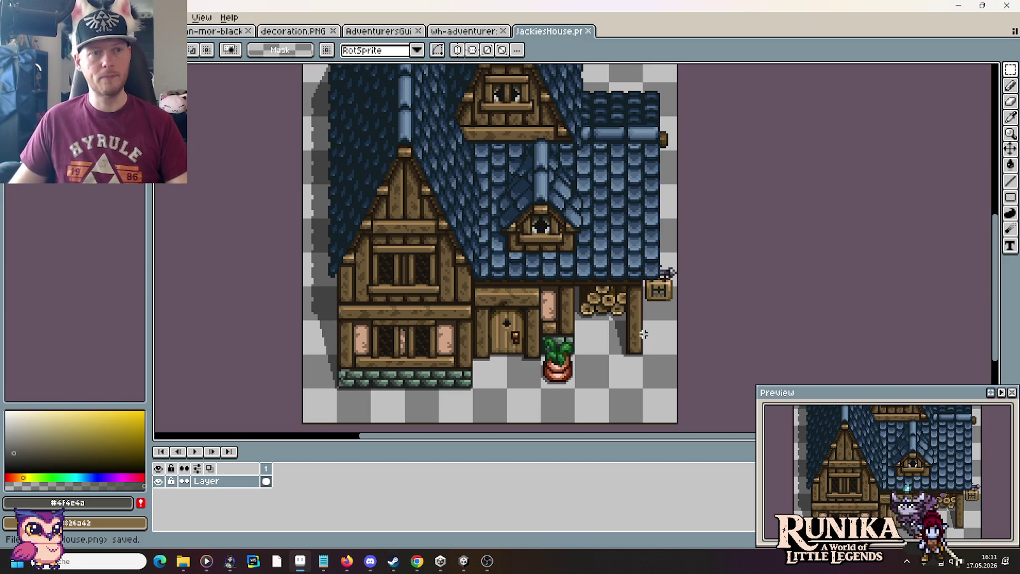
pyautogui.hotkey('alt', 'Tab')
pyautogui.hotkey('alt', 'Tab')
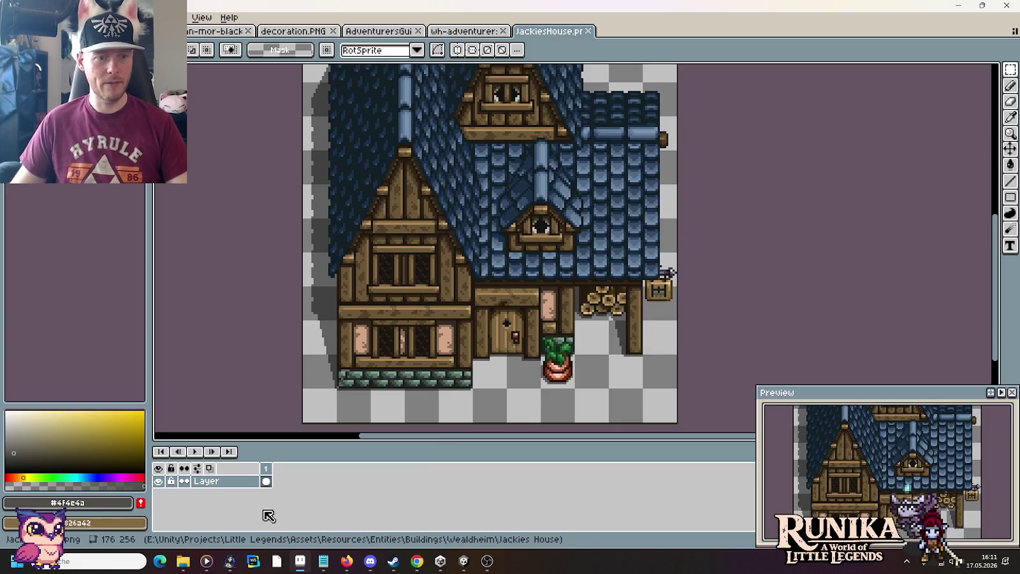
# Paste JackiesHouse.png into the buildings folder, replacing the existing file.
pyautogui.click(275, 520)
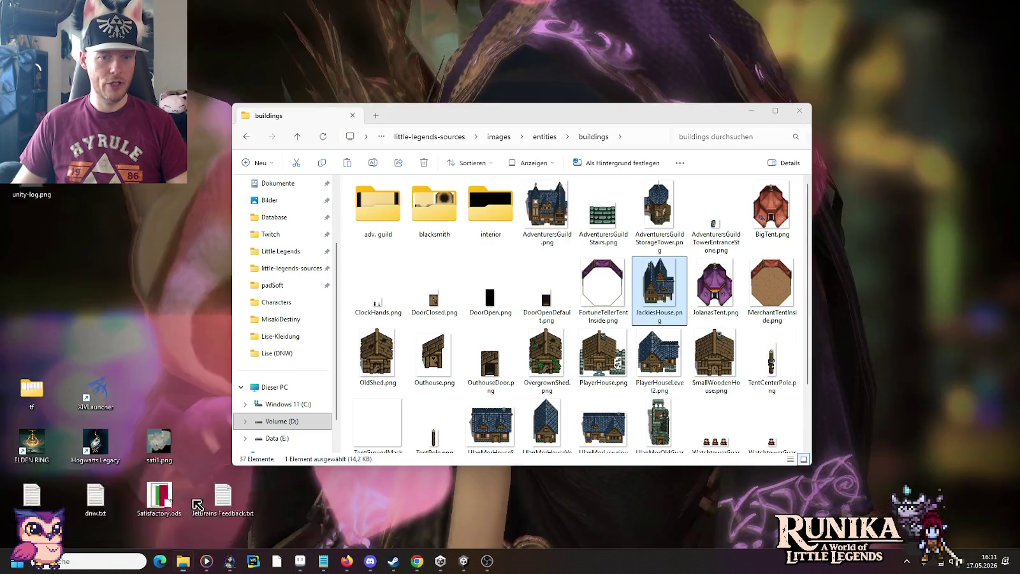
pyautogui.moveTo(183, 561)
pyautogui.click(186, 510)
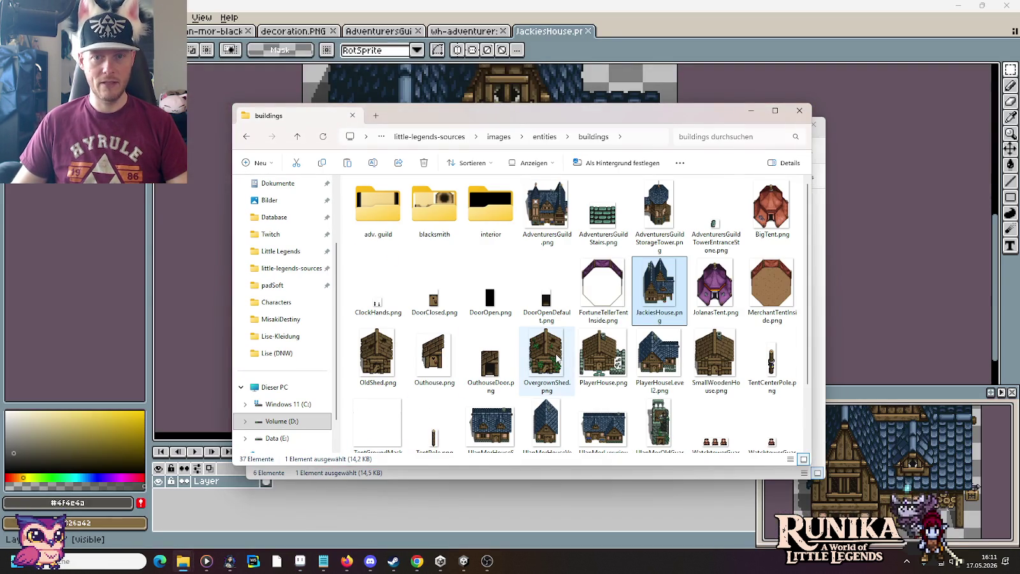
pyautogui.hotkey('ctrl', 'v')
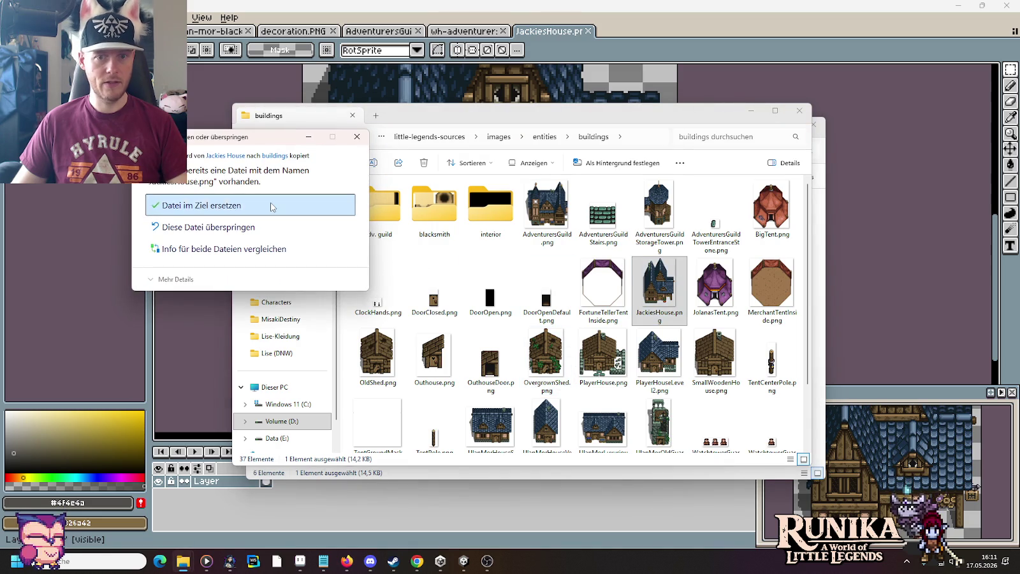
pyautogui.click(272, 205)
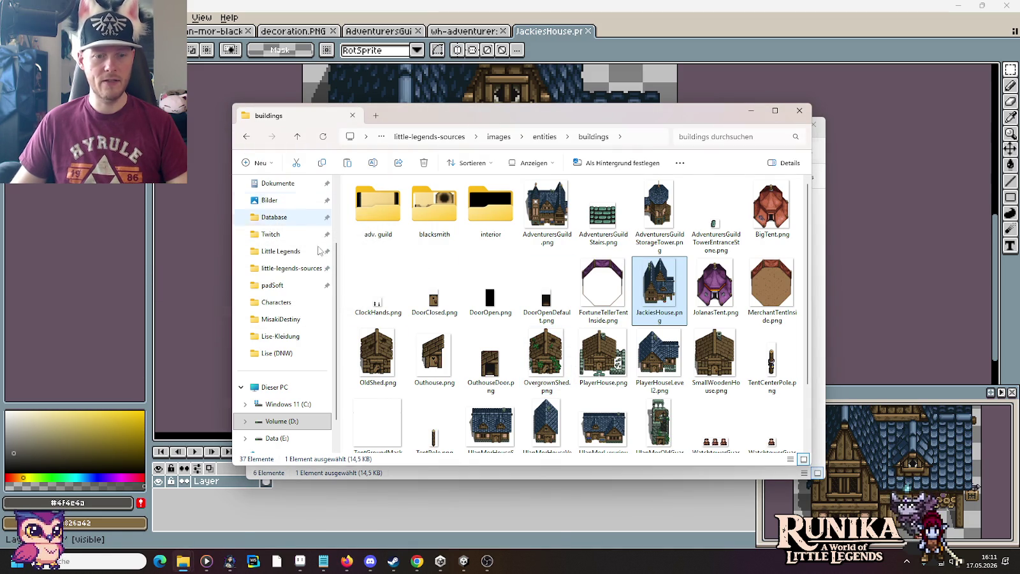
pyautogui.click(459, 564)
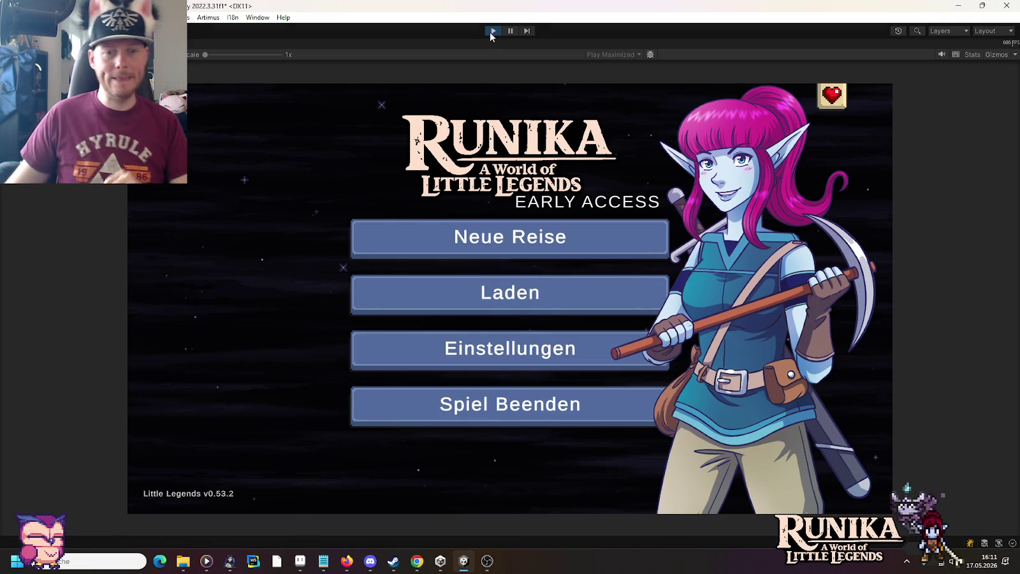
# Load the first saved game, then stop the running game.
pyautogui.click(539, 296)
pyautogui.click(419, 258)
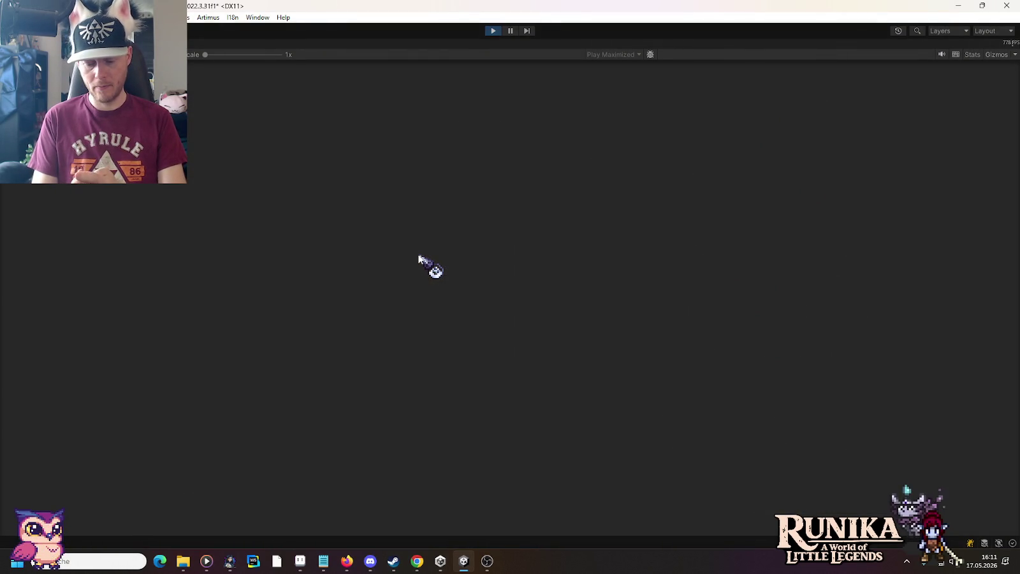
pyautogui.click(490, 418)
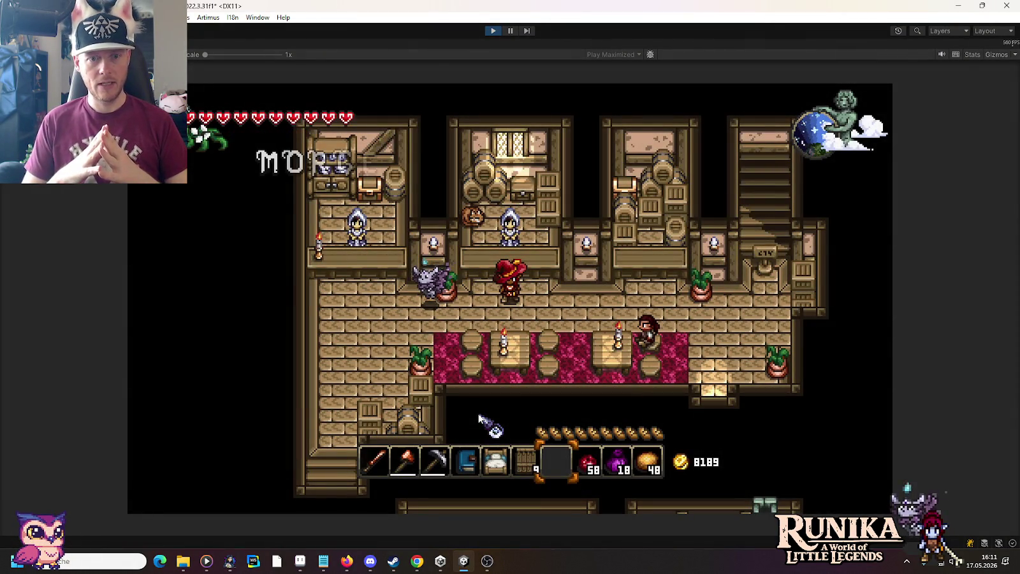
pyautogui.click(492, 32)
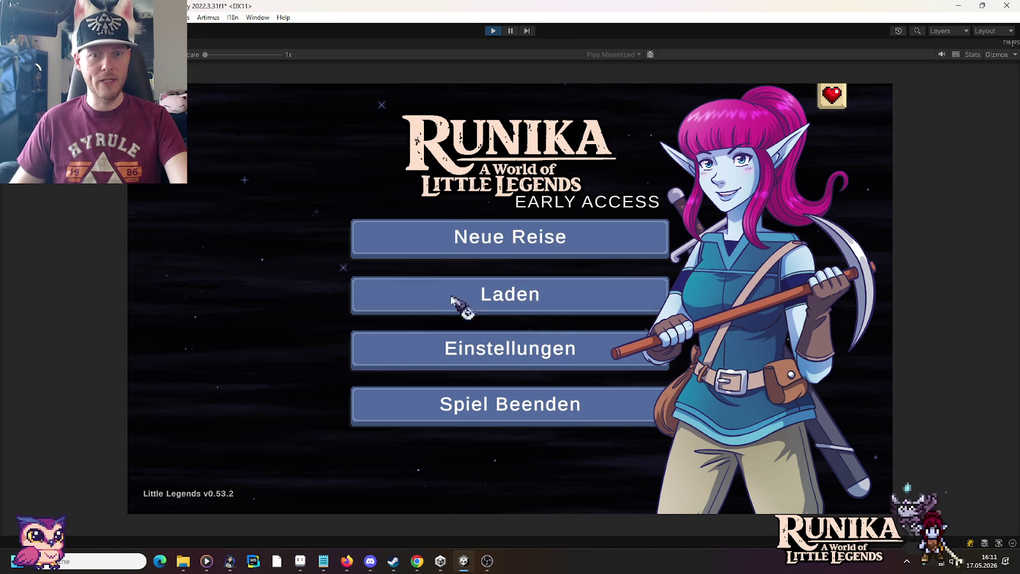
# Load the second saved game on page one and enter the smithy interior.
pyautogui.click(451, 298)
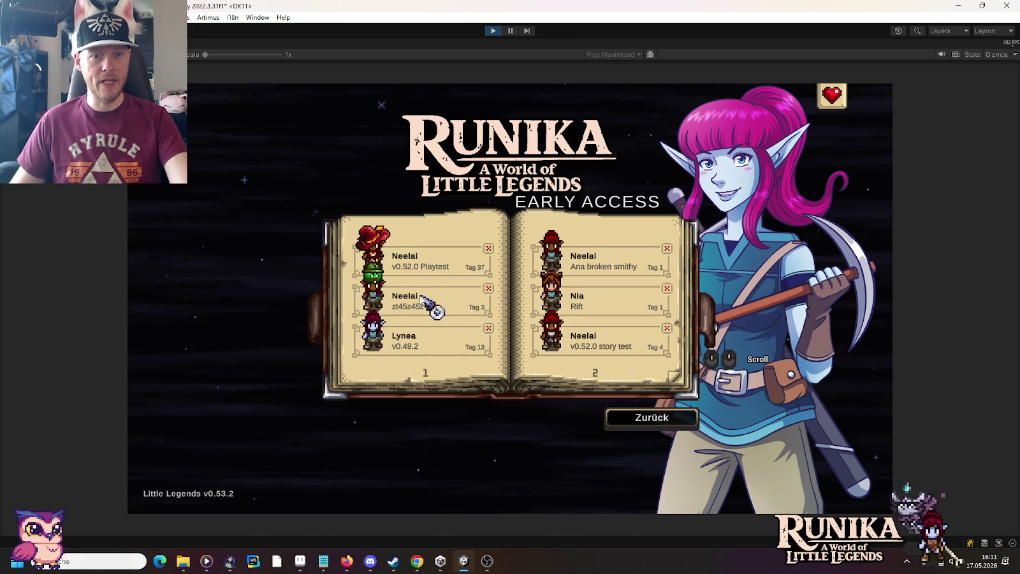
pyautogui.click(421, 297)
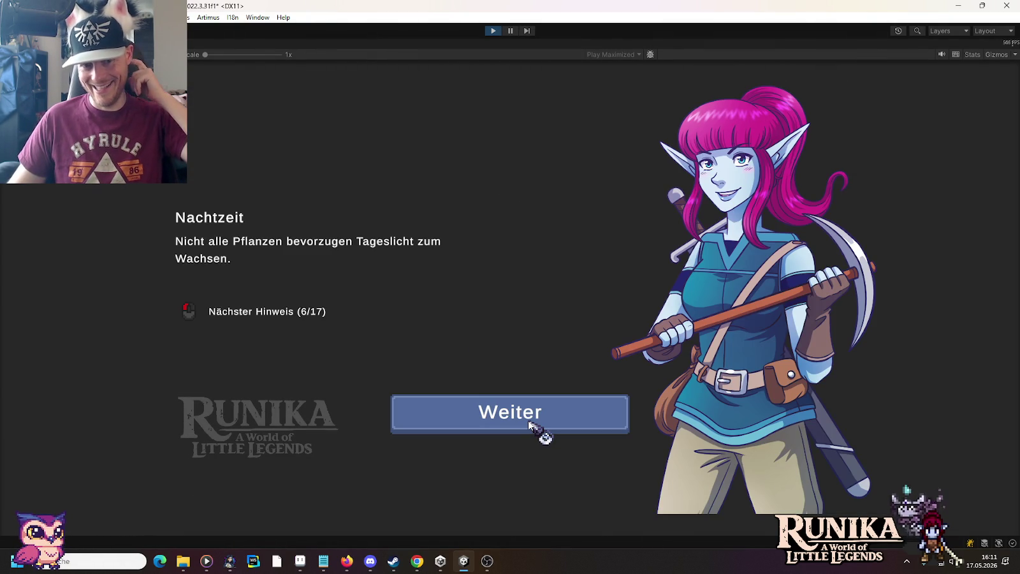
pyautogui.click(529, 424)
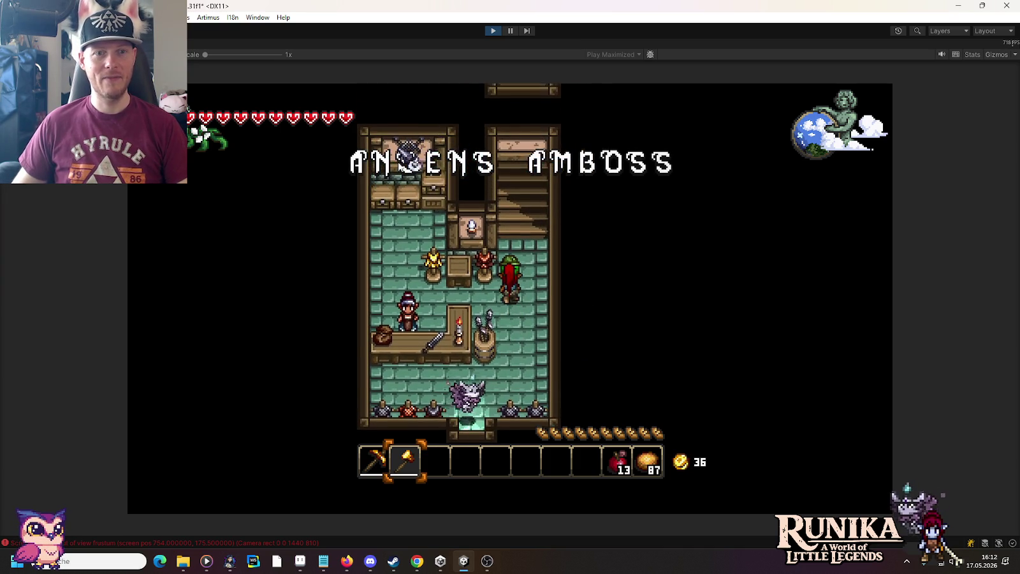
# Walk the character past the house and back, then west and north toward the garden.
pyautogui.press('s')
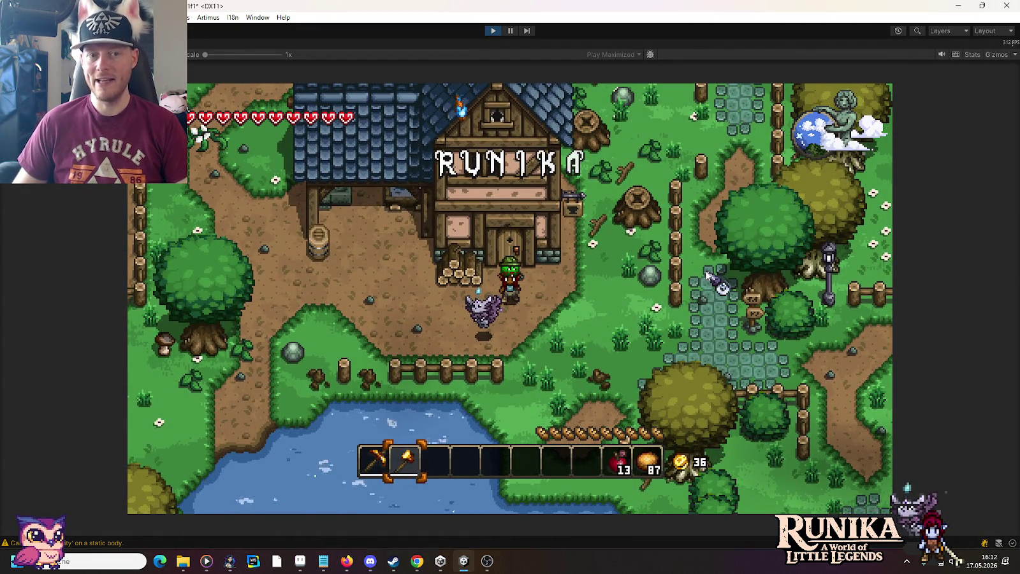
pyautogui.press('w')
pyautogui.press('d')
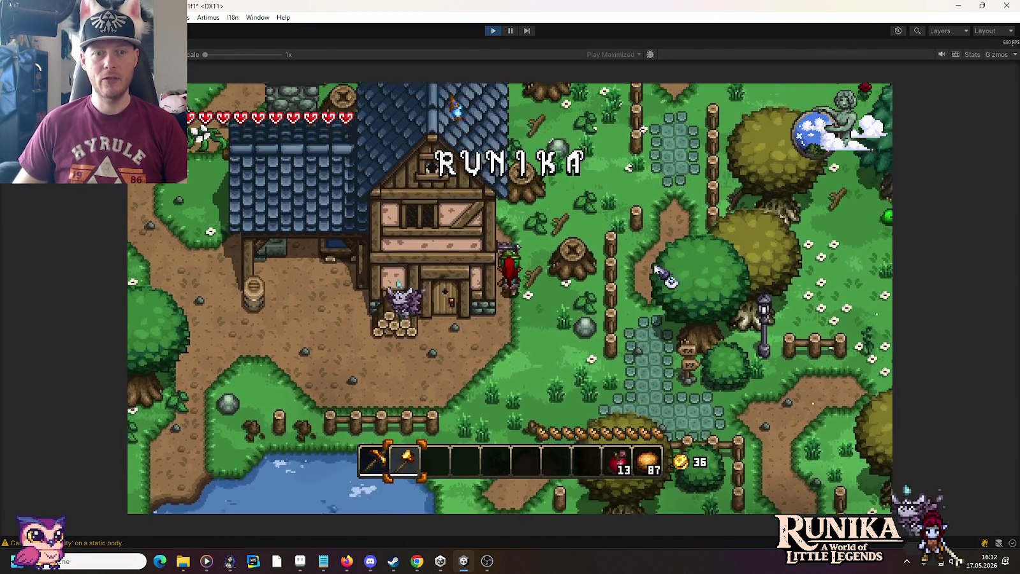
pyautogui.press('w')
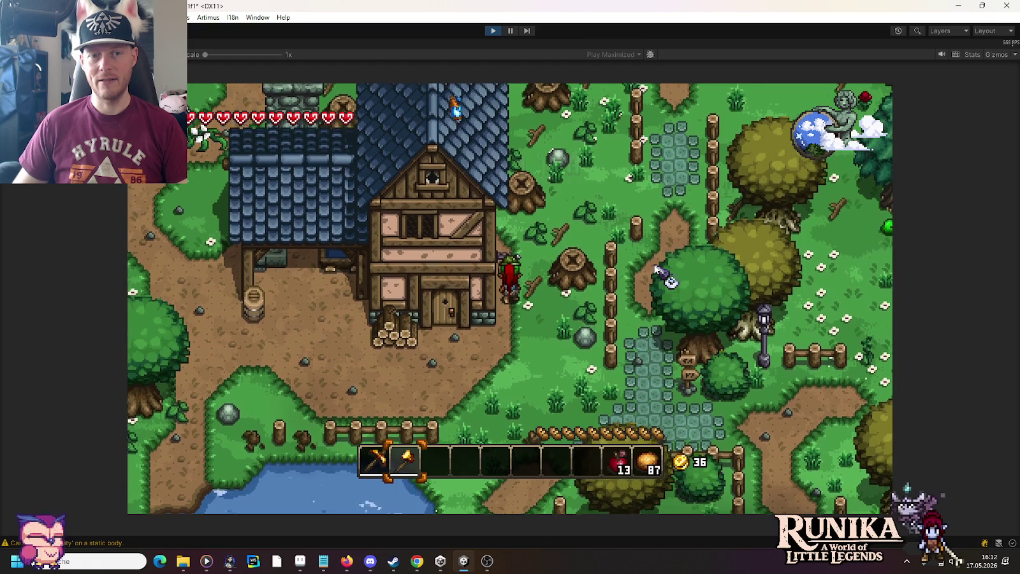
pyautogui.press('s')
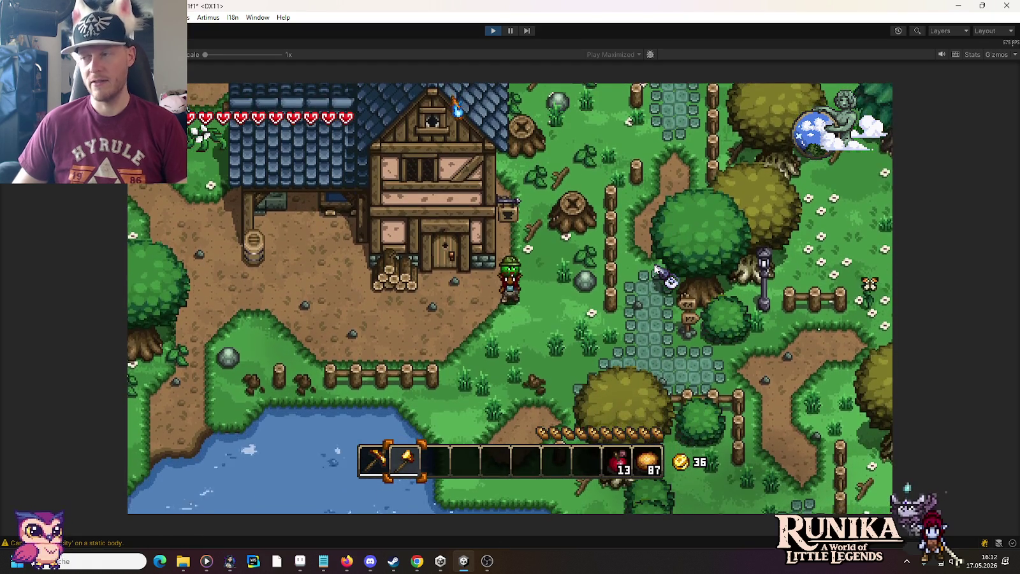
pyautogui.press('a')
pyautogui.press('a')
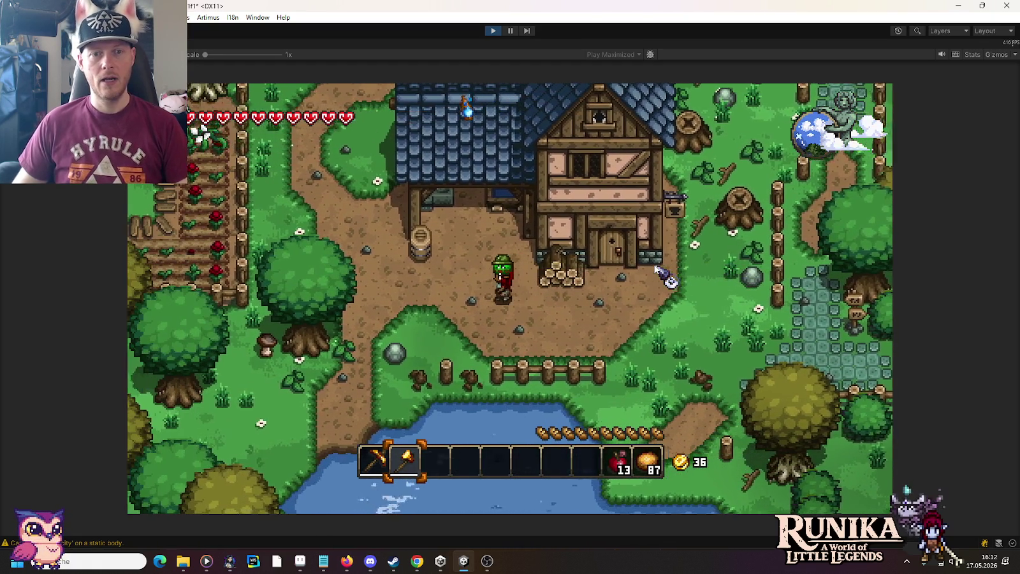
pyautogui.press('a')
pyautogui.press('w')
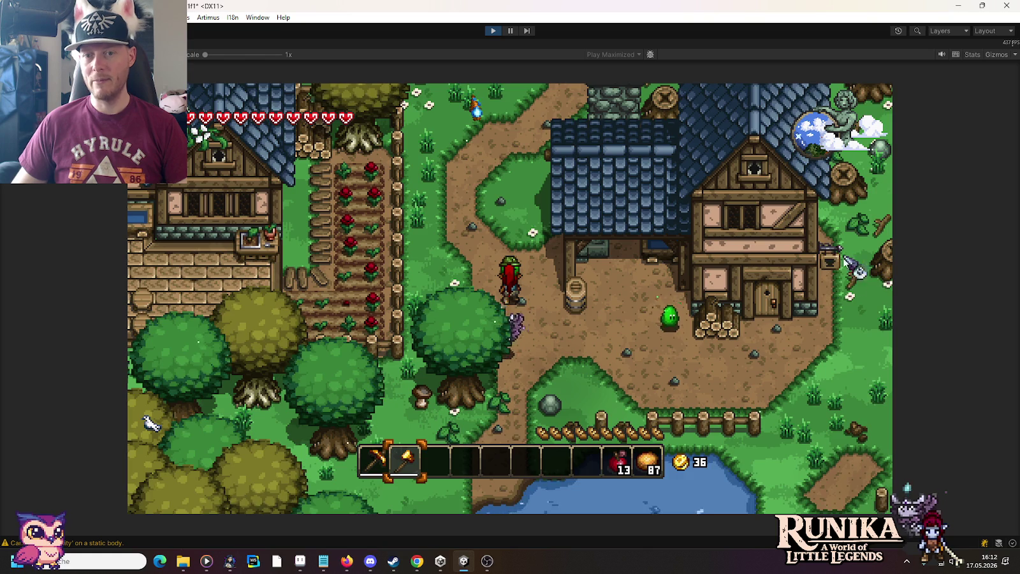
pyautogui.press('w')
pyautogui.press('w')
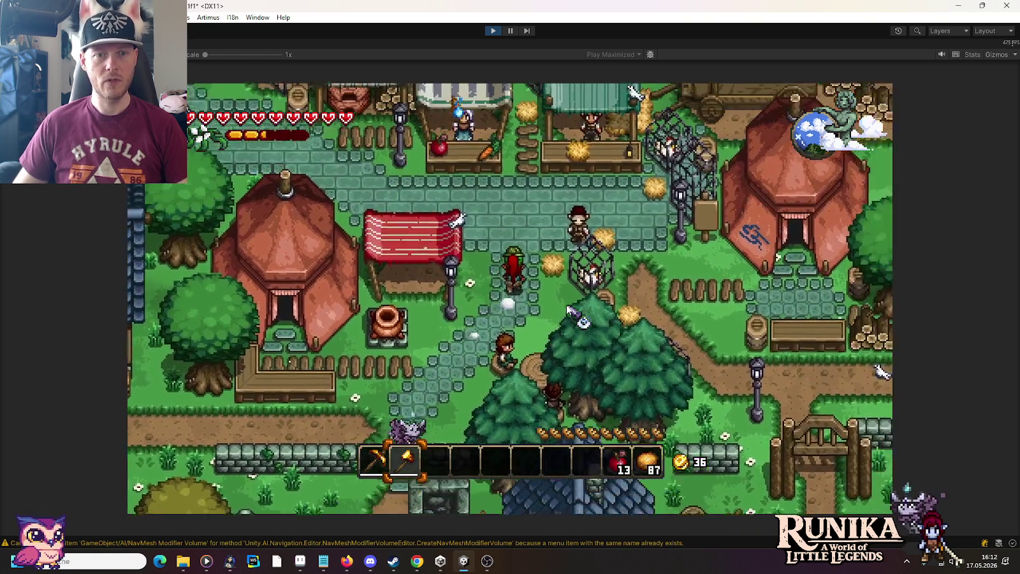
# Walk the character north-west through the market, past the fountain, to the house row.
pyautogui.press('w')
pyautogui.press('a')
pyautogui.press('w')
pyautogui.press('a')
pyautogui.press('w')
pyautogui.press('a')
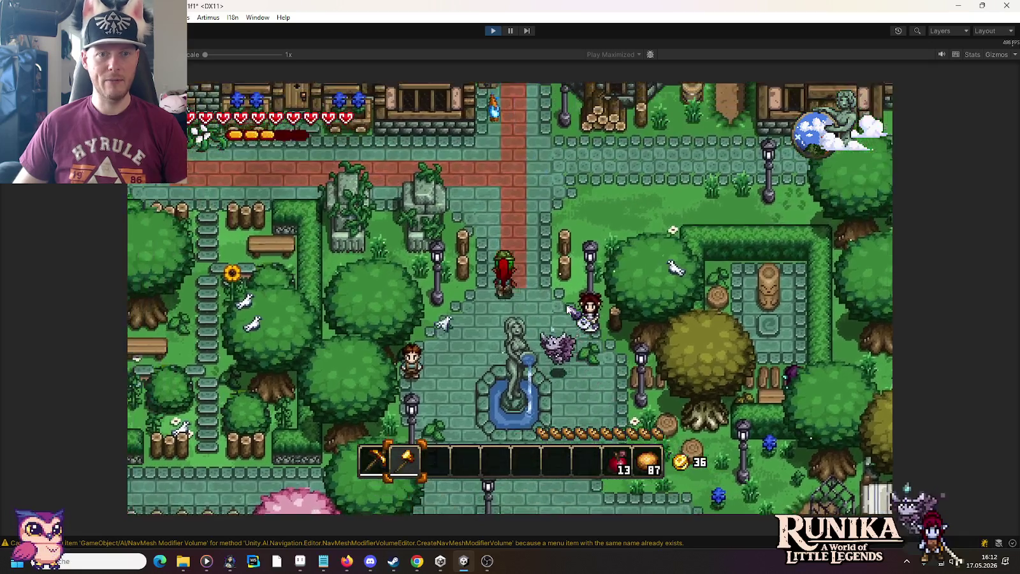
pyautogui.press('w')
pyautogui.press('s')
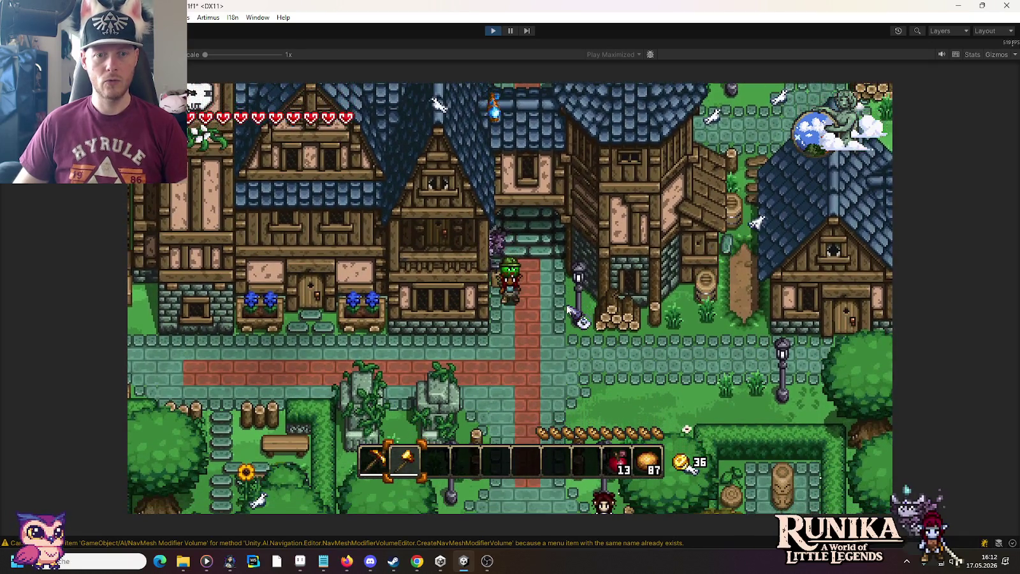
pyautogui.press('w')
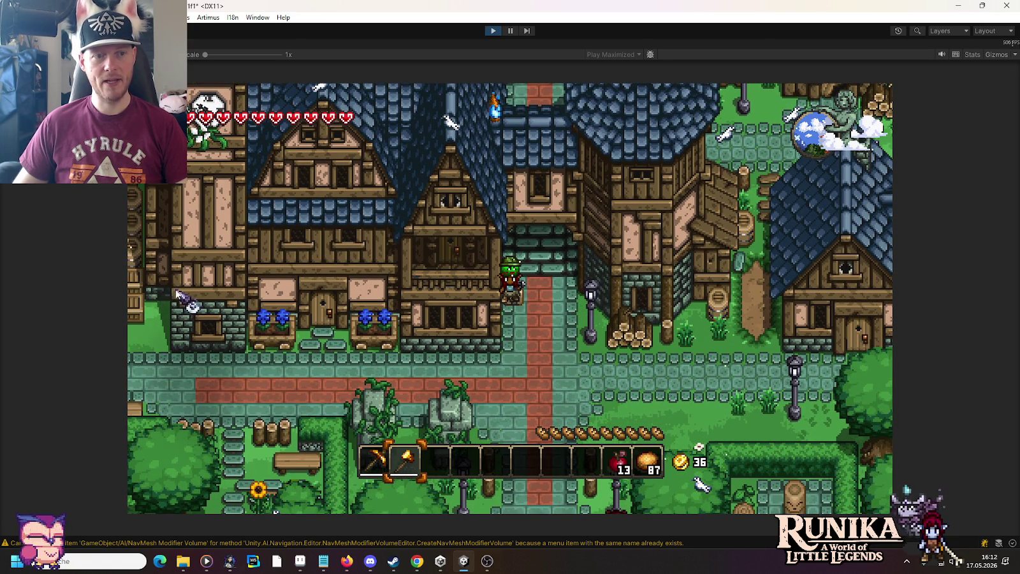
pyautogui.press('s')
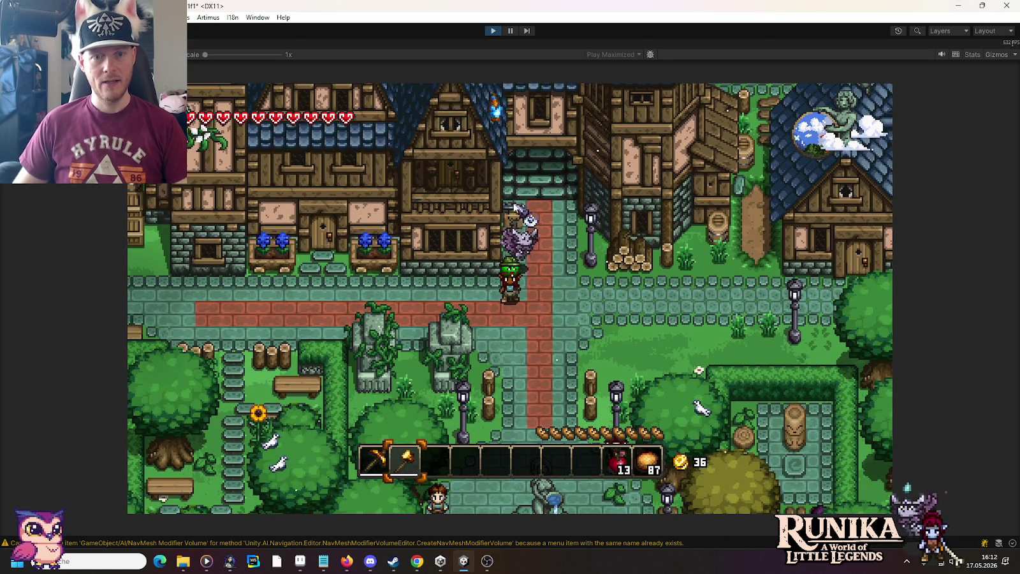
pyautogui.press('a')
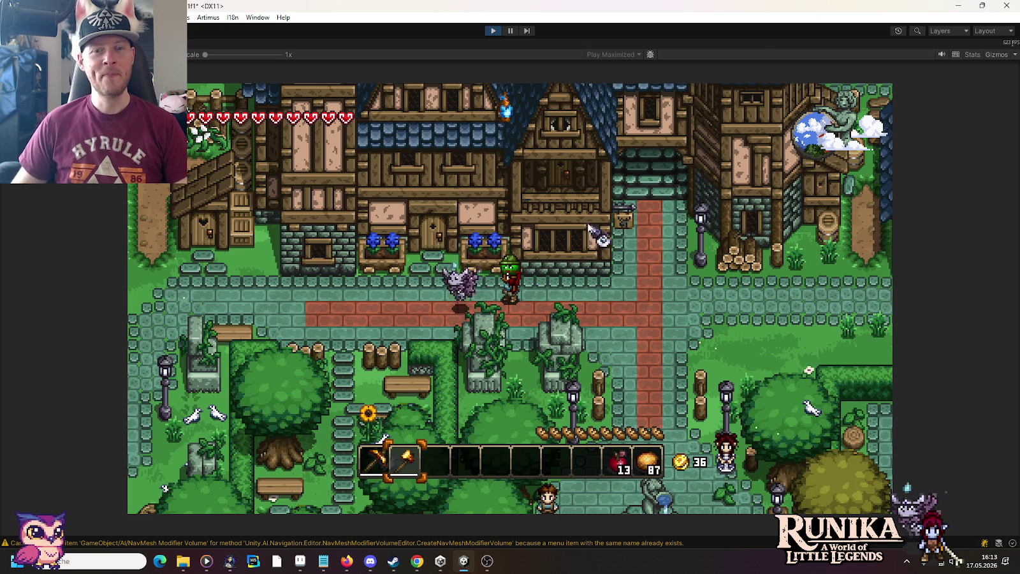
# Walk west along the houses, then east to the flower-box row, and bring up AdventurersGuild.
pyautogui.press('a')
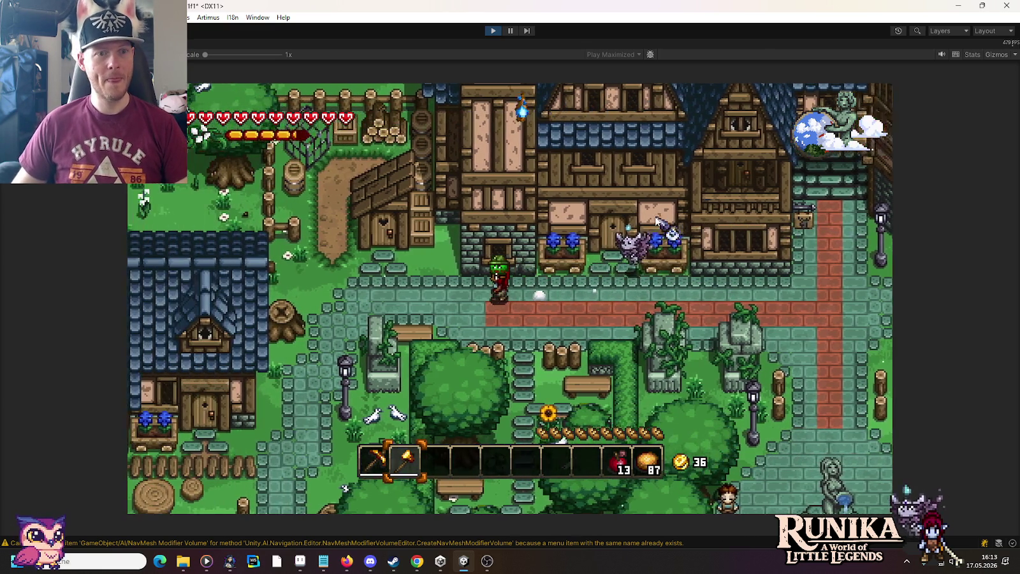
pyautogui.press('w')
pyautogui.press('a')
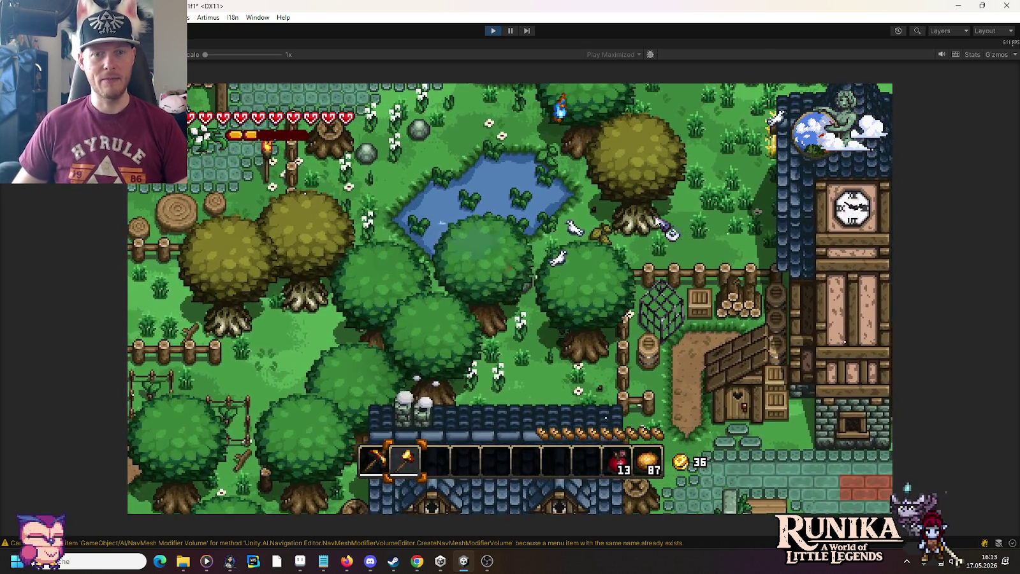
pyautogui.press('w')
pyautogui.press('a')
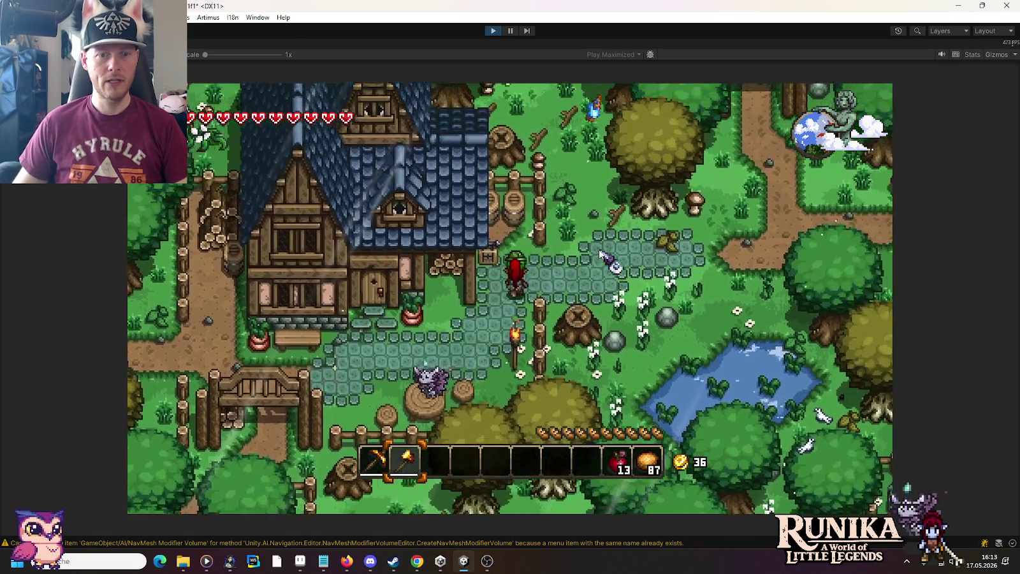
pyautogui.hotkey('w', 'd')
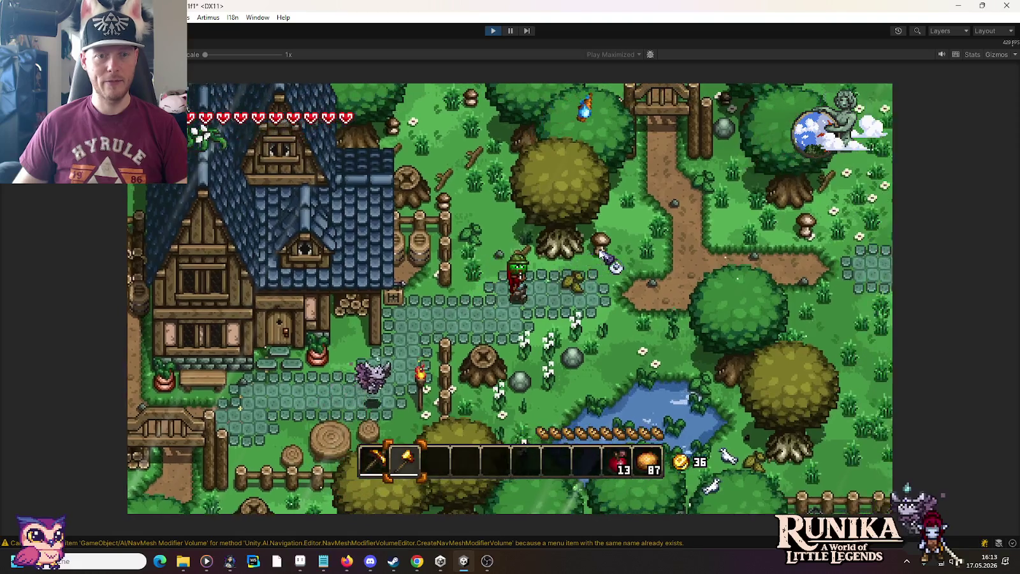
pyautogui.press('d')
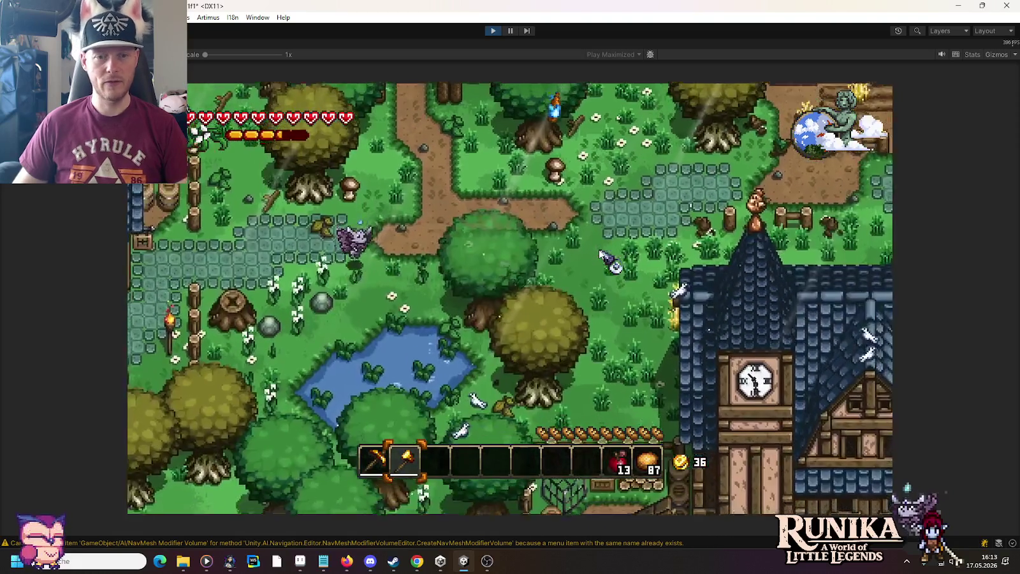
pyautogui.press('s')
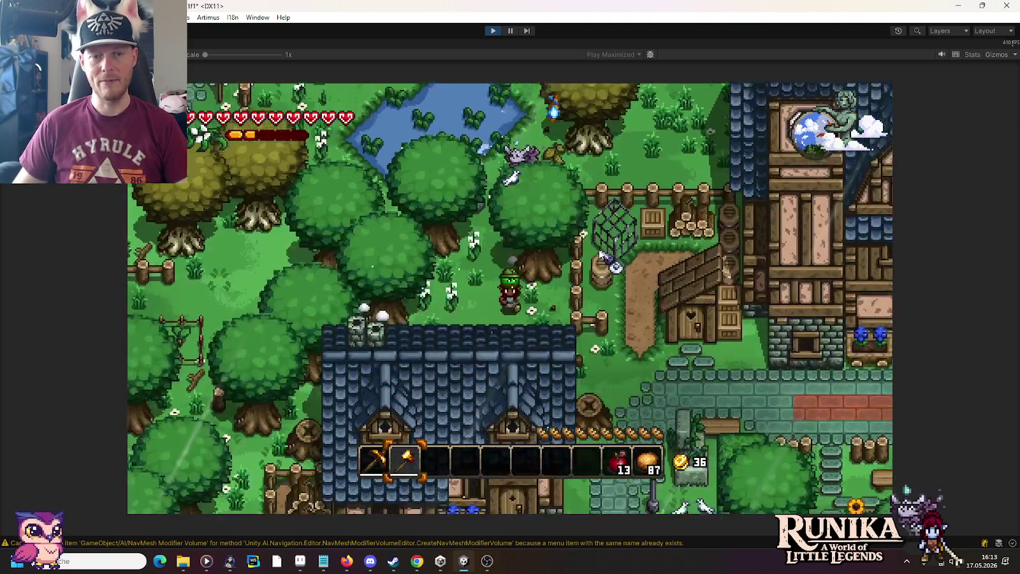
pyautogui.press('d')
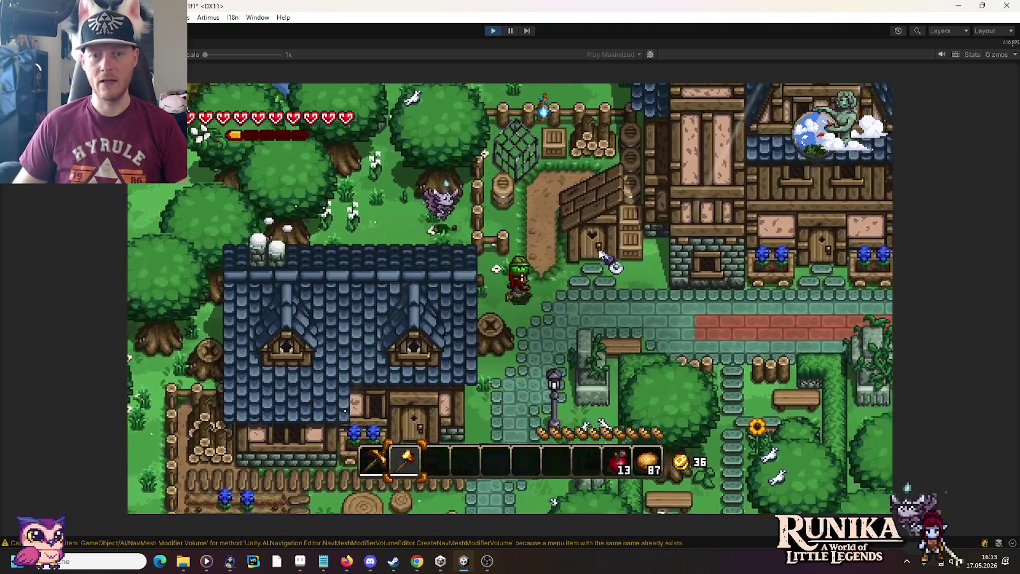
pyautogui.press('d')
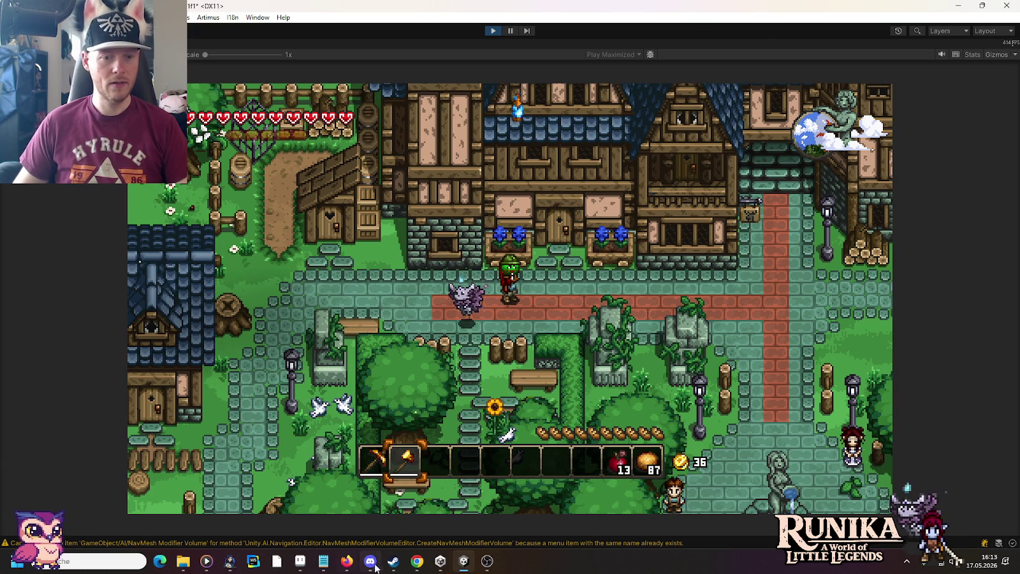
pyautogui.hotkey('alt', 'Tab')
pyautogui.hotkey('ctrl', 'shift', 'Tab')
pyautogui.hotkey('ctrl', 'shift', 'Tab')
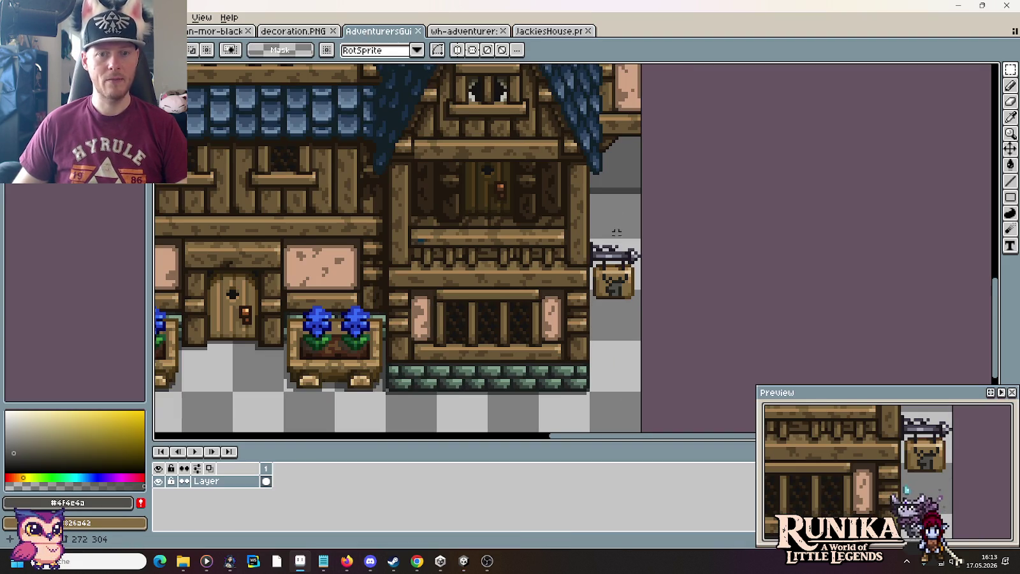
# Move the hanging sign onto the guild house front, above the left flower box.
pyautogui.moveTo(641, 300); pyautogui.dragTo(587, 237)
pyautogui.hscroll(-5, 612, 286)
pyautogui.moveTo(826, 245); pyautogui.dragTo(357, 257)
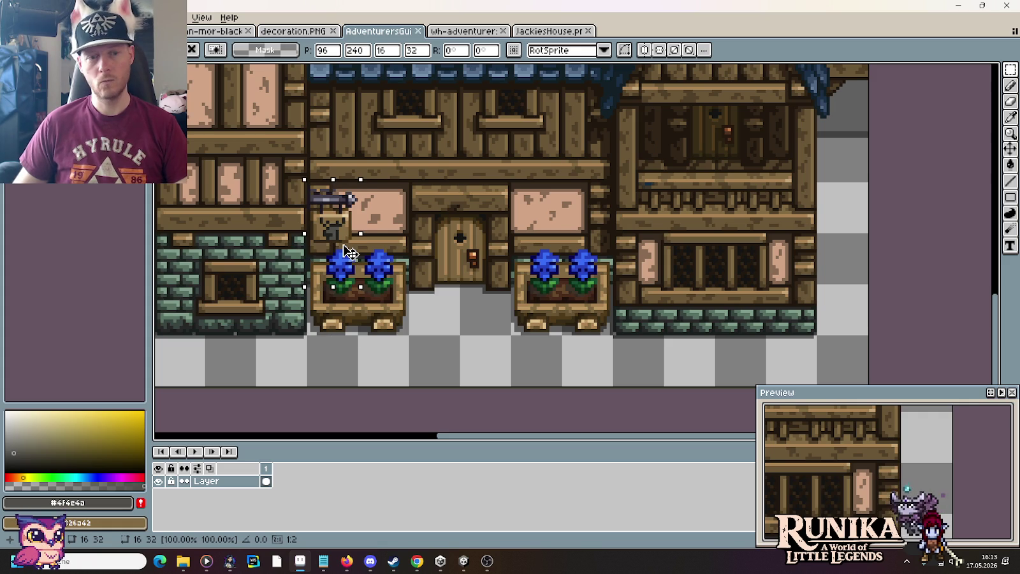
pyautogui.scroll(-1, 357, 255)
pyautogui.scroll(-1, 440, 249)
pyautogui.scroll(1, 498, 266)
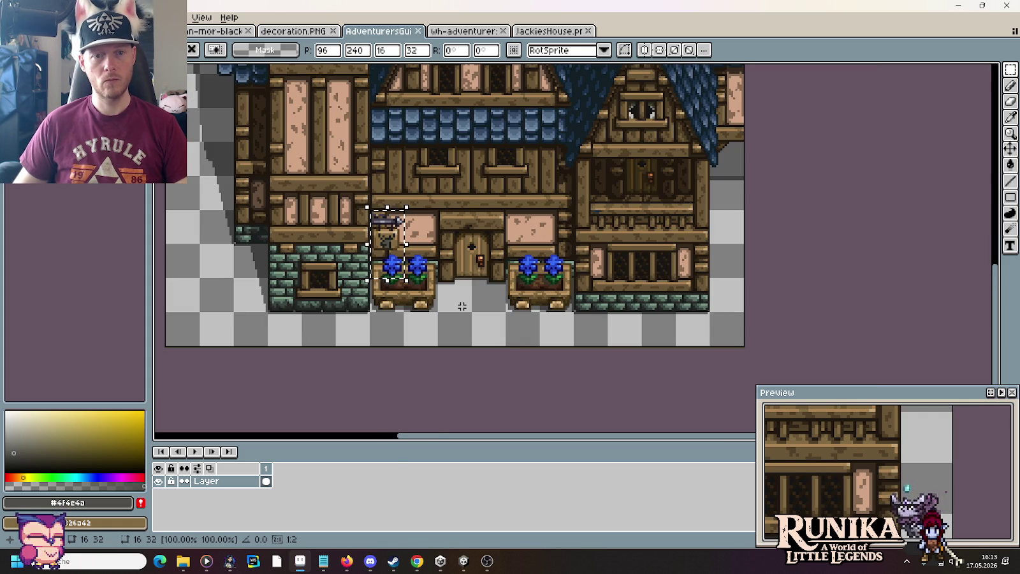
pyautogui.moveTo(390, 265)
pyautogui.mouseDown()
pyautogui.moveTo(533, 265)
pyautogui.moveTo(400, 263)
pyautogui.mouseUp()
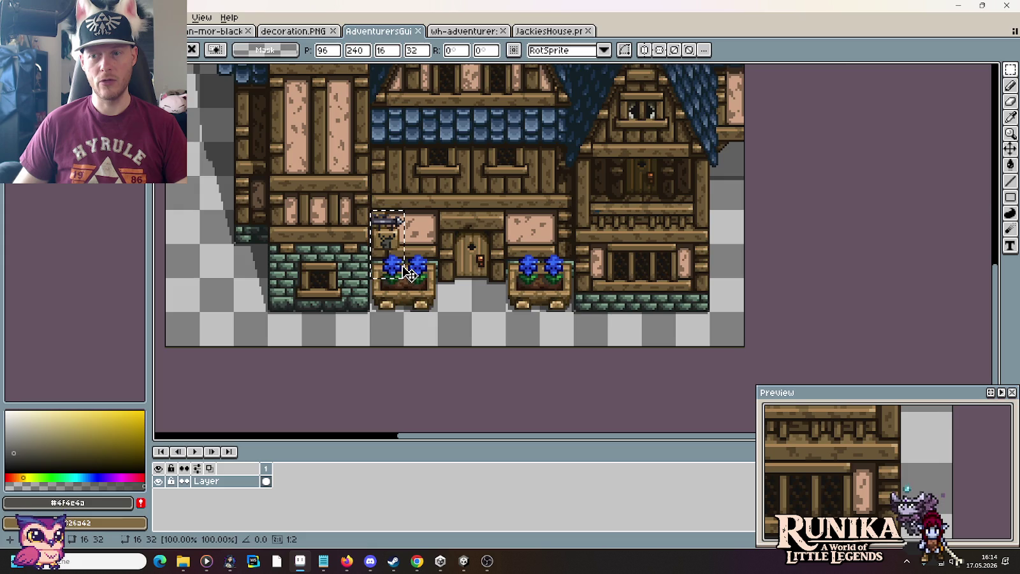
pyautogui.hotkey('alt', 'Tab')
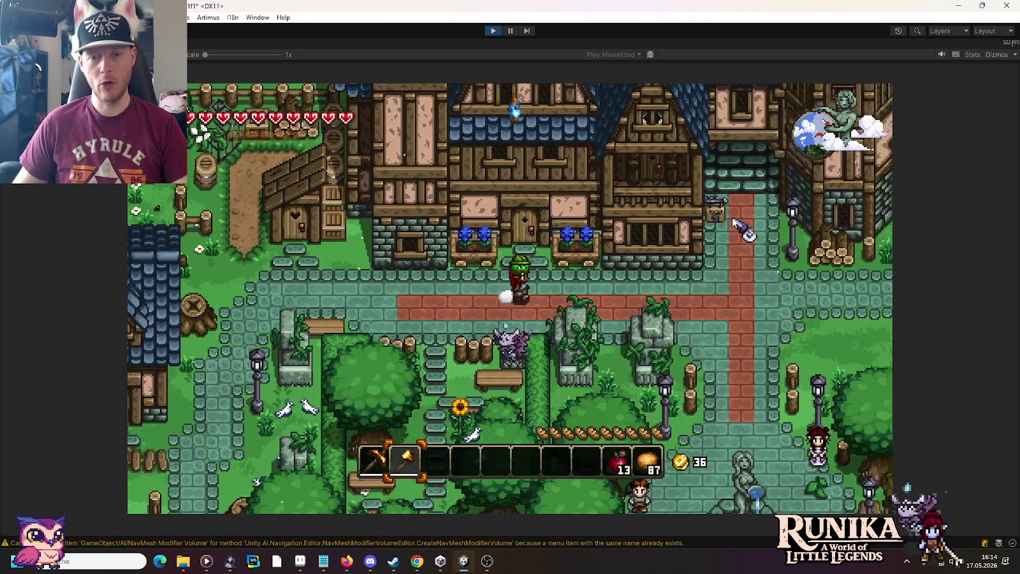
# Walk the character up the red path to a doorway and back south past the houses.
pyautogui.press('d')
pyautogui.press('w')
pyautogui.press('w')
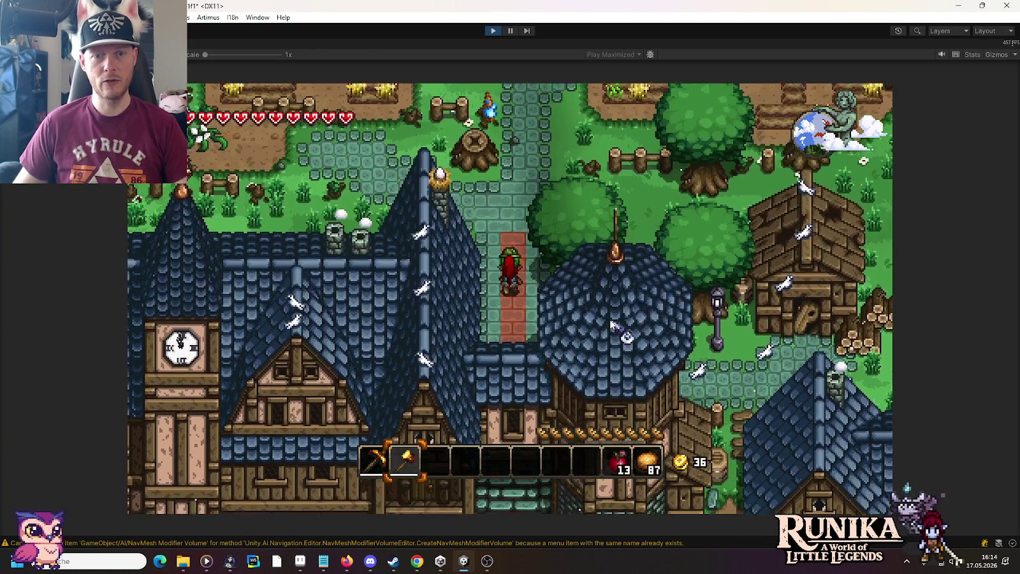
pyautogui.press('s')
pyautogui.press('s')
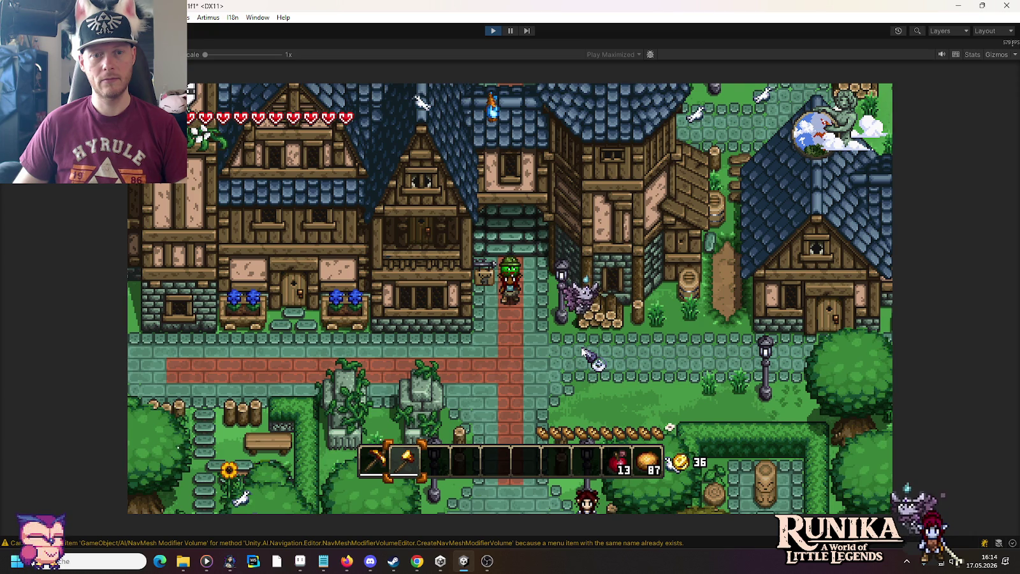
pyautogui.hotkey('alt', 'Tab')
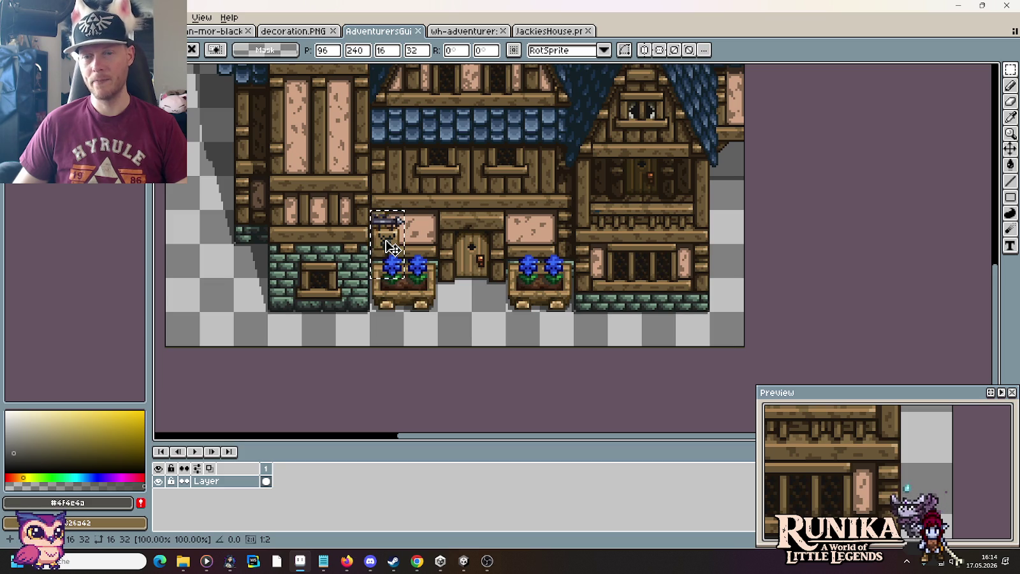
# Delete the guild's hanging sign, stop Unity's Play mode, and bring up the buildings folder.
pyautogui.press('Delete')
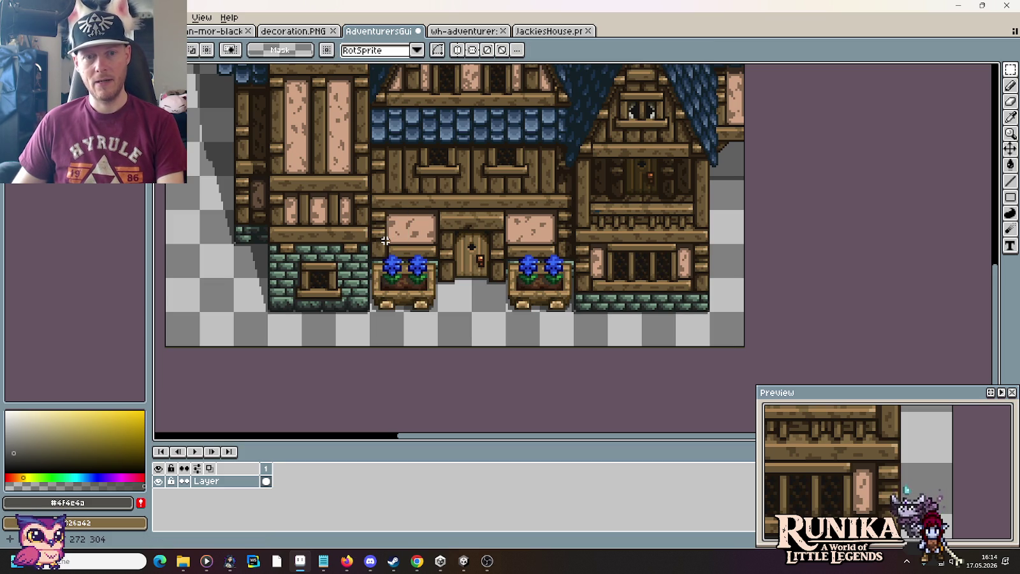
pyautogui.hotkey('alt', 'Tab')
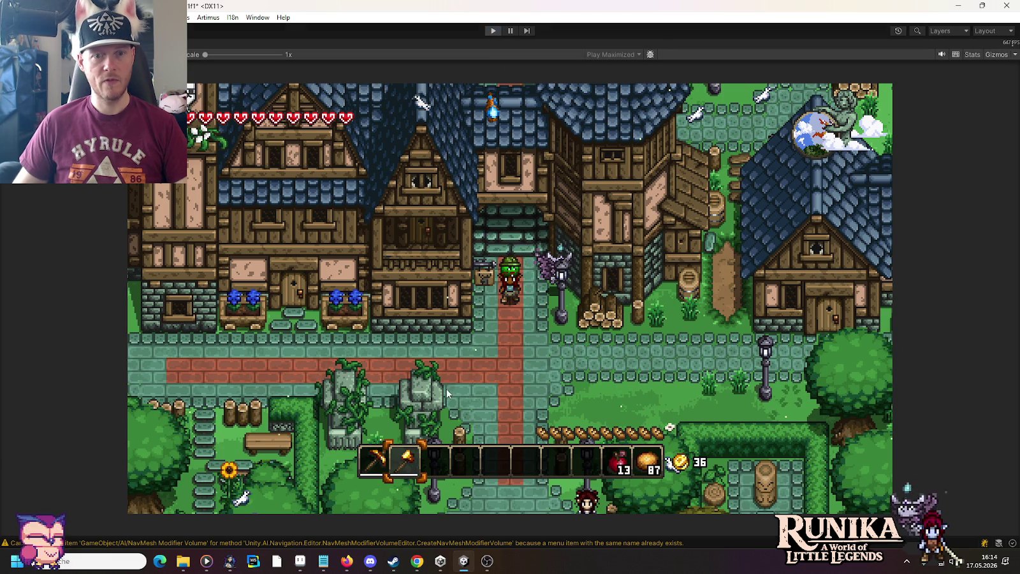
pyautogui.hotkey('ctrl', 'p')
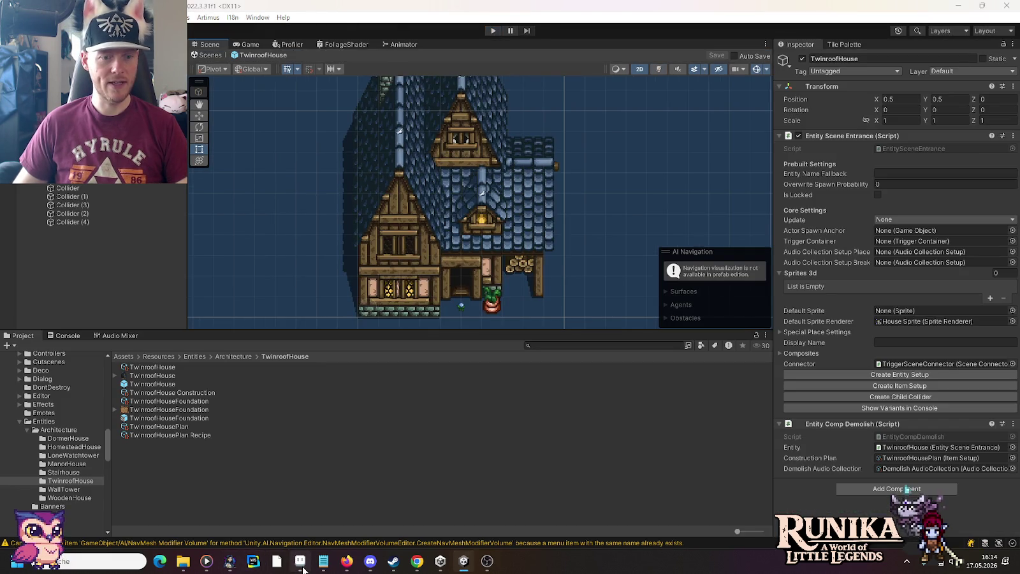
pyautogui.click(304, 570)
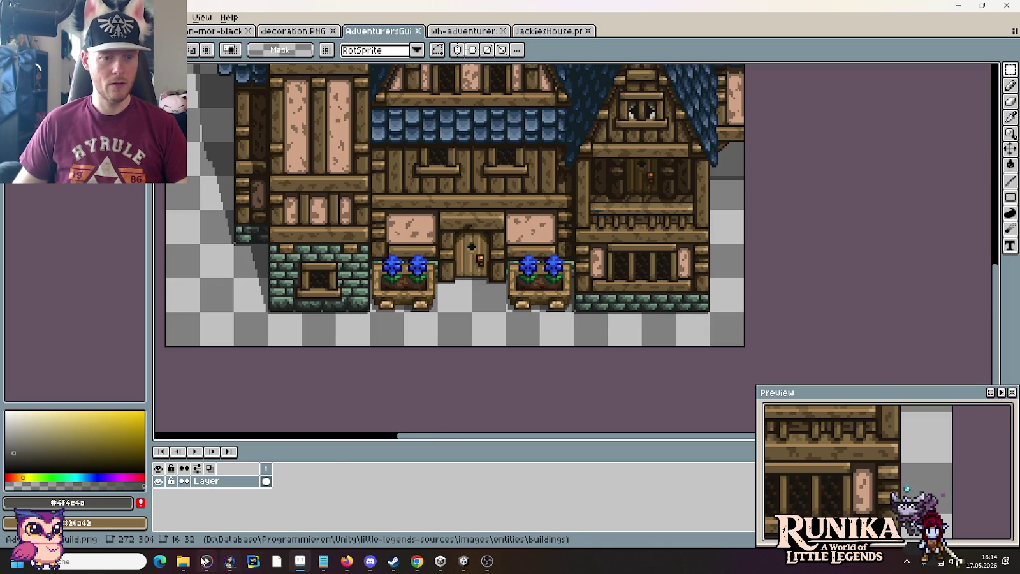
pyautogui.moveTo(183, 561)
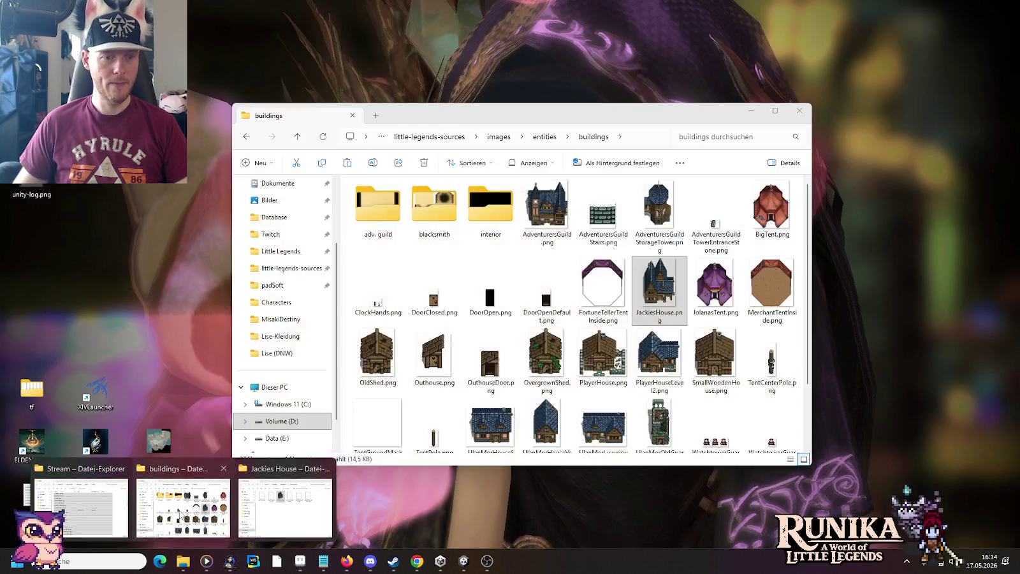
pyautogui.click(182, 512)
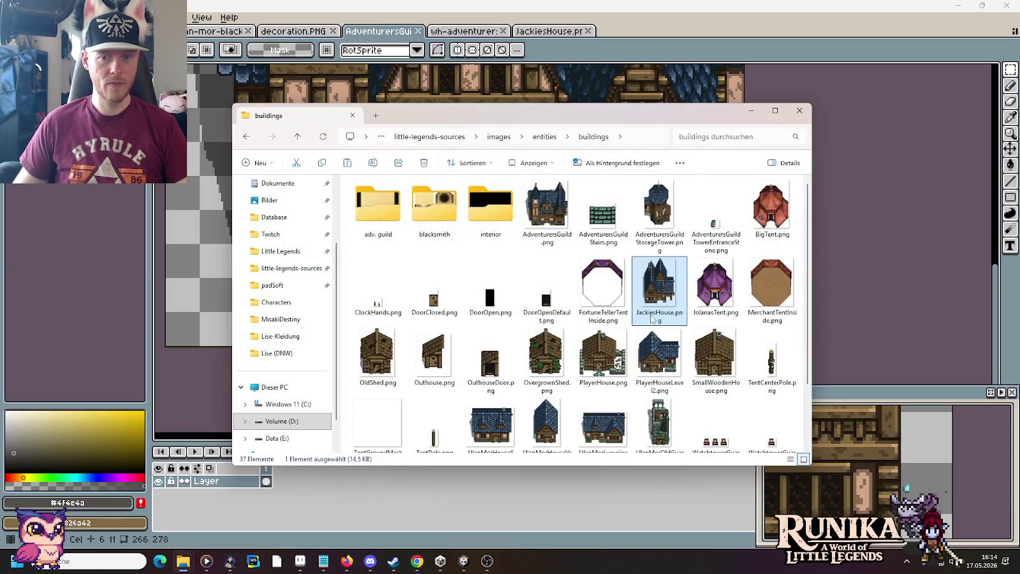
# Check the adv. guild folder's contents, return to buildings, then bring back Aseprite's decoration.PNG sheet.
pyautogui.doubleClick(382, 226)
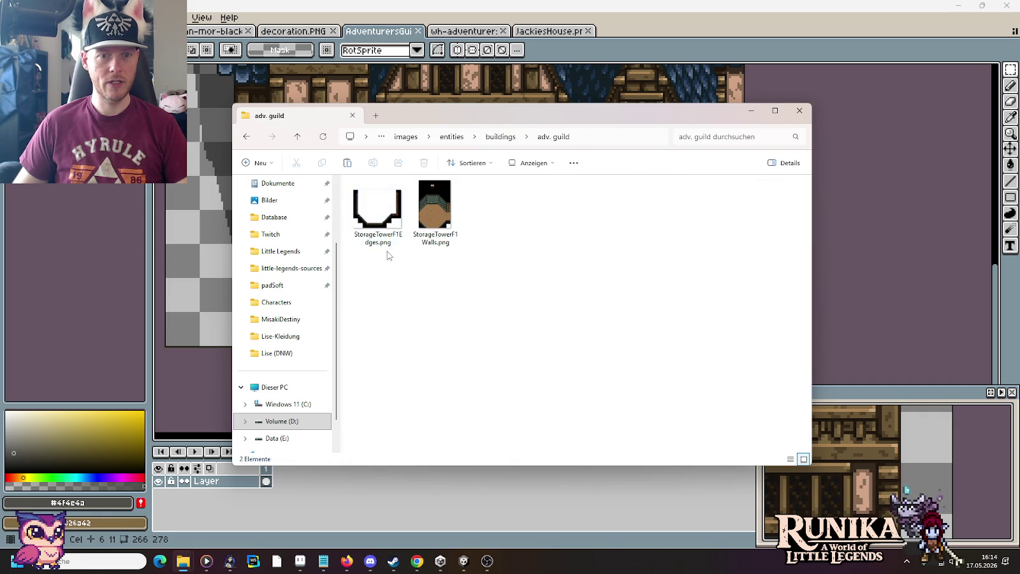
pyautogui.hotkey('alt', 'Left')
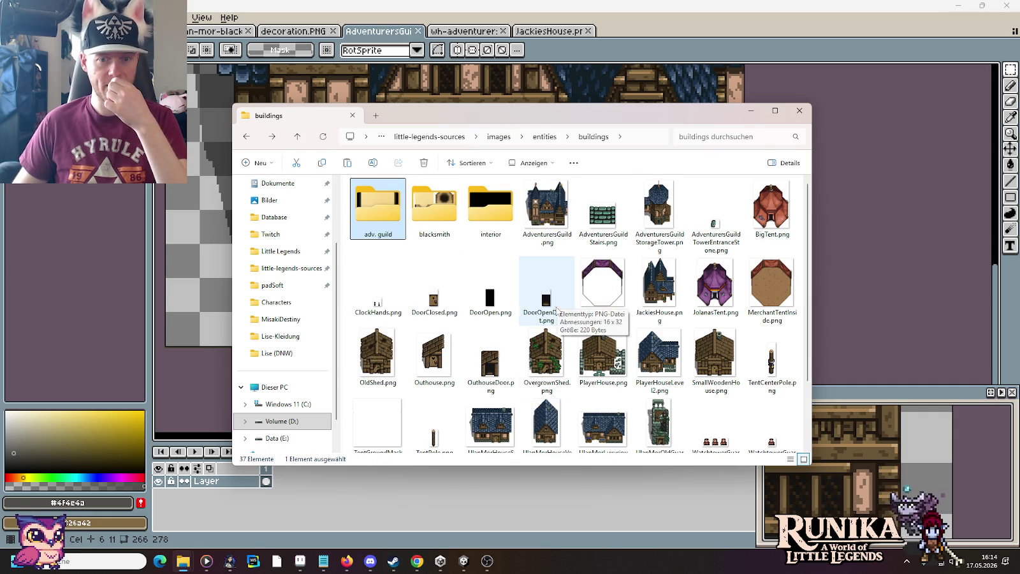
pyautogui.scroll(-3, 636, 373)
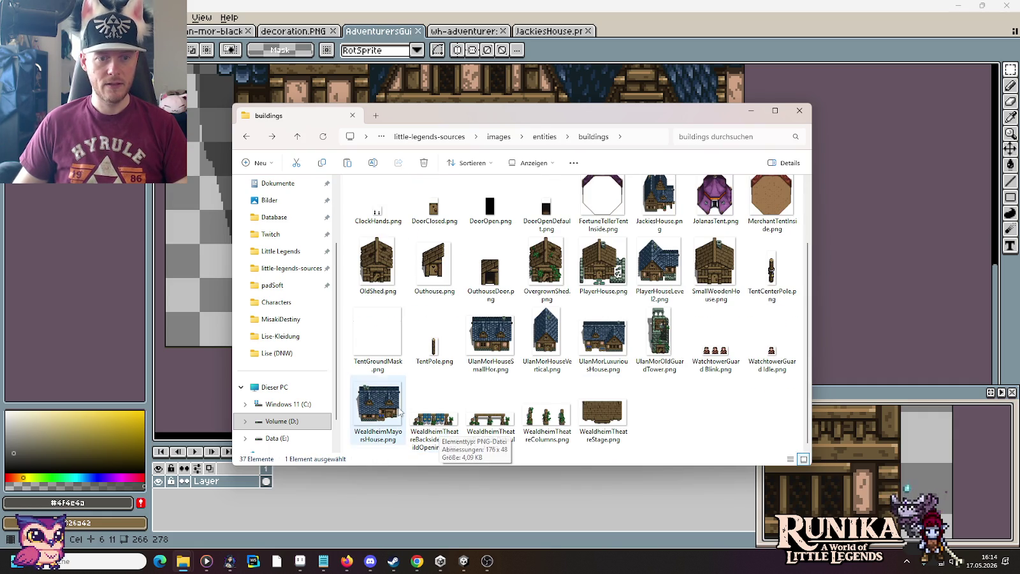
pyautogui.scroll(3, 586, 335)
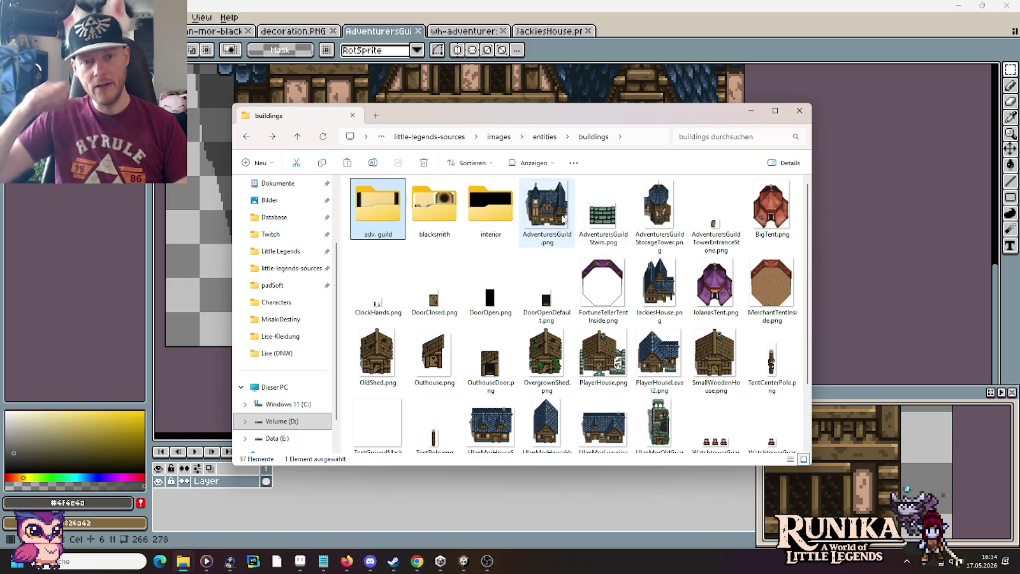
pyautogui.click(293, 31)
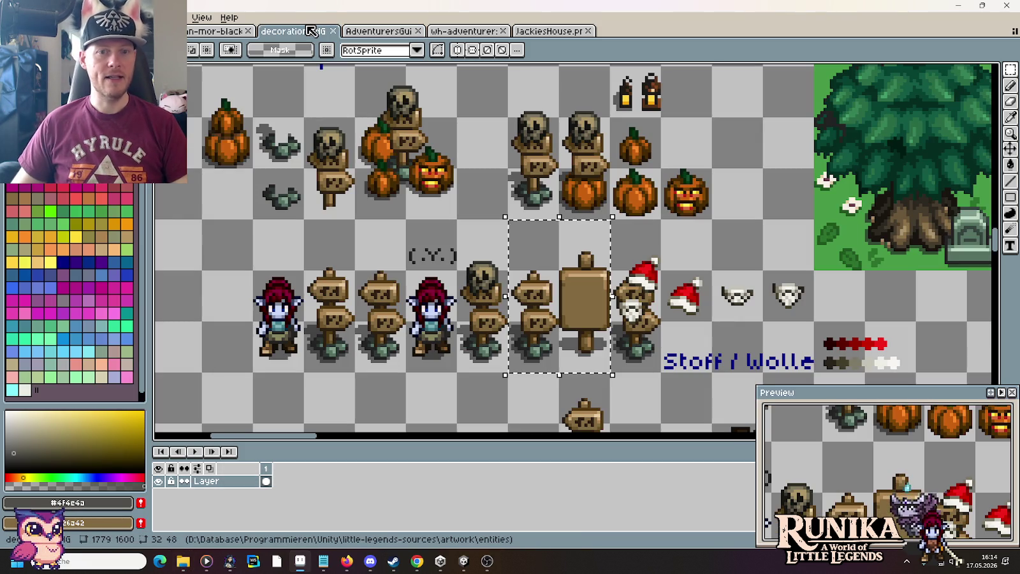
# Copy one hanging sign from the sign sheet into a new 16×32 sprite.
pyautogui.click(228, 36)
pyautogui.click(459, 33)
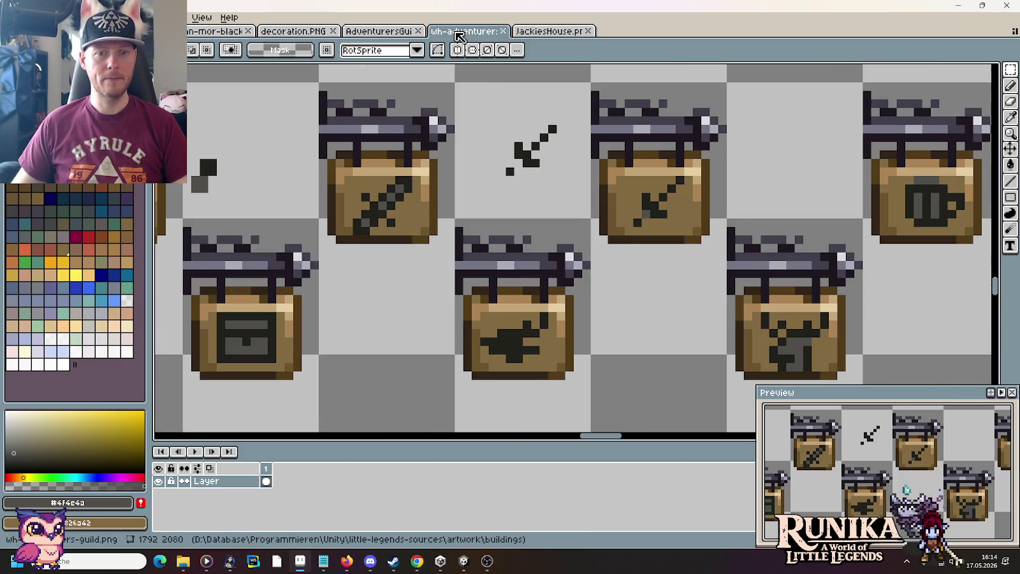
pyautogui.scroll(-2, 587, 227)
pyautogui.moveTo(733, 353); pyautogui.dragTo(735, 290)
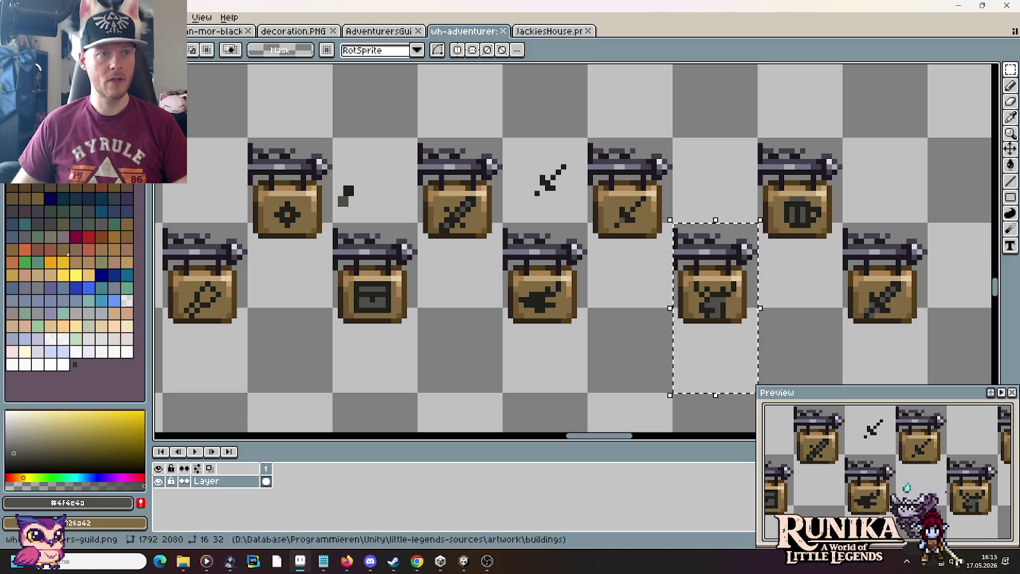
pyautogui.hotkey('ctrl', 'c')
pyautogui.hotkey('ctrl', 'n')
pyautogui.click(457, 394)
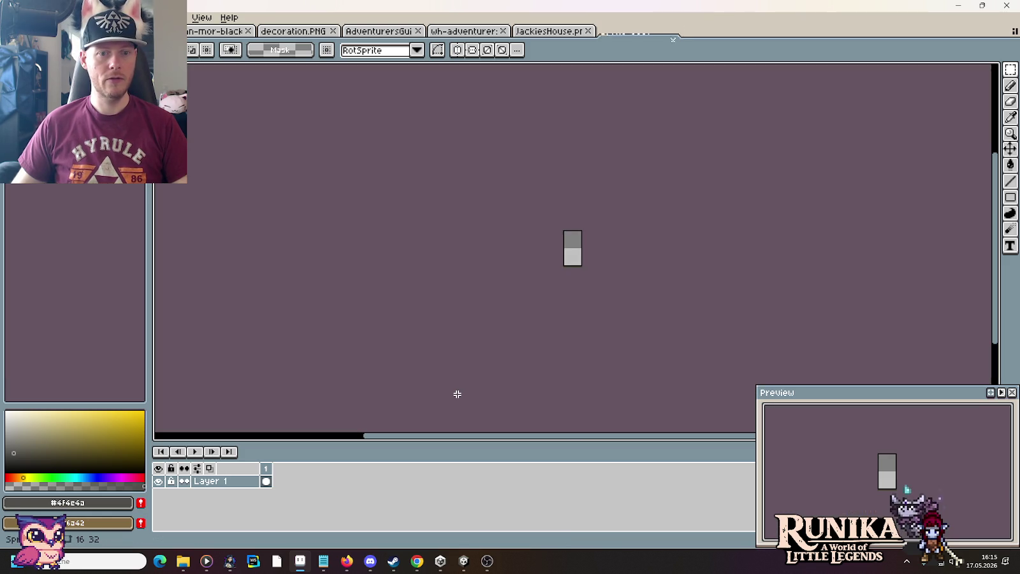
pyautogui.hotkey('ctrl', 'v')
# Save the new sprite as AdventurersGuild Sign.png in images/entities/buildings.
pyautogui.hotkey('ctrl', 's')
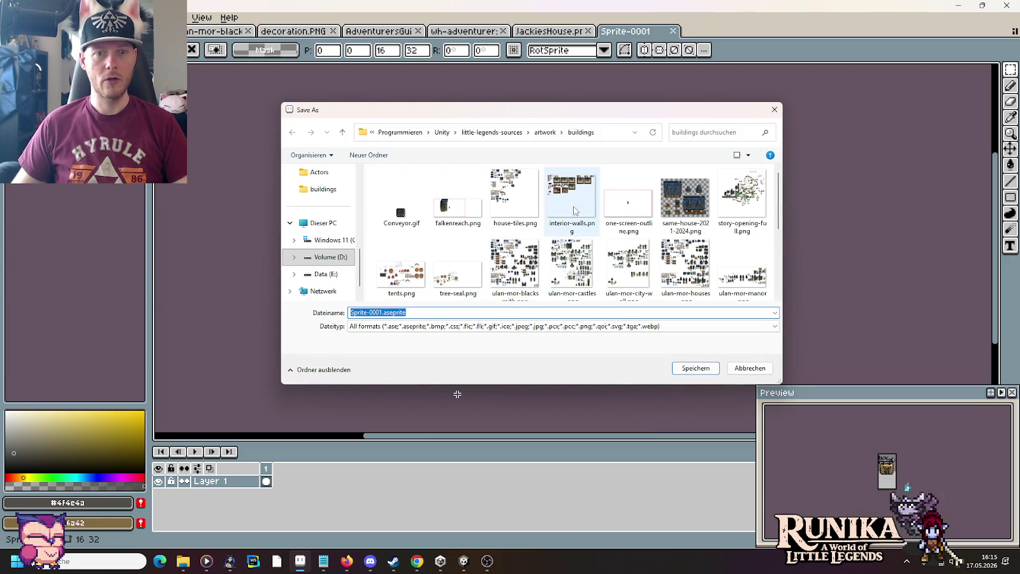
pyautogui.scroll(-1, 473, 232)
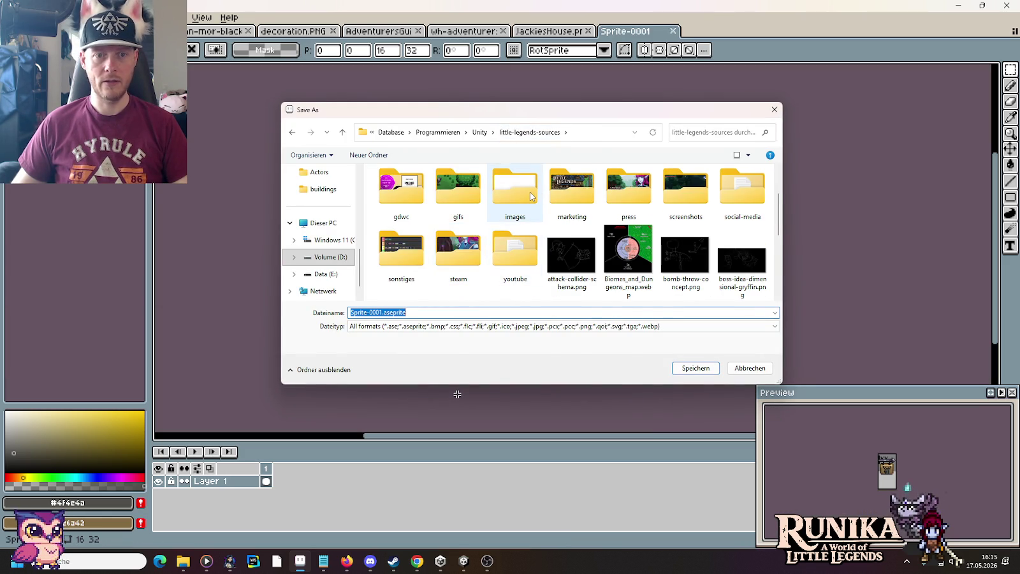
pyautogui.doubleClick(535, 195)
pyautogui.doubleClick(625, 258)
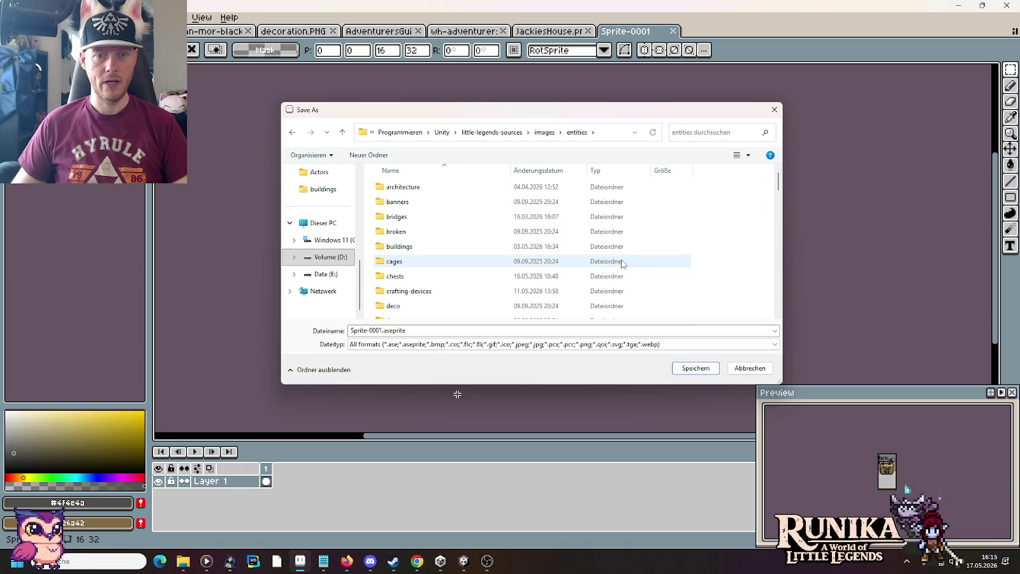
pyautogui.scroll(-3, 408, 287)
pyautogui.scroll(3, 406, 284)
pyautogui.doubleClick(399, 246)
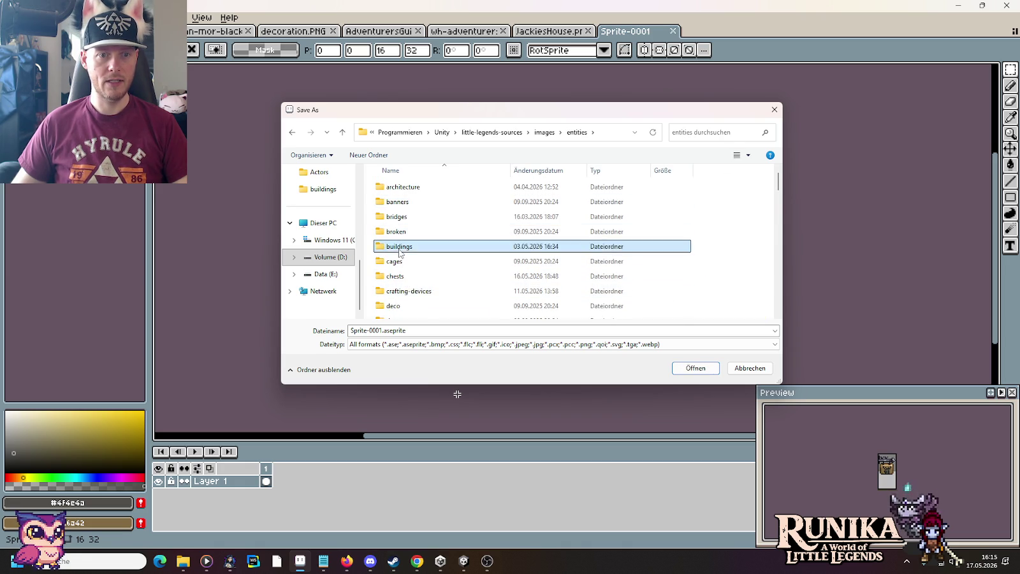
pyautogui.click(572, 198)
pyautogui.doubleClick(401, 313)
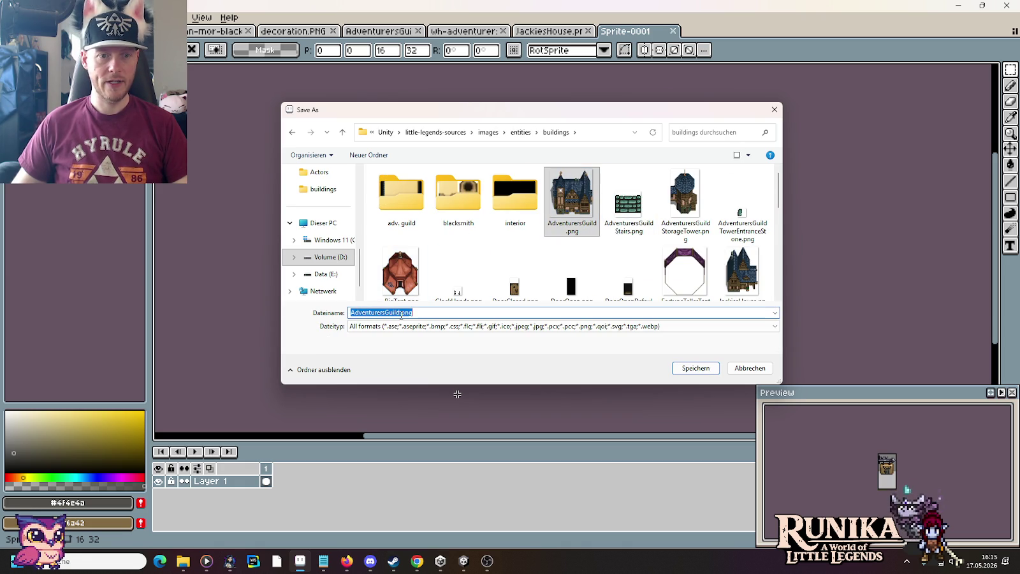
pyautogui.write('Sign')
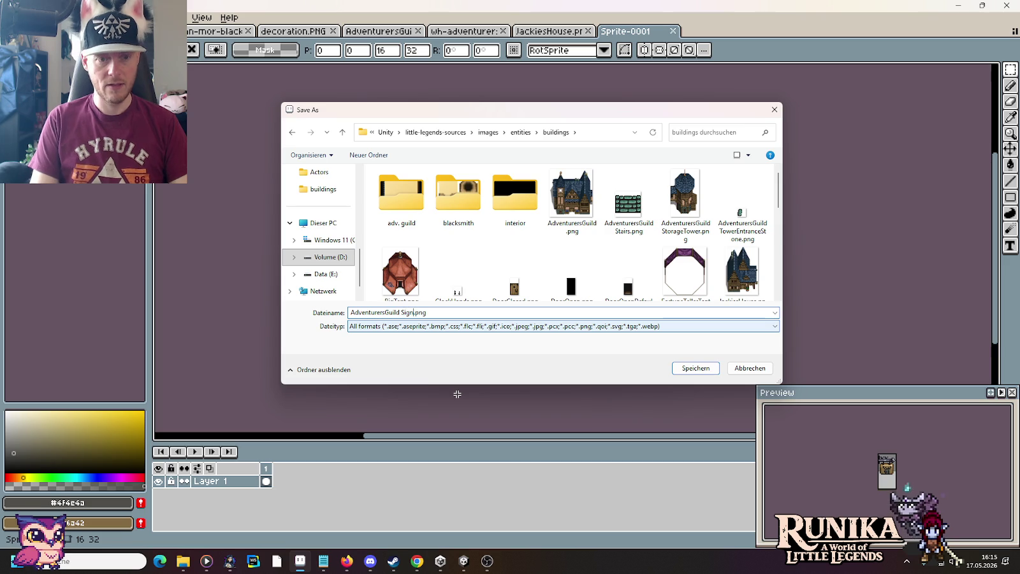
pyautogui.press('Return')
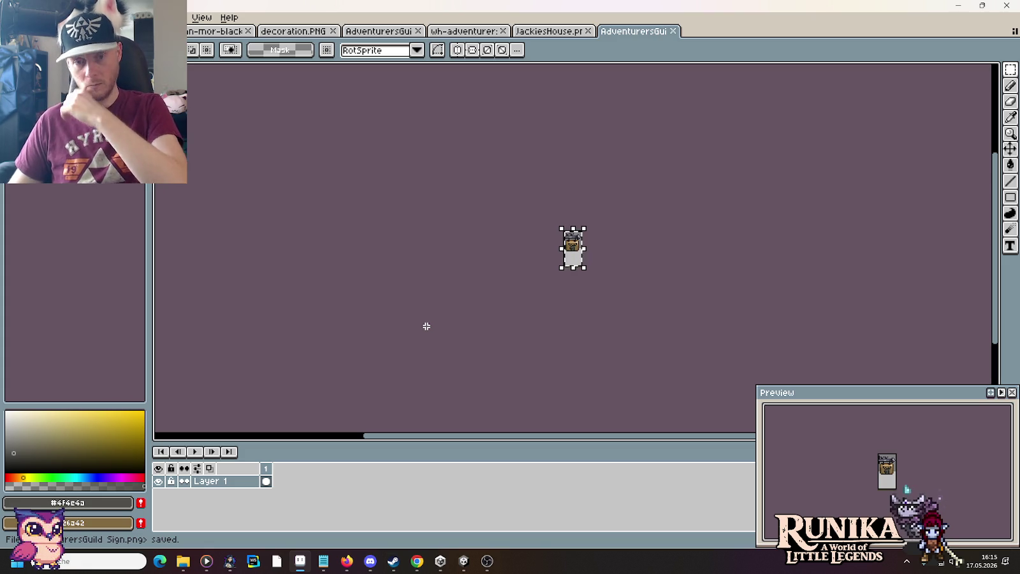
# Duplicate one sign's board, without its iron rod, into the empty cell below it.
pyautogui.click(557, 32)
pyautogui.click(465, 31)
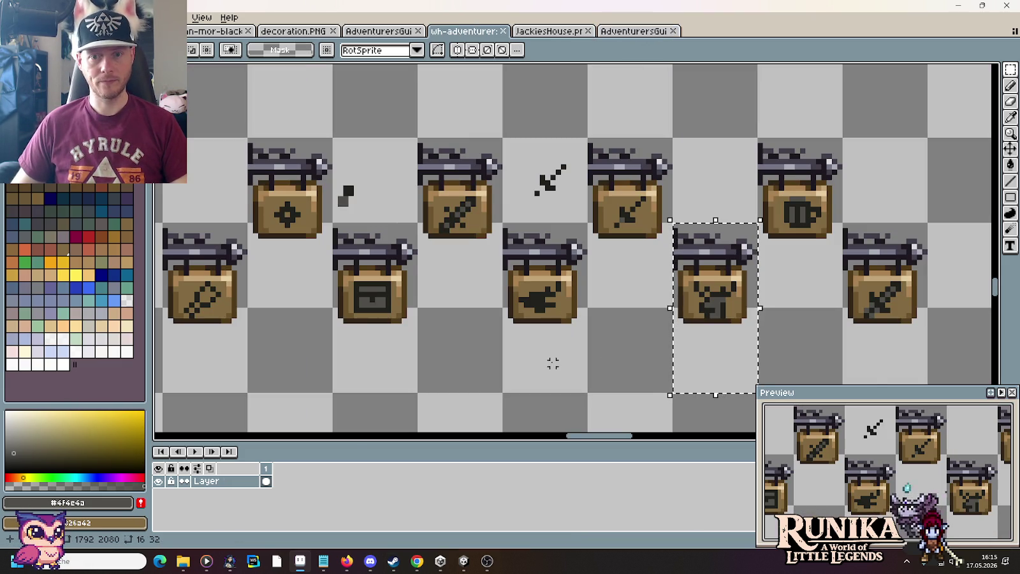
pyautogui.scroll(2, 705, 314)
pyautogui.moveTo(793, 346)
pyautogui.mouseDown()
pyautogui.moveTo(728, 274)
pyautogui.moveTo(656, 221)
pyautogui.moveTo(651, 230)
pyautogui.mouseUp()
pyautogui.moveTo(716, 292); pyautogui.dragTo(587, 360)
pyautogui.click(681, 353)
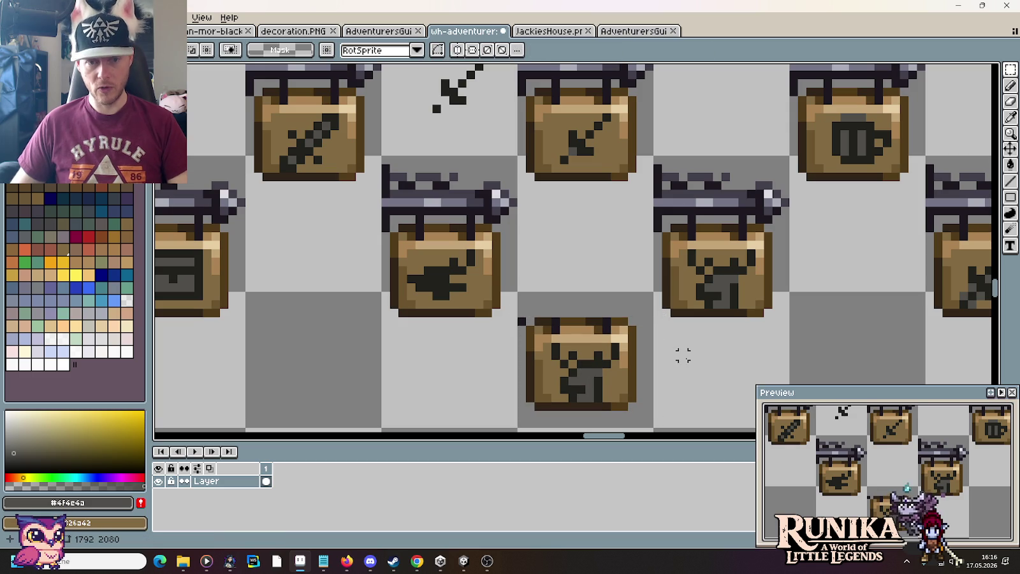
# Clear the stray pixel beside the copy and sample the dark grey #413e4a.
pyautogui.press('b')
pyautogui.rightClick(521, 321)
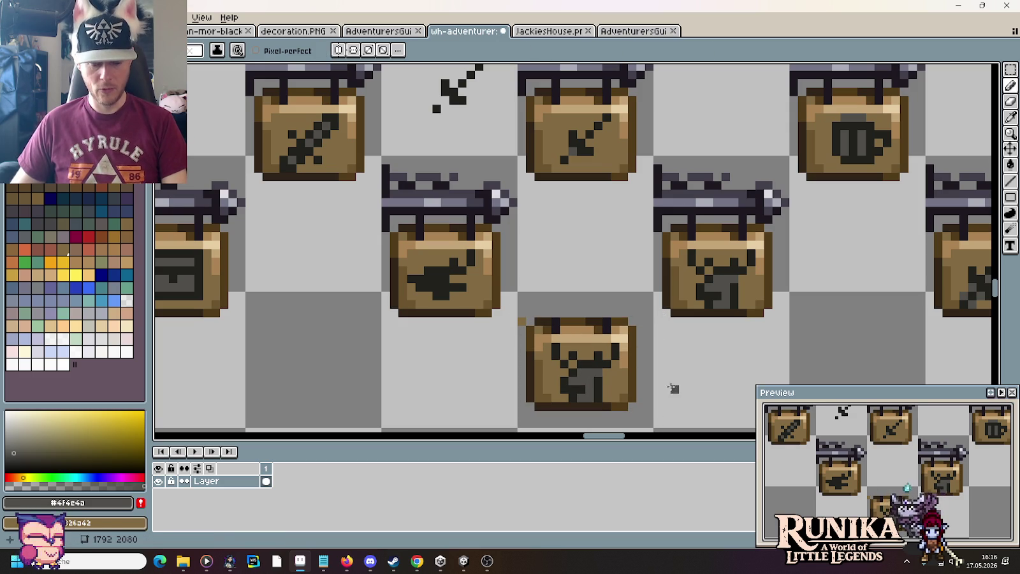
pyautogui.keyDown('alt'); pyautogui.rightClick(523, 323); pyautogui.keyUp('alt')
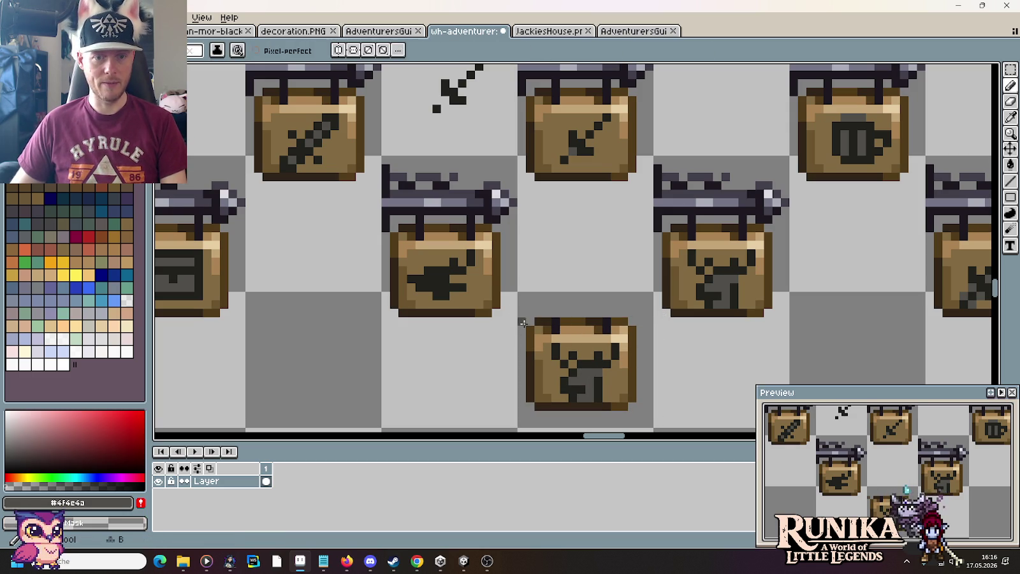
pyautogui.keyDown('alt'); pyautogui.click(556, 319); pyautogui.keyUp('alt')
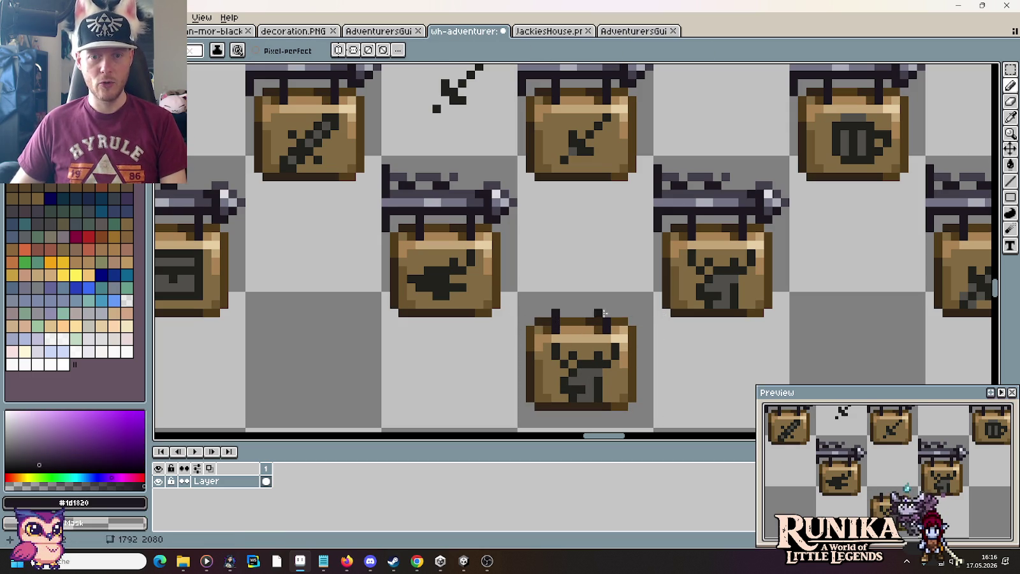
pyautogui.keyDown('alt'); pyautogui.click(701, 205); pyautogui.keyUp('alt')
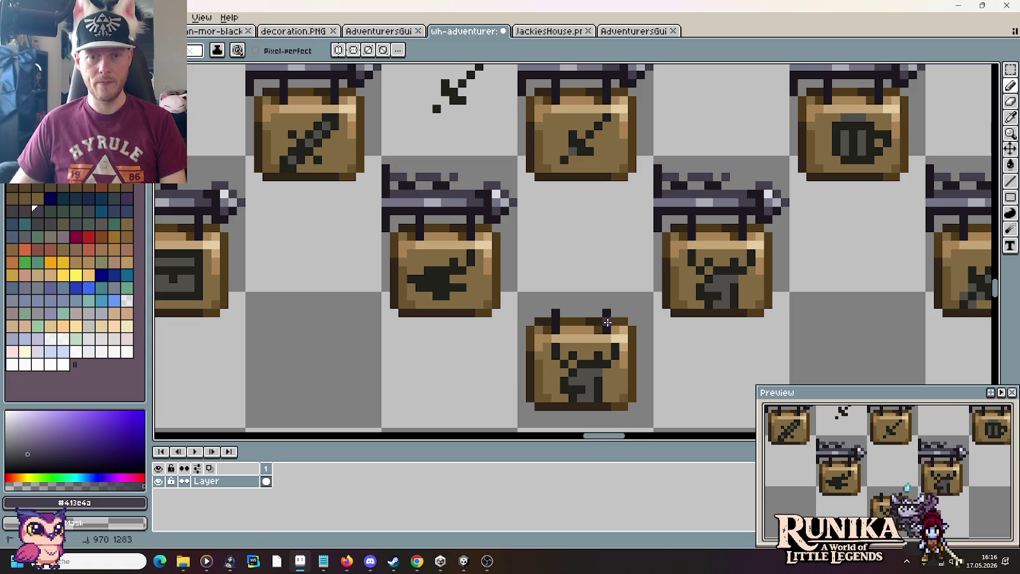
# Paste the new corded signboard onto the house's pink panel right of the door.
pyautogui.scroll(-1, 580, 288)
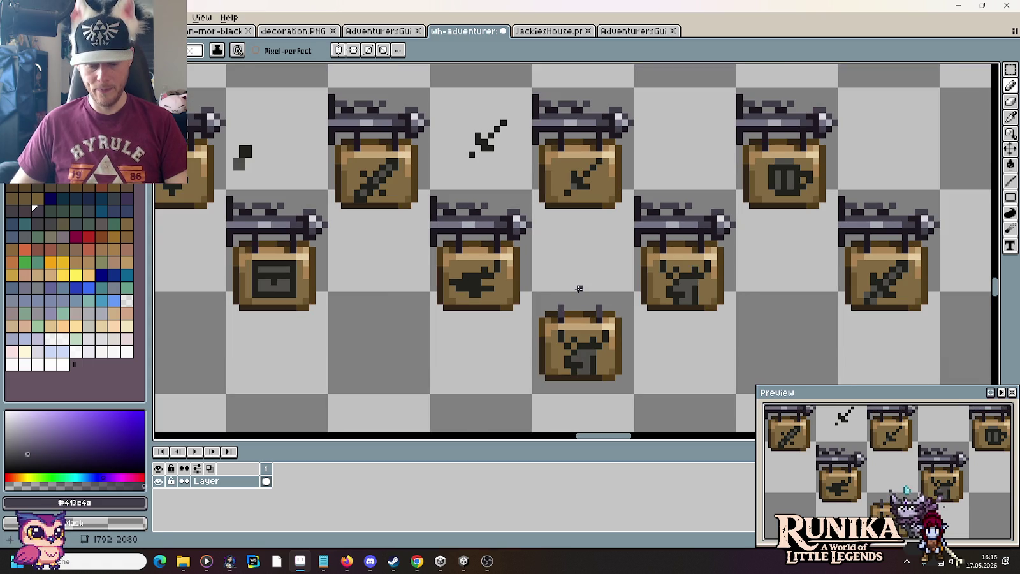
pyautogui.press('m')
pyautogui.moveTo(530, 290); pyautogui.dragTo(636, 395)
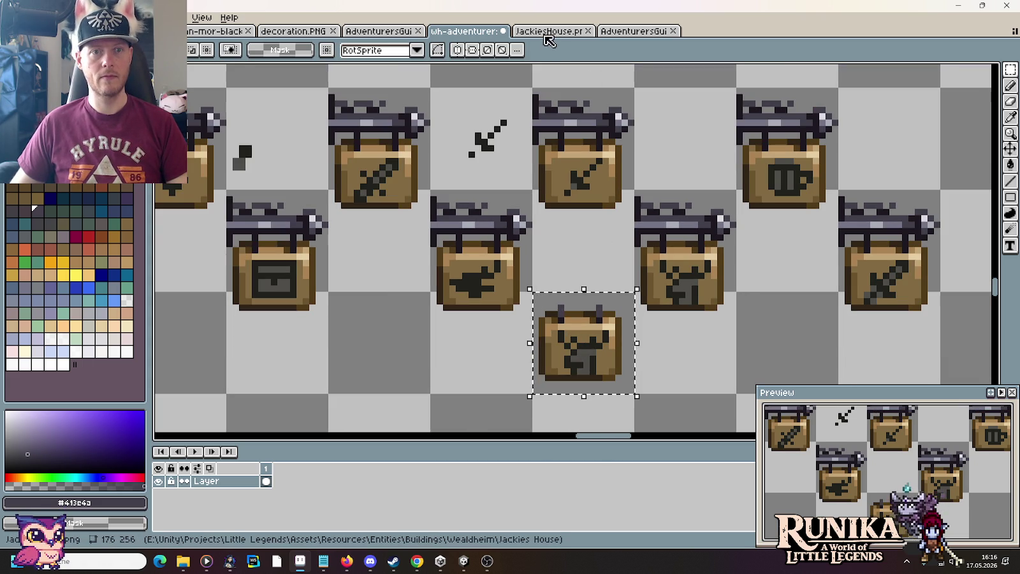
pyautogui.click(631, 30)
pyautogui.click(368, 30)
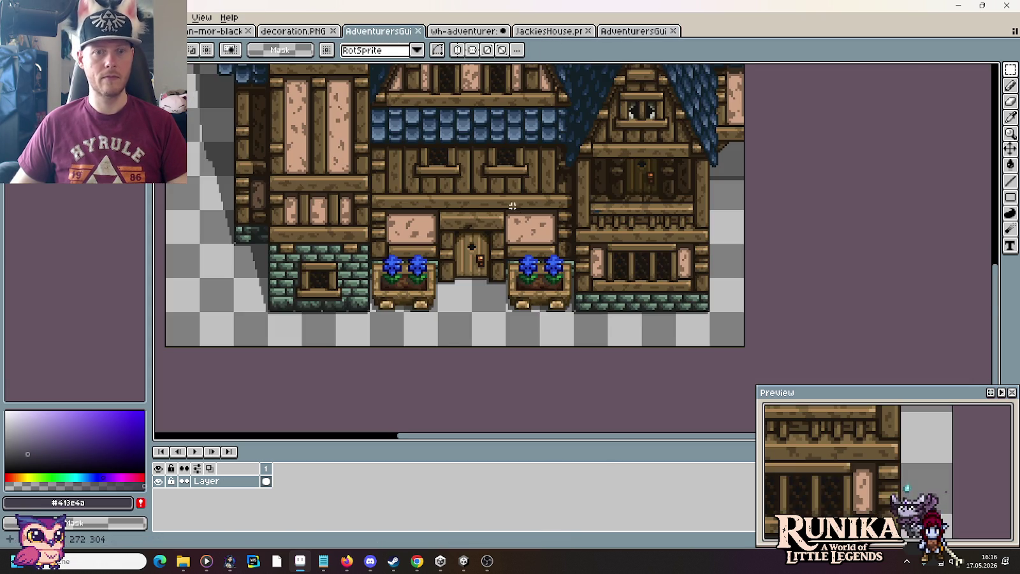
pyautogui.scroll(1, 510, 207)
pyautogui.hotkey('ctrl', 'v')
pyautogui.moveTo(580, 261); pyautogui.dragTo(550, 211)
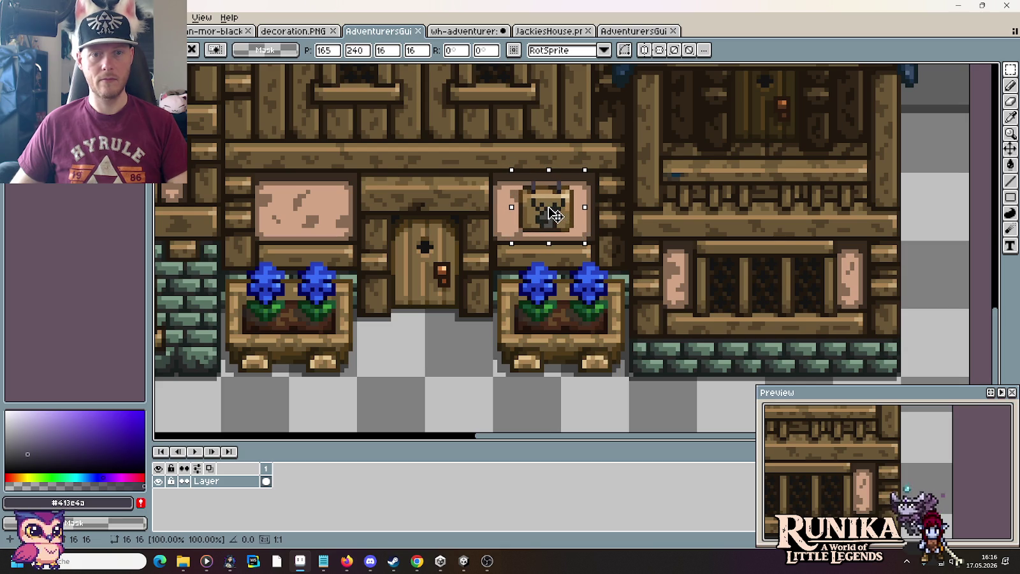
pyautogui.moveTo(554, 214); pyautogui.dragTo(556, 211)
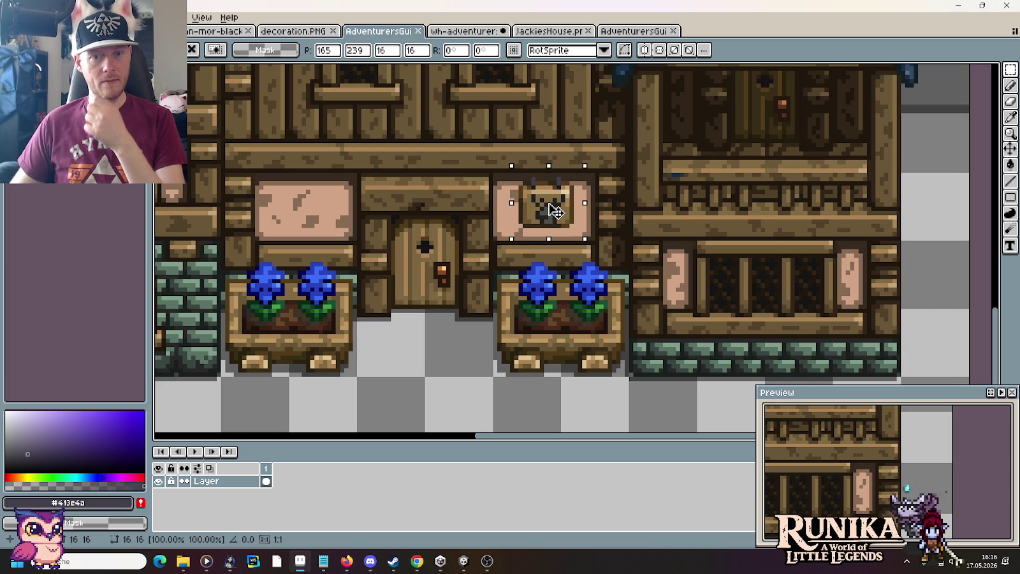
pyautogui.press('Return')
# Sample brown #886b54 and pencil it along the panel's inner bottom and left edges.
pyautogui.scroll(2, 551, 204)
pyautogui.press('i')
pyautogui.click(550, 315)
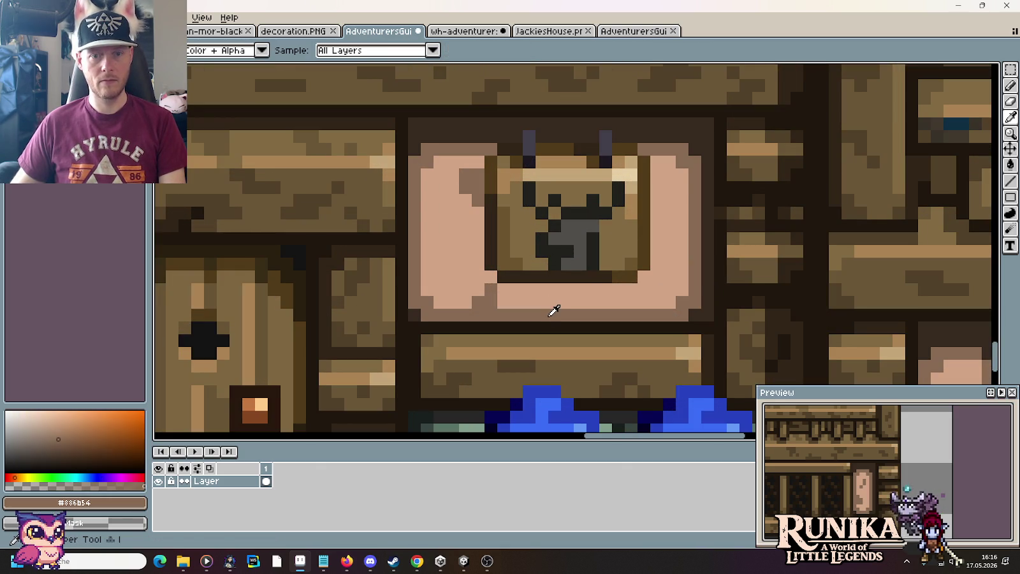
pyautogui.press('b')
pyautogui.moveTo(631, 289); pyautogui.dragTo(556, 288)
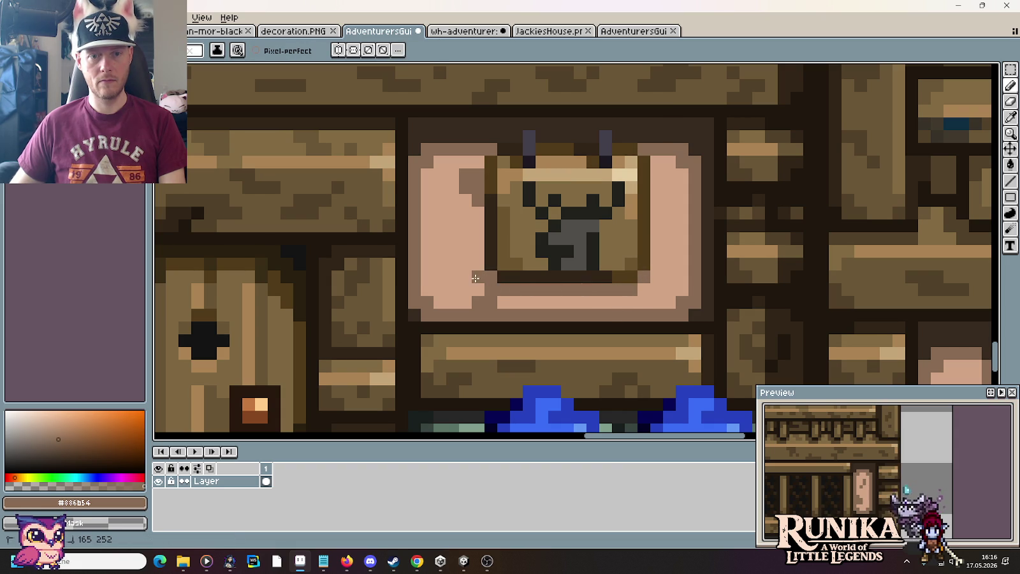
pyautogui.moveTo(475, 278); pyautogui.dragTo(474, 224)
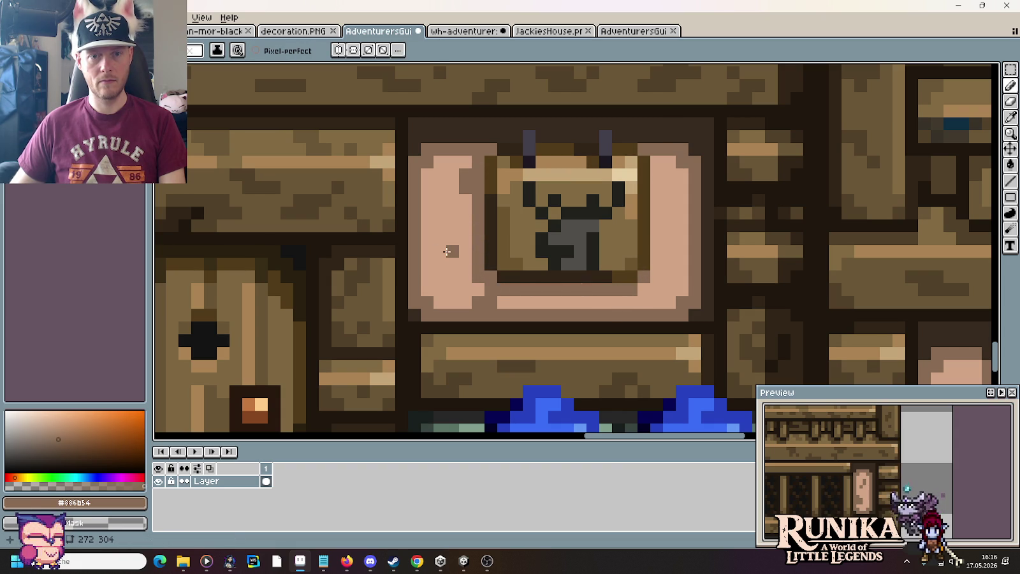
pyautogui.scroll(-5, 447, 251)
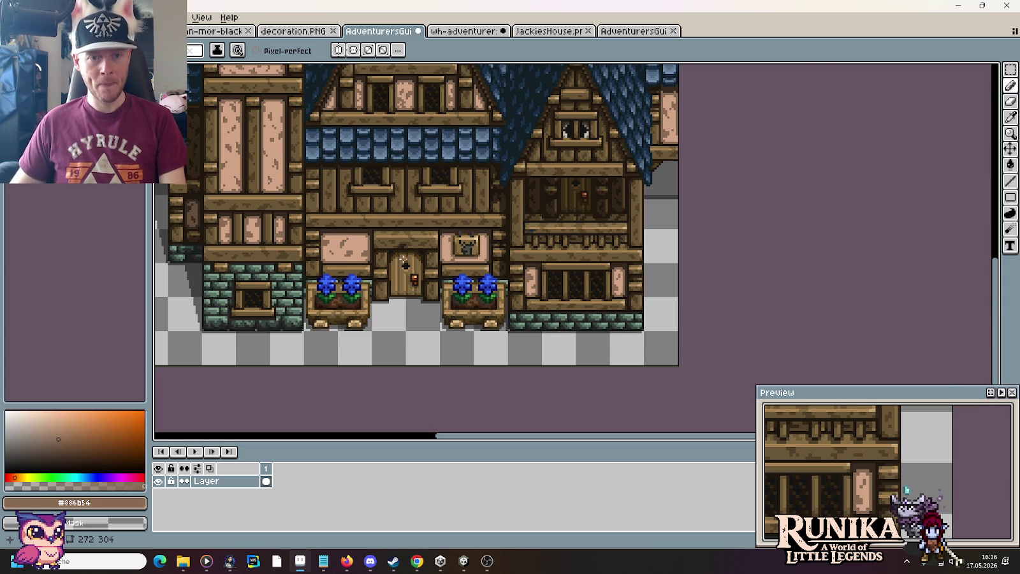
# Zoom around the guild sprite, select the rectangular marquee, then switch to the buildings folder window.
pyautogui.scroll(2, 404, 260)
pyautogui.scroll(1, 561, 269)
pyautogui.scroll(1, 557, 307)
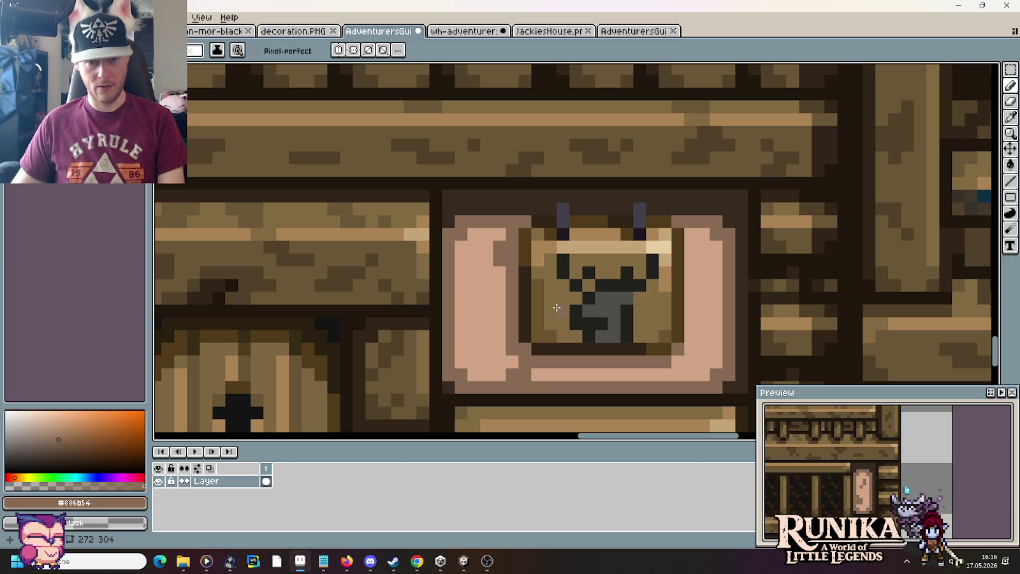
pyautogui.scroll(-2, 556, 307)
pyautogui.scroll(-2, 557, 308)
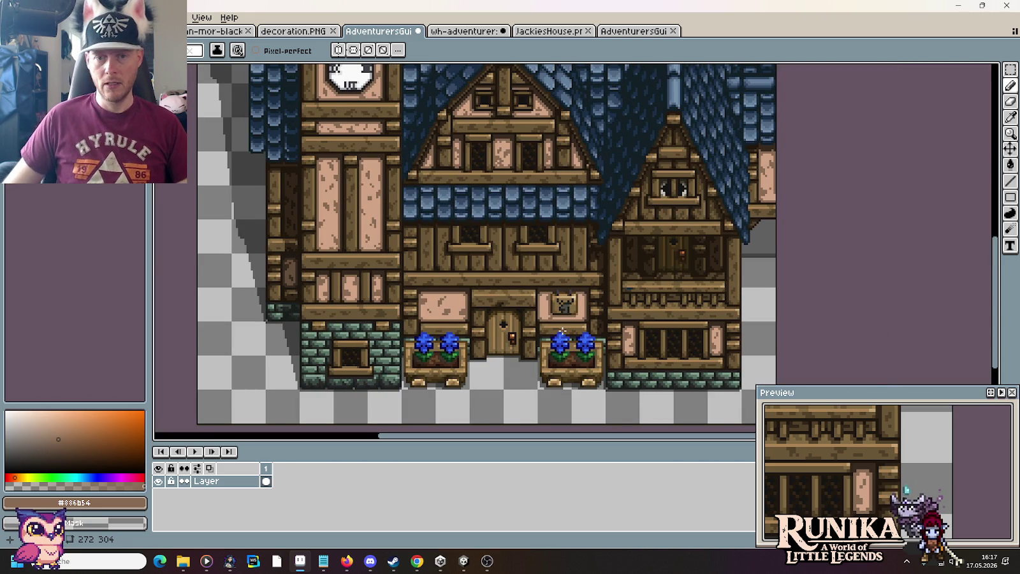
pyautogui.press('m')
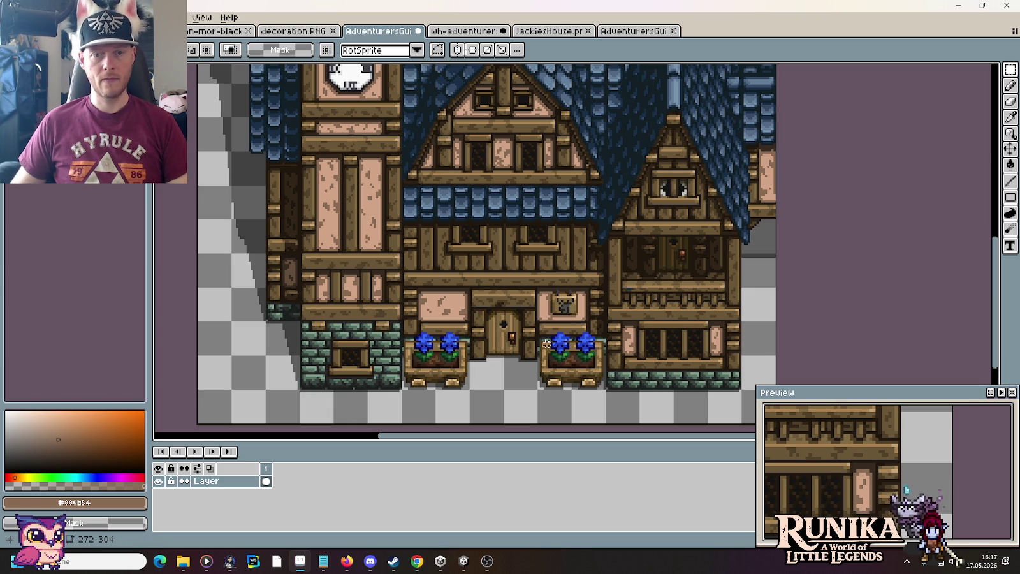
pyautogui.hotkey('alt', 'Tab')
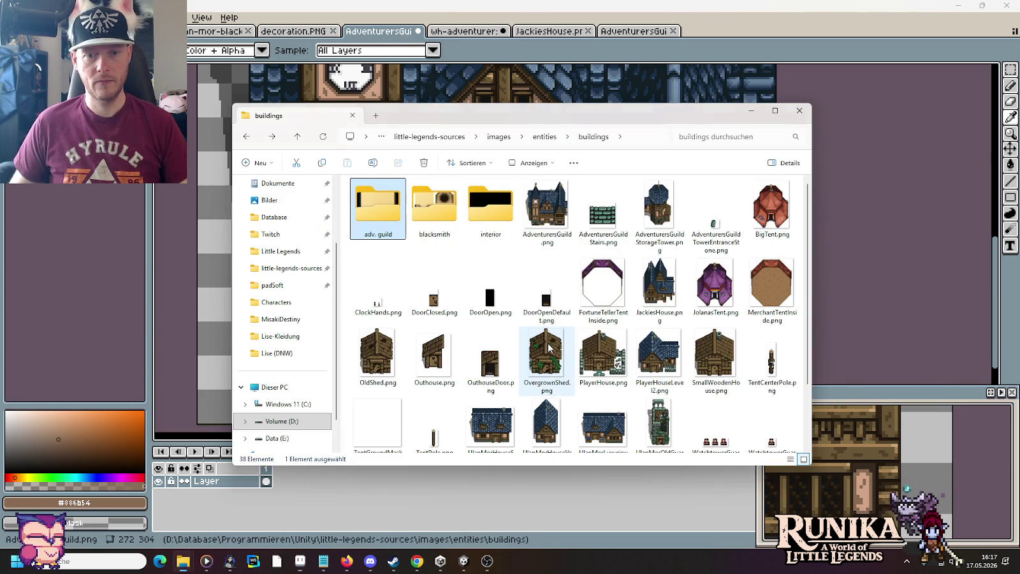
# Copy the sword sign into the lower row and add the middle sign's hooks to it.
pyautogui.click(304, 32)
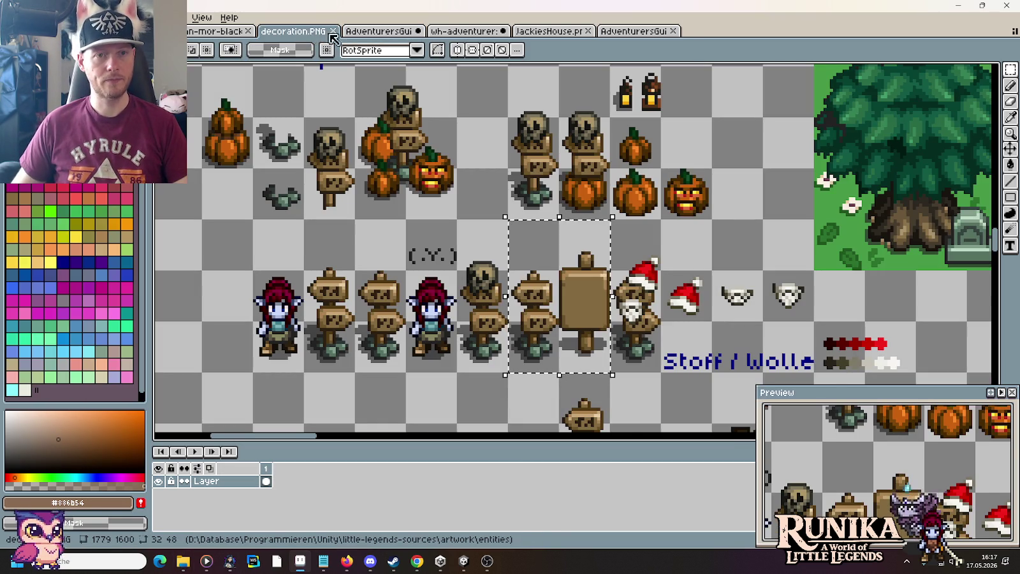
pyautogui.click(454, 32)
pyautogui.moveTo(658, 325); pyautogui.dragTo(545, 265)
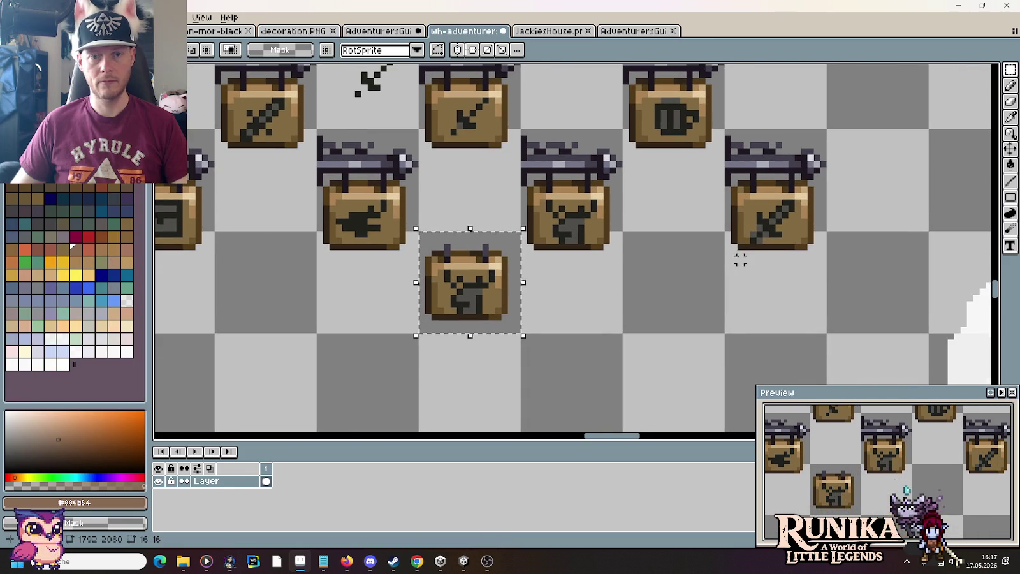
pyautogui.click(481, 290)
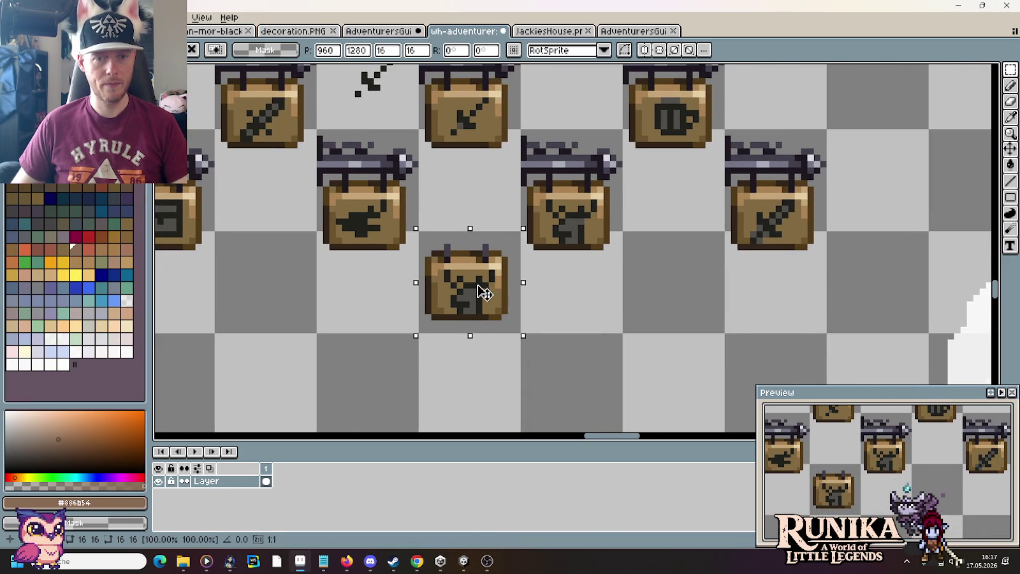
pyautogui.moveTo(729, 178)
pyautogui.mouseDown()
pyautogui.moveTo(822, 258)
pyautogui.moveTo(688, 298)
pyautogui.mouseUp()
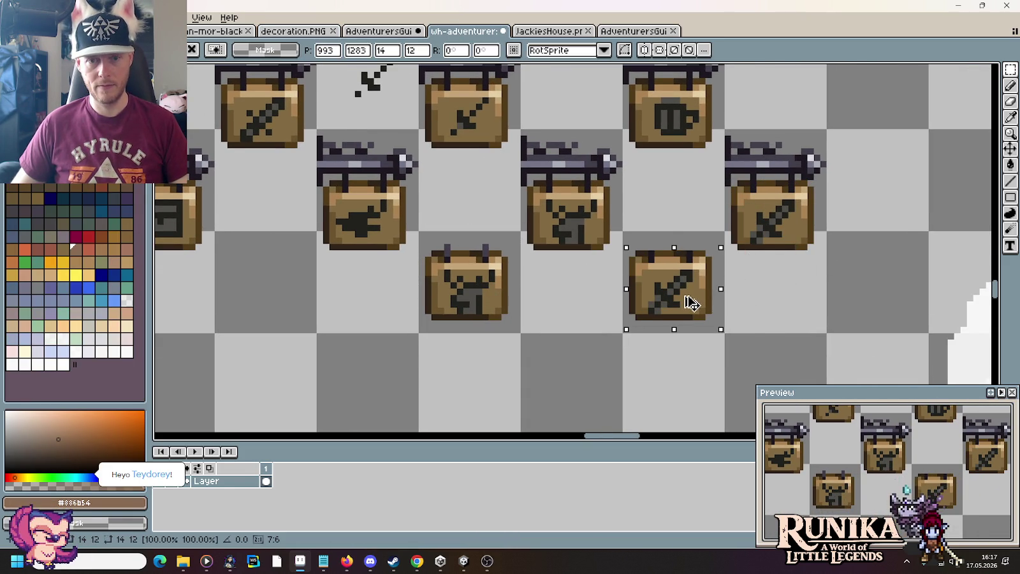
pyautogui.click(765, 297)
pyautogui.moveTo(414, 233)
pyautogui.mouseDown()
pyautogui.moveTo(507, 264)
pyautogui.moveTo(710, 261)
pyautogui.mouseUp()
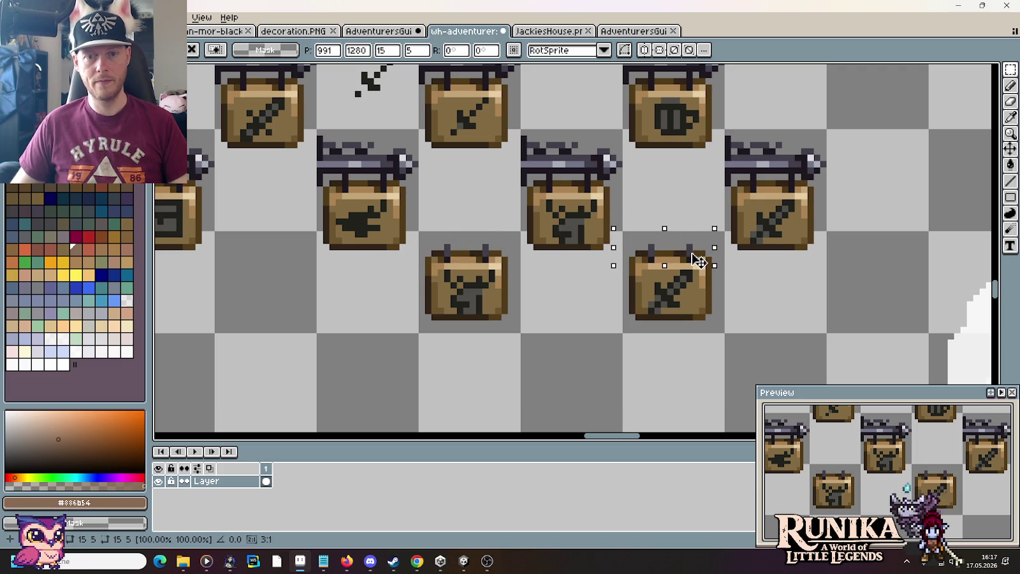
pyautogui.click(689, 329)
# Save the sign sheet and paste the hooked sign onto the house's left wall panel.
pyautogui.moveTo(689, 330); pyautogui.dragTo(682, 311)
pyautogui.hotkey('ctrl', 's')
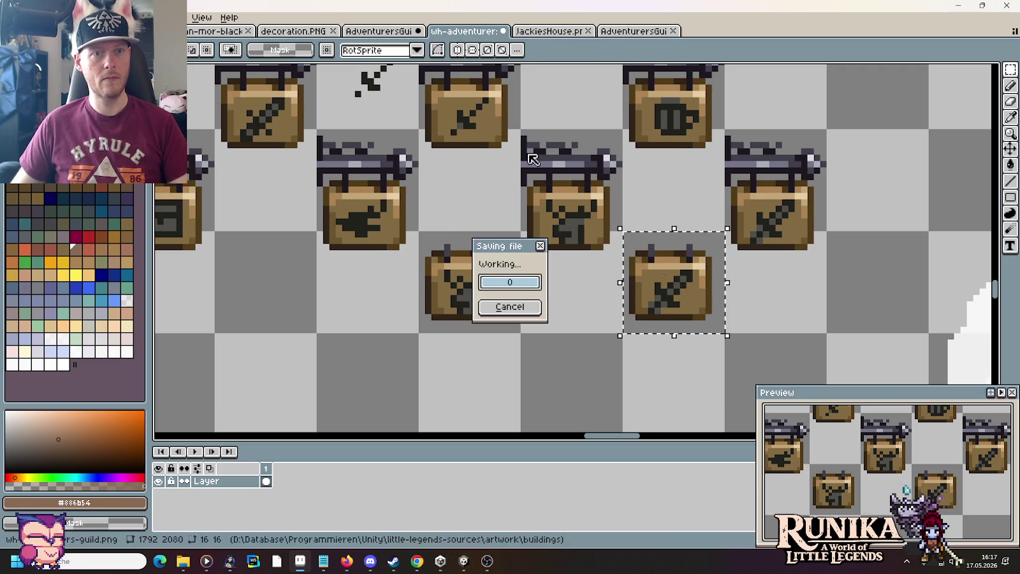
pyautogui.click(389, 38)
pyautogui.hotkey('ctrl', 'v')
pyautogui.moveTo(569, 253); pyautogui.dragTo(436, 302)
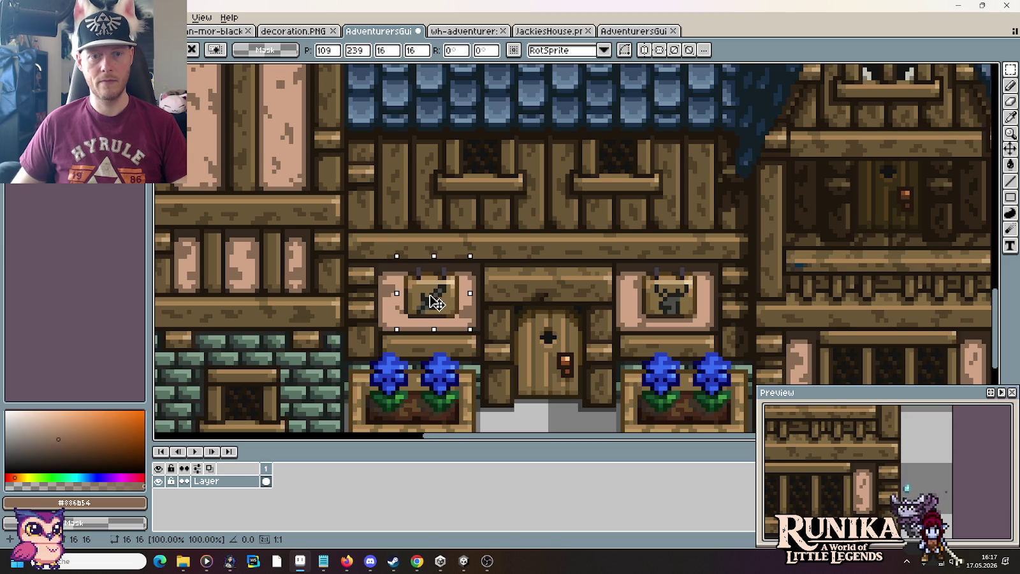
# Drop the sign on the left panel and shade the panel's inner bottom and left edges.
pyautogui.press('Return')
pyautogui.scroll(3, 626, 305)
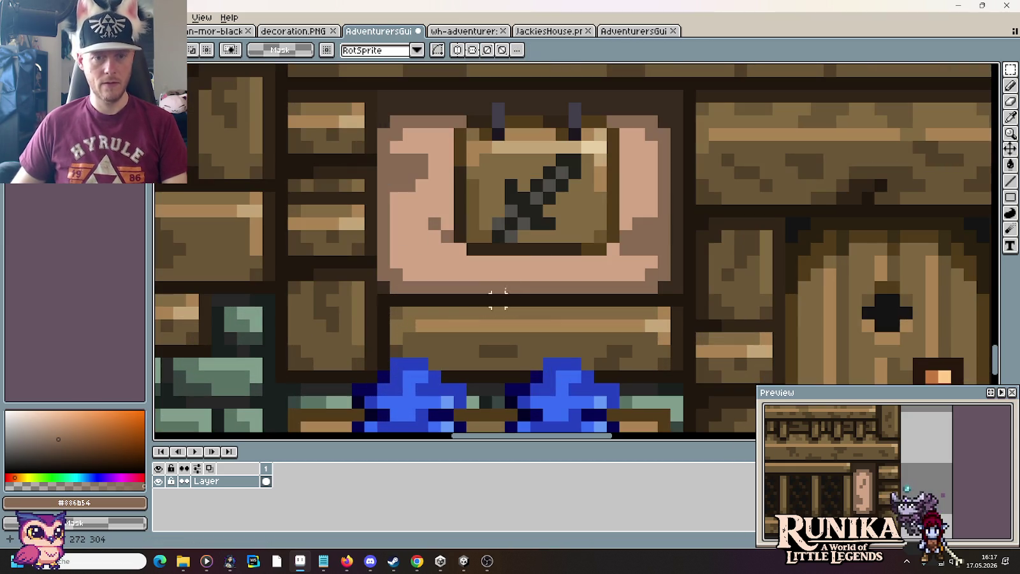
pyautogui.press('b')
pyautogui.moveTo(578, 263)
pyautogui.mouseDown()
pyautogui.moveTo(461, 263)
pyautogui.moveTo(445, 146)
pyautogui.mouseUp()
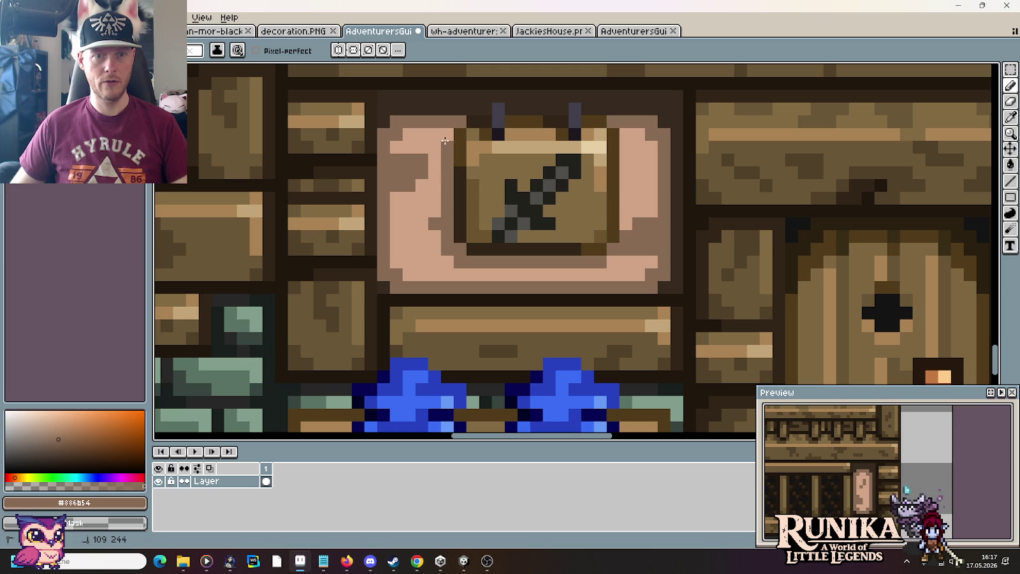
pyautogui.click(459, 193)
# Retouch the left panel edge, switching between light pink and brown shading colours.
pyautogui.scroll(-3, 414, 137)
pyautogui.scroll(3, 414, 137)
pyautogui.keyDown('alt'); pyautogui.click(413, 137); pyautogui.keyUp('alt')
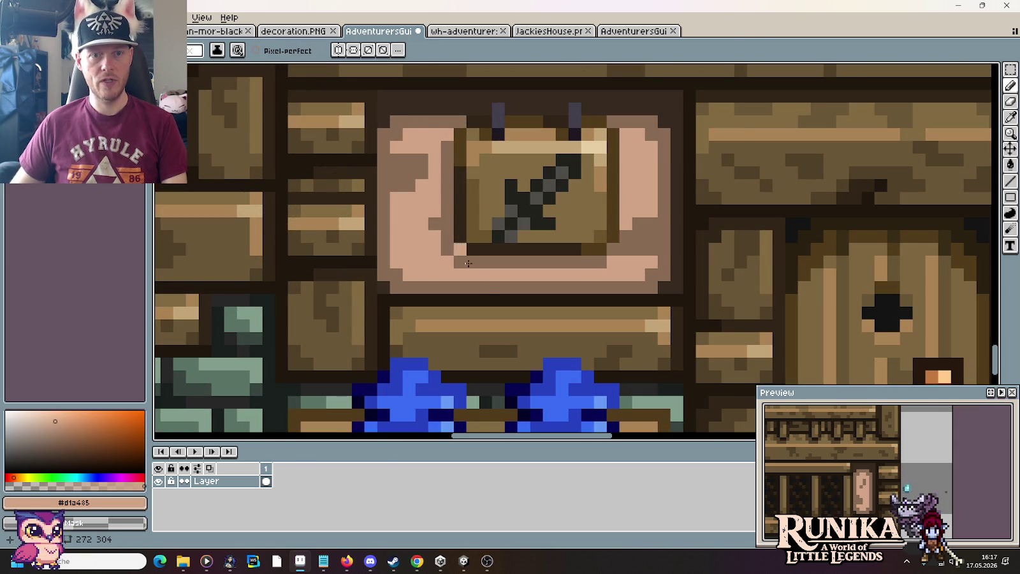
pyautogui.scroll(-3, 486, 286)
pyautogui.scroll(3, 486, 286)
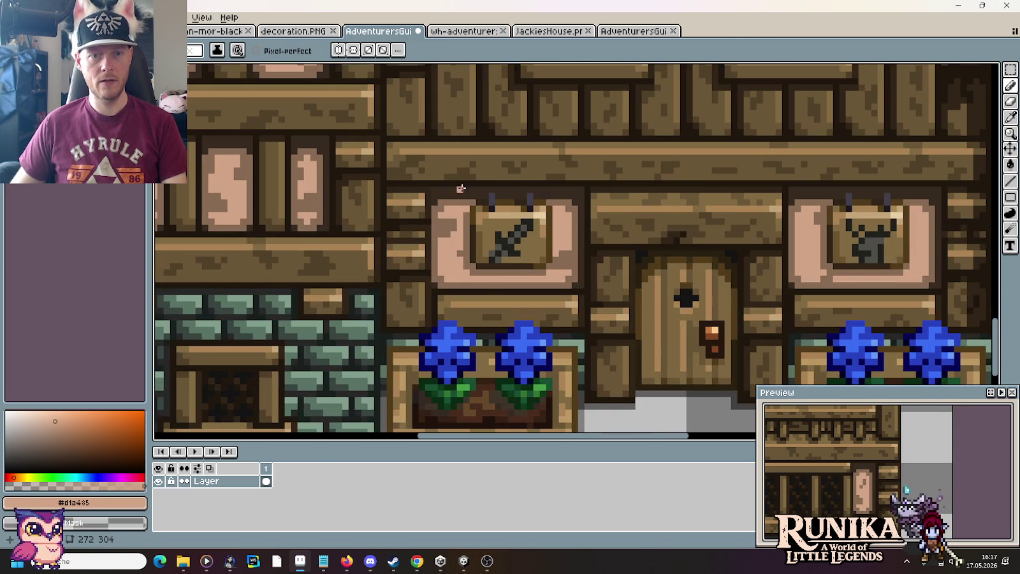
pyautogui.keyDown('alt'); pyautogui.click(469, 209); pyautogui.keyUp('alt')
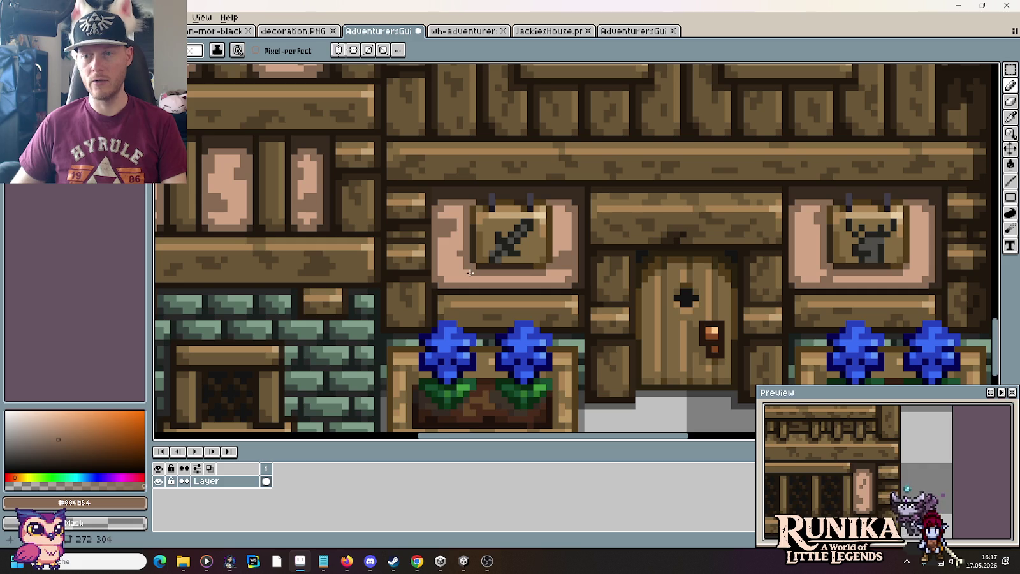
pyautogui.scroll(-1, 470, 272)
pyautogui.scroll(-1, 542, 261)
pyautogui.scroll(-1, 675, 240)
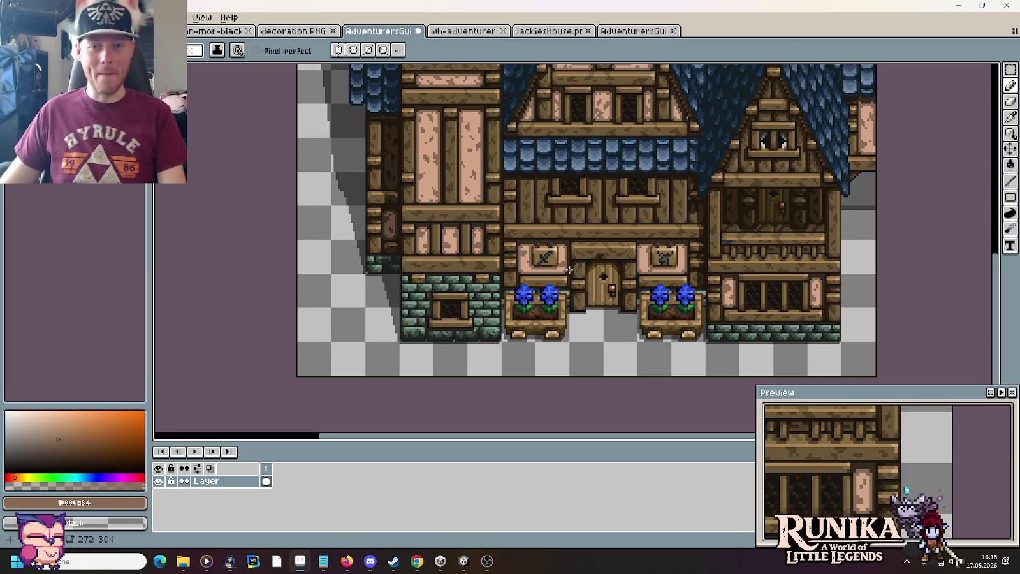
# Pencil brown shadow pixels along the right sign panel's inner edges, undoing mistakes.
pyautogui.scroll(2, 652, 258)
pyautogui.scroll(2, 653, 258)
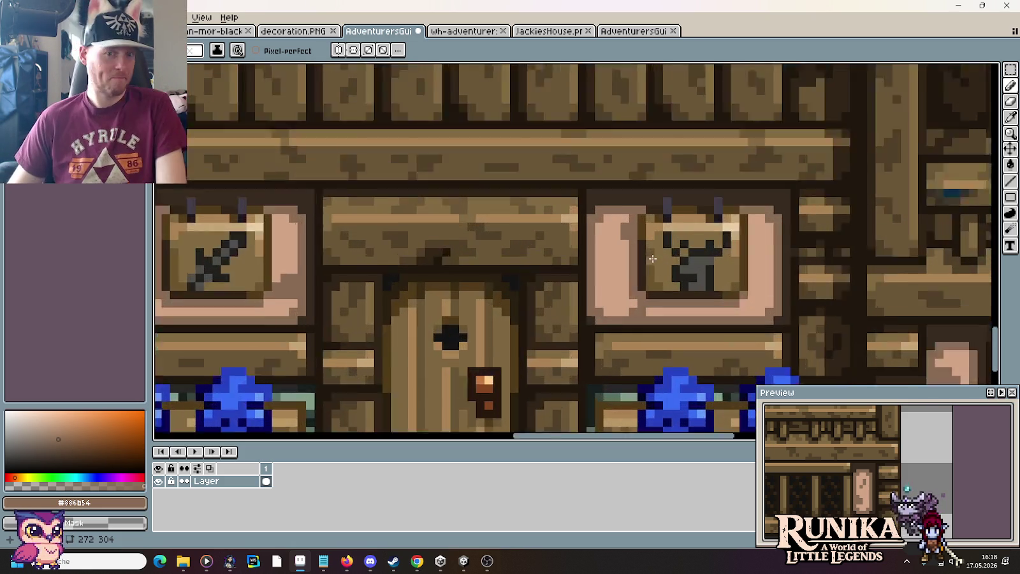
pyautogui.scroll(1, 652, 258)
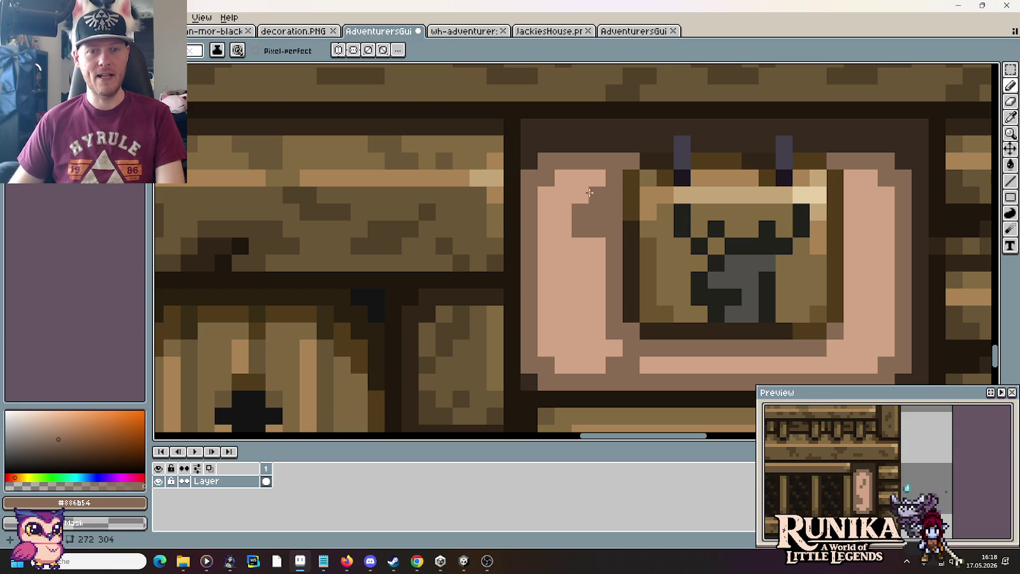
pyautogui.click(648, 364)
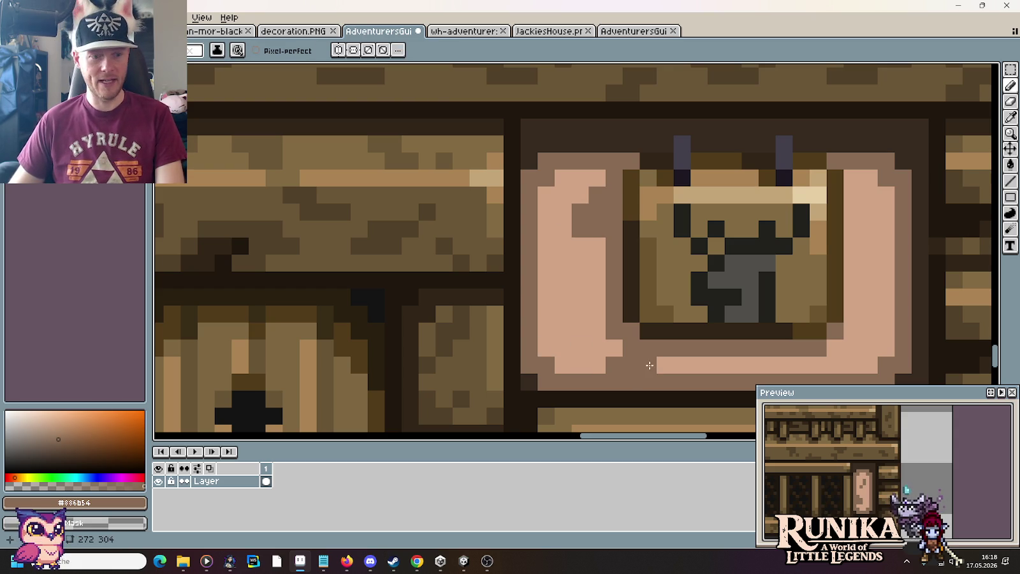
pyautogui.press('x')
pyautogui.moveTo(657, 365); pyautogui.dragTo(603, 364)
pyautogui.press('x')
pyautogui.click(571, 333)
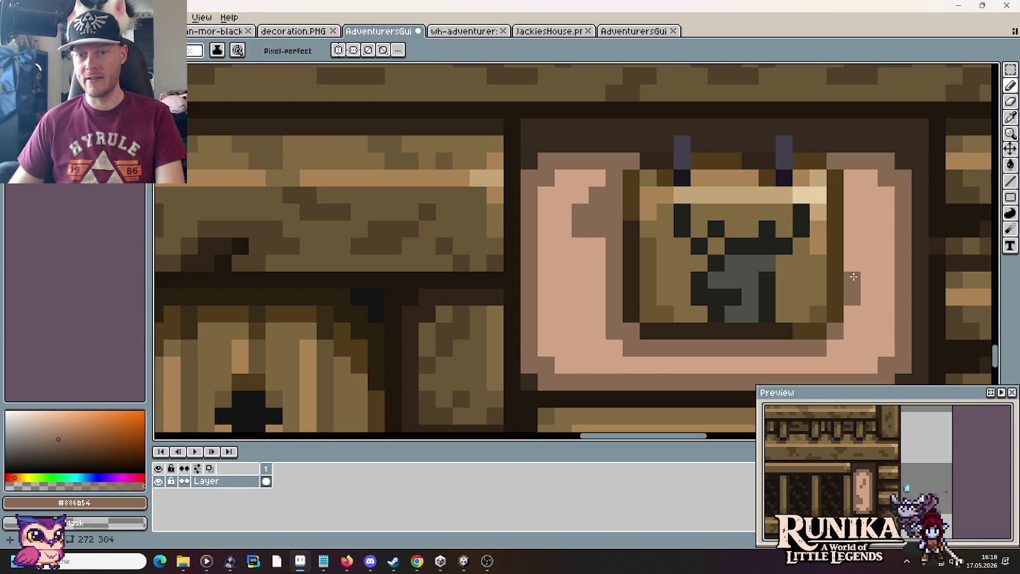
pyautogui.moveTo(872, 302); pyautogui.dragTo(869, 279)
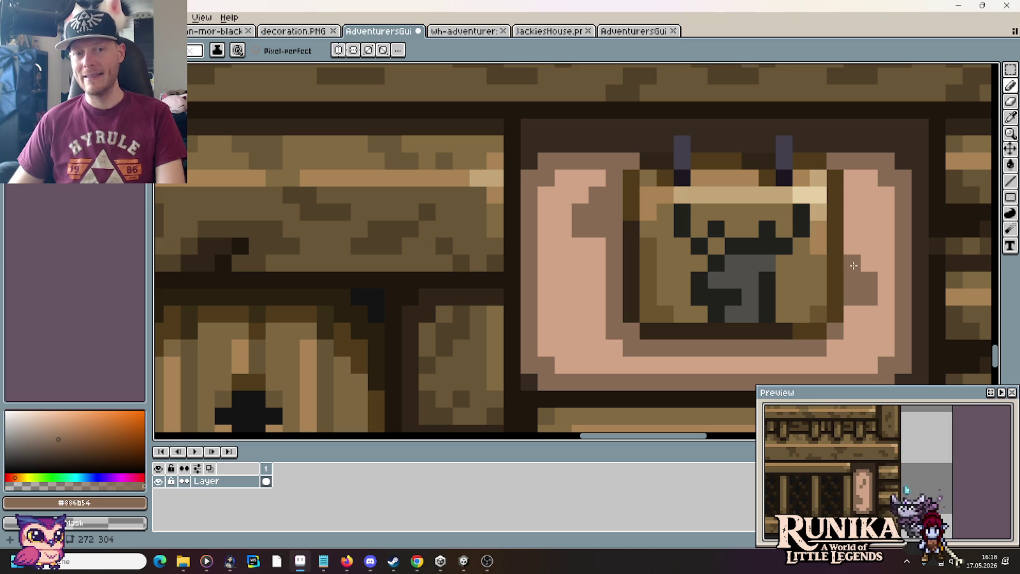
pyautogui.scroll(-5, 677, 273)
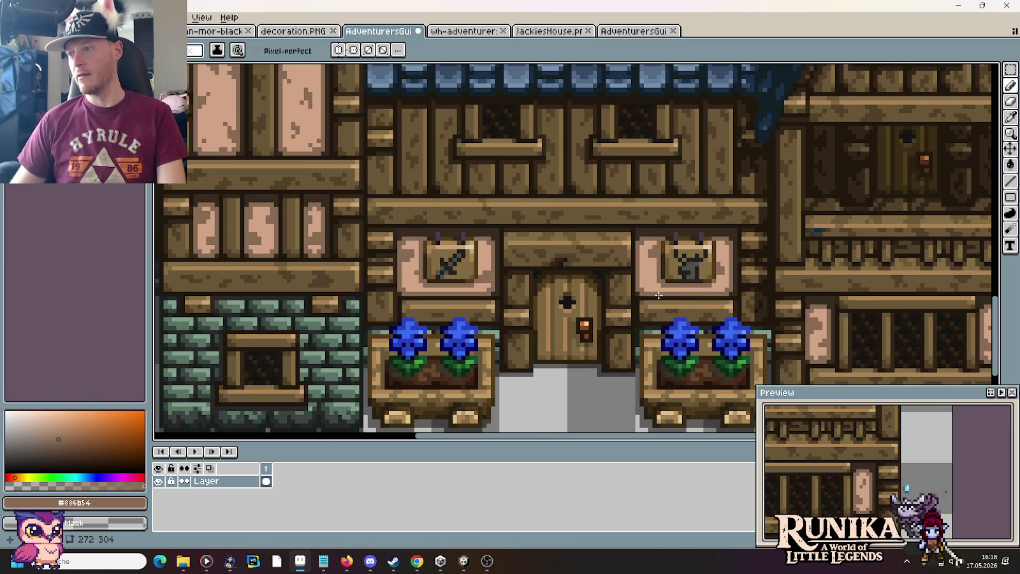
pyautogui.scroll(3, 659, 295)
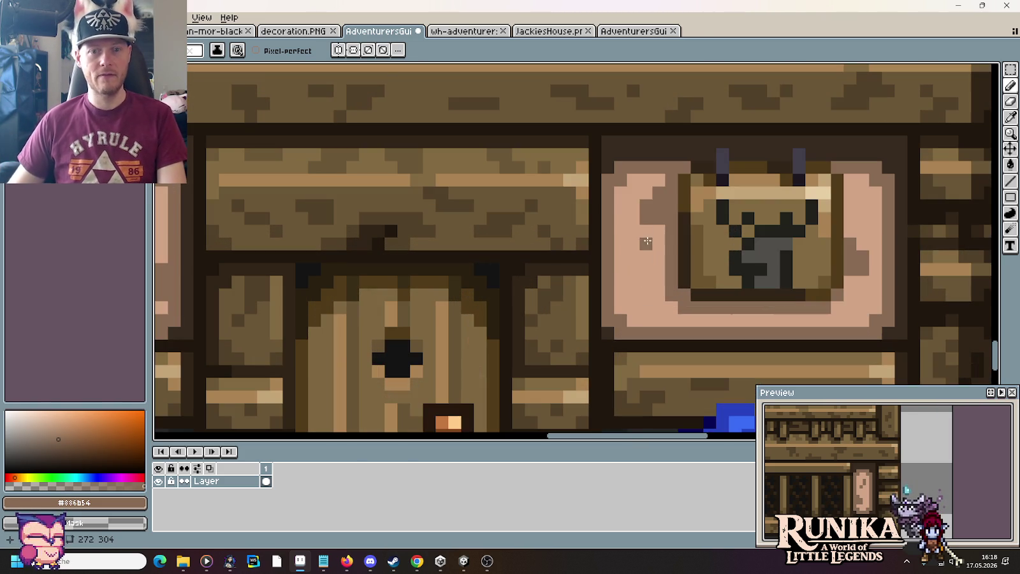
# Touch up the left panel's shading with pink and dark pixels.
pyautogui.rightClick(659, 193)
pyautogui.rightClick(646, 206)
pyautogui.moveTo(658, 219); pyautogui.dragTo(645, 231)
pyautogui.click(646, 294)
pyautogui.scroll(-4, 642, 292)
pyautogui.scroll(1, 612, 287)
pyautogui.scroll(1, 608, 286)
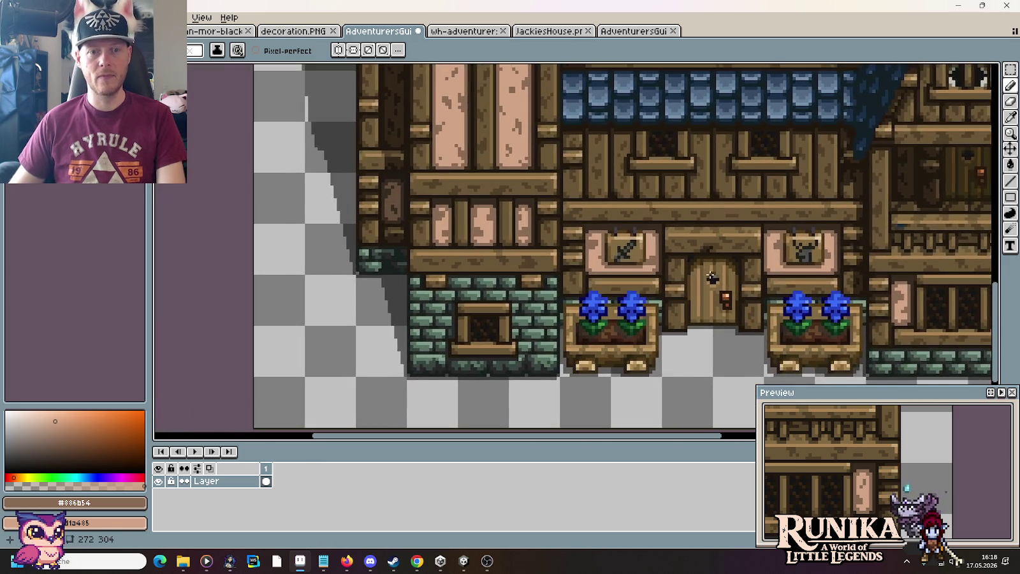
pyautogui.scroll(1, 604, 283)
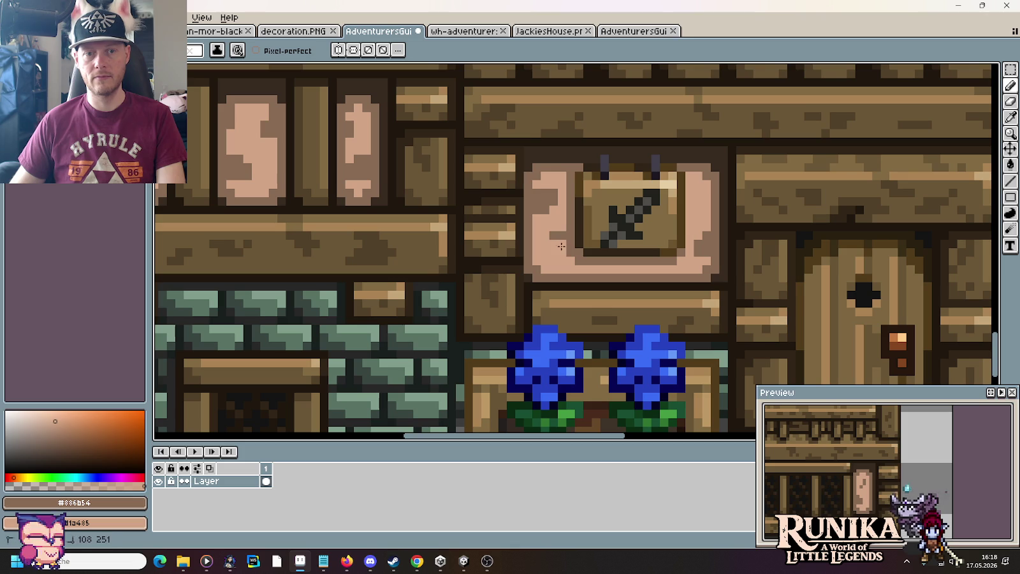
pyautogui.scroll(-4, 583, 283)
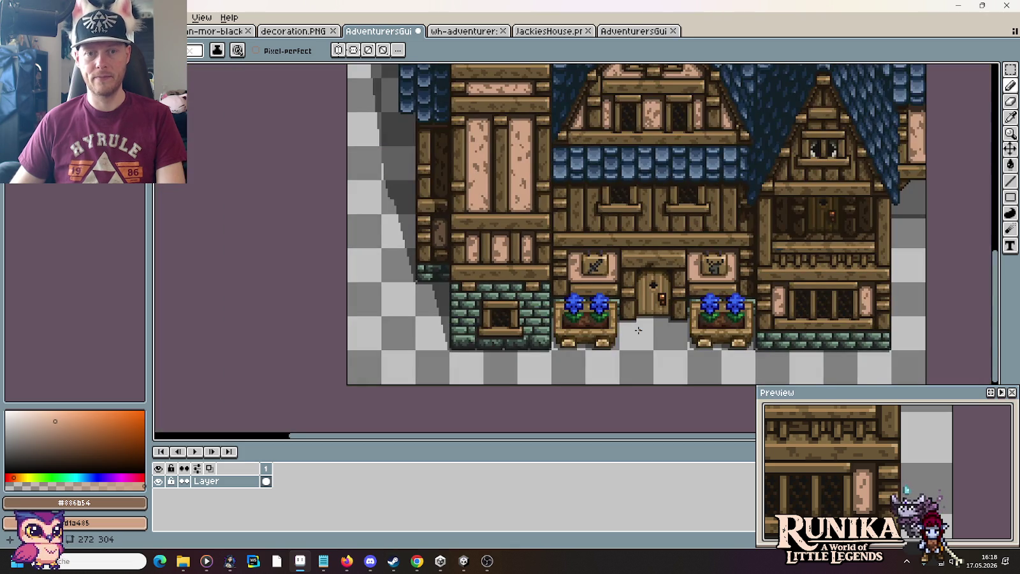
pyautogui.scroll(4, 739, 268)
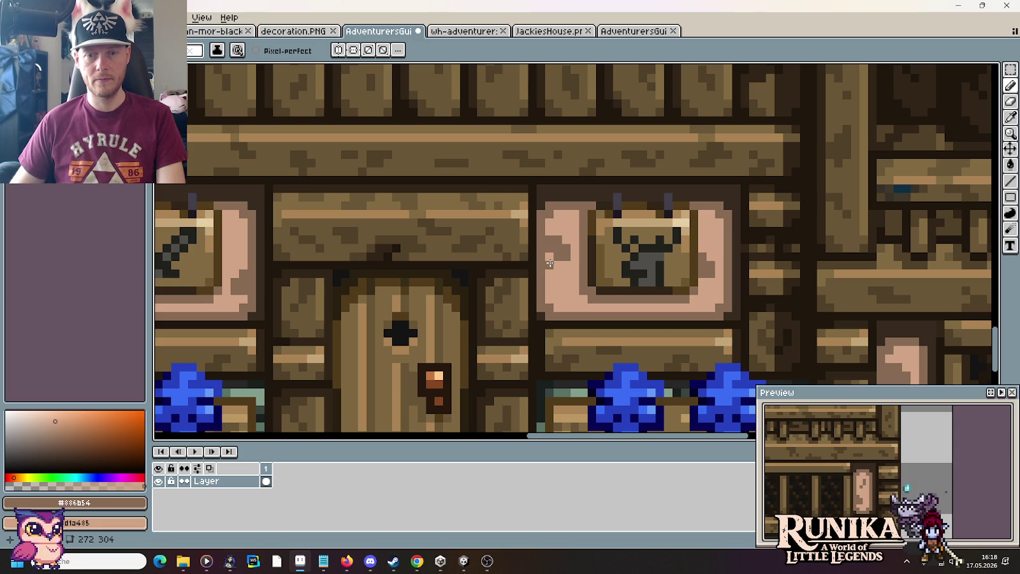
# Zoom out to review the facade and save AdventurersGuild.png.
pyautogui.scroll(-1, 561, 268)
pyautogui.scroll(-1, 599, 281)
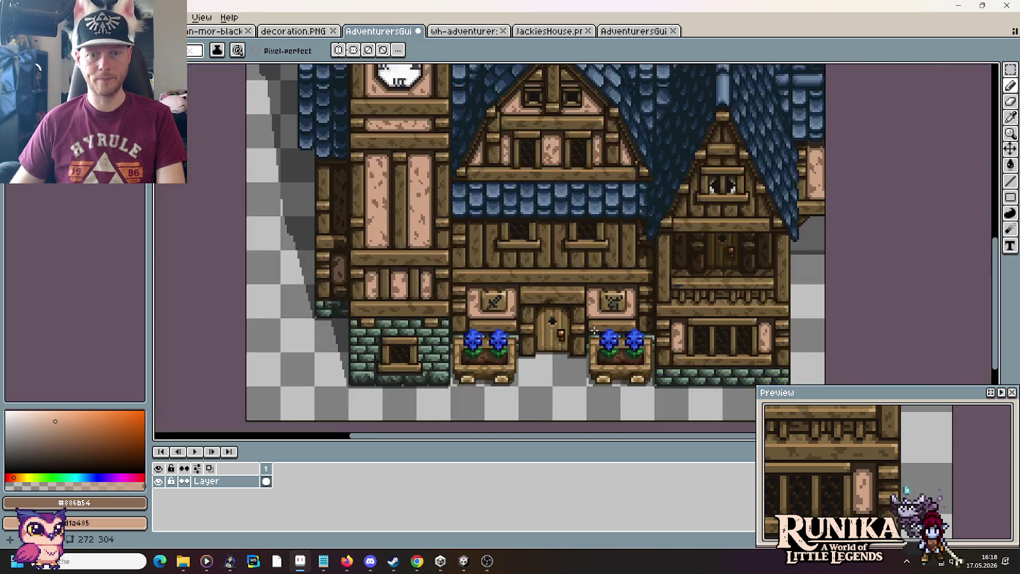
pyautogui.scroll(-1, 635, 295)
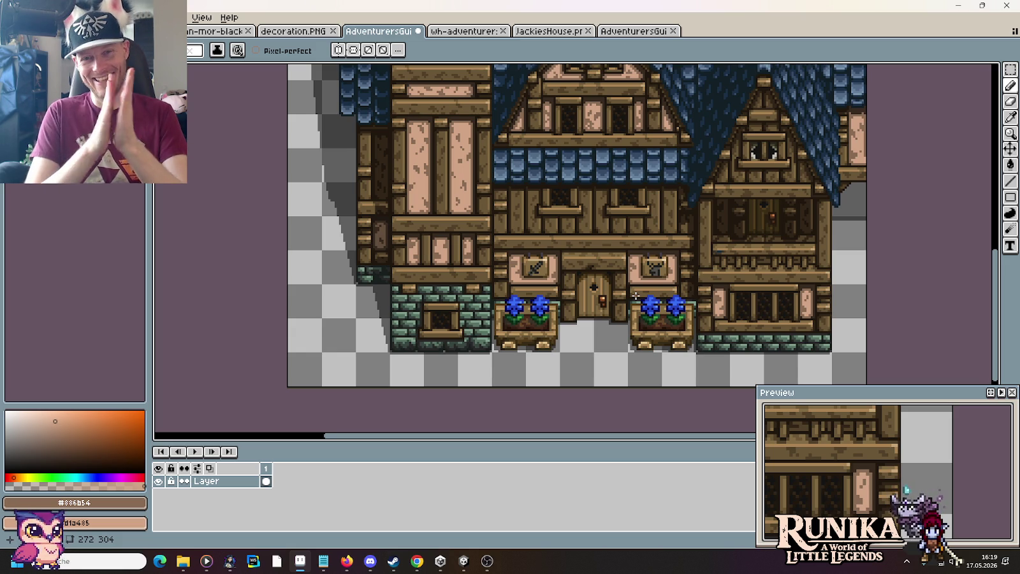
pyautogui.hotkey('ctrl', 's')
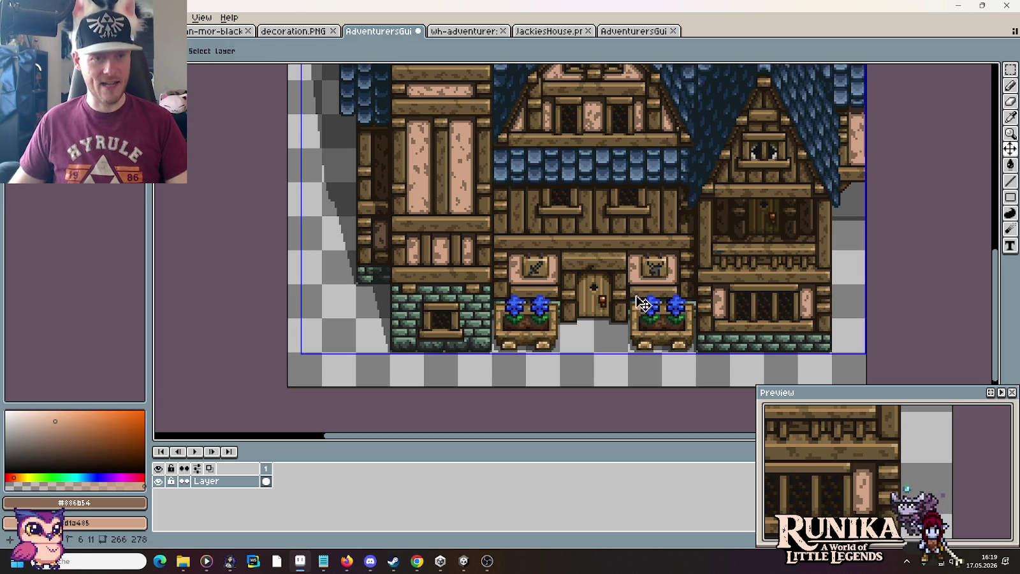
pyautogui.press('m')
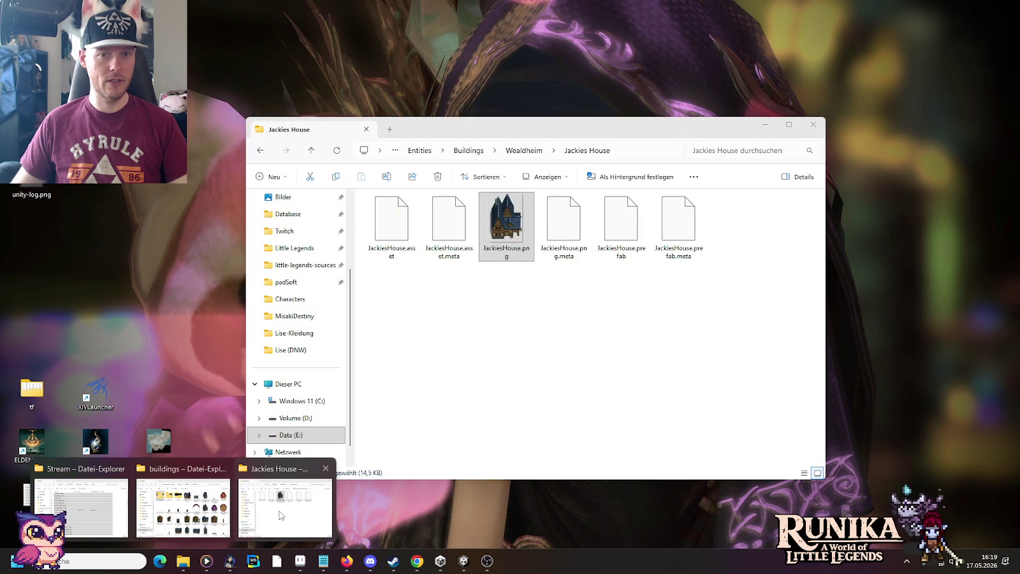
# Navigate Explorer up to Buildings and open the AdventurersGuild asset folder.
pyautogui.click(319, 461)
pyautogui.click(527, 156)
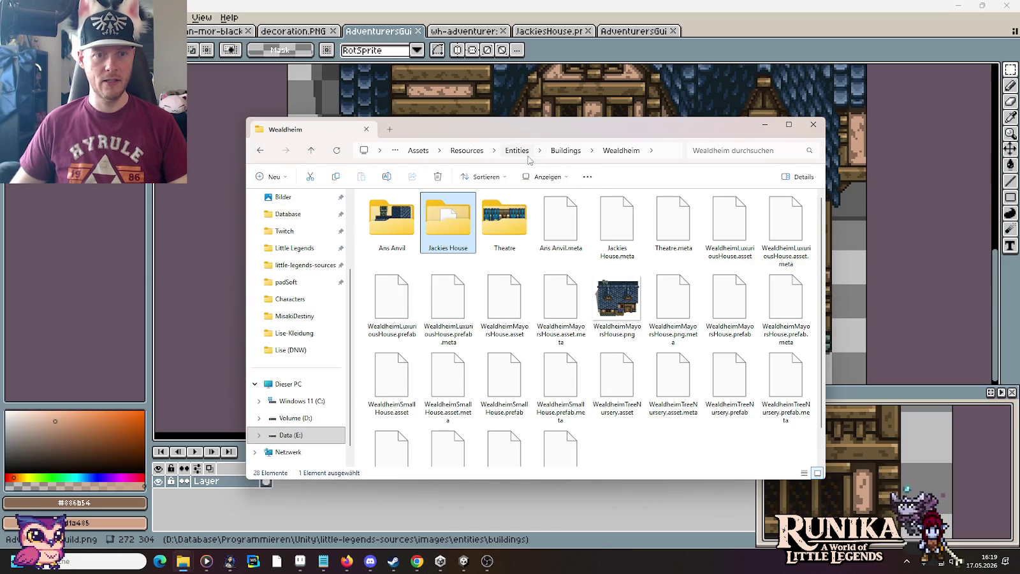
pyautogui.click(564, 151)
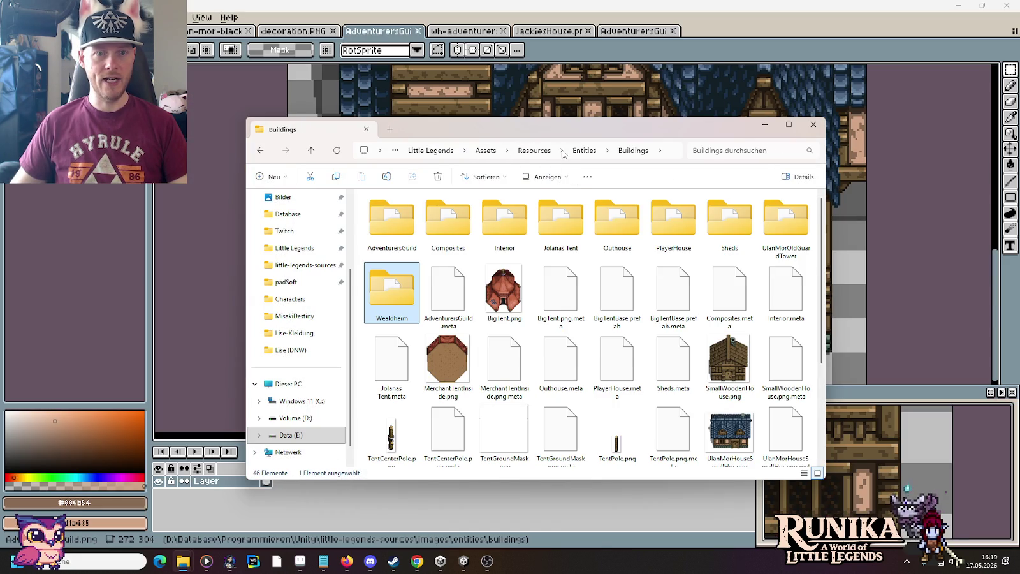
pyautogui.doubleClick(392, 219)
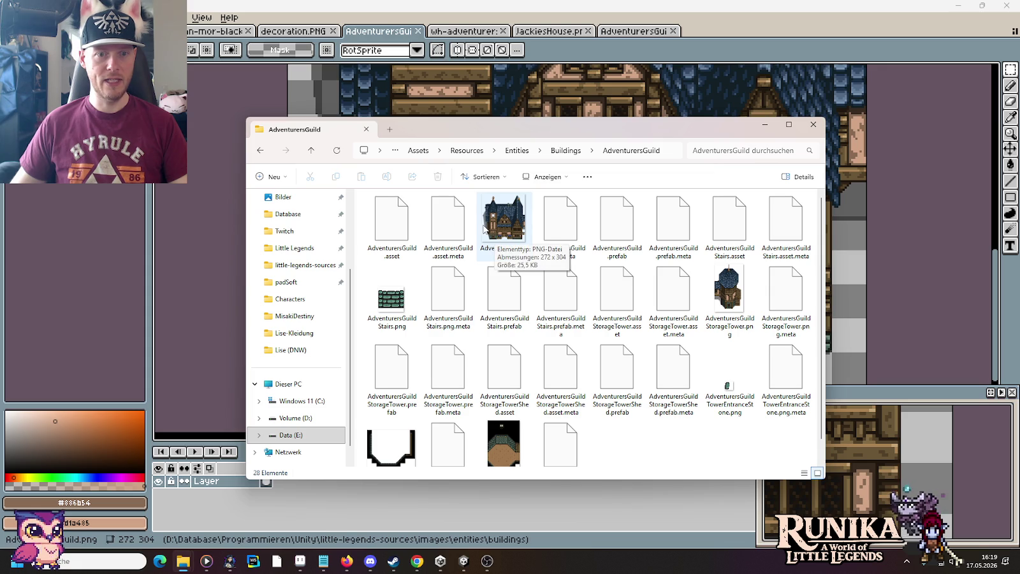
# Find and preview AdventurersGuild.png in the source buildings folder.
pyautogui.click(191, 559)
pyautogui.click(183, 507)
pyautogui.click(538, 217)
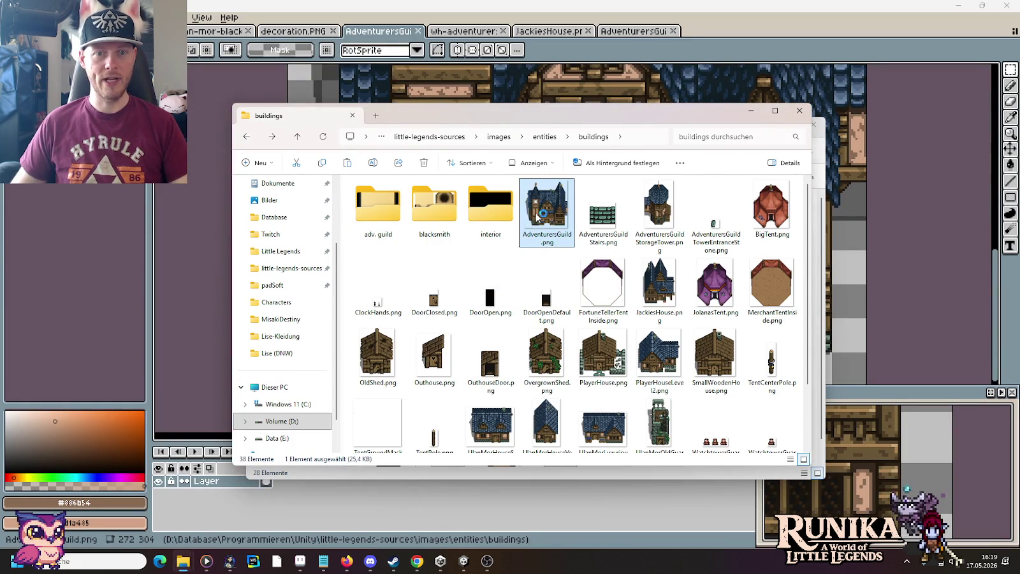
pyautogui.doubleClick(537, 218)
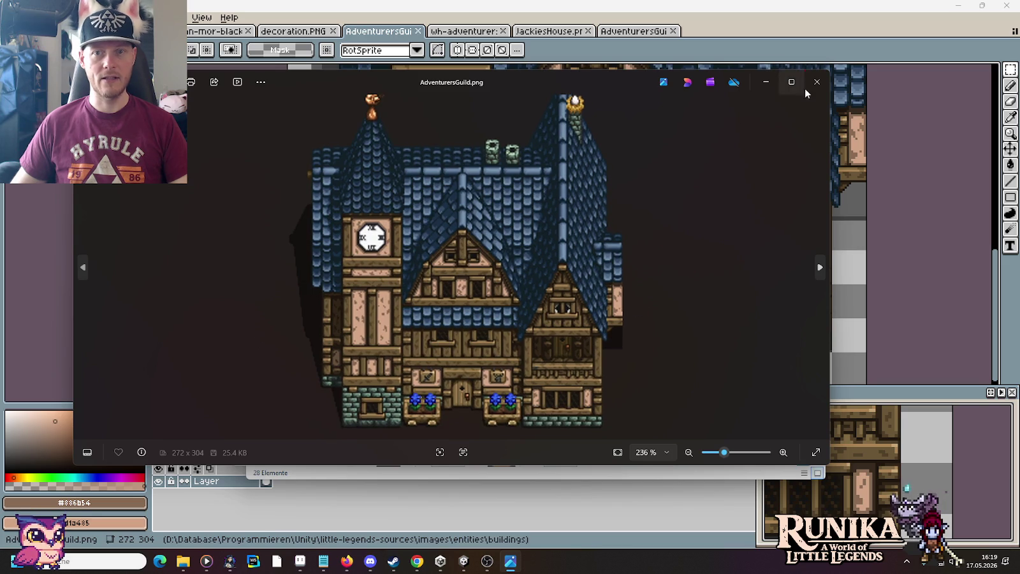
pyautogui.click(817, 81)
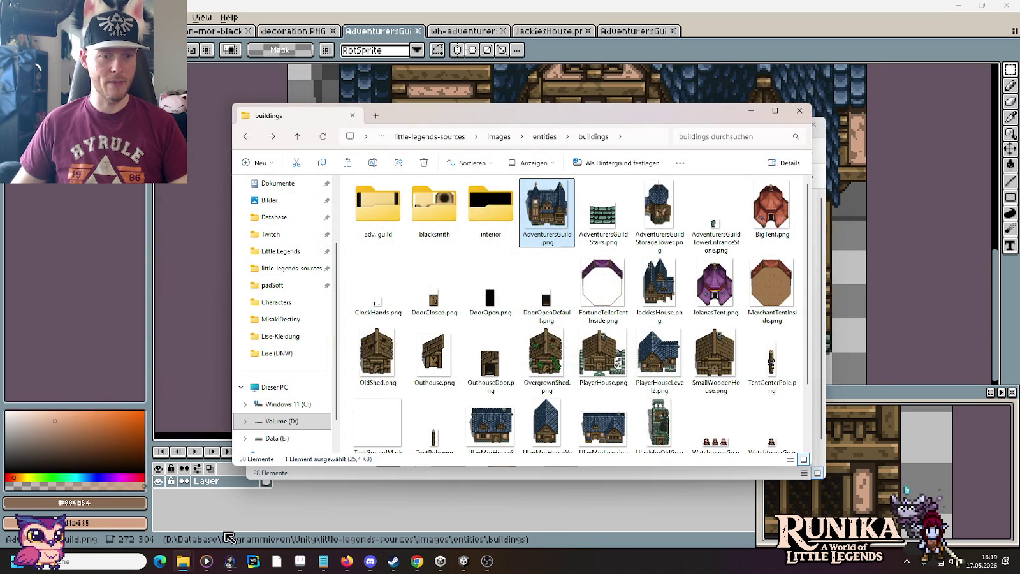
# Paste AdventurersGuild.png into the asset folder, replacing the existing file.
pyautogui.moveTo(182, 561)
pyautogui.click(280, 514)
pyautogui.hotkey('ctrl', 'v')
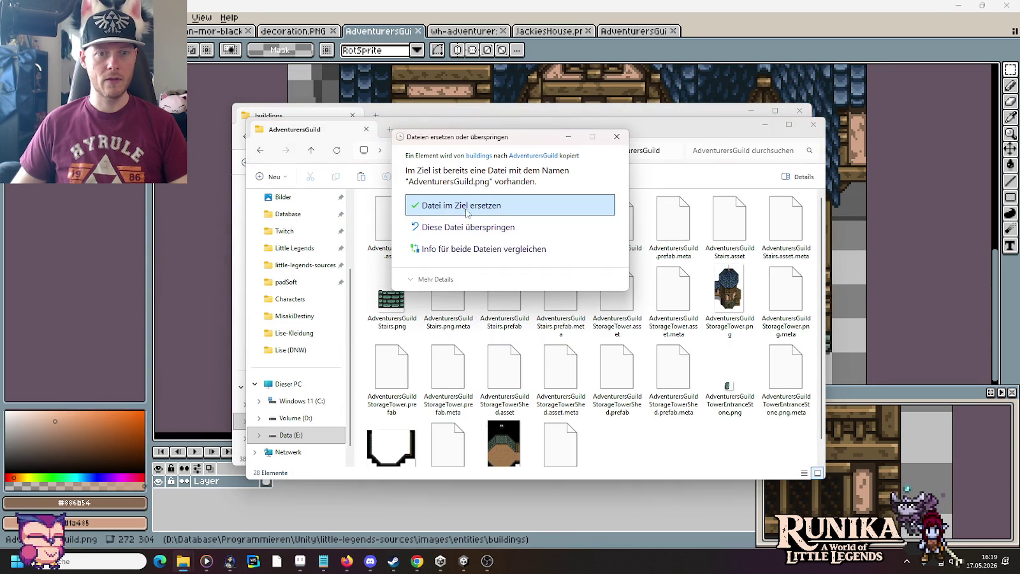
pyautogui.click(459, 202)
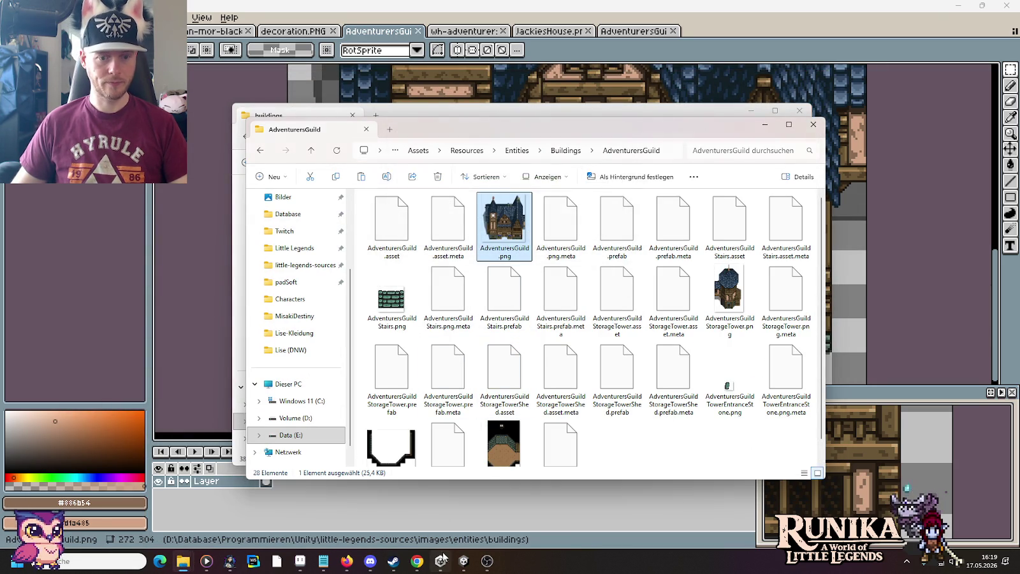
pyautogui.click(456, 562)
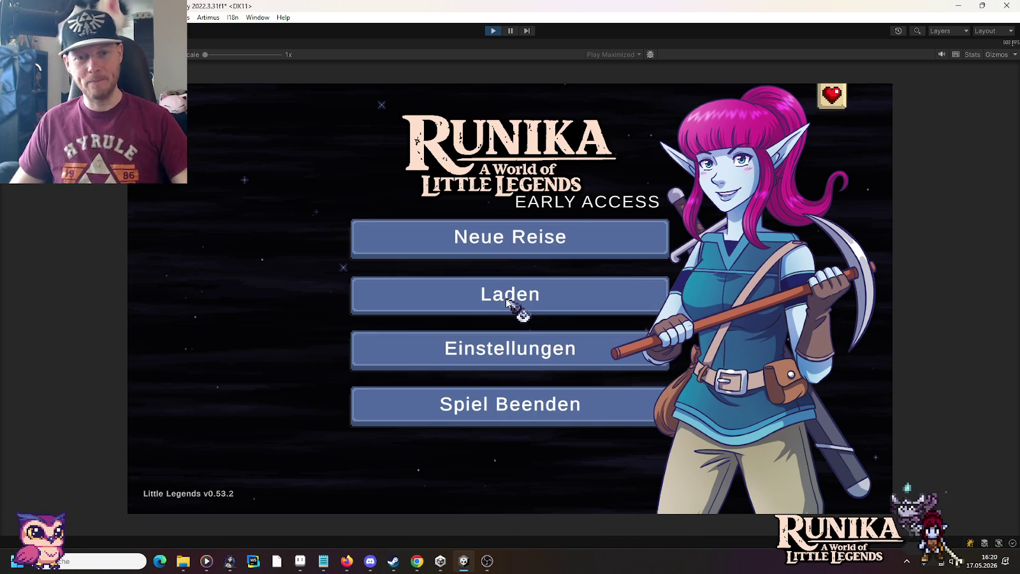
# Load the first saved game via Laden and continue past the tip screen.
pyautogui.click(515, 300)
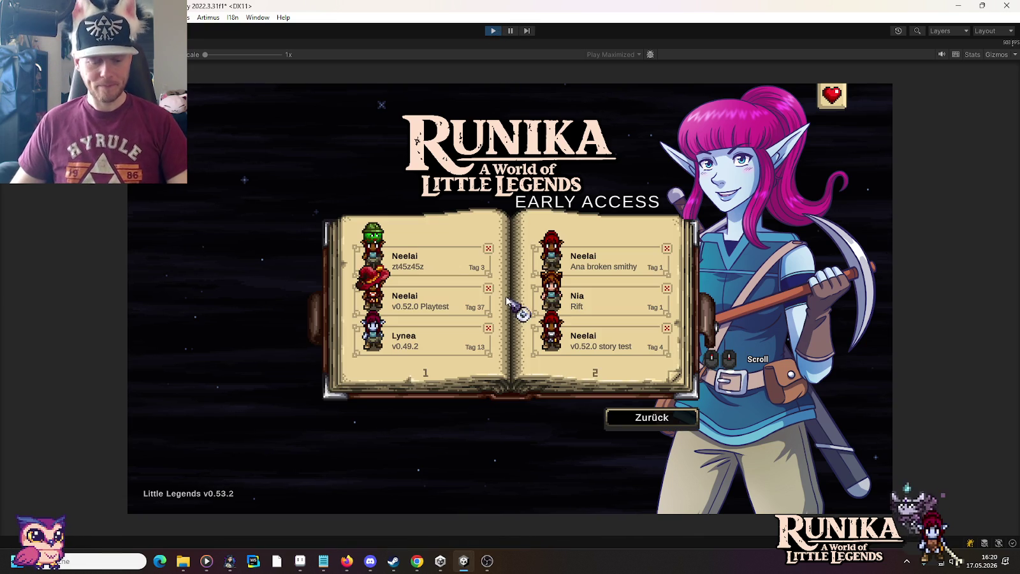
pyautogui.click(432, 263)
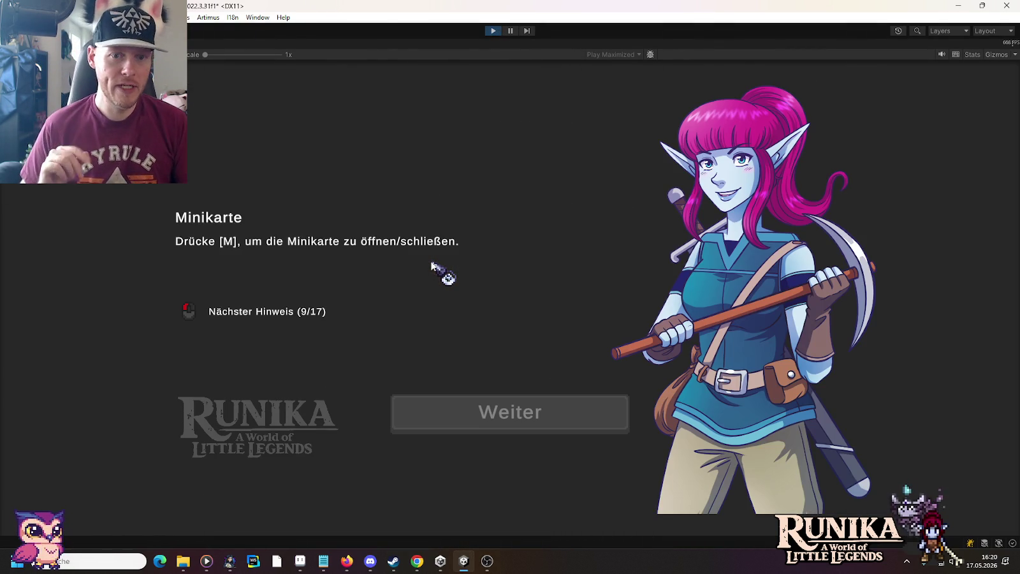
pyautogui.click(469, 424)
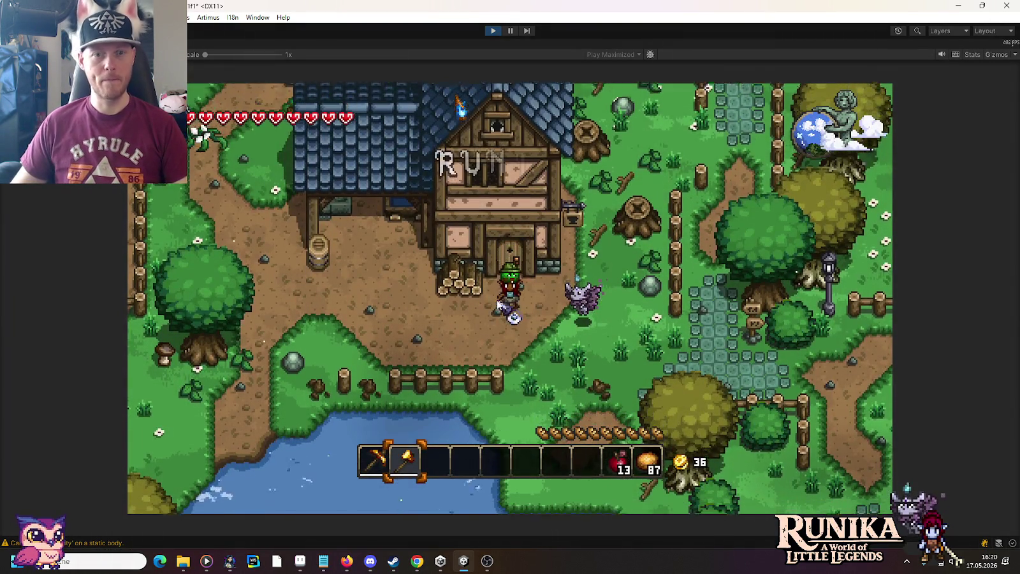
# Walk north through the village past the fountain toward the farm fields, attacking a creature.
pyautogui.press('a')
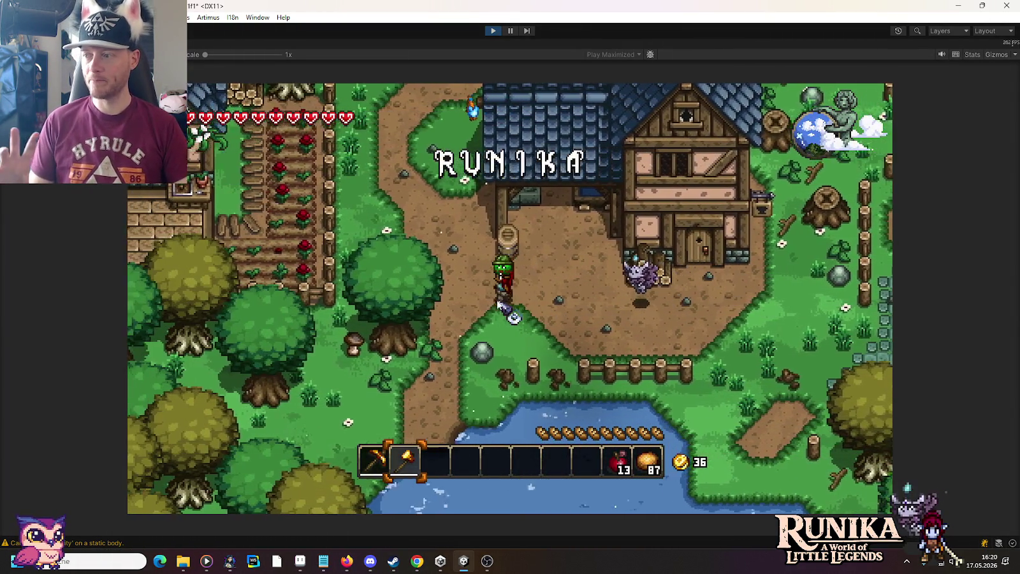
pyautogui.press('w')
pyautogui.press('w')
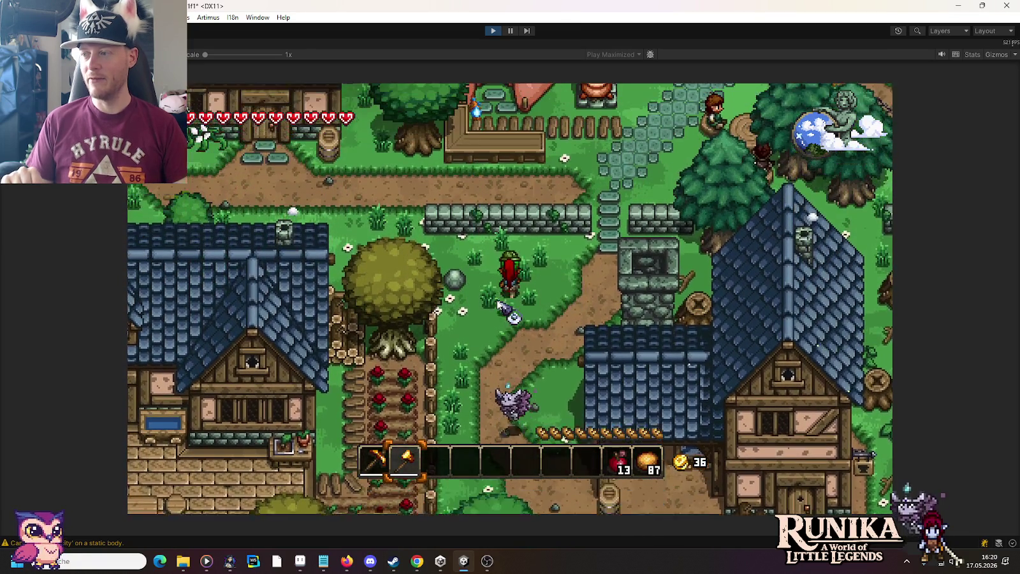
pyautogui.press('w')
pyautogui.press('a')
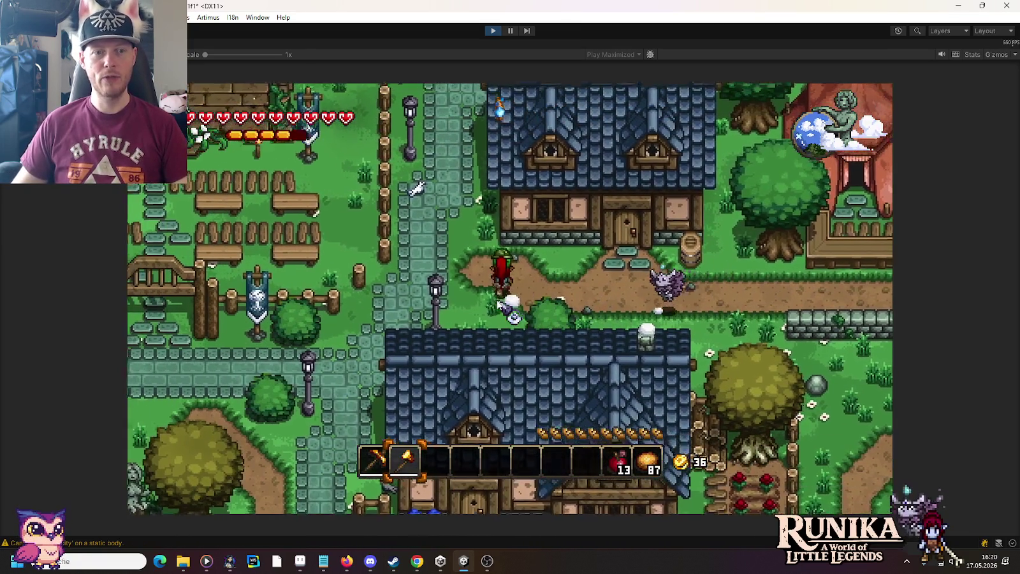
pyautogui.press('w')
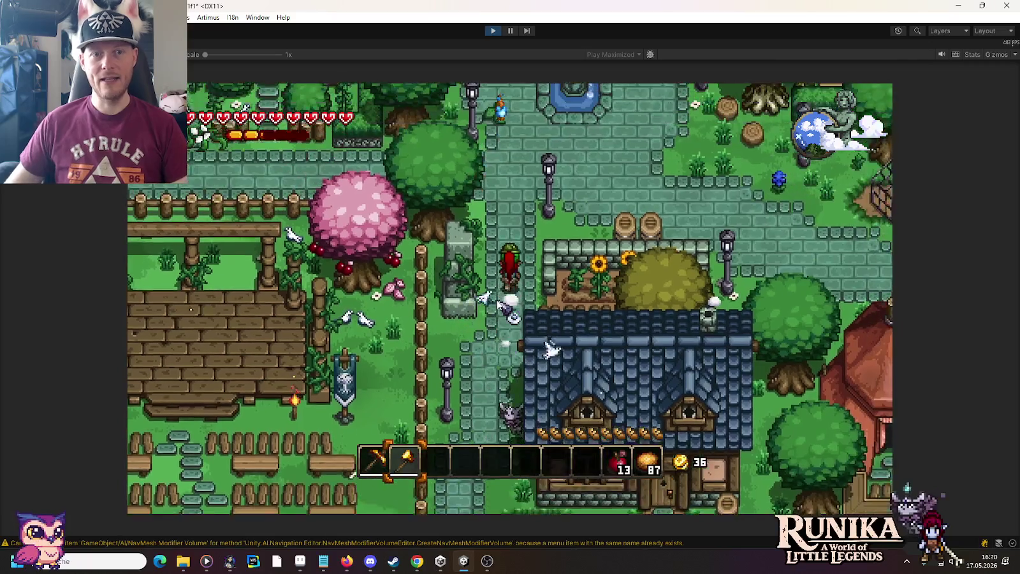
pyautogui.press('w')
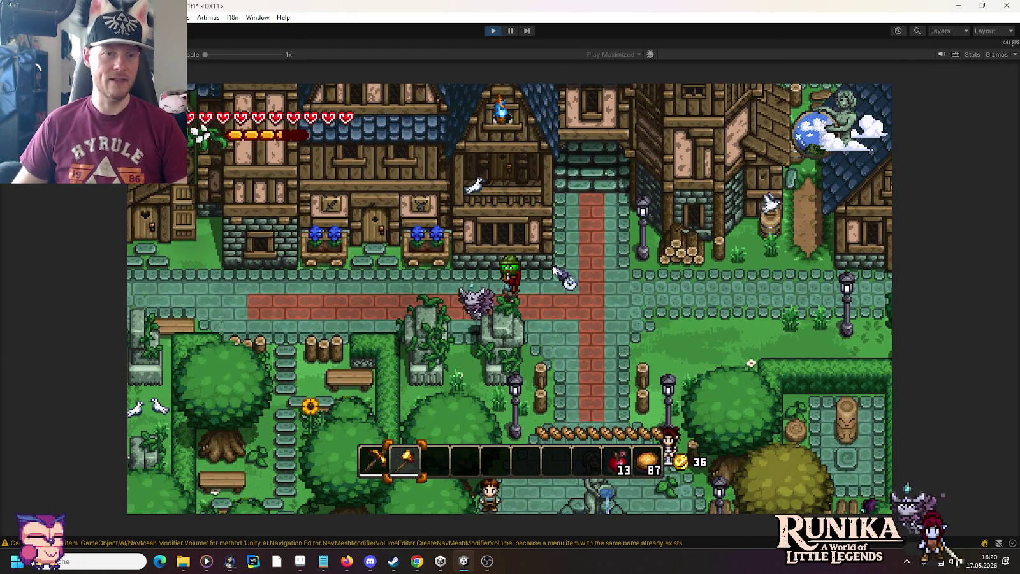
pyautogui.press('w')
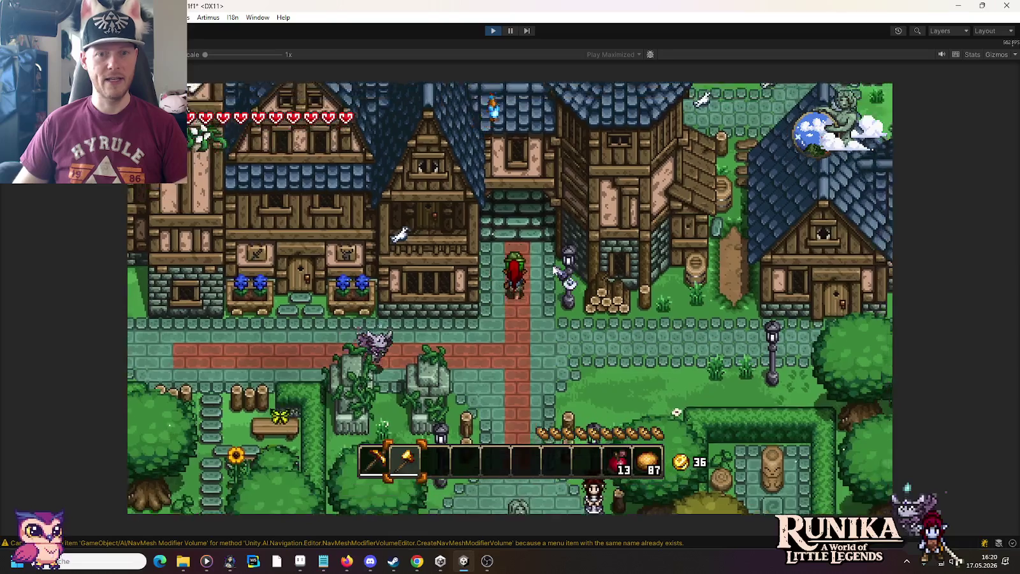
pyautogui.press('w')
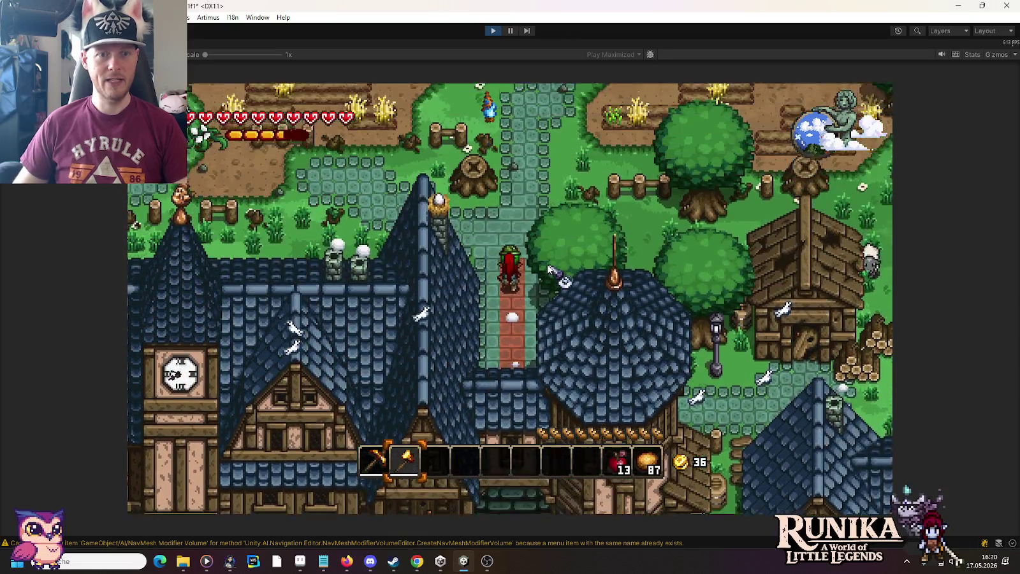
pyautogui.press('a')
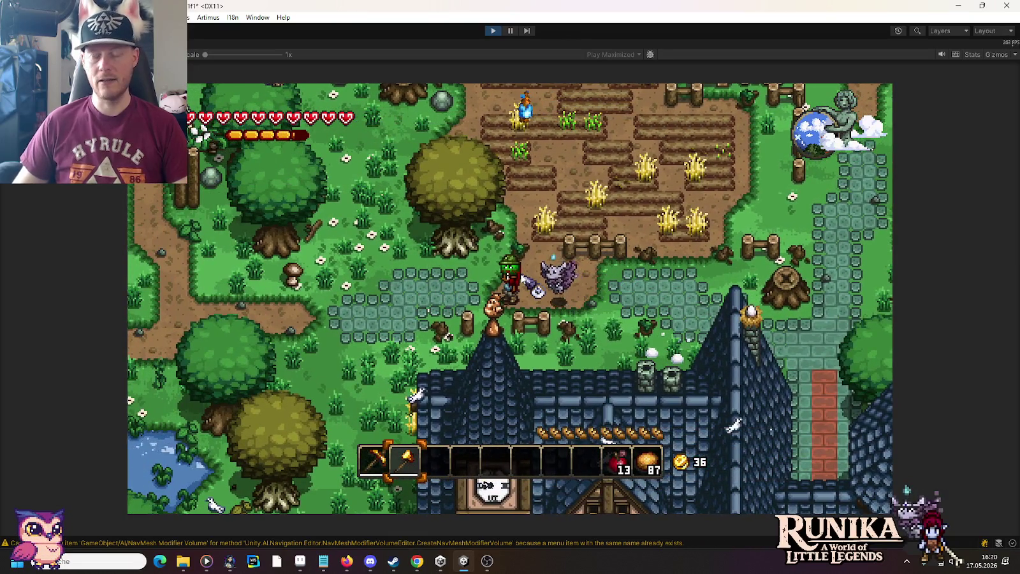
pyautogui.click(523, 279)
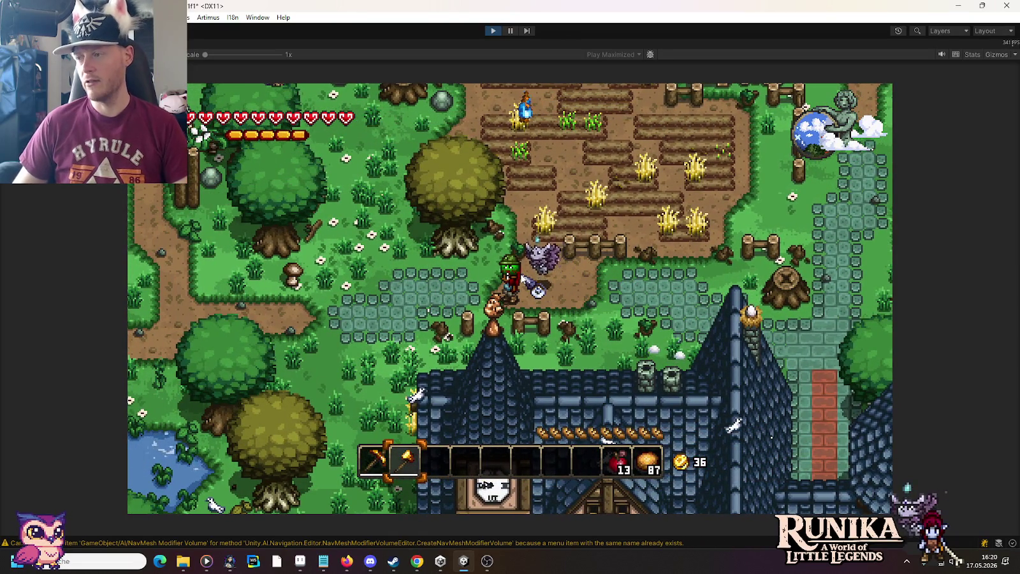
# Walk west past the pond and house, south toward the river, then stop the game.
pyautogui.press('a')
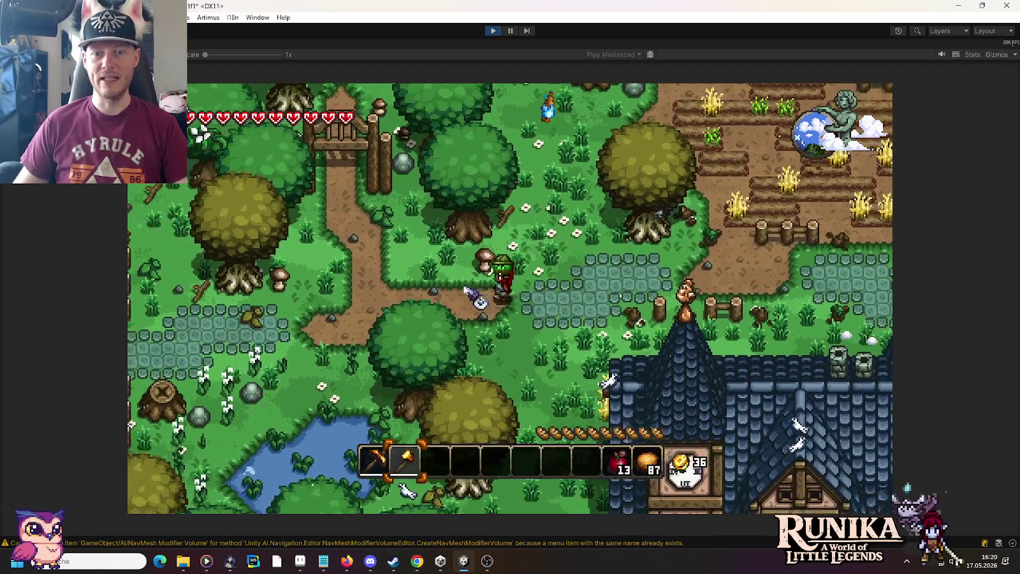
pyautogui.press('a')
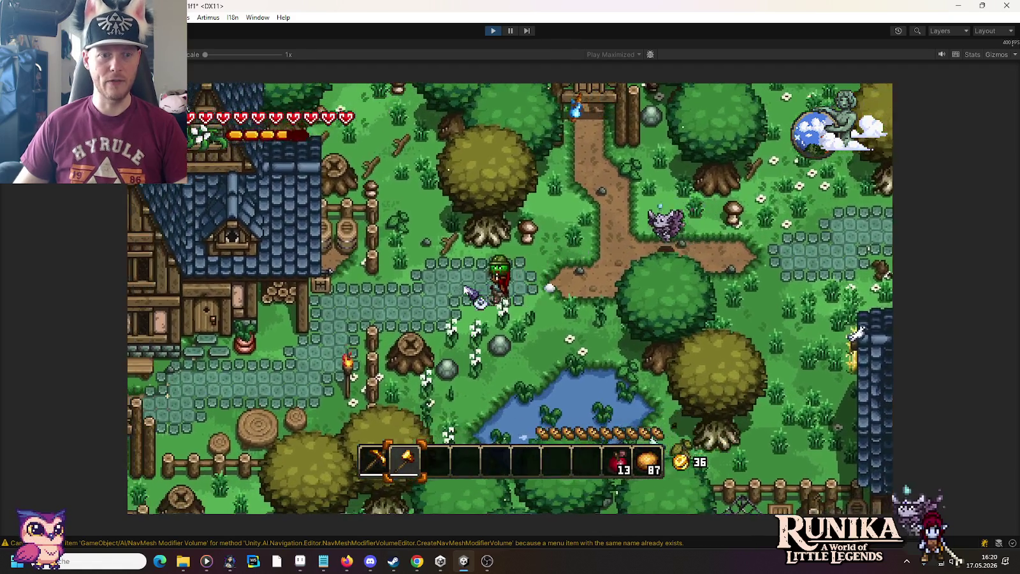
pyautogui.press('a')
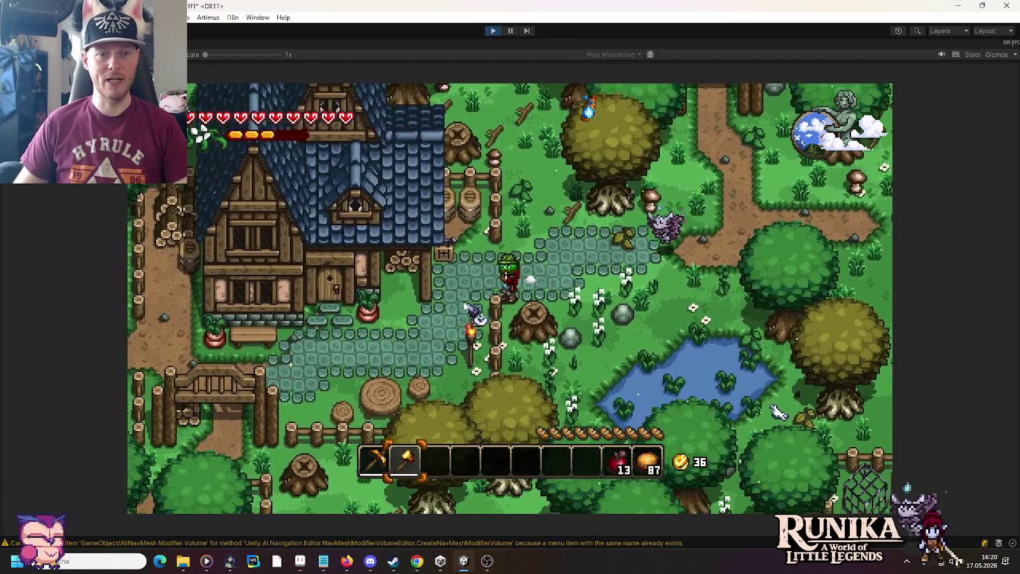
pyautogui.press('a')
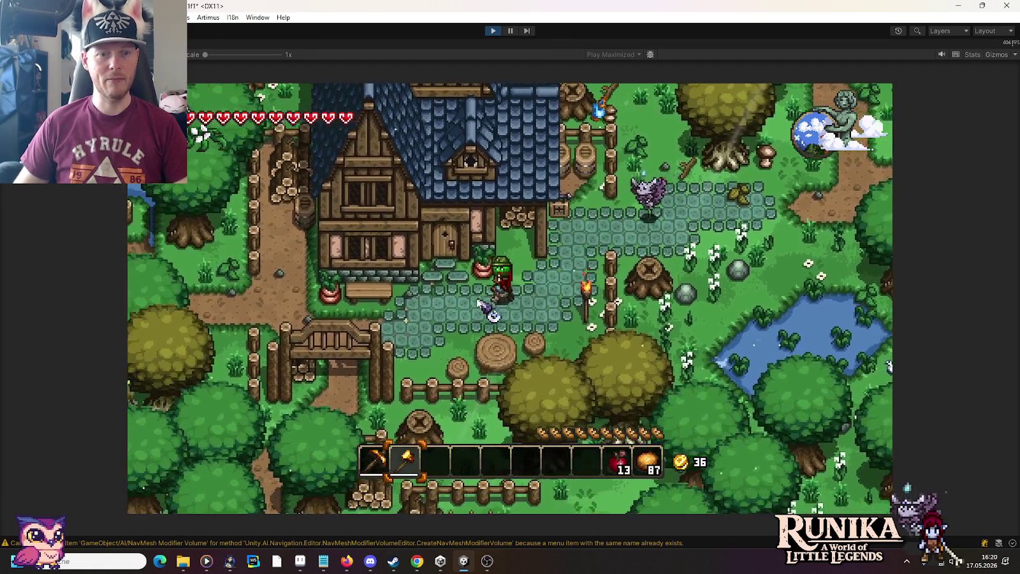
pyautogui.press('a')
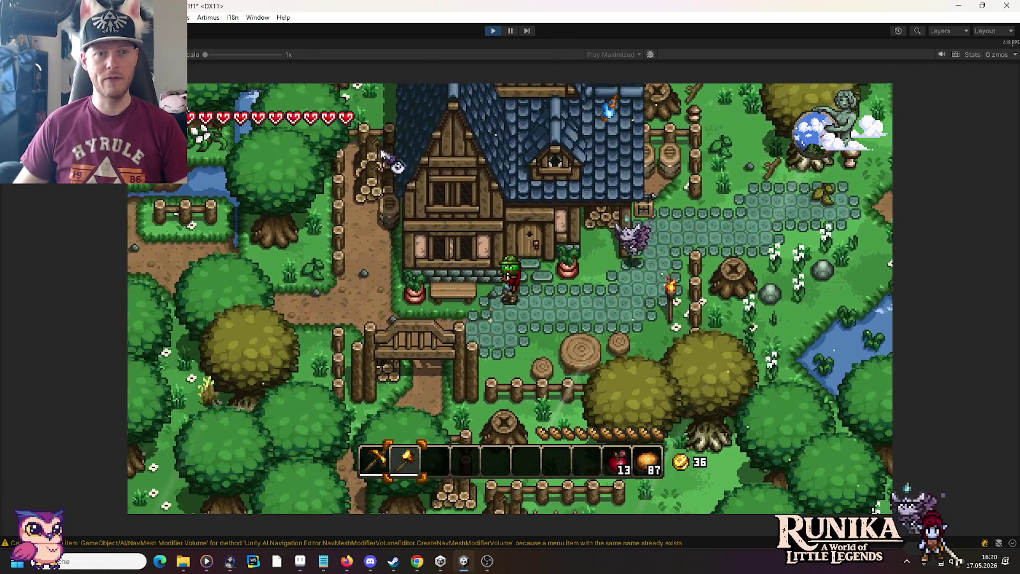
pyautogui.press('s')
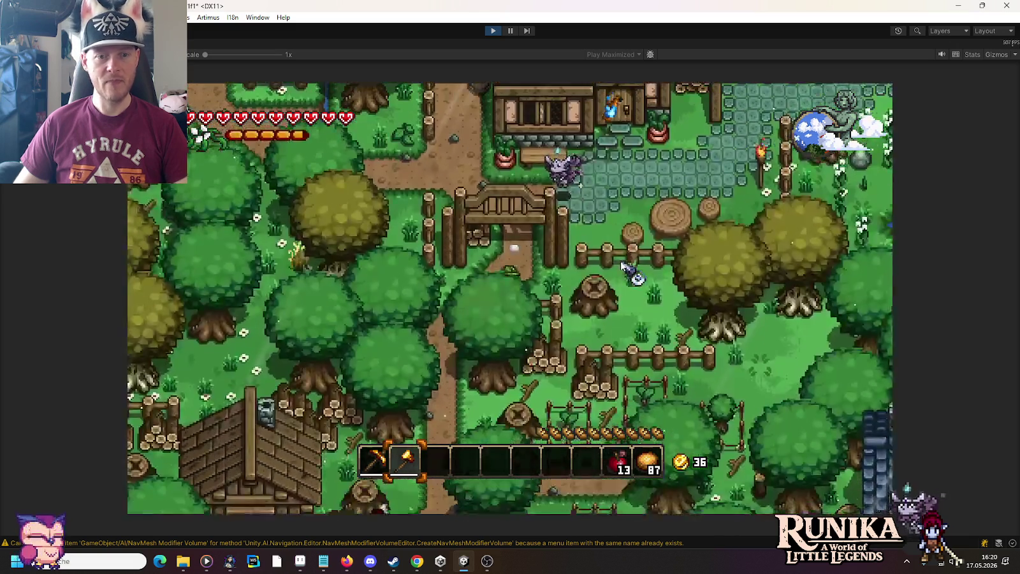
pyautogui.press('s')
pyautogui.press('a')
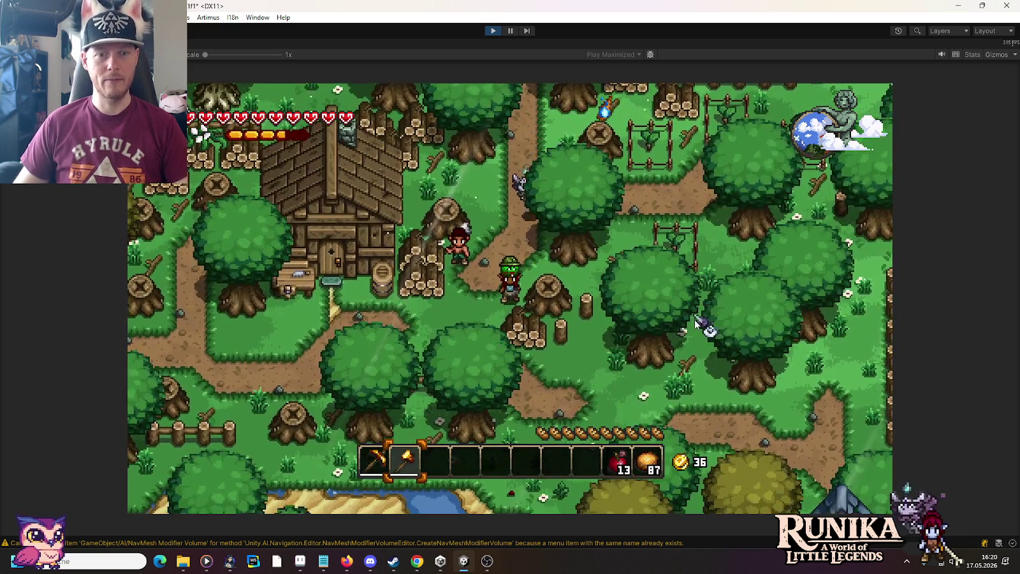
pyautogui.press('s')
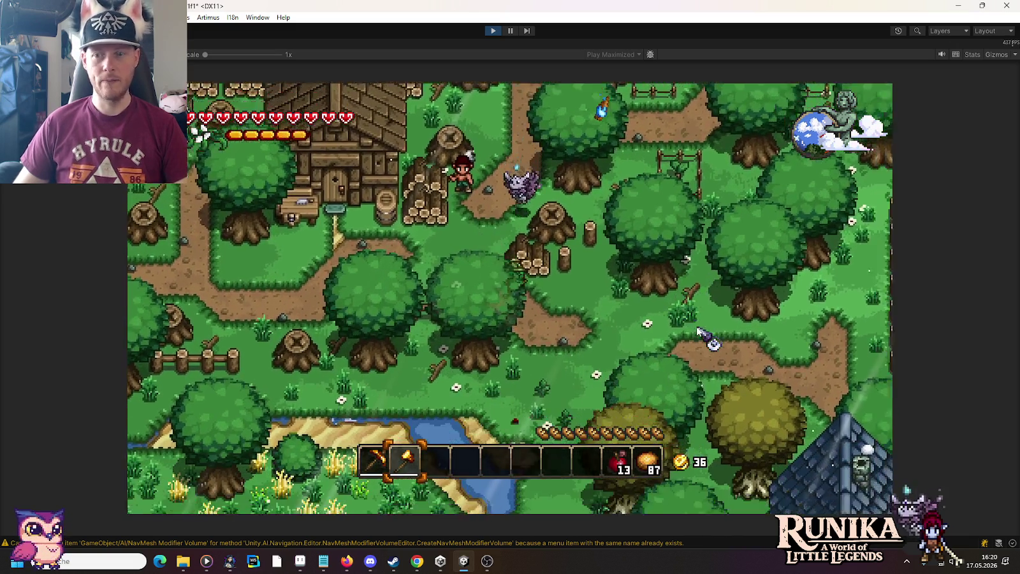
pyautogui.press('d')
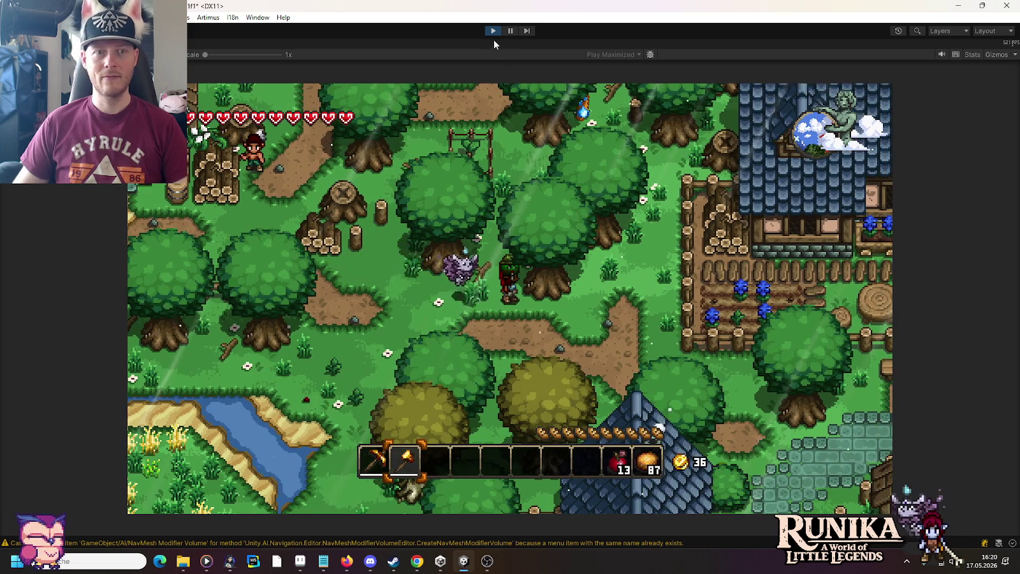
pyautogui.click(492, 31)
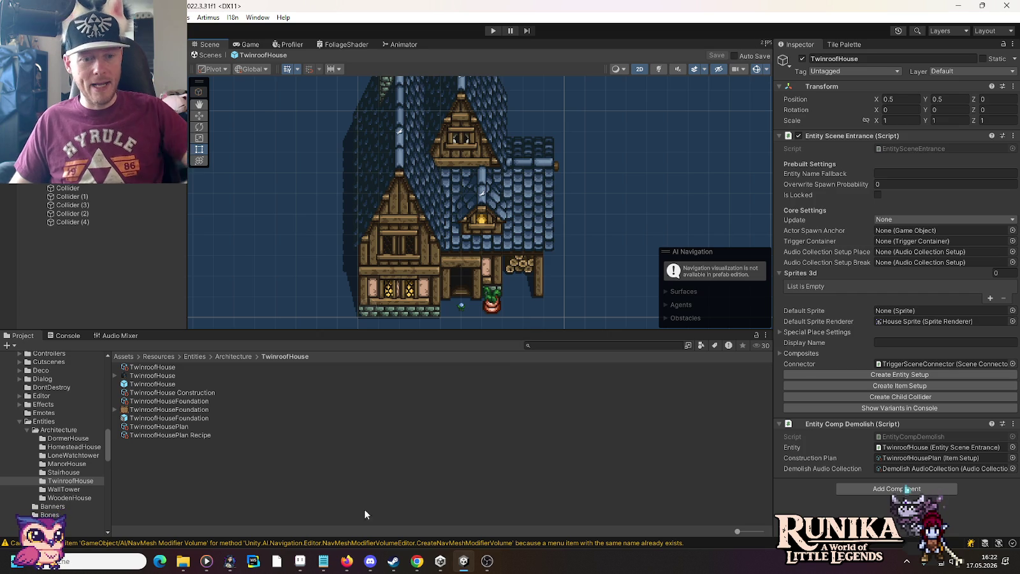
# Return from Unity to the Aseprite pixel-art editor.
pyautogui.click(301, 561)
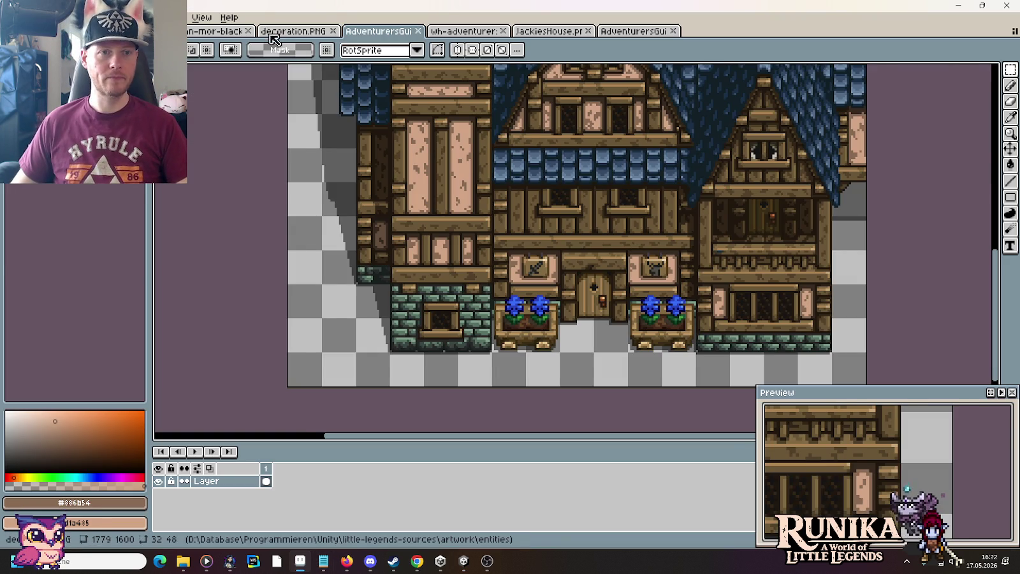
# Look through the decoration.PNG and hanging-sign sheets.
pyautogui.click(296, 33)
pyautogui.click(379, 31)
pyautogui.click(463, 30)
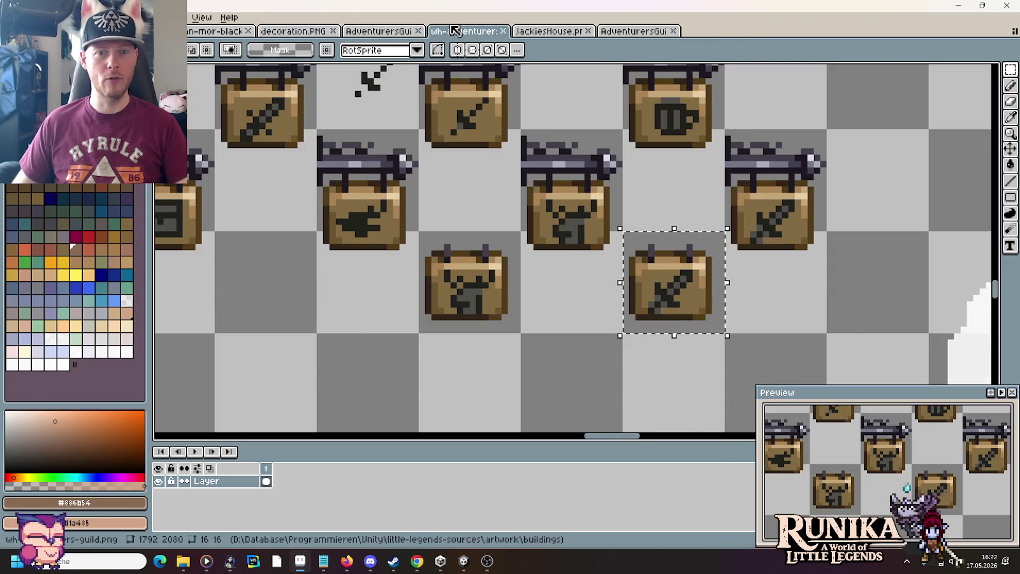
pyautogui.scroll(-1, 499, 176)
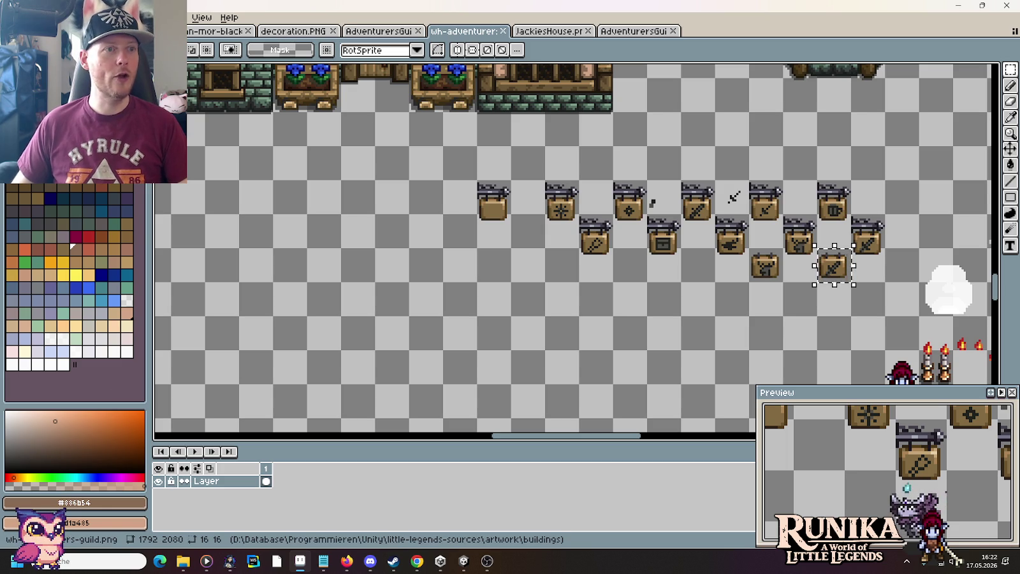
# Open ulan-mor-houses.png from little-legends-sources > artwork > buildings.
pyautogui.hotkey('ctrl', 'o')
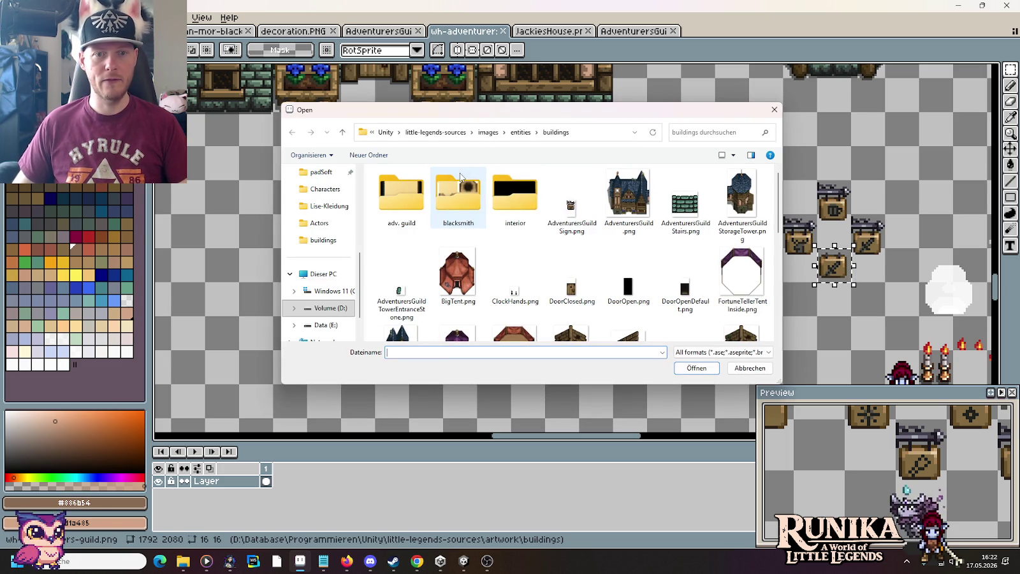
pyautogui.click(470, 132)
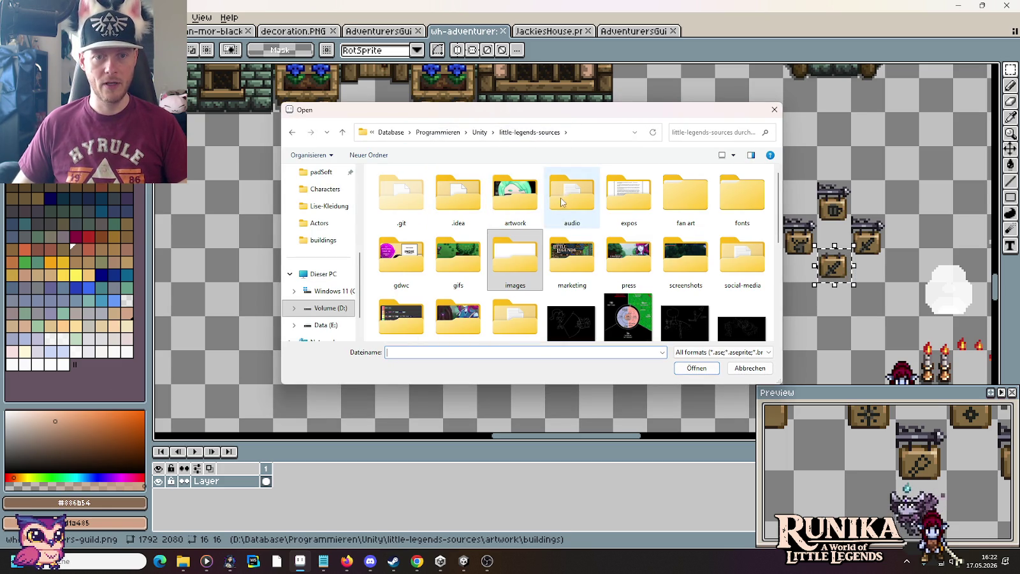
pyautogui.doubleClick(514, 193)
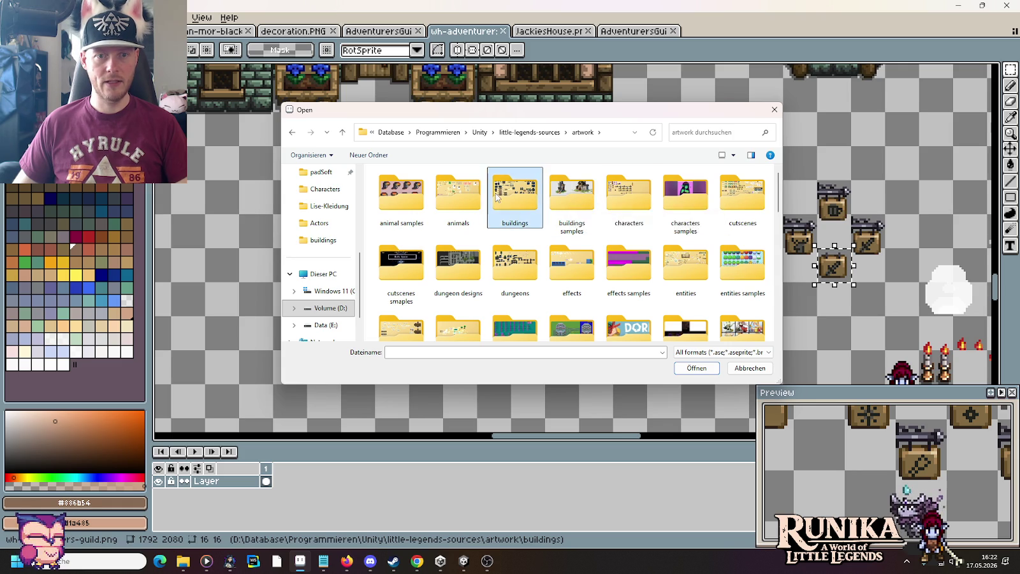
pyautogui.doubleClick(514, 193)
pyautogui.doubleClick(685, 264)
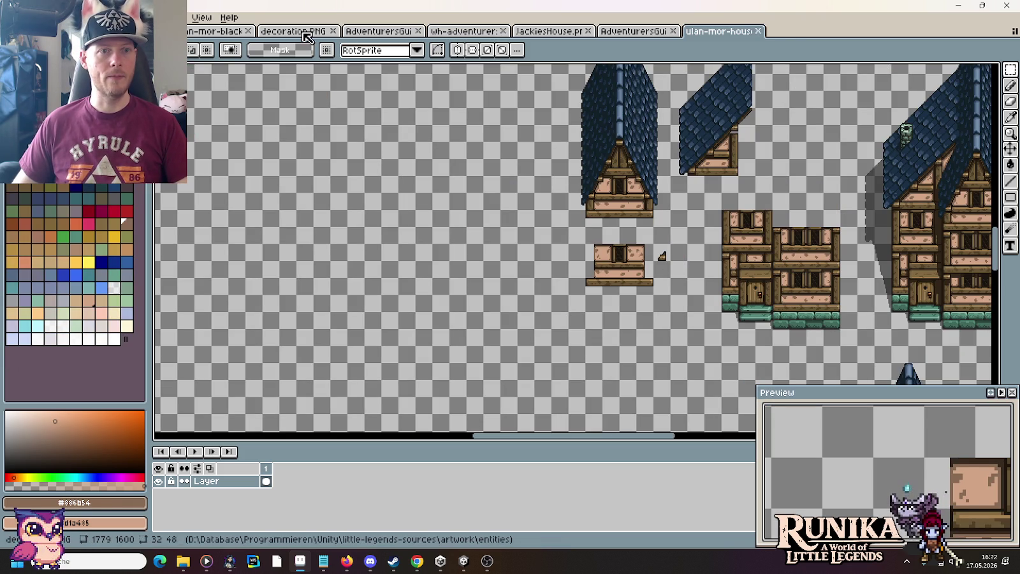
# Close the JackiesHouse, AdventurersGuild, wh-adventurer and decoration.PNG documents, keeping the signs sheet.
pyautogui.click(561, 32)
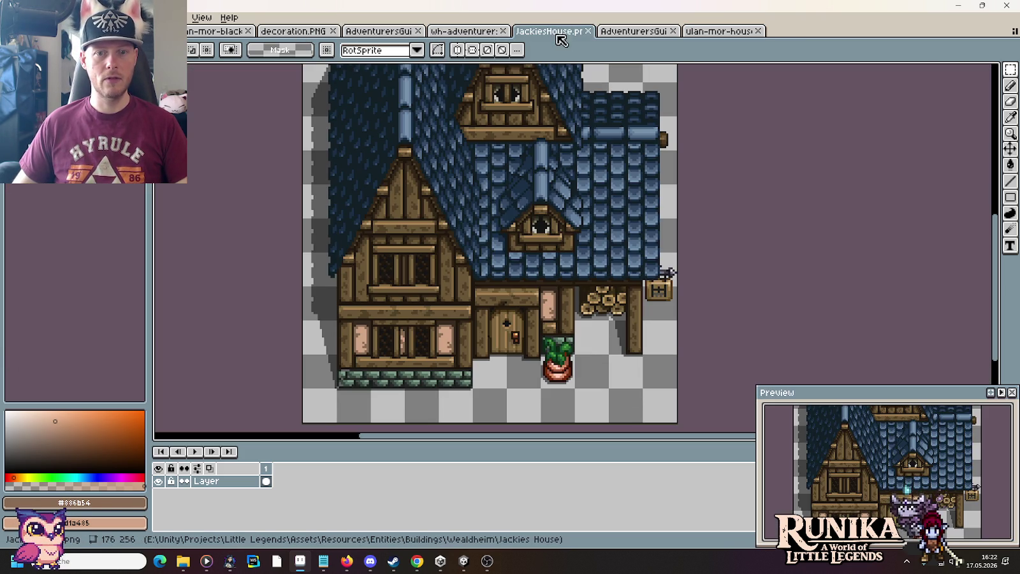
pyautogui.click(588, 31)
pyautogui.click(588, 31)
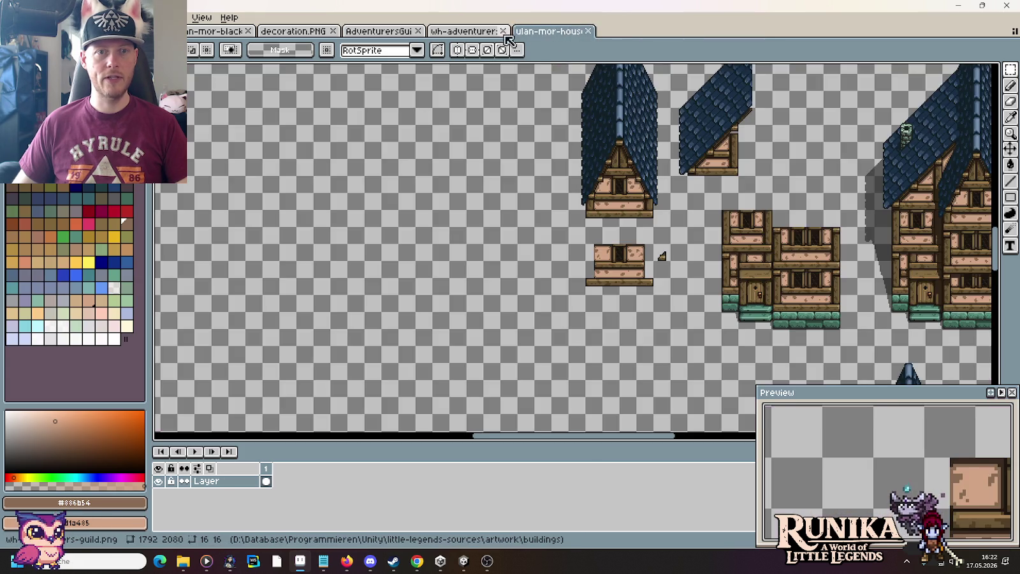
pyautogui.click(507, 35)
pyautogui.click(505, 31)
pyautogui.click(392, 33)
pyautogui.click(418, 31)
pyautogui.click(286, 33)
pyautogui.click(333, 31)
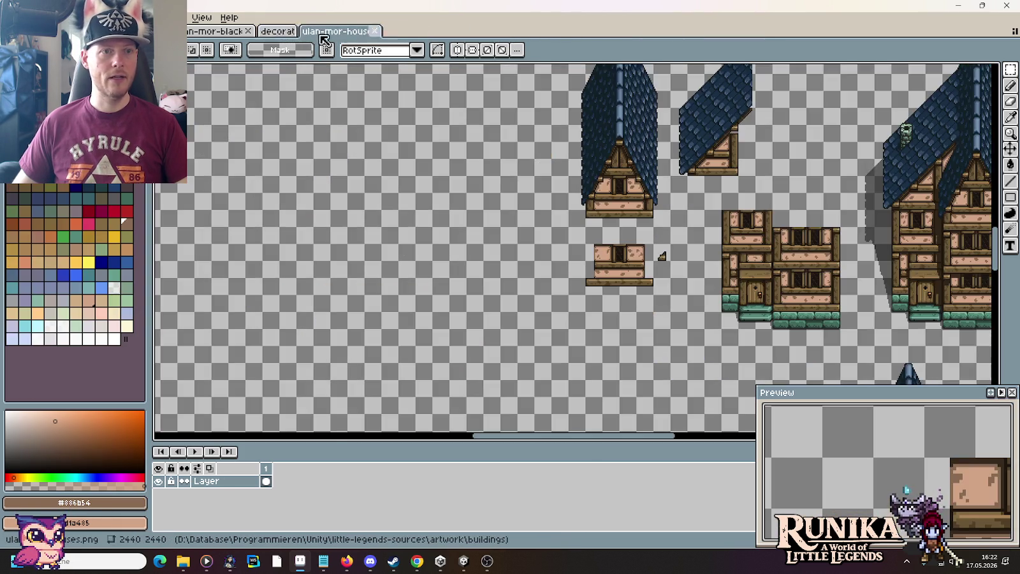
pyautogui.click(210, 30)
# Cut the two blank hanging signs from the signs sheet and save it.
pyautogui.scroll(-1, 663, 279)
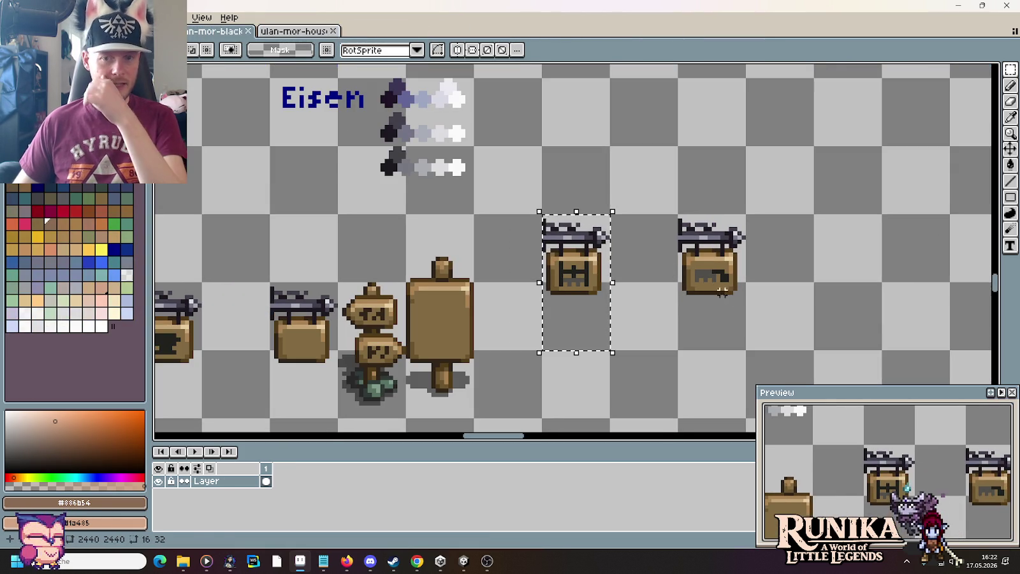
pyautogui.moveTo(734, 310); pyautogui.dragTo(586, 249)
pyautogui.hotkey('ctrl', 'x')
pyautogui.hotkey('ctrl', 's')
# Paste the two signs into empty space on the ulan-mor-houses sheet.
pyautogui.click(297, 32)
pyautogui.scroll(-3, 644, 274)
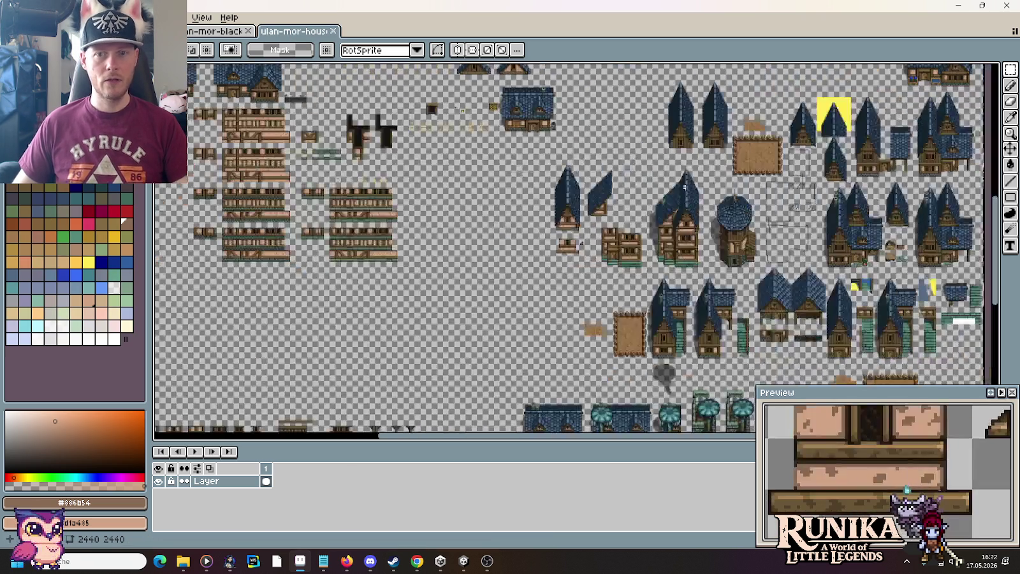
pyautogui.scroll(3, 644, 274)
pyautogui.scroll(2, 643, 274)
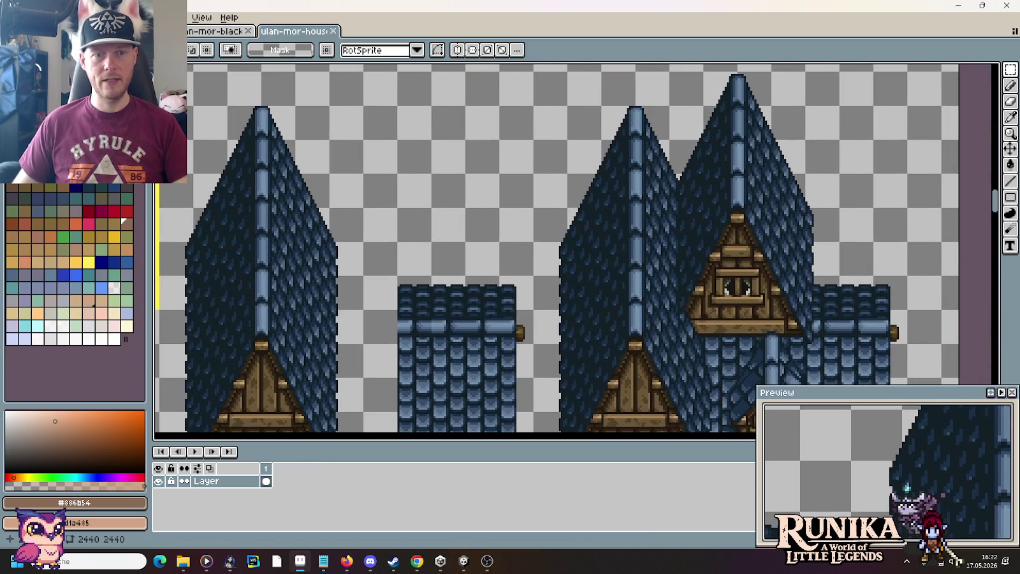
pyautogui.hotkey('ctrl', 'v')
pyautogui.moveTo(563, 258); pyautogui.dragTo(438, 252)
pyautogui.scroll(-2, 544, 314)
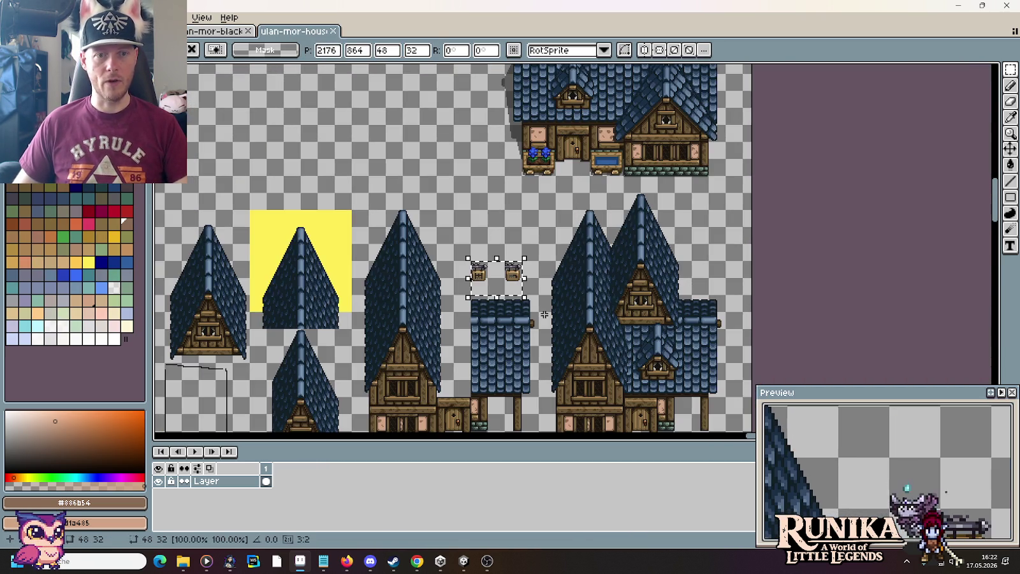
pyautogui.press('Return')
# Select the left blank sign on the signs sheet and go back to the houses sheet.
pyautogui.hotkey('ctrl', 'Tab')
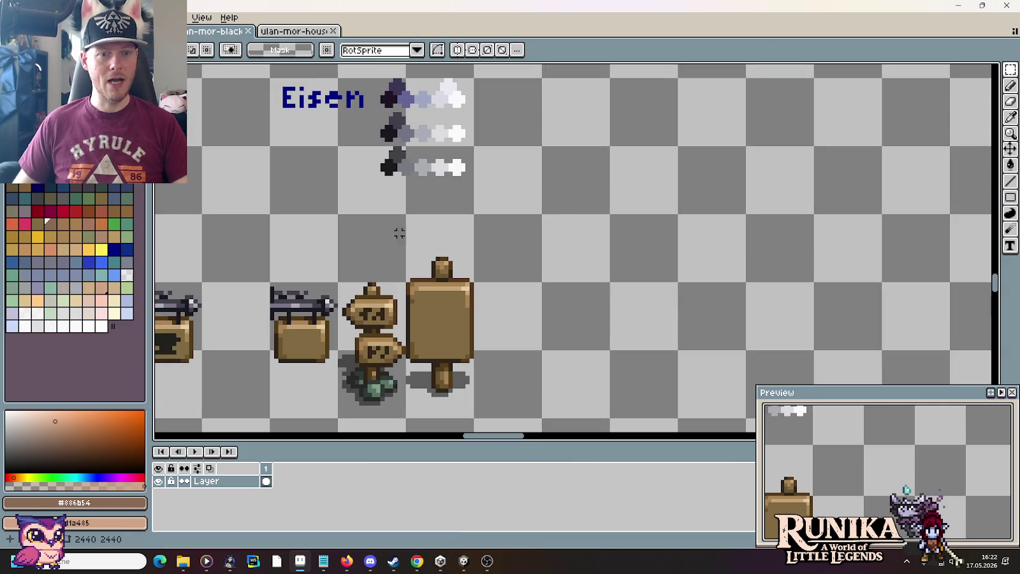
pyautogui.moveTo(340, 421); pyautogui.dragTo(268, 279)
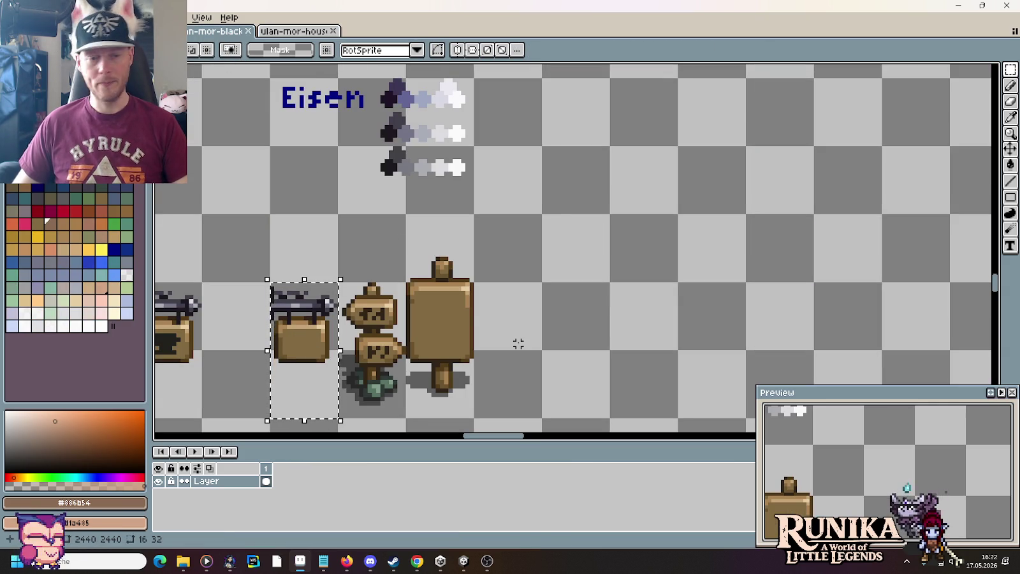
pyautogui.click(300, 31)
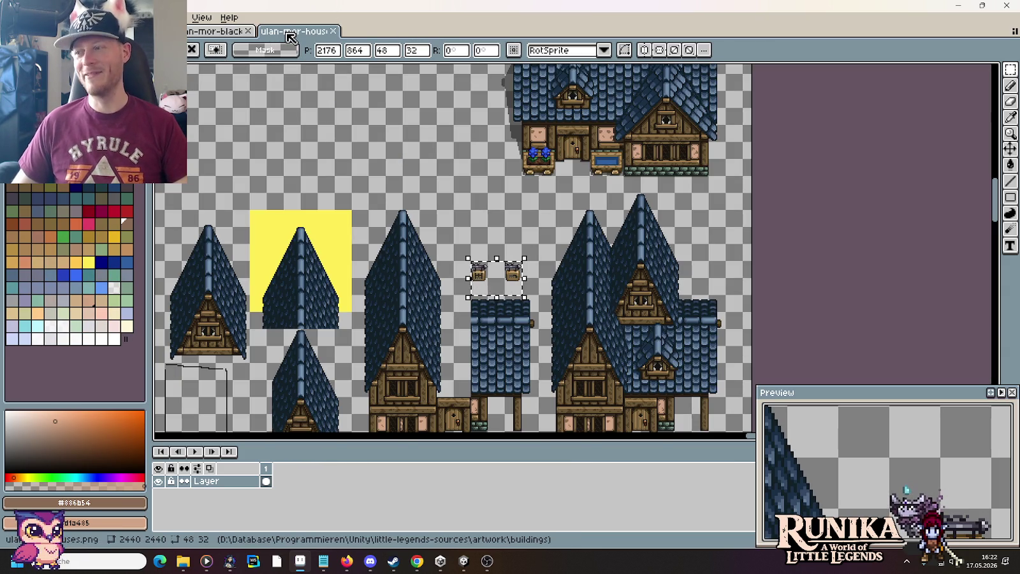
pyautogui.scroll(-2, 478, 182)
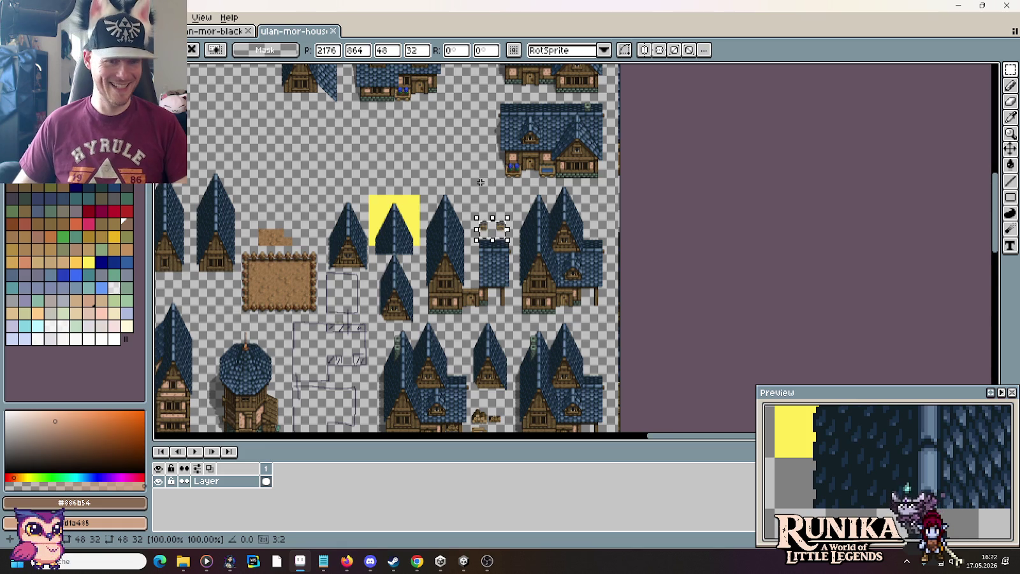
pyautogui.scroll(-1, 455, 188)
pyautogui.hscroll(-5, 451, 191)
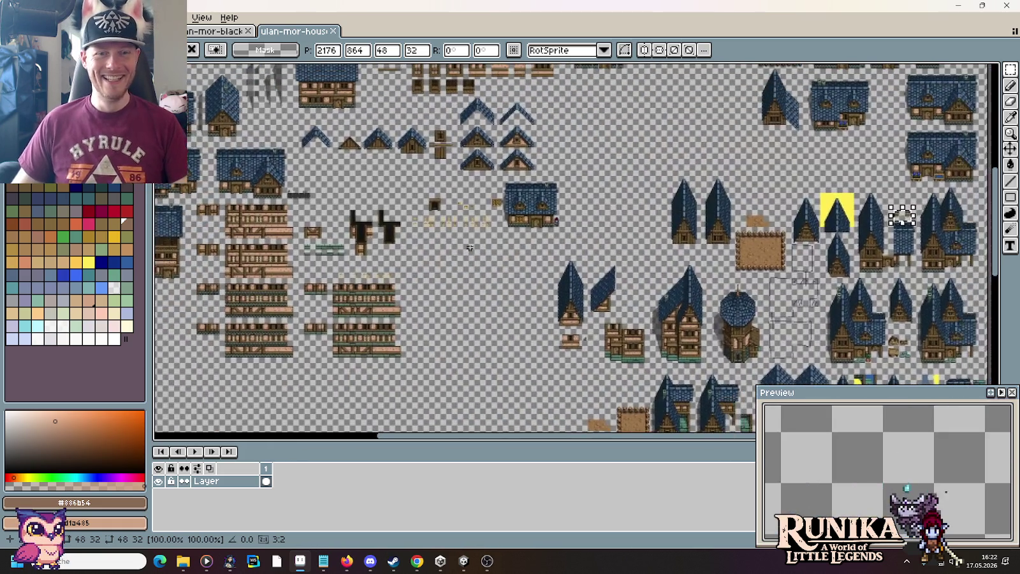
pyautogui.moveTo(727, 144); pyautogui.dragTo(660, 174)
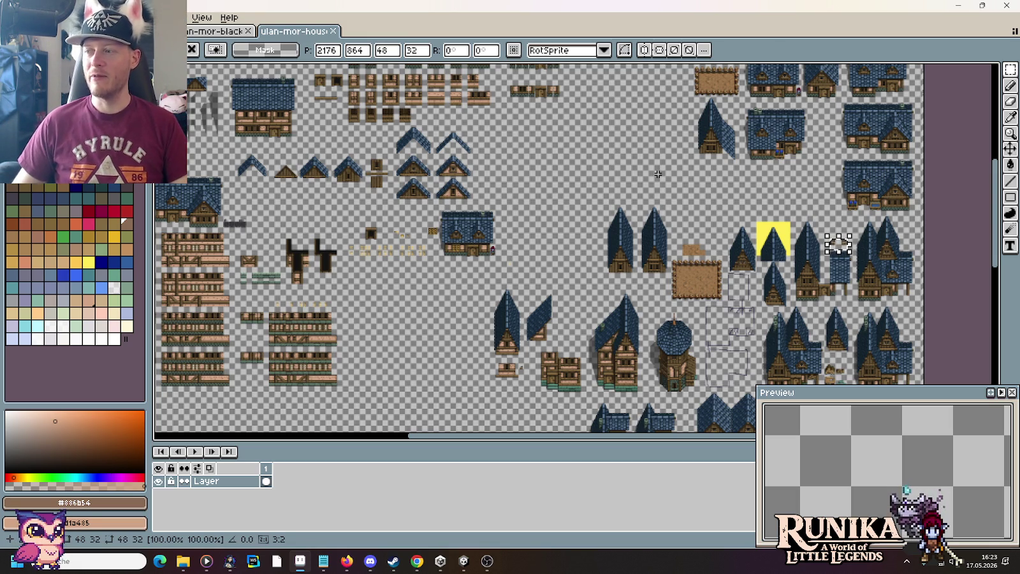
# Bring the empty area of the houses sheet into view and paste the blank sign.
pyautogui.moveTo(683, 122); pyautogui.dragTo(612, 217)
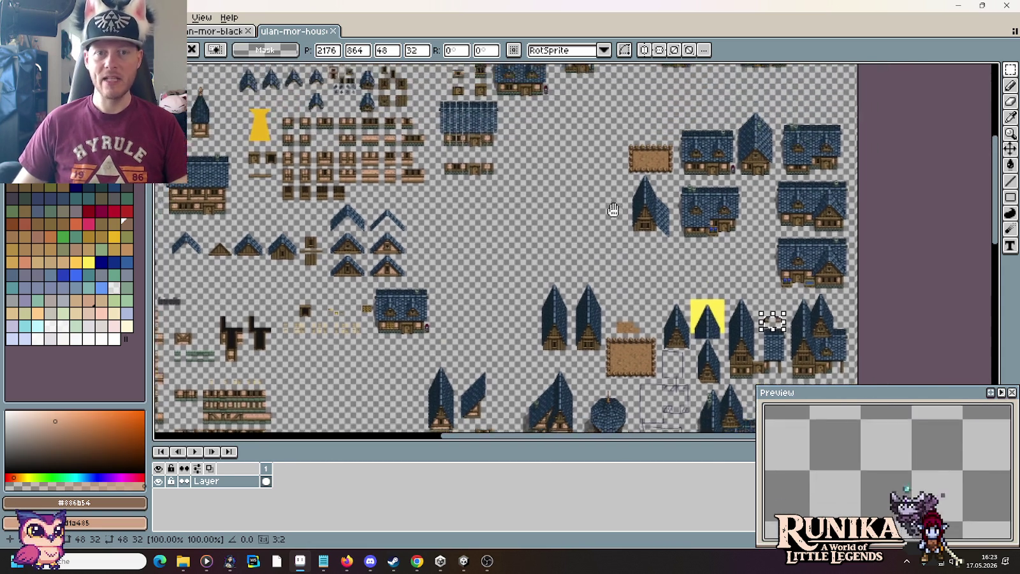
pyautogui.scroll(-2, 567, 306)
pyautogui.scroll(-3, 561, 287)
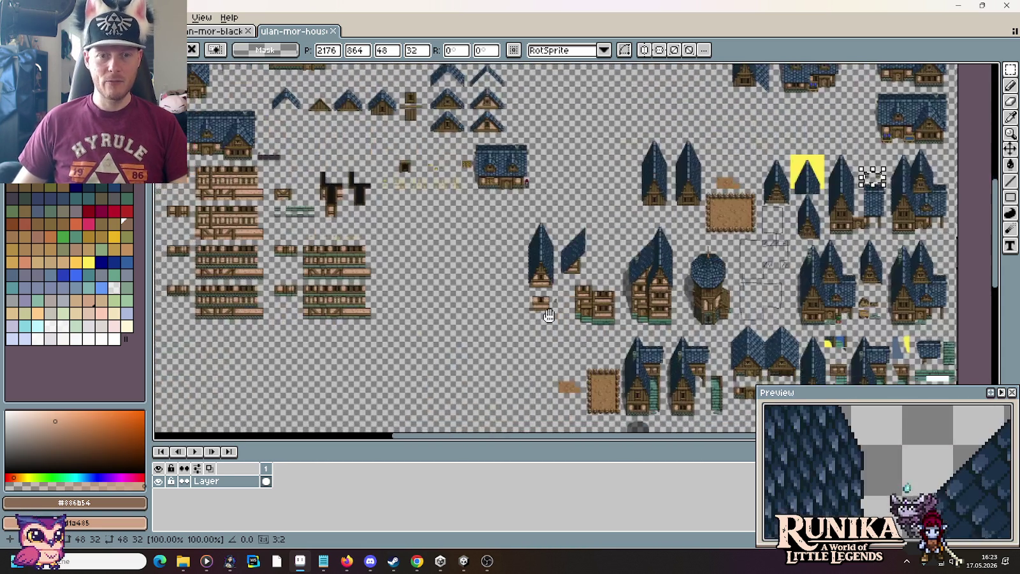
pyautogui.scroll(-3, 554, 261)
pyautogui.scroll(-3, 546, 233)
pyautogui.scroll(1, 510, 257)
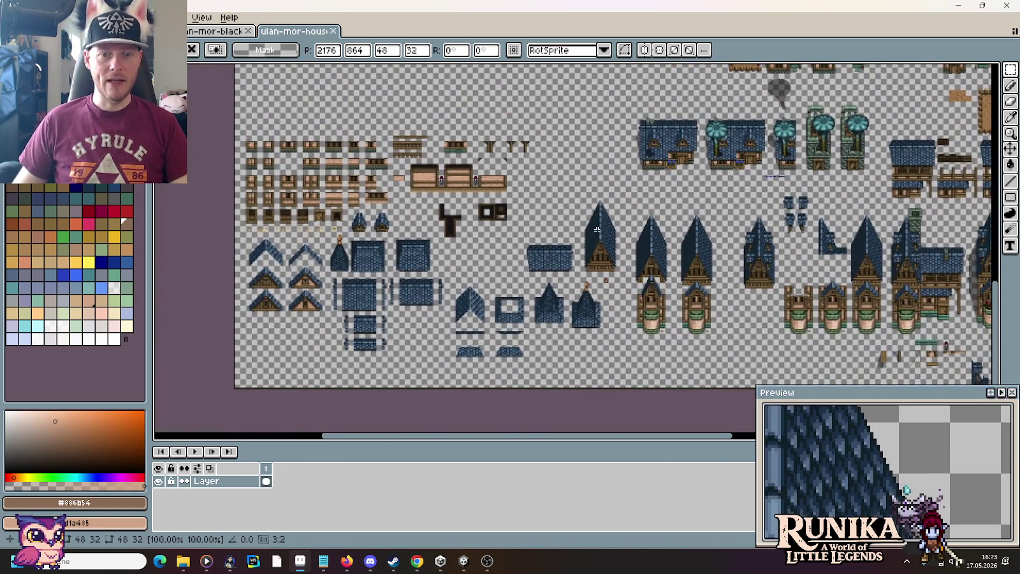
pyautogui.scroll(2, 580, 255)
pyautogui.scroll(1, 642, 246)
pyautogui.scroll(1, 659, 253)
pyautogui.hotkey('ctrl', 'v')
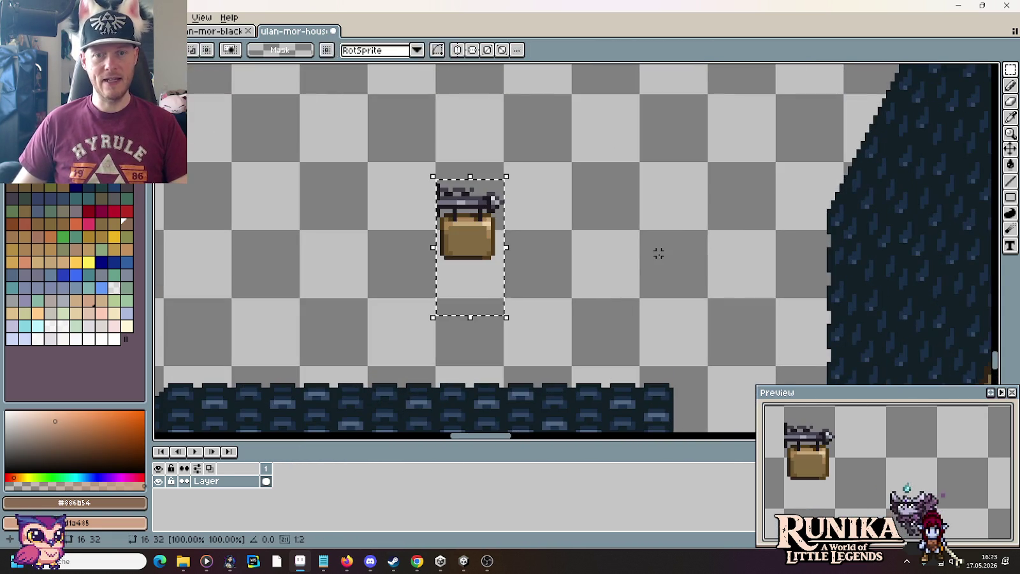
# Move the pasted sign two tiles right beside the first and drop it.
pyautogui.moveTo(487, 252)
pyautogui.mouseDown()
pyautogui.moveTo(612, 237)
pyautogui.moveTo(560, 218)
pyautogui.mouseUp()
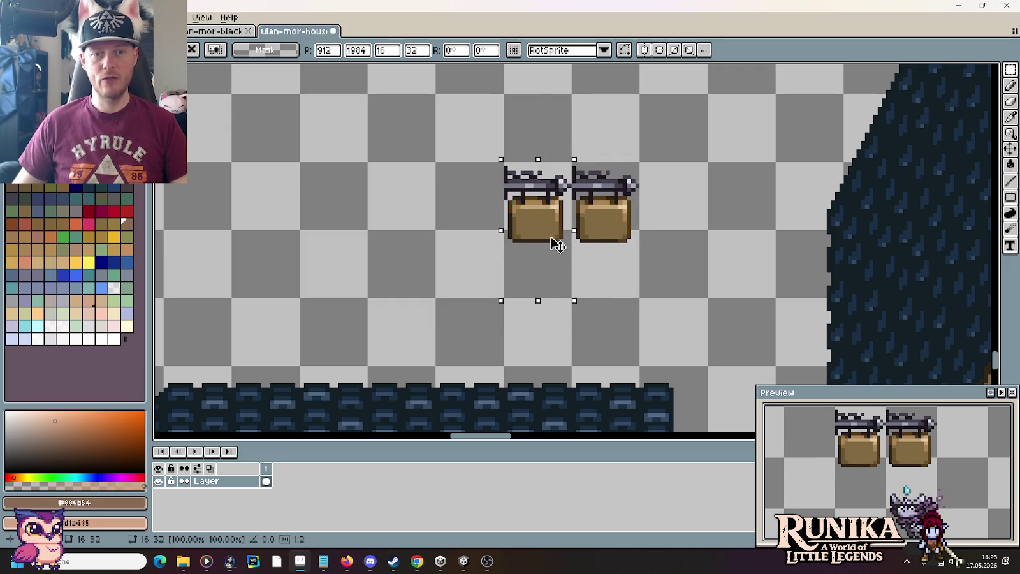
pyautogui.hotkey('ctrl', 'd')
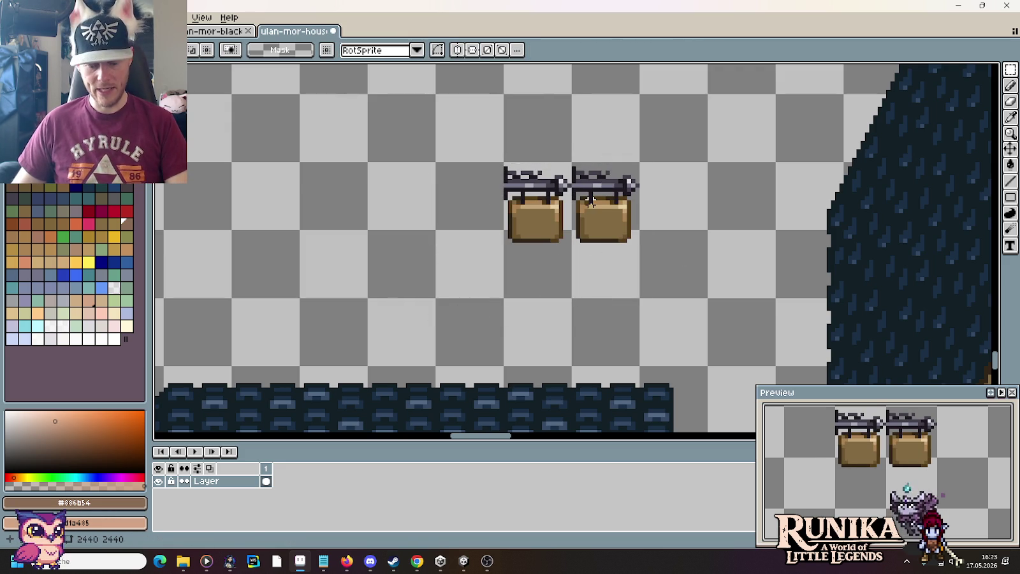
pyautogui.hotkey('ctrl', 'z')
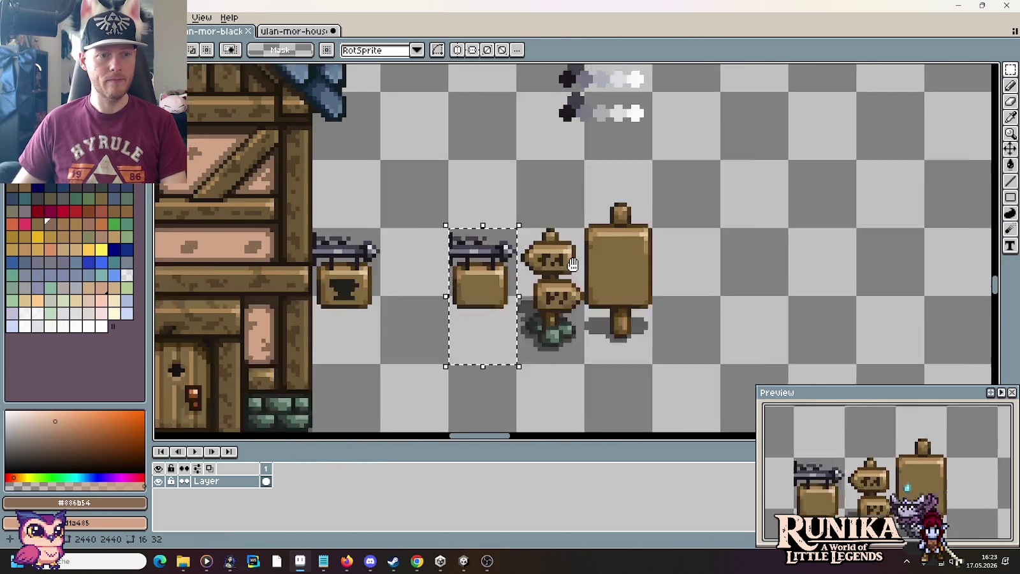
# Eyedropper the near-black #20211c and return to the houses sheet.
pyautogui.press('i')
pyautogui.click(449, 246)
pyautogui.click(291, 32)
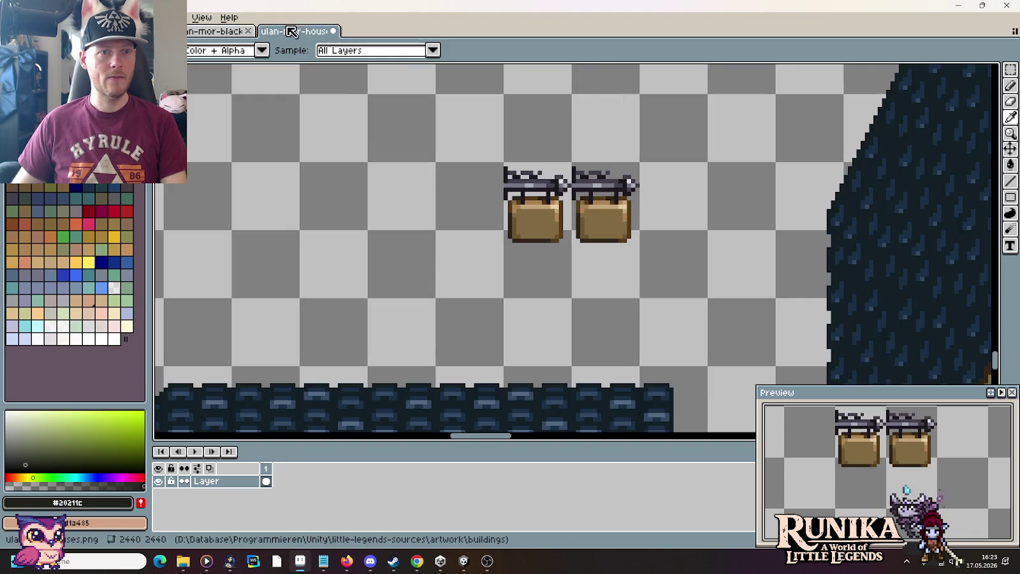
pyautogui.scroll(1, 699, 230)
pyautogui.scroll(1, 458, 210)
pyautogui.scroll(2, 642, 243)
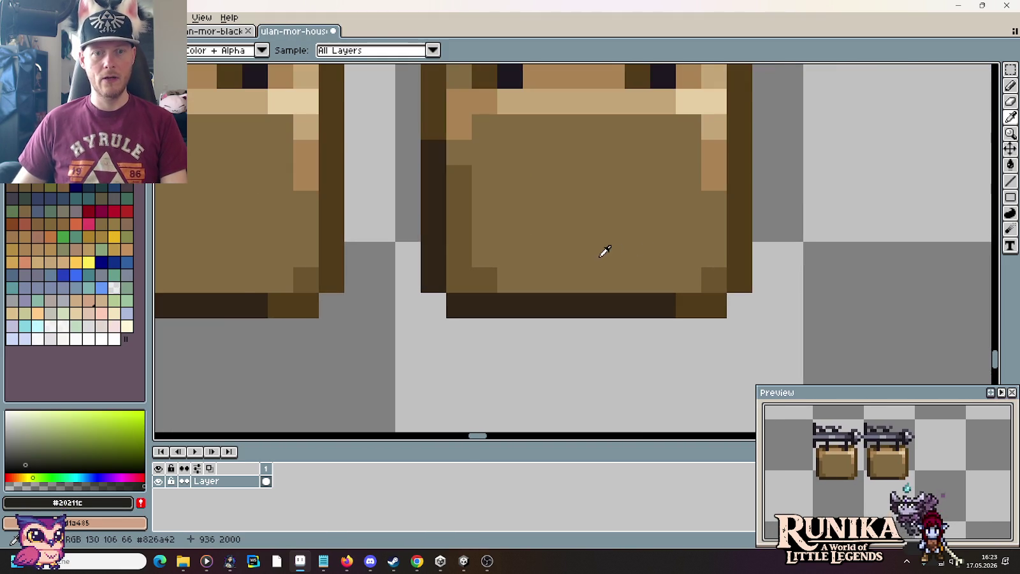
# Pencil a dark horizontal line and spiral stroke onto the right sign.
pyautogui.scroll(-1, 605, 252)
pyautogui.press('b')
pyautogui.moveTo(572, 256); pyautogui.dragTo(627, 260)
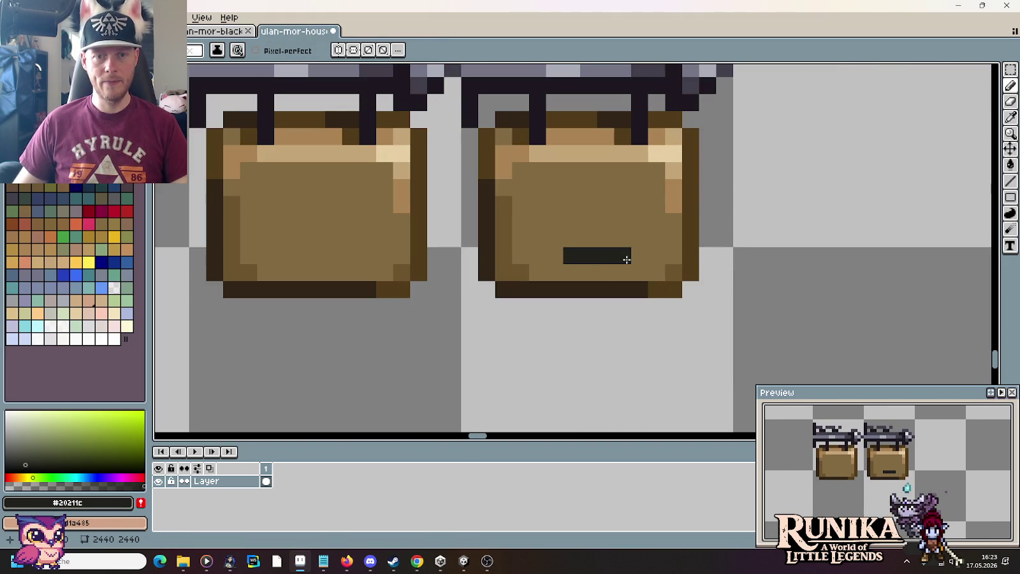
pyautogui.click(539, 255)
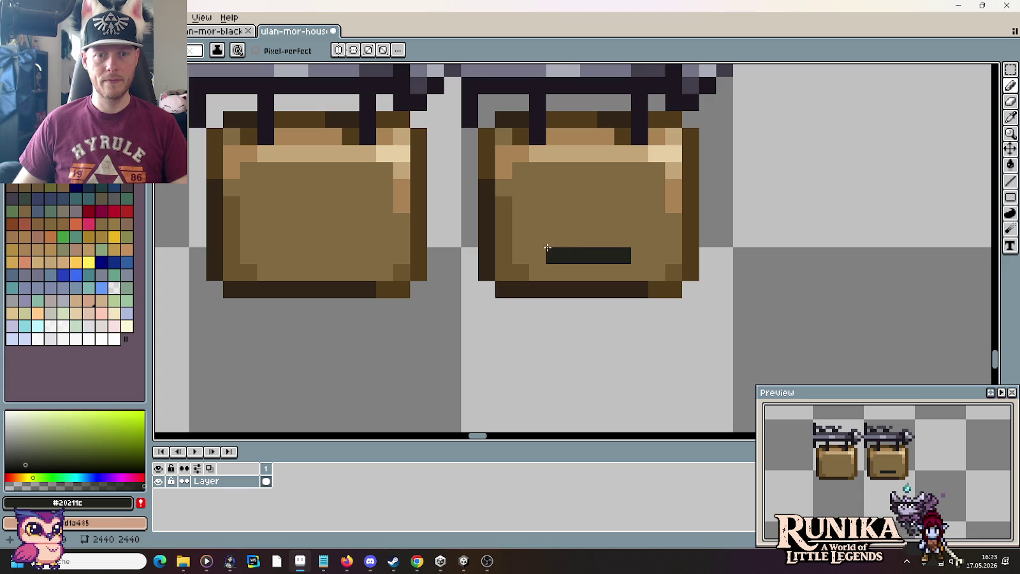
pyautogui.moveTo(552, 169)
pyautogui.mouseDown()
pyautogui.moveTo(619, 173)
pyautogui.moveTo(612, 223)
pyautogui.mouseUp()
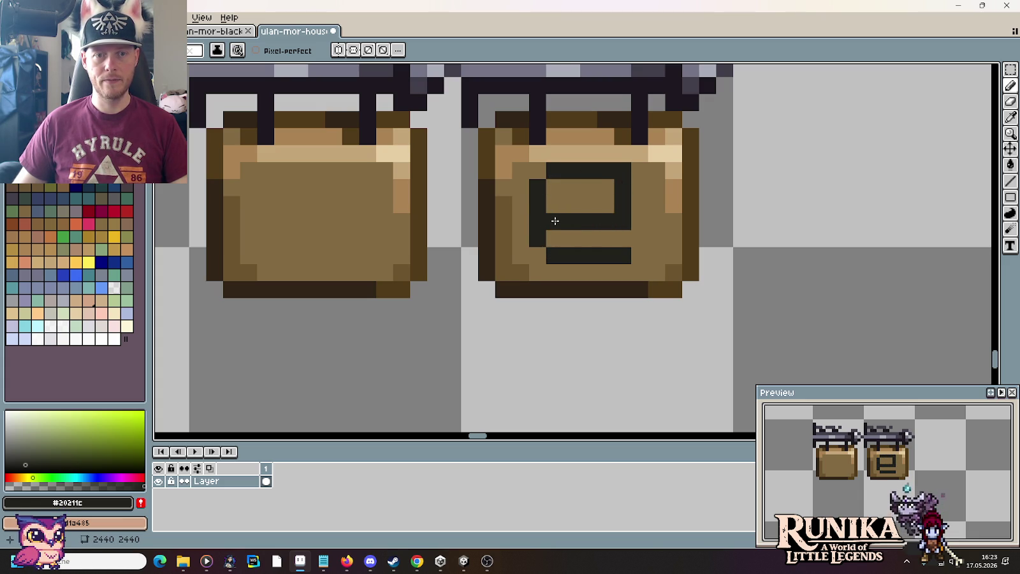
pyautogui.moveTo(549, 234); pyautogui.dragTo(572, 187)
# Outline the left sign's glyph in dark pixels, restoring one top pixel to brown.
pyautogui.moveTo(249, 255)
pyautogui.mouseDown()
pyautogui.moveTo(385, 239)
pyautogui.moveTo(385, 187)
pyautogui.mouseUp()
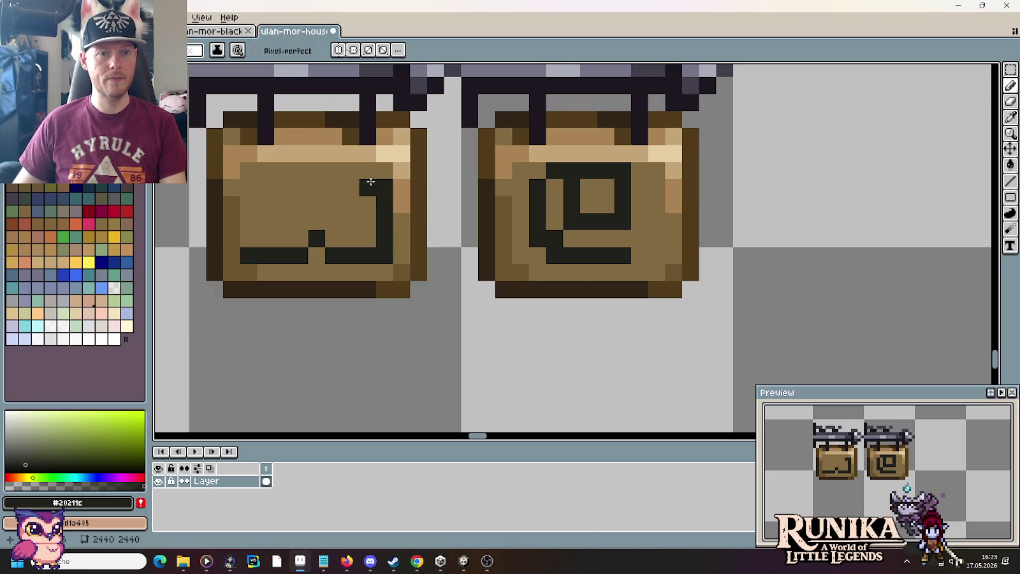
pyautogui.keyDown('alt'); pyautogui.rightClick(378, 188); pyautogui.keyUp('alt')
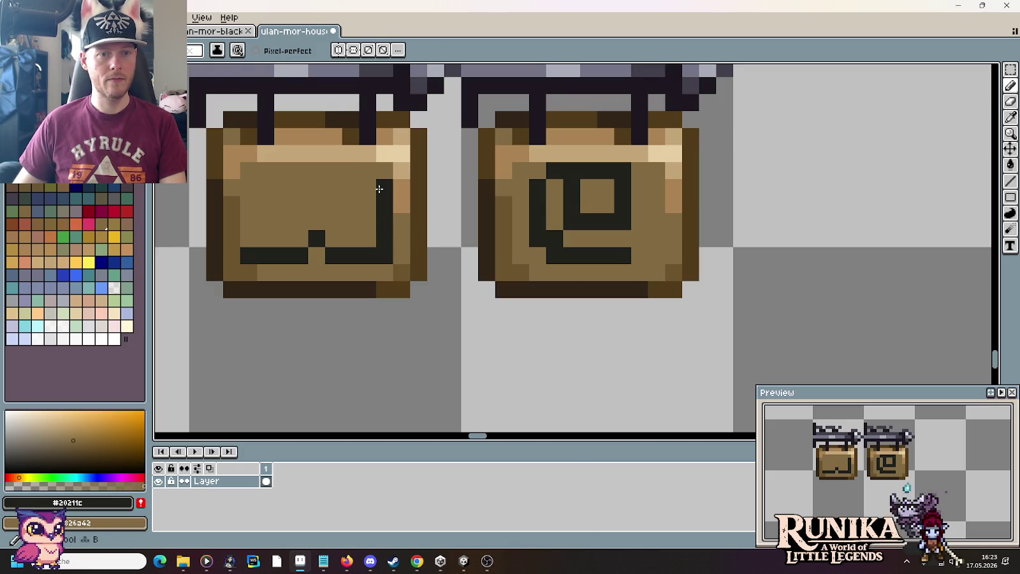
pyautogui.rightClick(378, 190)
pyautogui.moveTo(367, 188); pyautogui.dragTo(345, 182)
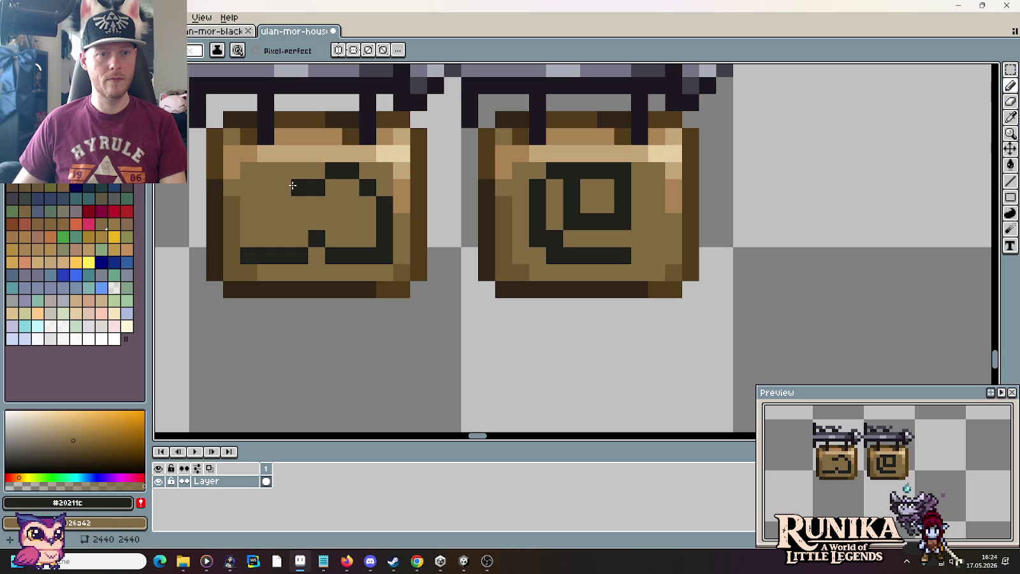
pyautogui.click(268, 188)
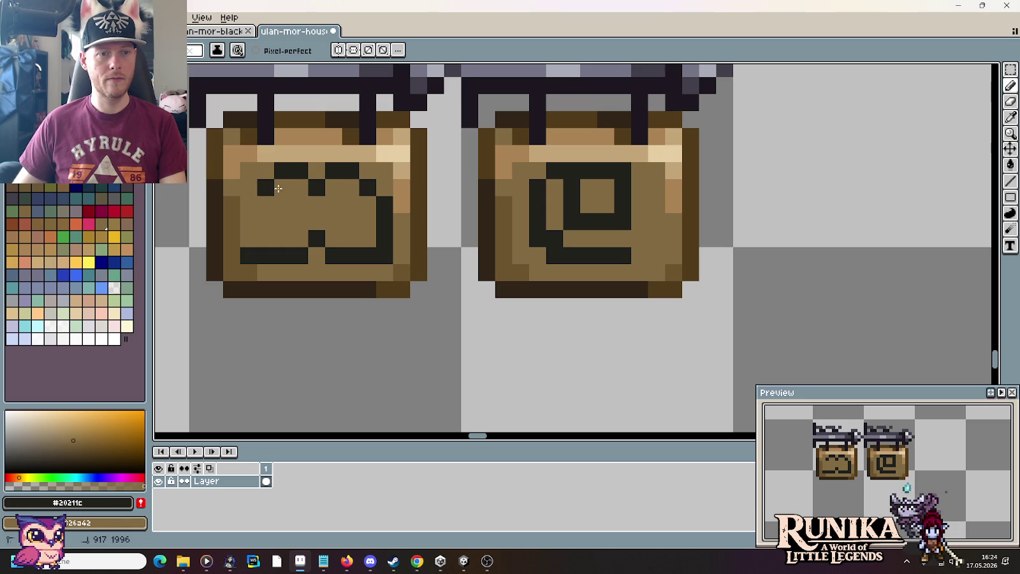
pyautogui.moveTo(253, 204); pyautogui.dragTo(249, 239)
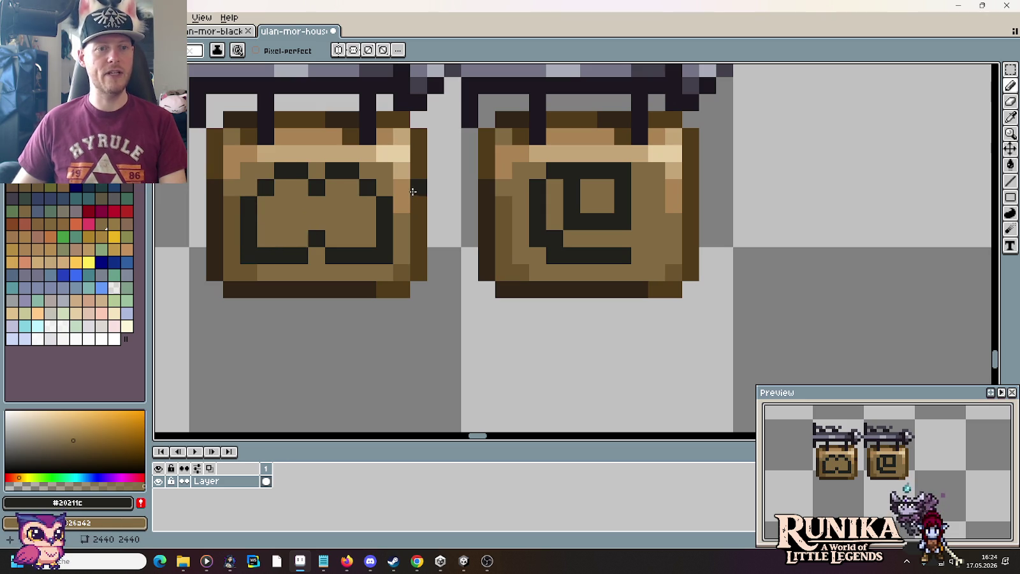
pyautogui.click(283, 32)
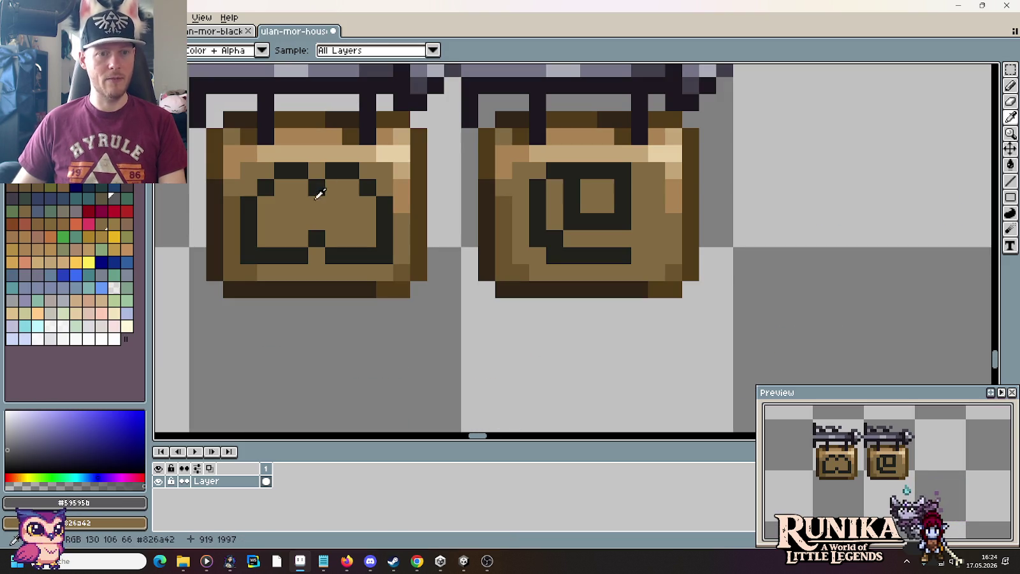
# Flood-fill the left glyph grey and reshape the right glyph into an e.
pyautogui.press('f')
pyautogui.click(316, 220)
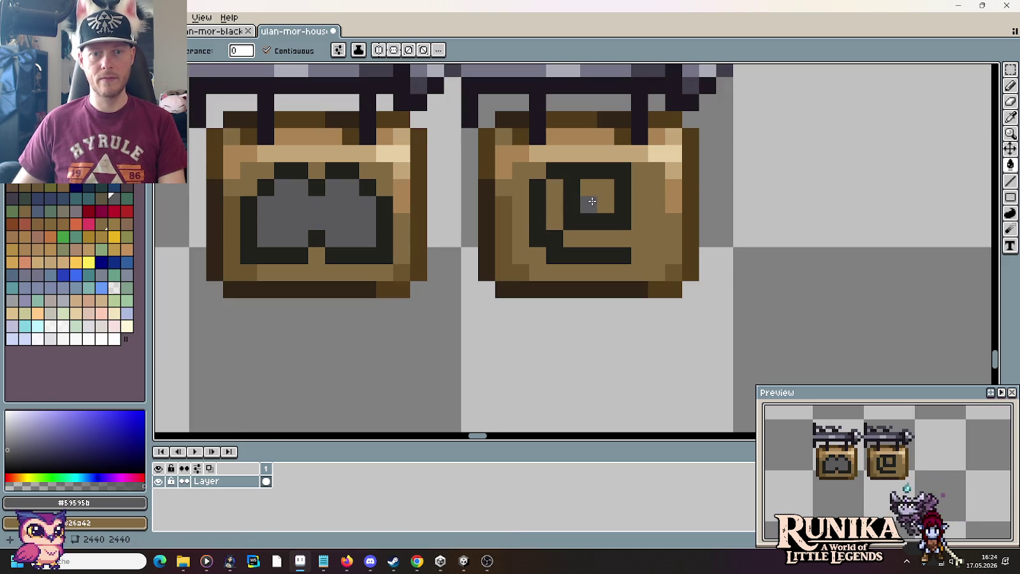
pyautogui.press('b')
pyautogui.moveTo(589, 204)
pyautogui.mouseDown()
pyautogui.moveTo(555, 221)
pyautogui.moveTo(606, 205)
pyautogui.moveTo(591, 240)
pyautogui.mouseUp()
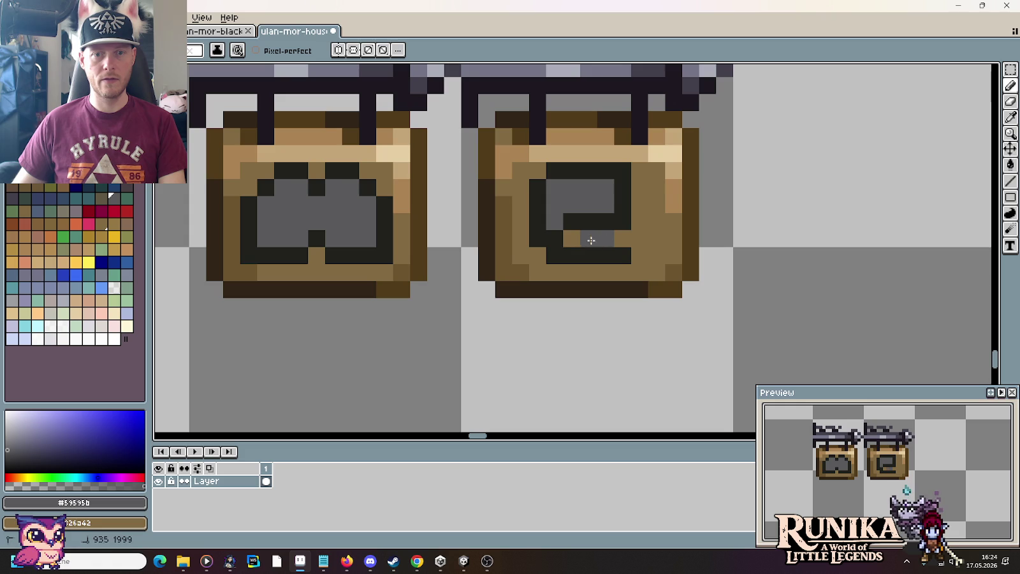
pyautogui.keyDown('alt'); pyautogui.click(603, 251); pyautogui.keyUp('alt')
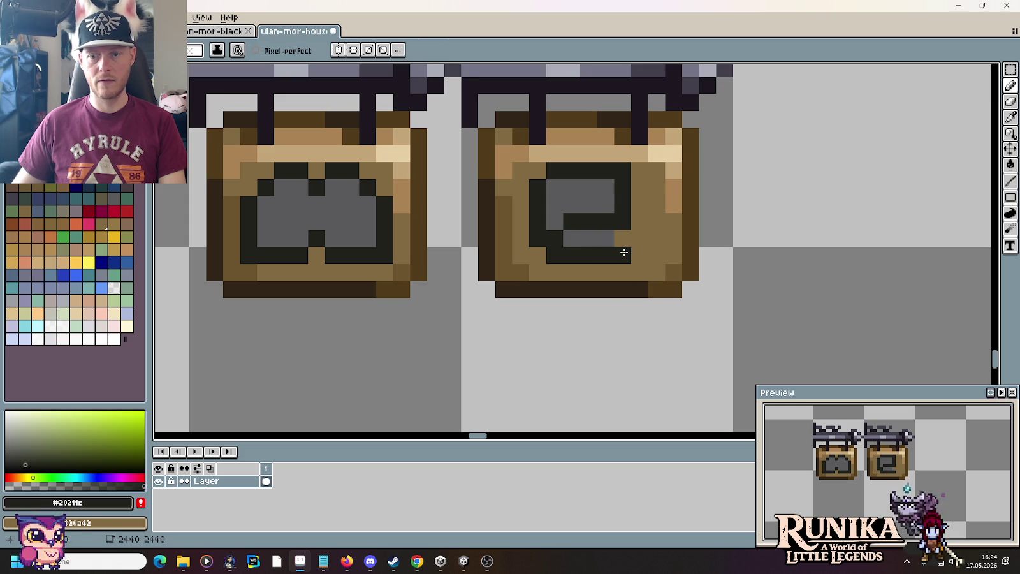
pyautogui.click(623, 238)
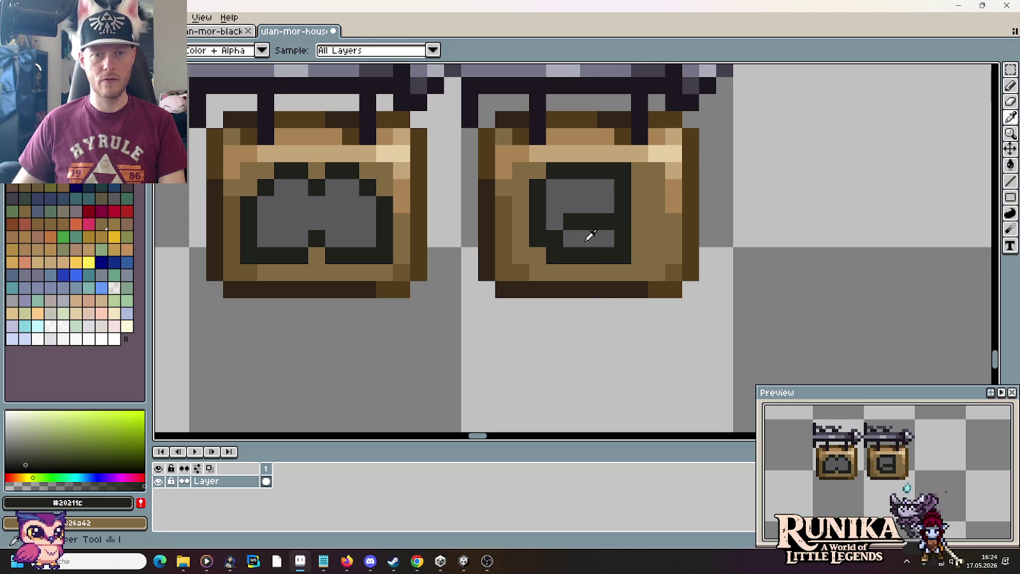
# Add near-black inner strokes to the left glyph, forming a knotted double-loop design.
pyautogui.click(317, 221)
pyautogui.click(302, 245)
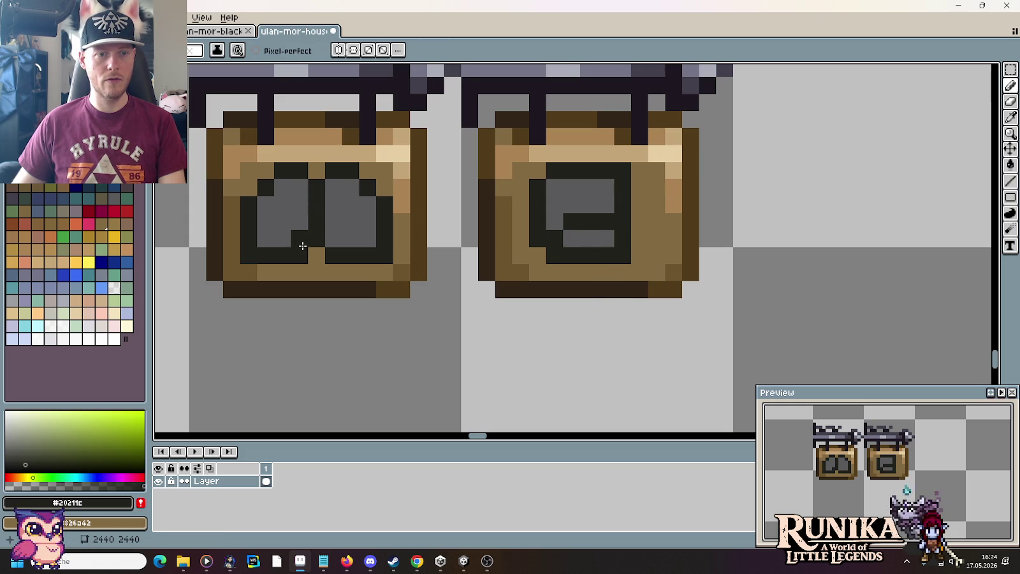
pyautogui.moveTo(324, 243)
pyautogui.mouseDown()
pyautogui.moveTo(341, 237)
pyautogui.moveTo(346, 216)
pyautogui.mouseUp()
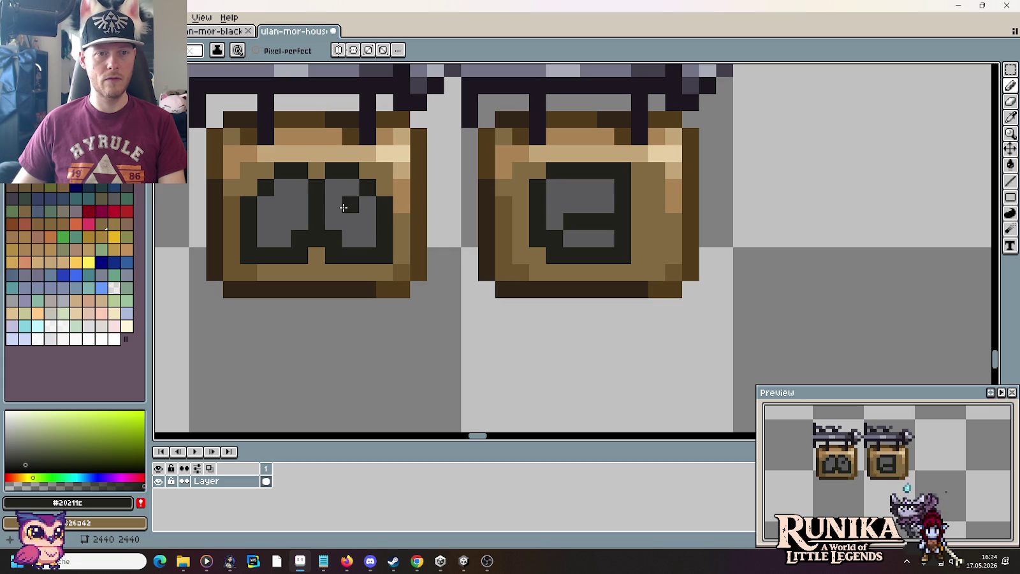
pyautogui.click(303, 206)
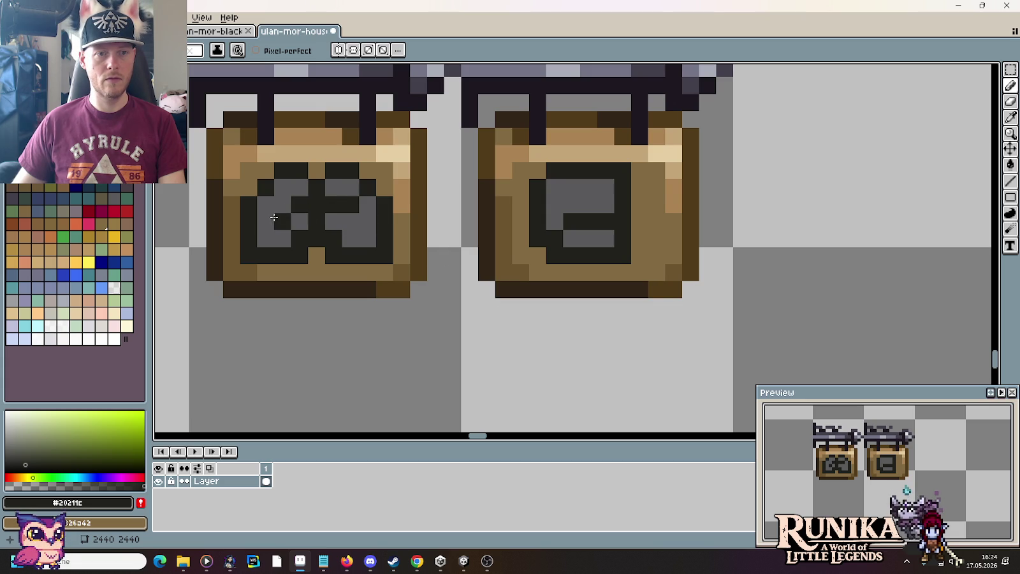
pyautogui.moveTo(283, 218)
pyautogui.mouseDown()
pyautogui.moveTo(284, 209)
pyautogui.moveTo(266, 221)
pyautogui.mouseUp()
pyautogui.click(285, 211)
pyautogui.click(284, 209)
pyautogui.click(350, 222)
pyautogui.keyDown('alt'); pyautogui.click(359, 220); pyautogui.keyUp('alt')
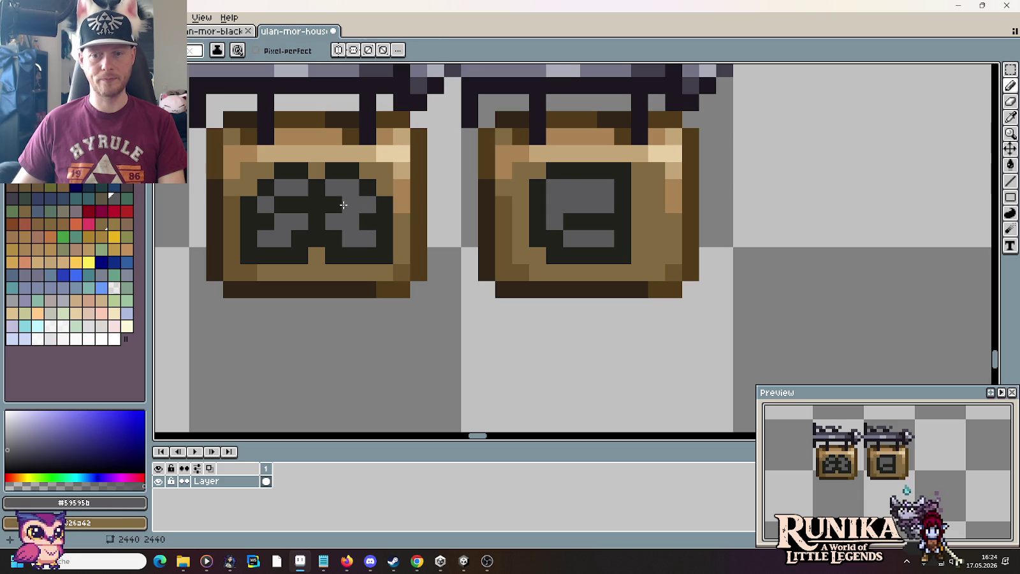
pyautogui.keyDown('alt'); pyautogui.click(369, 217); pyautogui.keyUp('alt')
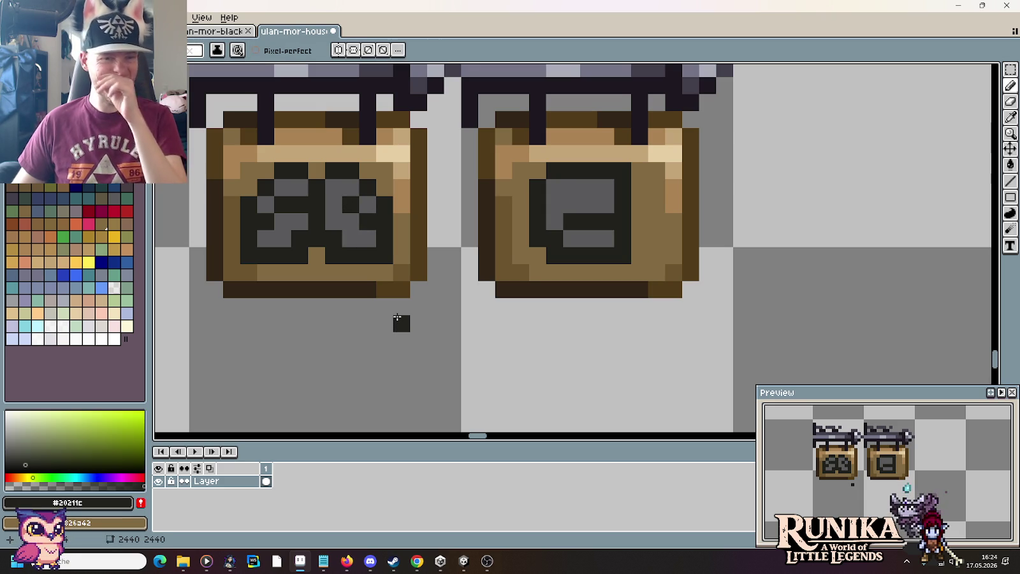
pyautogui.scroll(-2, 398, 317)
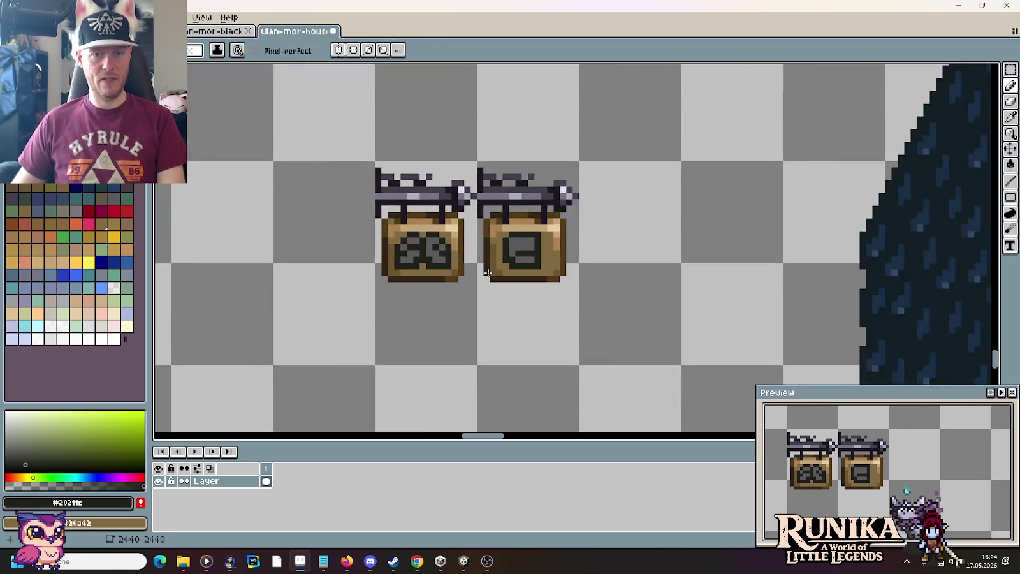
pyautogui.scroll(-1, 536, 312)
pyautogui.scroll(1, 504, 275)
pyautogui.scroll(1, 512, 241)
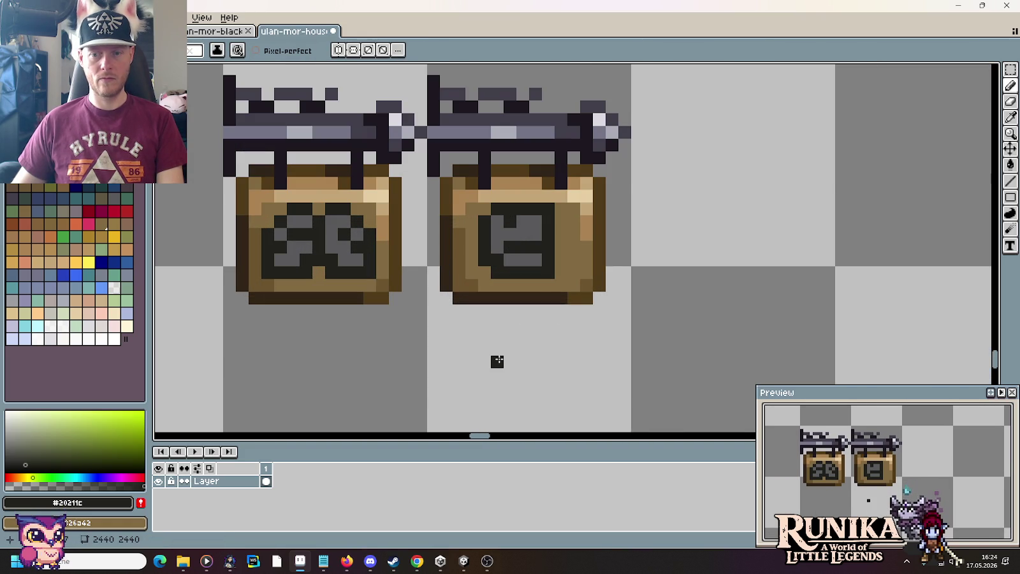
pyautogui.scroll(-2, 517, 297)
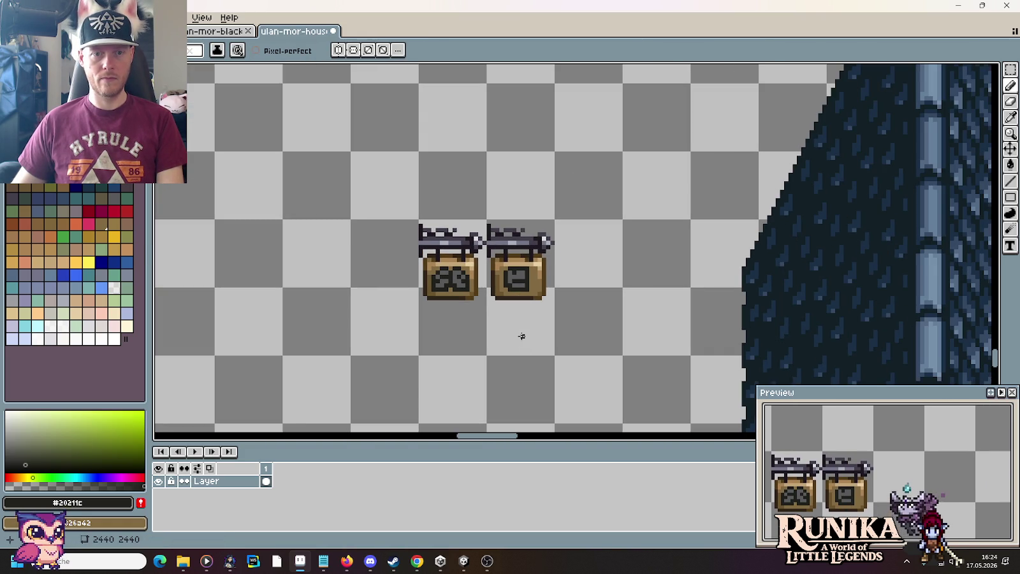
pyautogui.moveTo(522, 336); pyautogui.dragTo(638, 326)
pyautogui.scroll(1, 638, 326)
pyautogui.press('i')
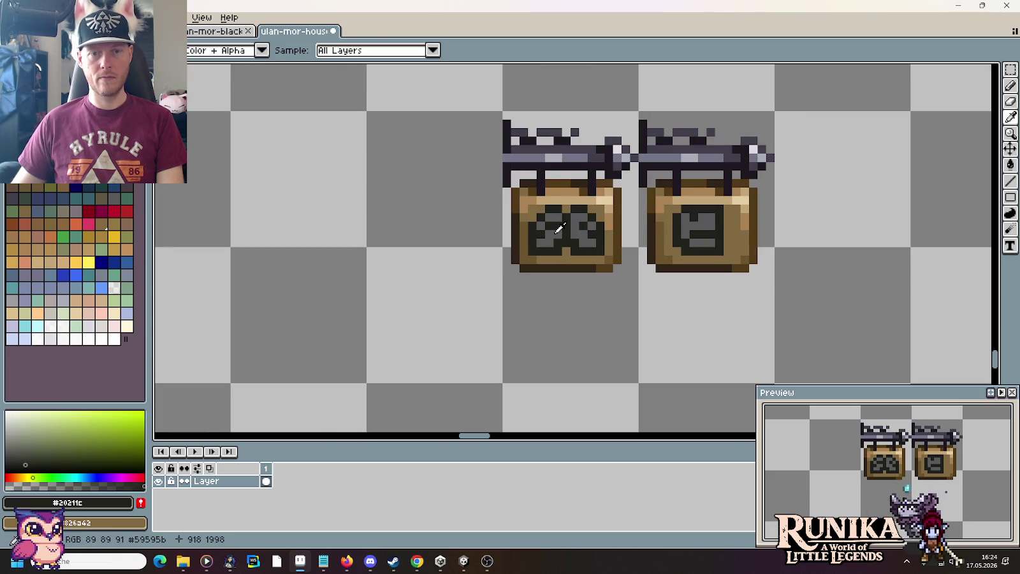
pyautogui.click(558, 228)
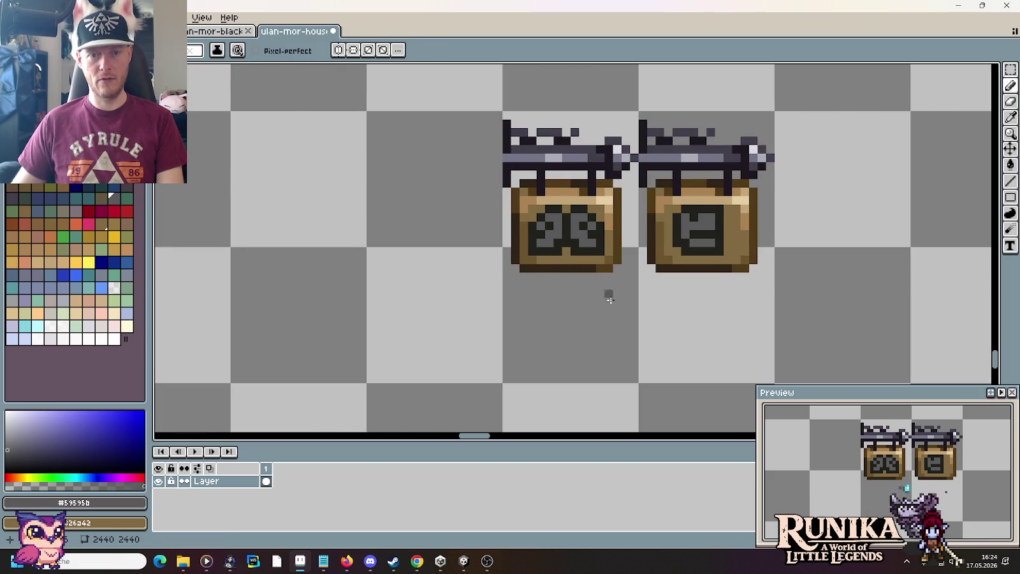
# Duplicate the left sign and place the copy further left as a third sign.
pyautogui.scroll(-1, 609, 298)
pyautogui.press('m')
pyautogui.moveTo(556, 209); pyautogui.dragTo(628, 349)
pyautogui.moveTo(577, 269)
pyautogui.mouseDown()
pyautogui.moveTo(508, 270)
pyautogui.moveTo(488, 254)
pyautogui.moveTo(555, 293)
pyautogui.moveTo(462, 286)
pyautogui.moveTo(564, 319)
pyautogui.moveTo(465, 300)
pyautogui.moveTo(553, 296)
pyautogui.mouseUp()
pyautogui.click(460, 235)
# Sample the sign's brown colour with the eyedropper and return to the pencil.
pyautogui.scroll(2, 528, 265)
pyautogui.press('i')
pyautogui.click(557, 254)
pyautogui.press('b')
pyautogui.scroll(1, 498, 299)
pyautogui.scroll(-1, 554, 298)
pyautogui.scroll(-1, 555, 298)
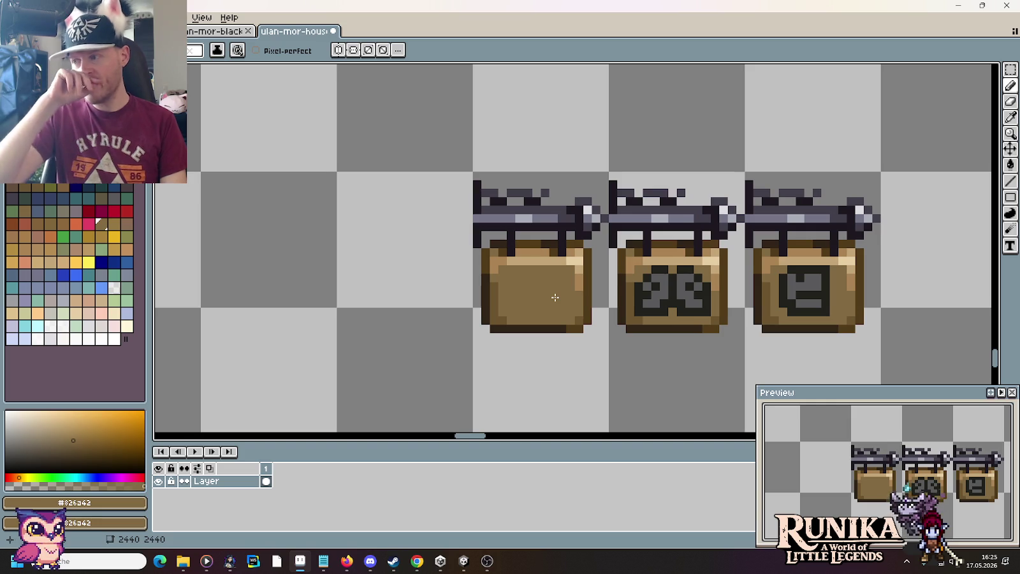
# Draw a dark slanted stroke on the new sign using the middle sign's dark colour.
pyautogui.press('i')
pyautogui.click(648, 306)
pyautogui.scroll(3, 603, 307)
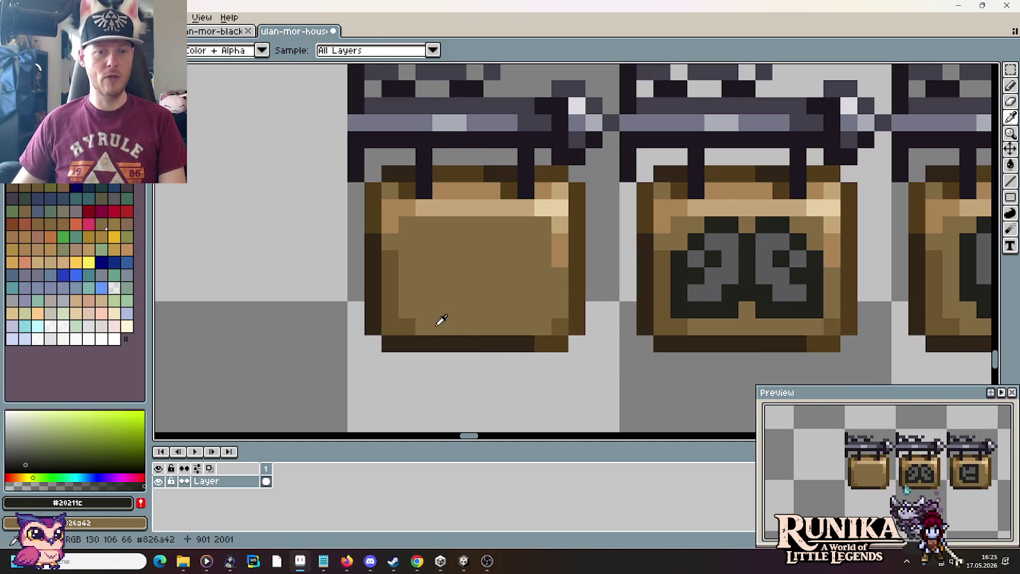
pyautogui.press('b')
pyautogui.click(443, 326)
pyautogui.moveTo(447, 325)
pyautogui.mouseDown()
pyautogui.moveTo(467, 326)
pyautogui.moveTo(427, 303)
pyautogui.moveTo(488, 296)
pyautogui.moveTo(439, 280)
pyautogui.mouseUp()
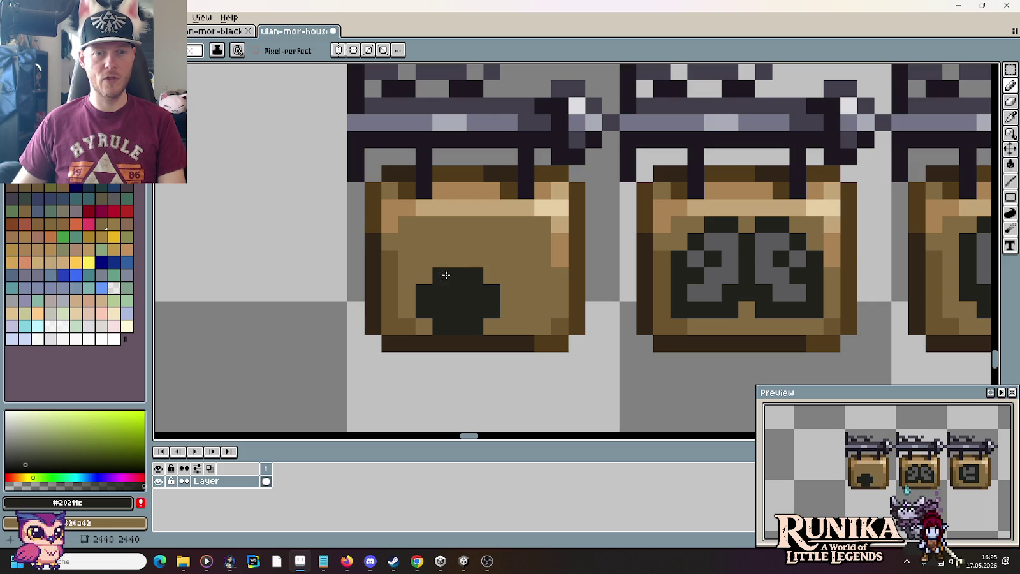
# Trim the dark block's edges with brown and add a dark pixel above it.
pyautogui.press('i')
pyautogui.click(499, 319)
pyautogui.press('b')
pyautogui.moveTo(494, 290)
pyautogui.mouseDown()
pyautogui.moveTo(473, 274)
pyautogui.moveTo(424, 292)
pyautogui.moveTo(424, 316)
pyautogui.mouseUp()
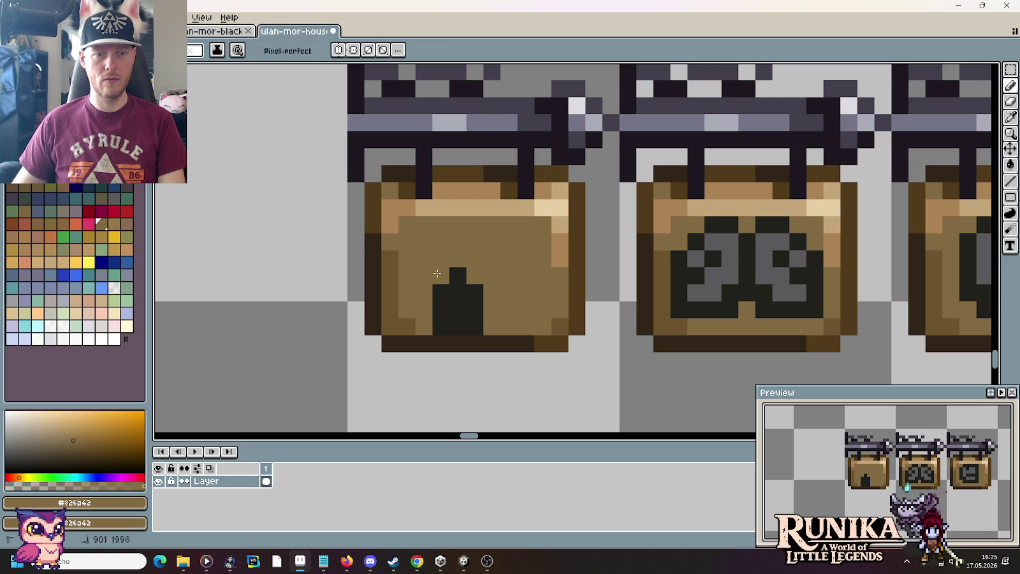
pyautogui.keyDown('alt'); pyautogui.click(458, 276); pyautogui.keyUp('alt')
pyautogui.click(477, 265)
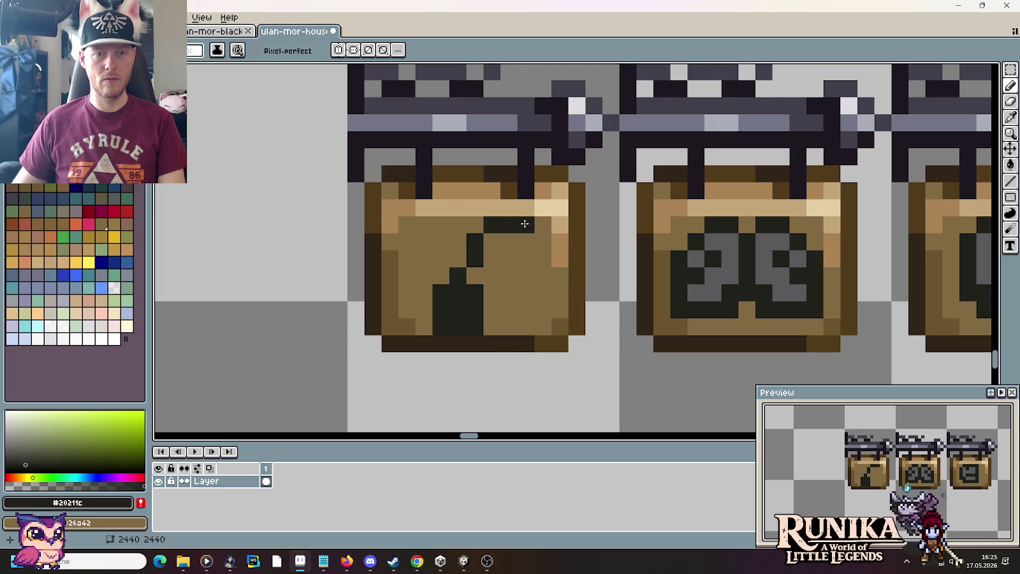
# Add grey feather pixels to the quill and nudge the dark shape into position.
pyautogui.keyDown('alt'); pyautogui.click(695, 252); pyautogui.keyUp('alt')
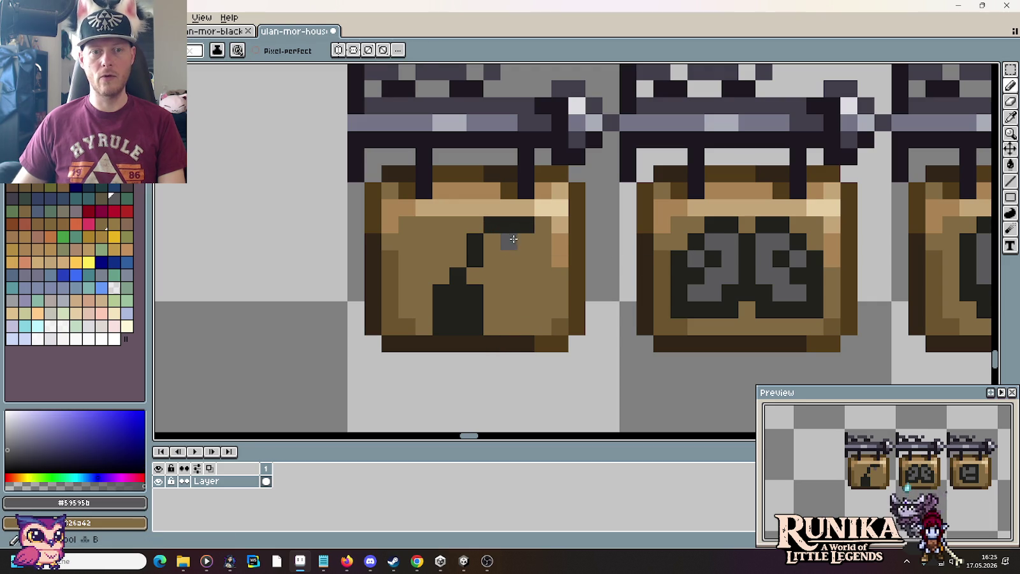
pyautogui.click(526, 241)
pyautogui.click(509, 255)
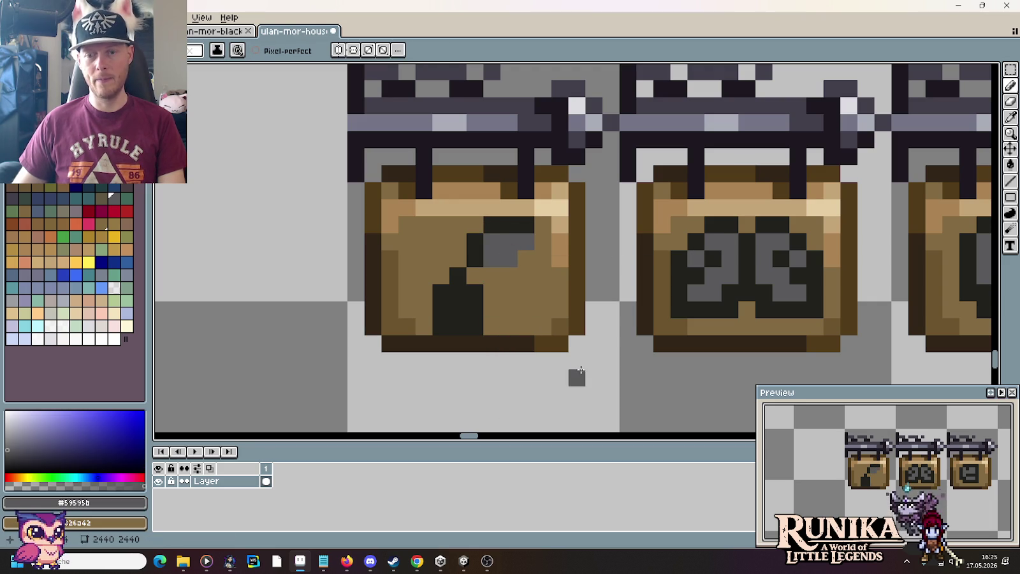
pyautogui.keyDown('alt'); pyautogui.click(475, 249); pyautogui.keyUp('alt')
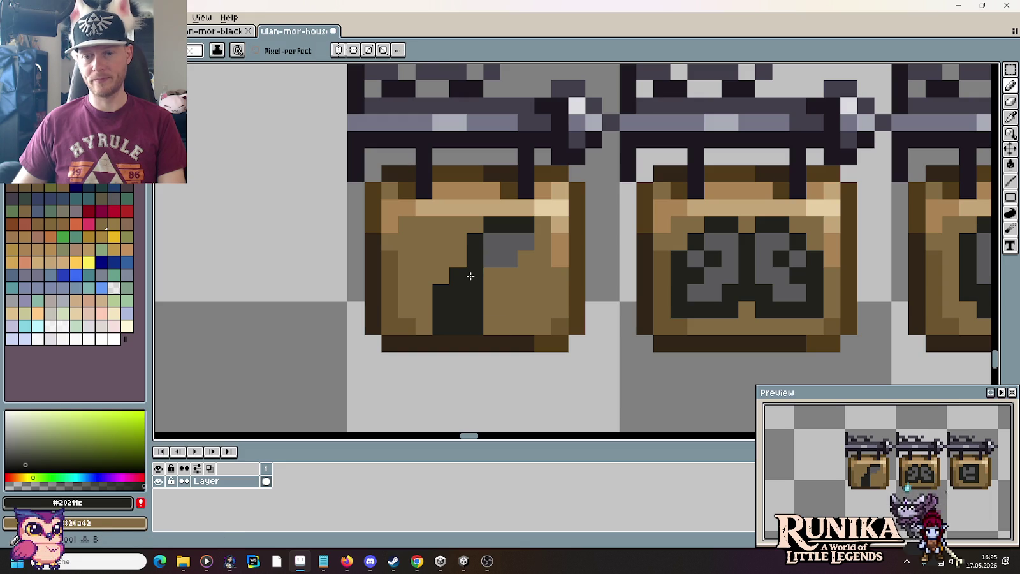
pyautogui.press('m')
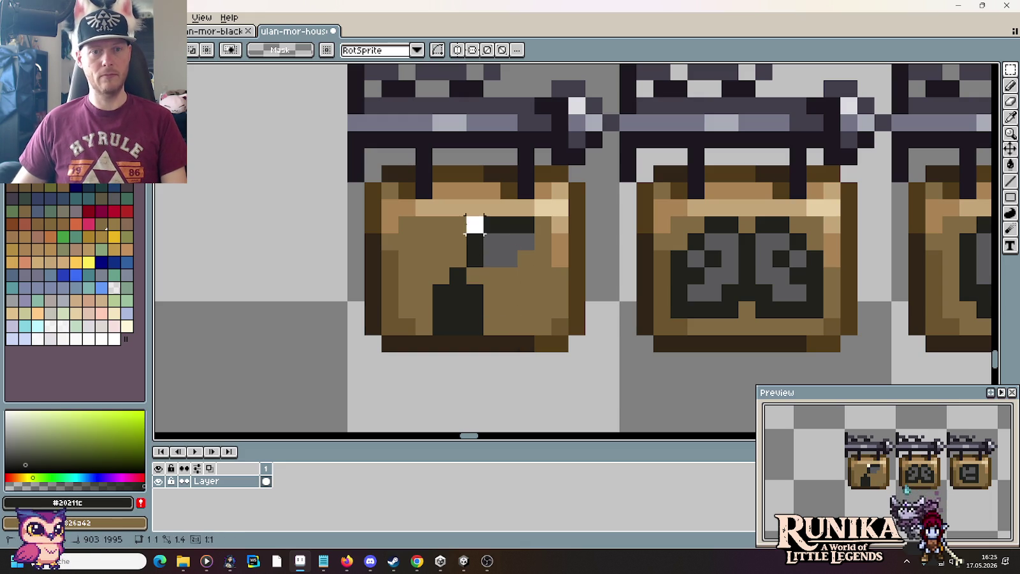
pyautogui.moveTo(466, 216)
pyautogui.mouseDown()
pyautogui.moveTo(552, 268)
pyautogui.moveTo(515, 255)
pyautogui.moveTo(536, 265)
pyautogui.mouseUp()
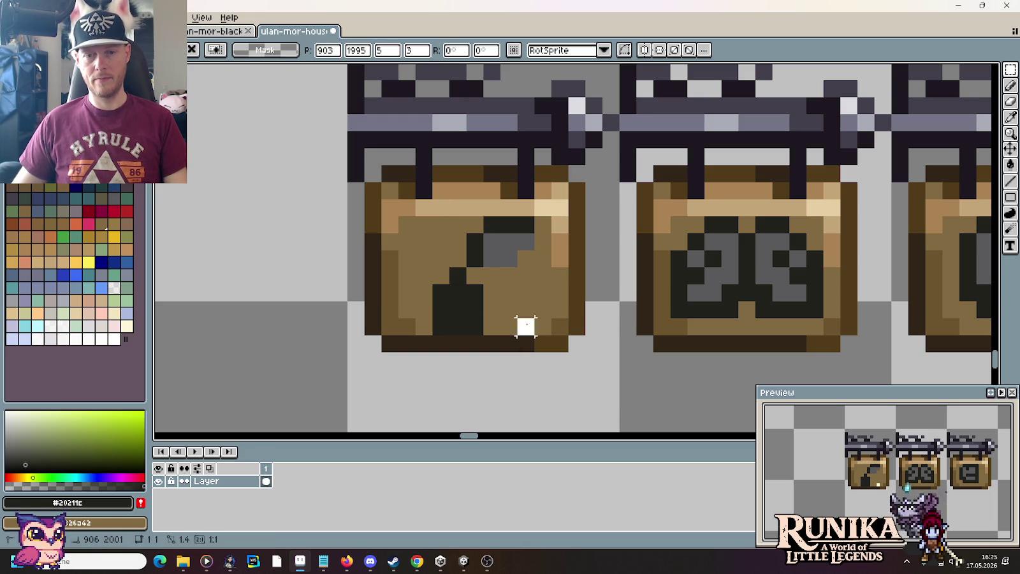
pyautogui.click(526, 325)
pyautogui.press('b')
pyautogui.keyDown('alt'); pyautogui.click(494, 248); pyautogui.keyUp('alt')
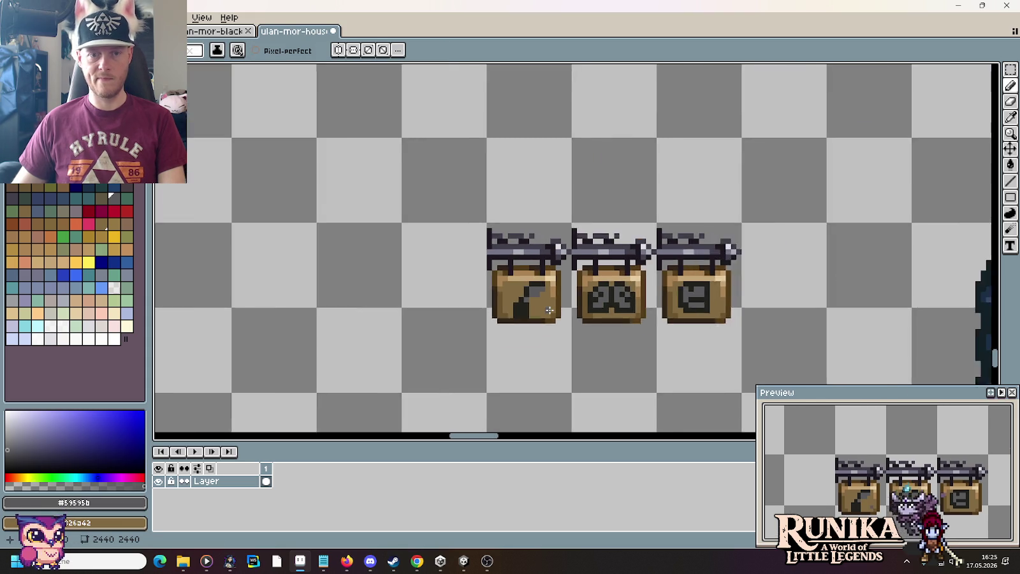
pyautogui.scroll(-3, 546, 311)
pyautogui.scroll(-1, 549, 311)
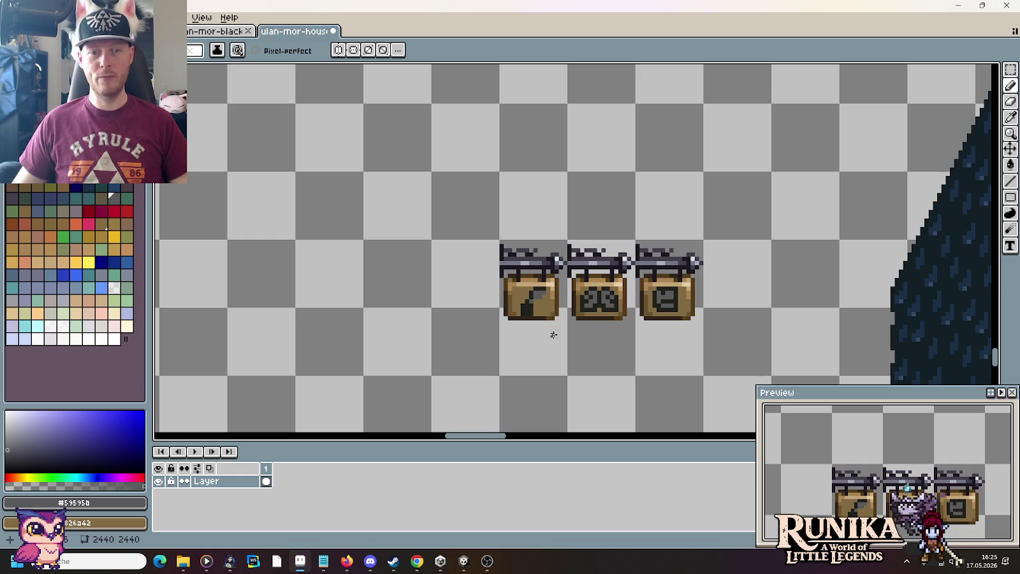
pyautogui.scroll(1, 612, 323)
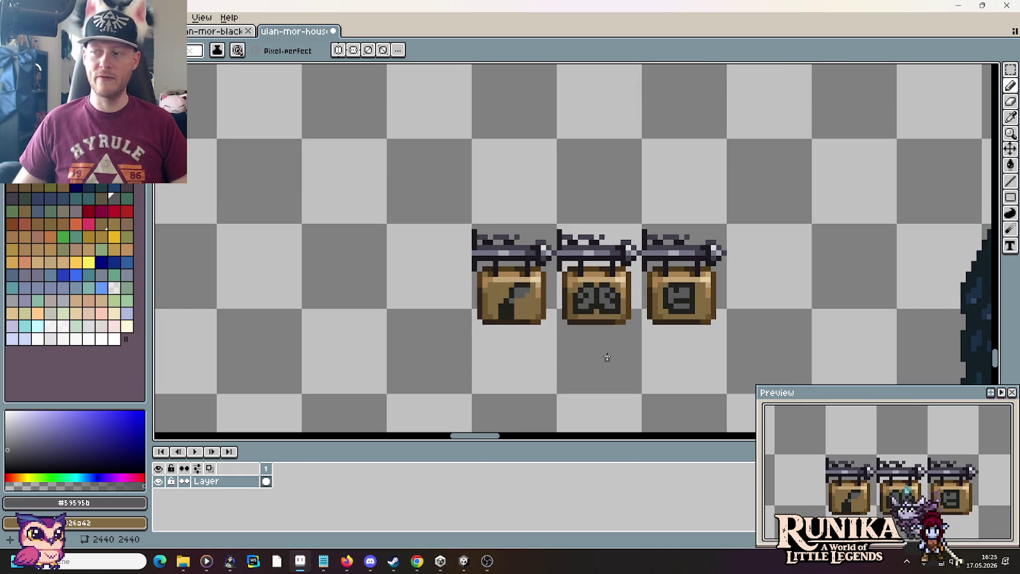
pyautogui.scroll(1, 607, 357)
pyautogui.press('m')
pyautogui.moveTo(628, 288); pyautogui.dragTo(552, 238)
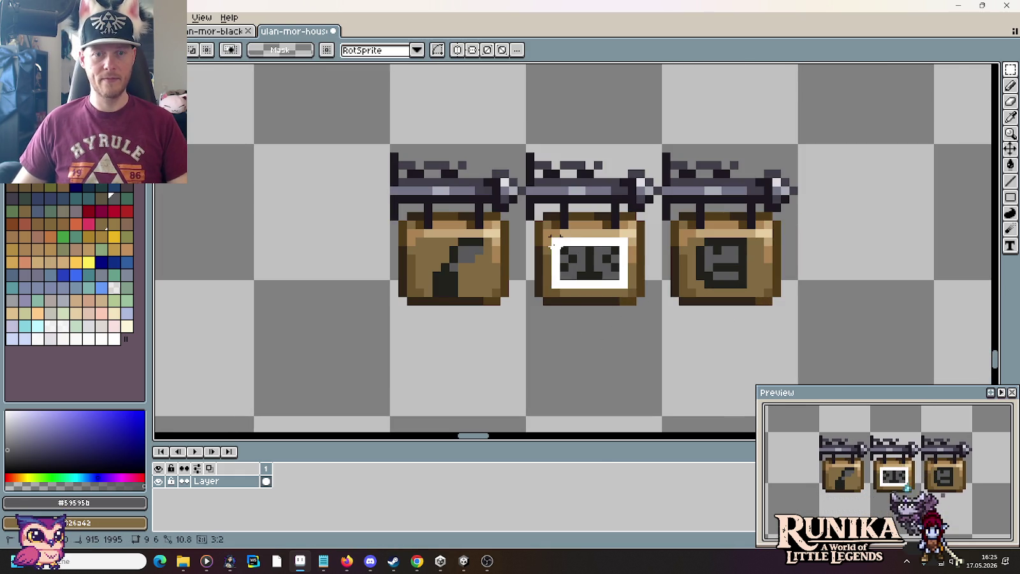
pyautogui.click(35, 18)
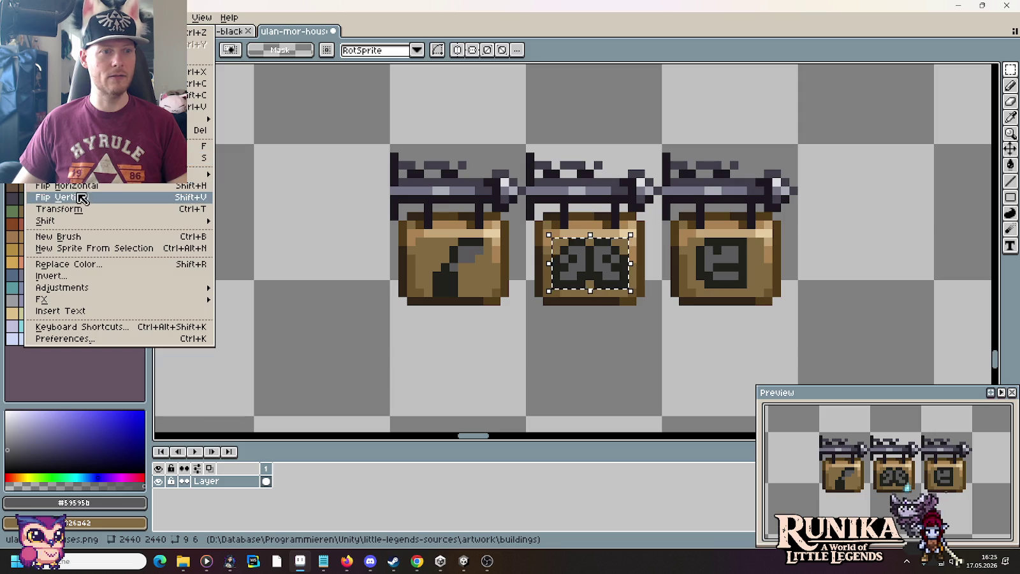
pyautogui.click(81, 198)
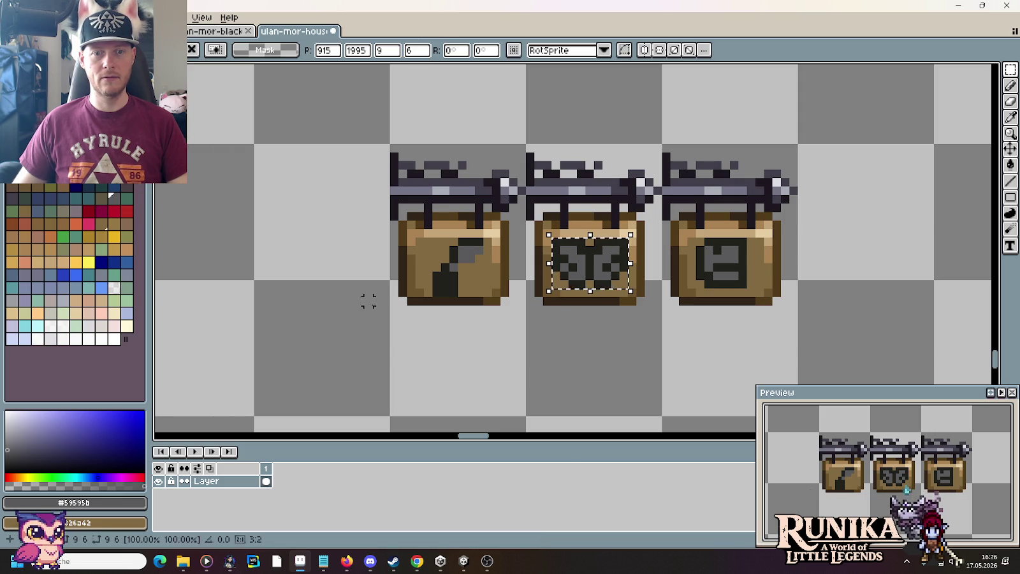
pyautogui.press('Return')
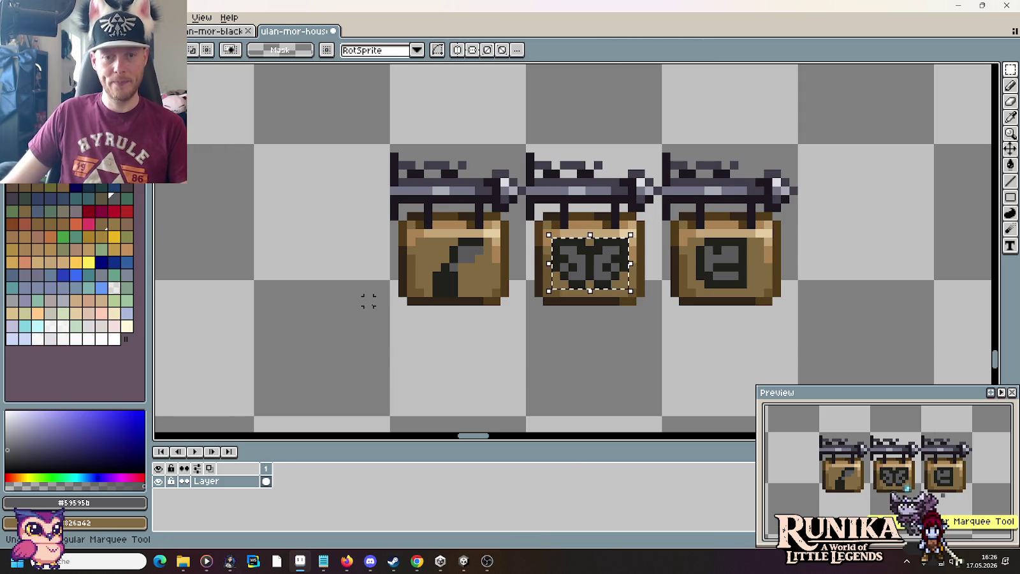
pyautogui.hotkey('ctrl', 'z')
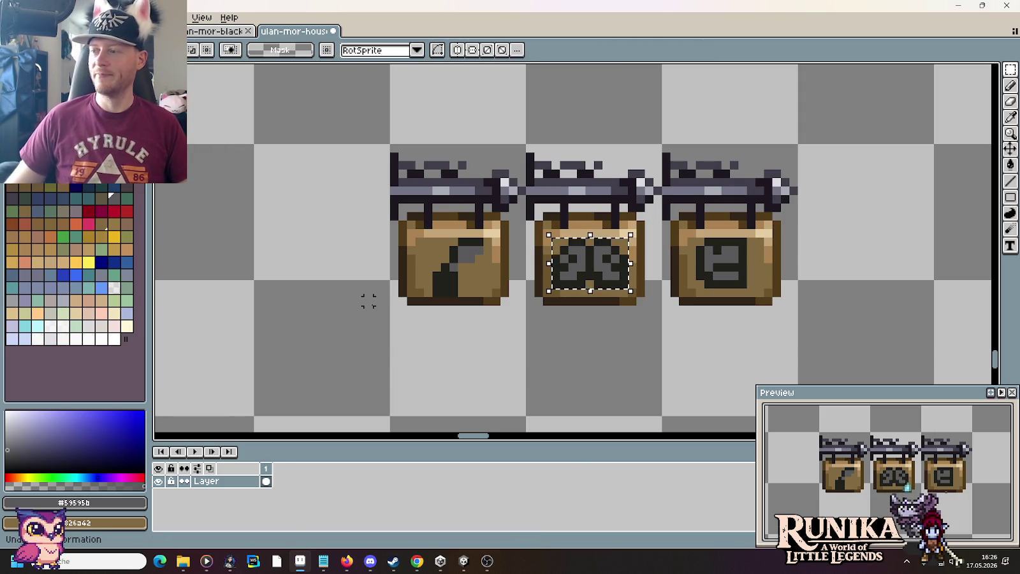
pyautogui.click(462, 275)
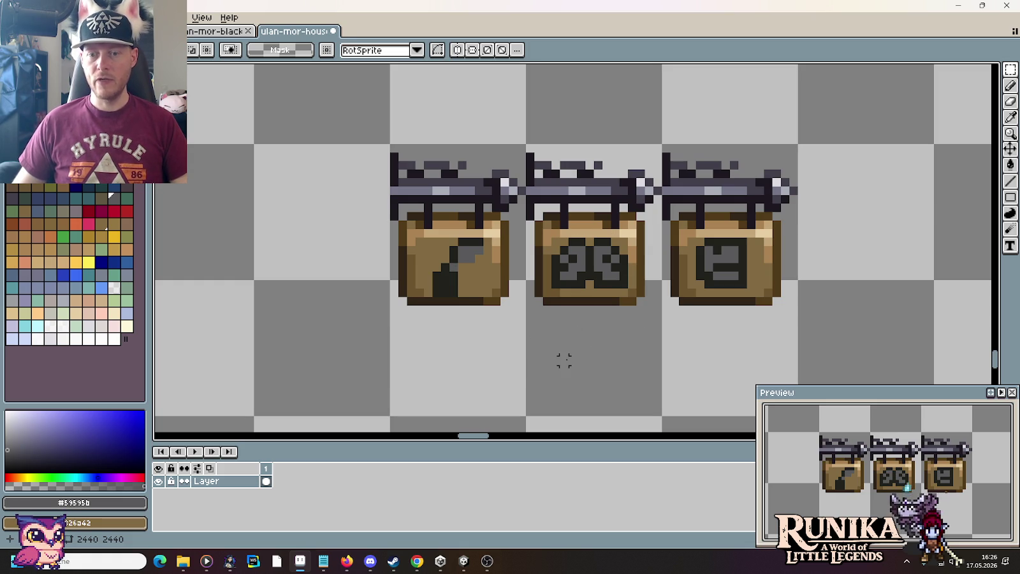
pyautogui.moveTo(572, 276); pyautogui.dragTo(638, 409)
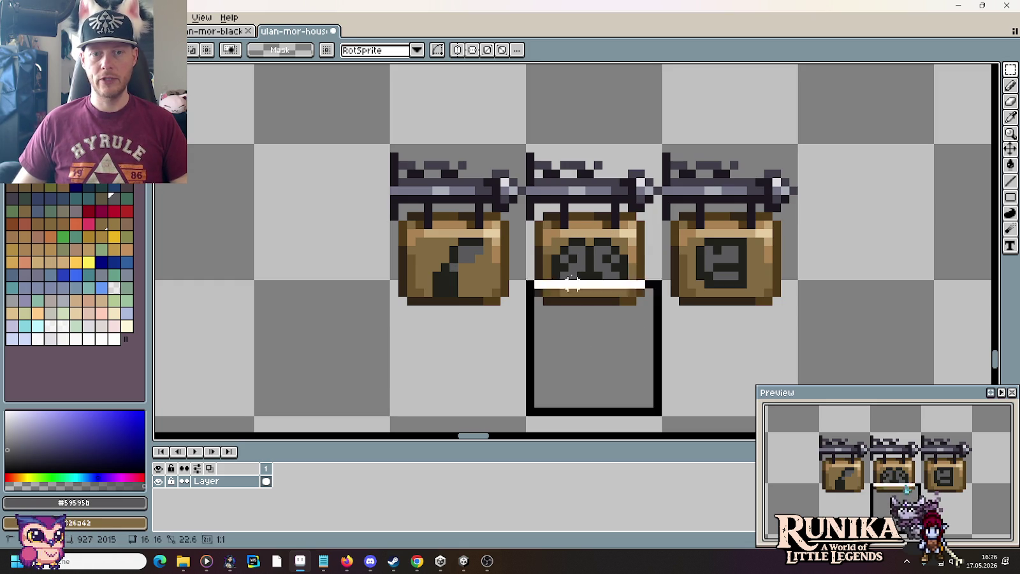
pyautogui.click(445, 290)
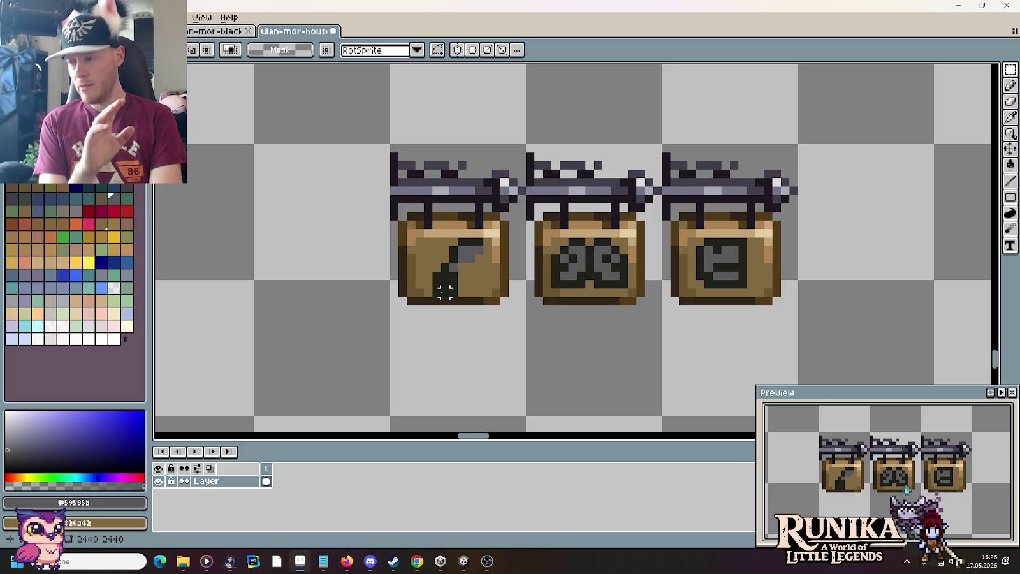
# Add a dark pixel to the middle emblem using its sampled dark colour.
pyautogui.scroll(1, 445, 290)
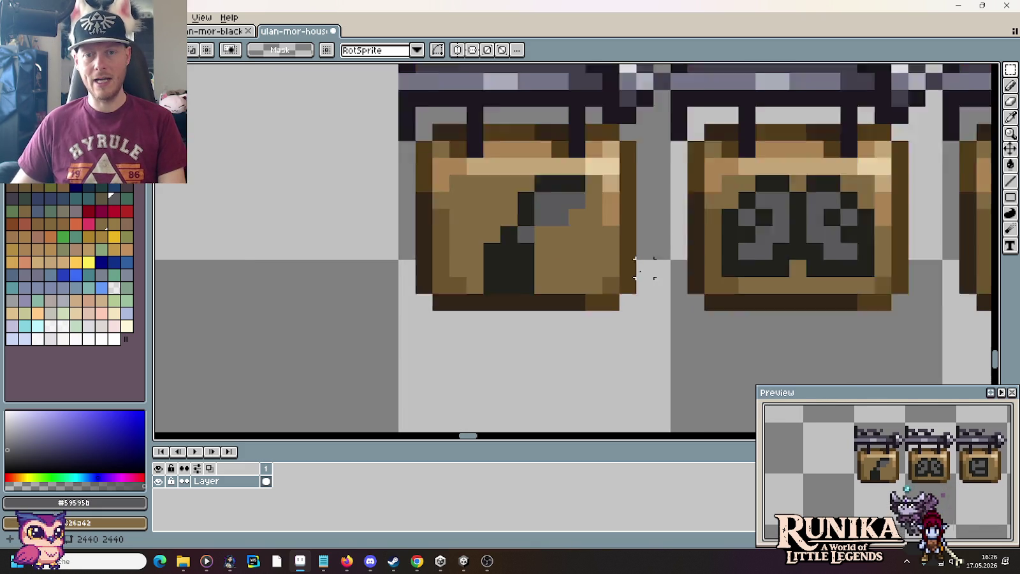
pyautogui.scroll(-1, 649, 273)
pyautogui.scroll(1, 682, 289)
pyautogui.press('i')
pyautogui.click(667, 265)
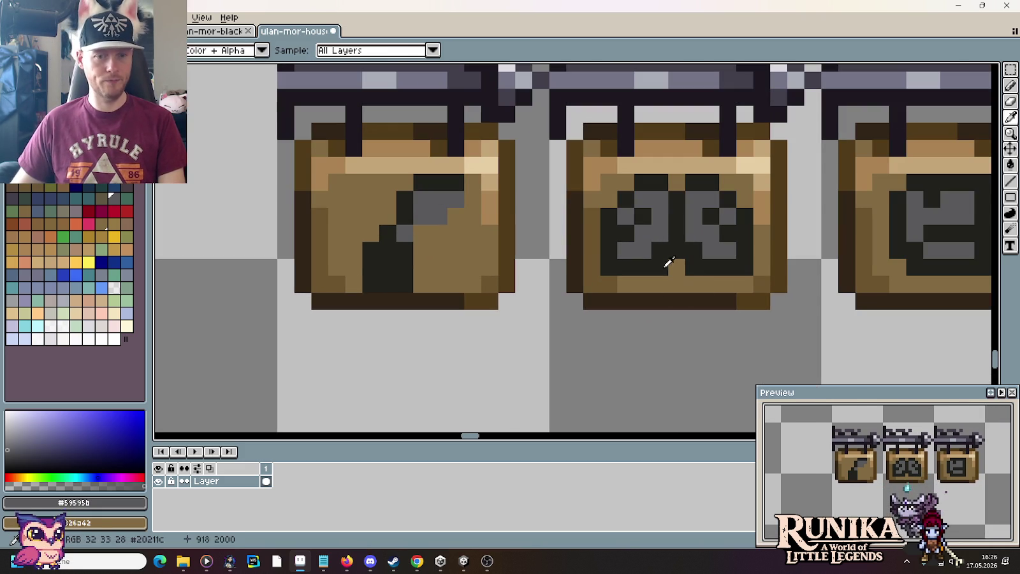
pyautogui.press('b')
pyautogui.click(672, 266)
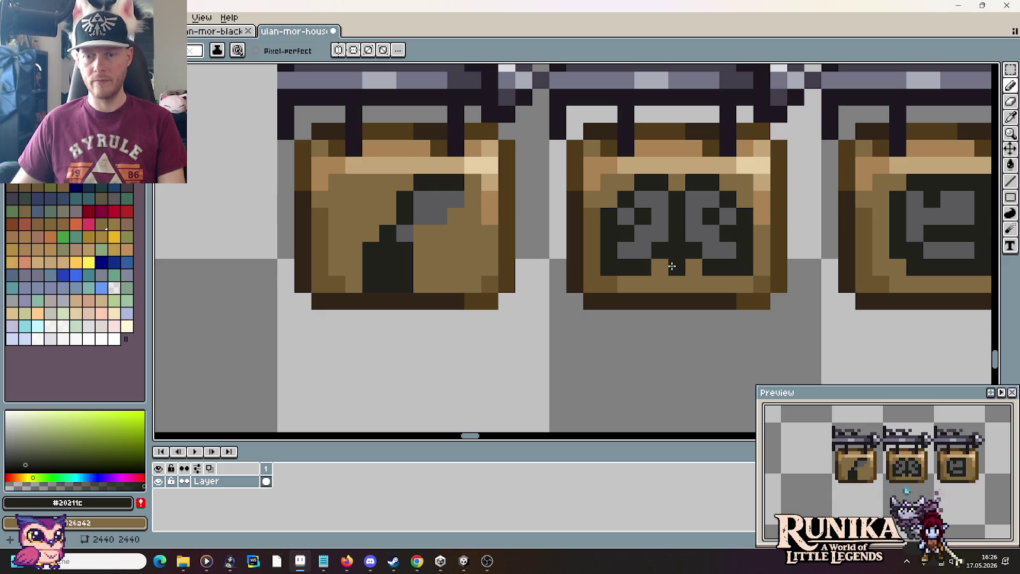
# Cover a stray dark pixel in brown and place a dark pixel below the emblem's grey shapes.
pyautogui.press('i')
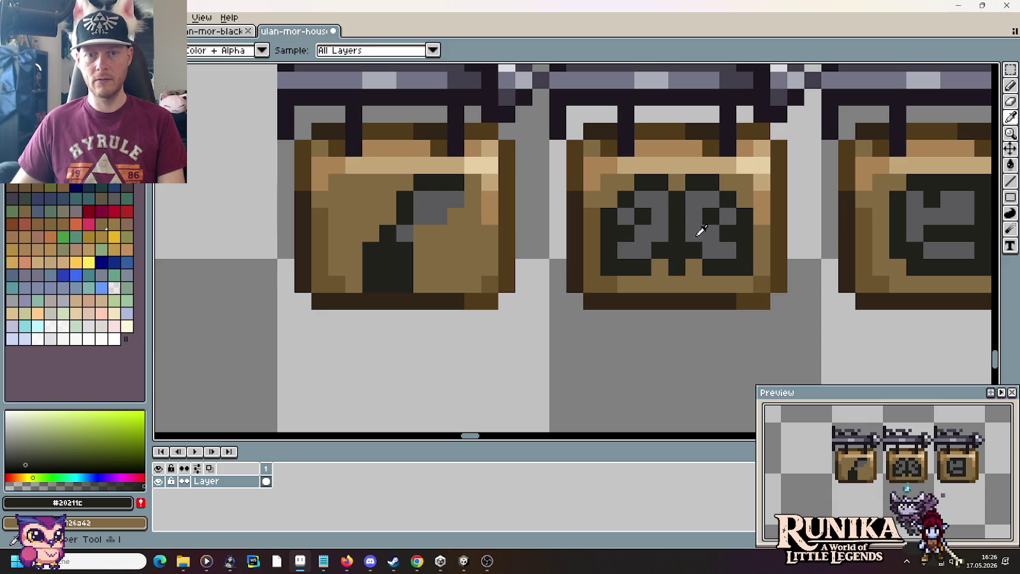
pyautogui.click(674, 246)
pyautogui.press('b')
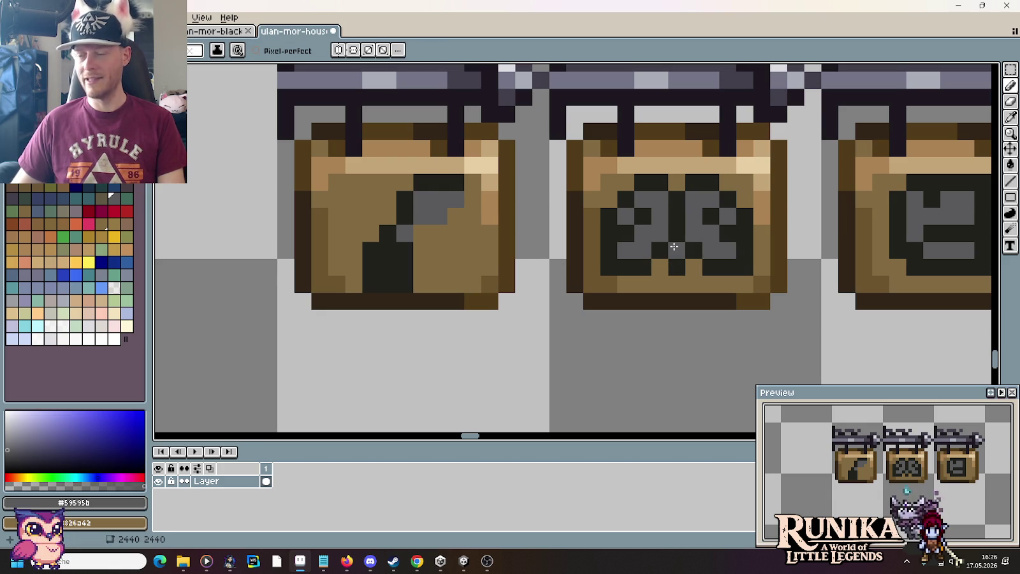
pyautogui.press('i')
pyautogui.click(697, 273)
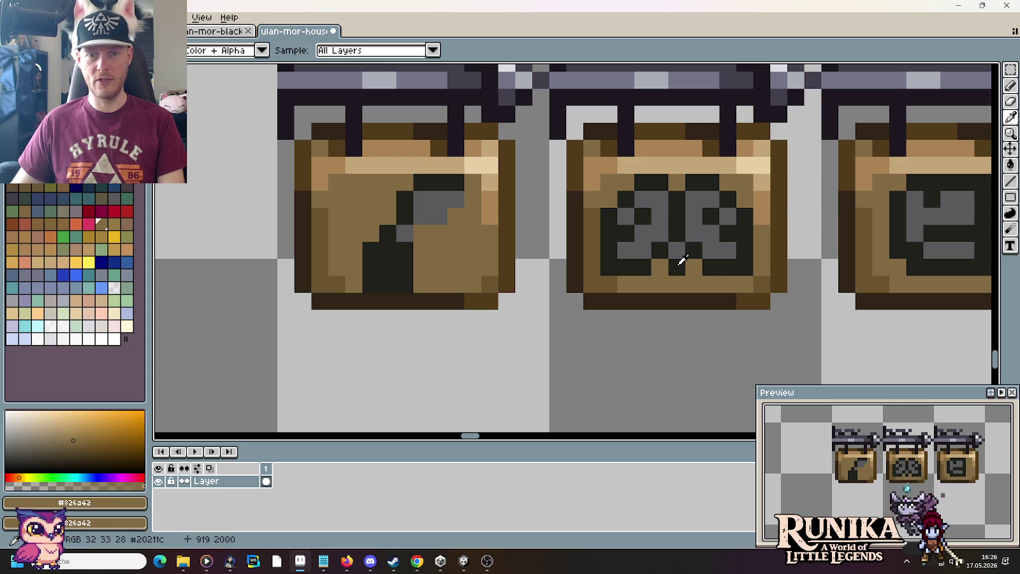
pyautogui.click(679, 264)
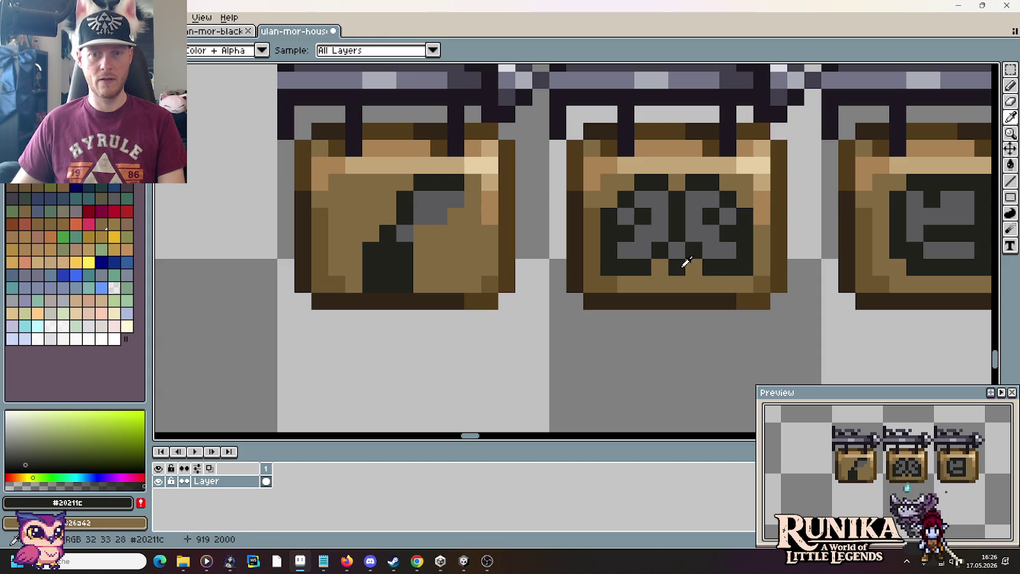
pyautogui.press('b')
pyautogui.rightClick(677, 264)
pyautogui.click(667, 263)
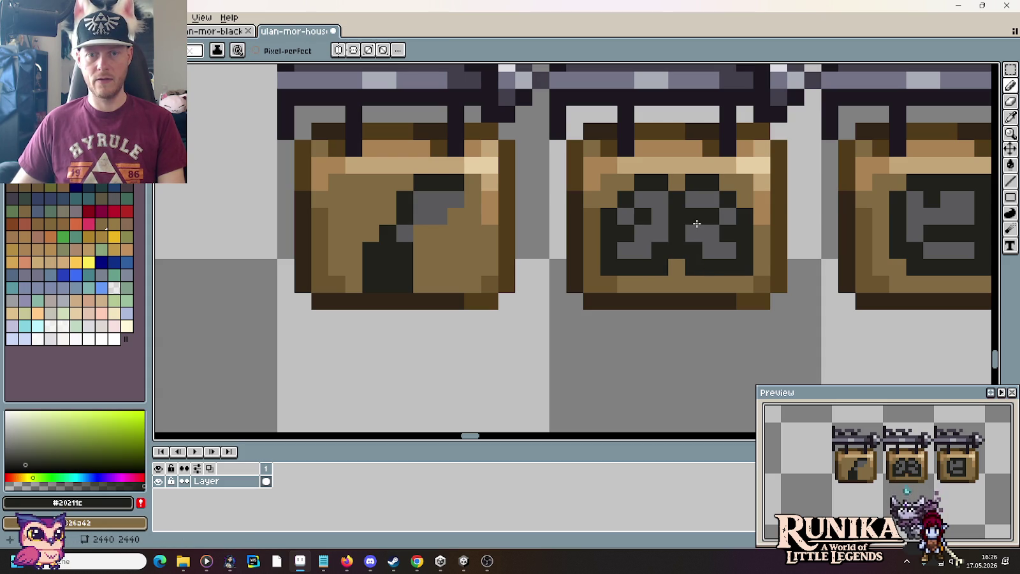
# Save the houses sheet with Ctrl+S.
pyautogui.press('i')
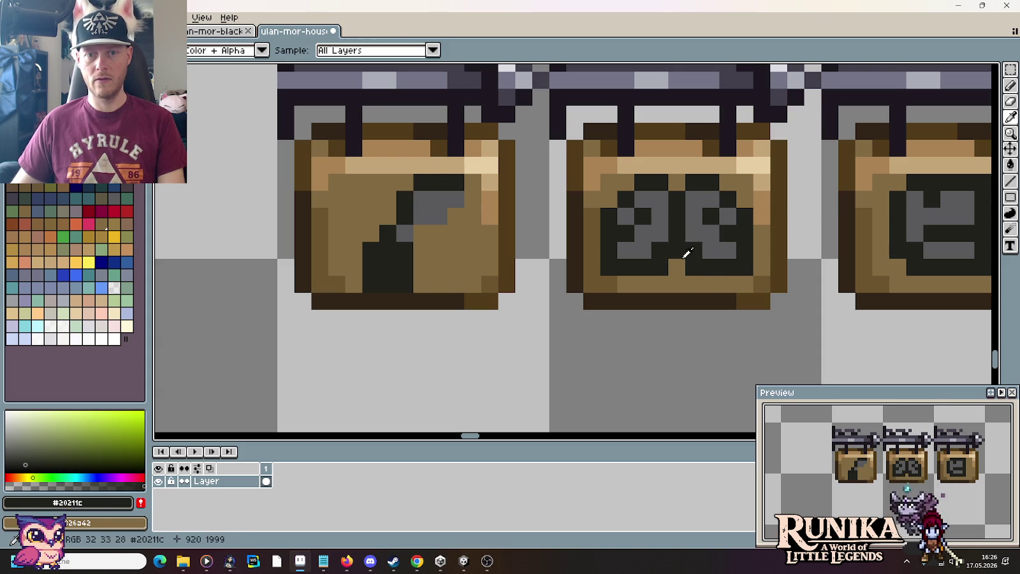
pyautogui.scroll(-4, 685, 249)
pyautogui.scroll(-1, 709, 299)
pyautogui.press('m')
pyautogui.hotkey('ctrl', 's')
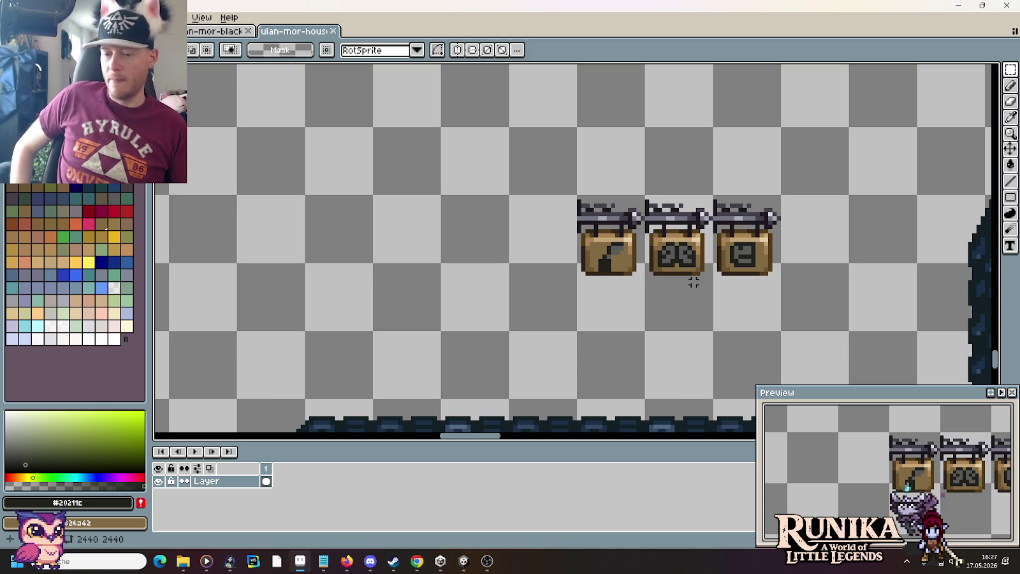
# Review the three hanging signs, briefly selecting the middle sign and panning across the sheet.
pyautogui.moveTo(708, 331); pyautogui.dragTo(644, 198)
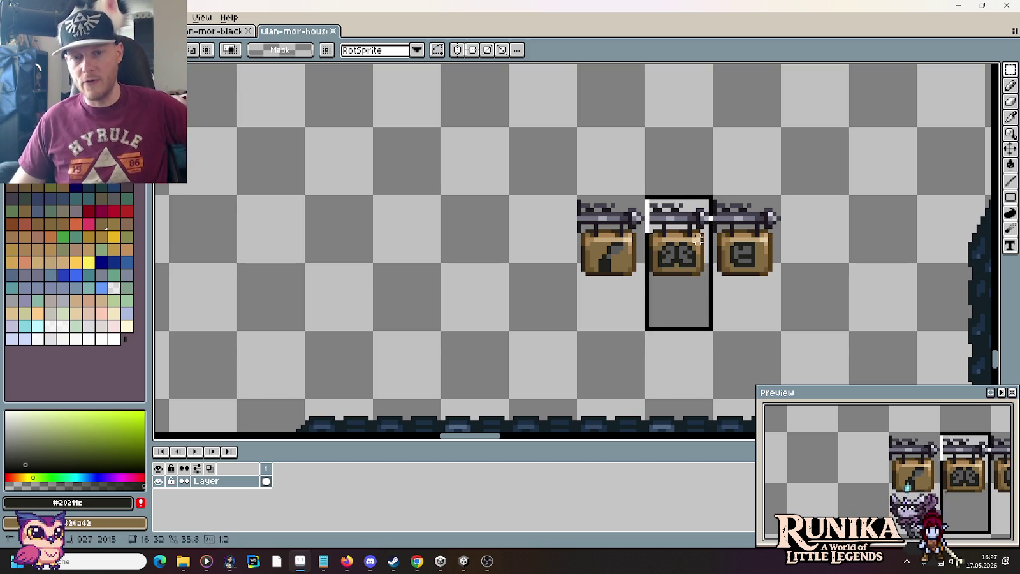
pyautogui.click(829, 284)
pyautogui.scroll(-2, 829, 288)
pyautogui.scroll(-2, 830, 288)
pyautogui.moveTo(830, 288); pyautogui.dragTo(666, 288)
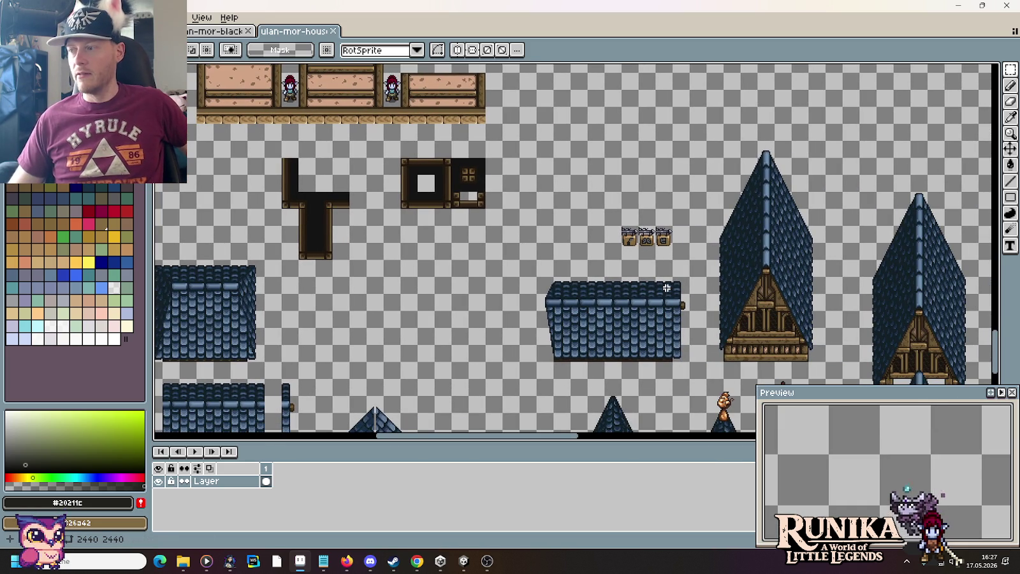
pyautogui.scroll(-1, 663, 288)
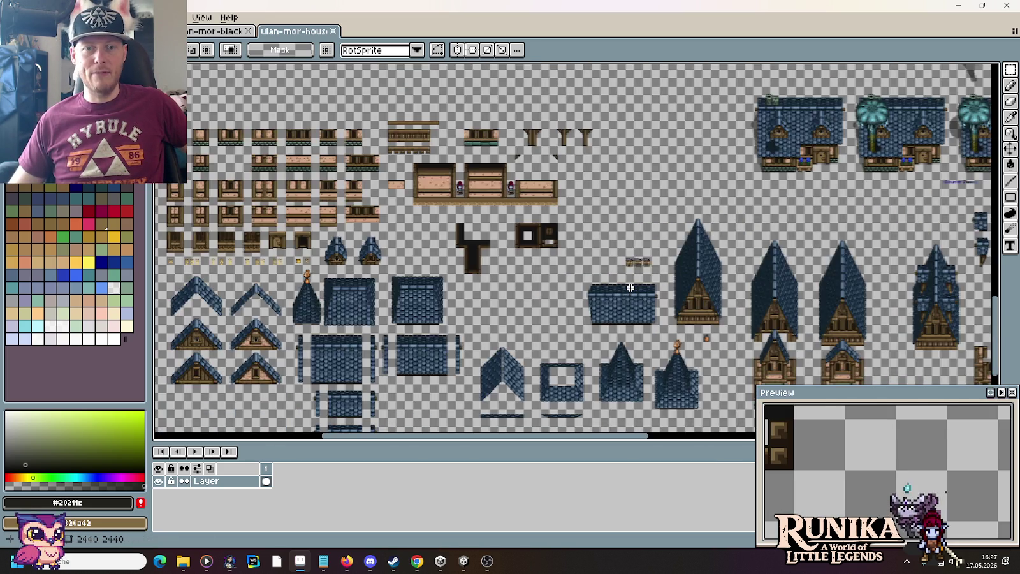
pyautogui.scroll(3, 629, 287)
pyautogui.scroll(1, 640, 217)
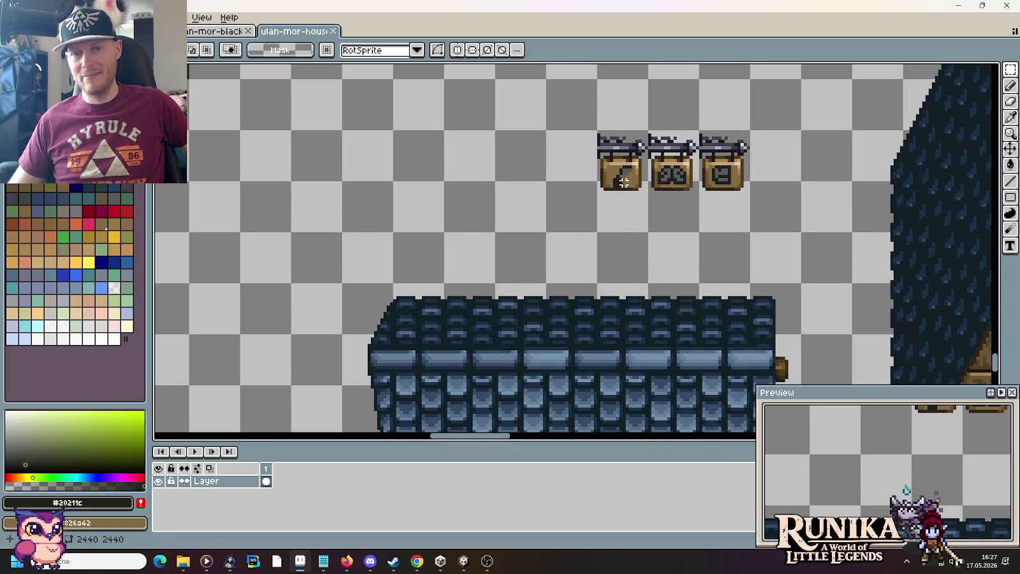
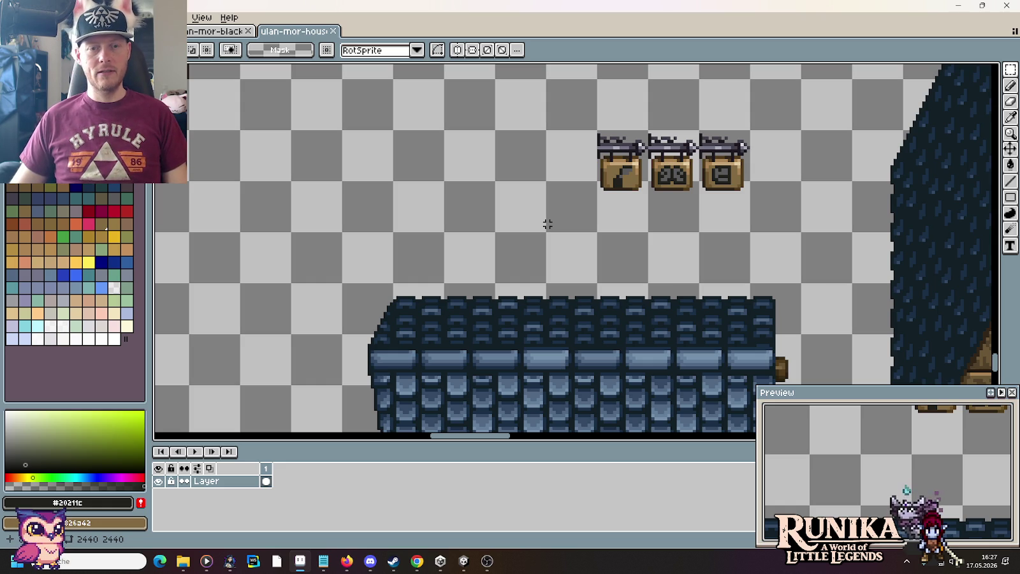
# Switch to the colour-palette sheet and pan to the Blitz and Honig ramps.
pyautogui.hotkey('ctrl', 'Tab')
pyautogui.scroll(-2, 558, 218)
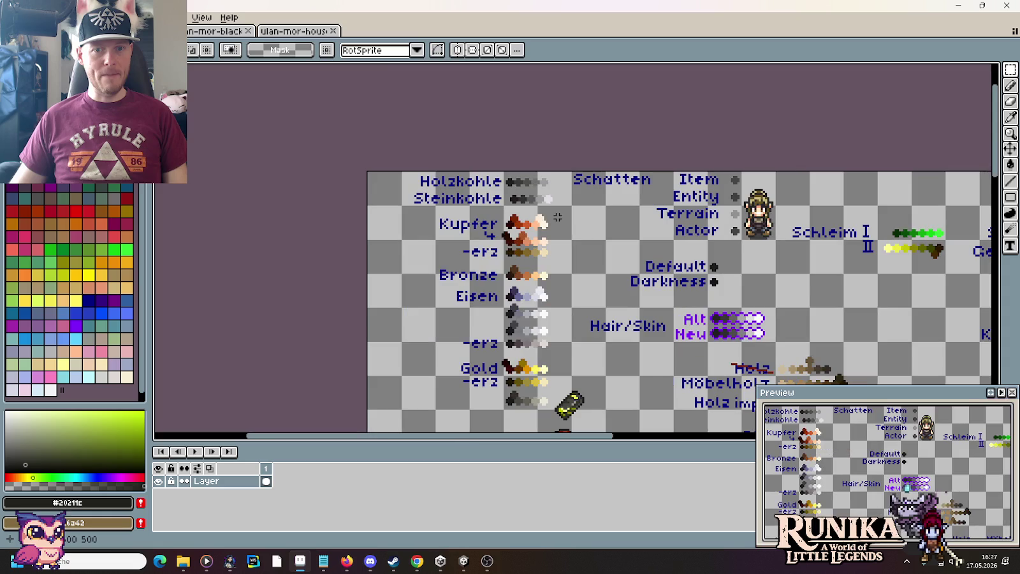
pyautogui.scroll(-2, 589, 260)
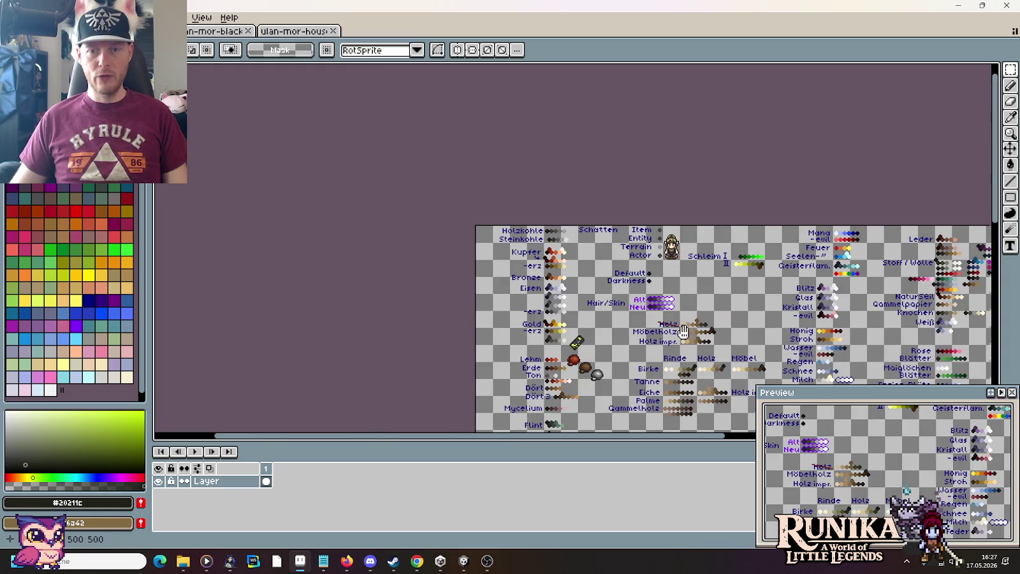
pyautogui.moveTo(683, 332); pyautogui.dragTo(479, 220)
pyautogui.scroll(2, 637, 274)
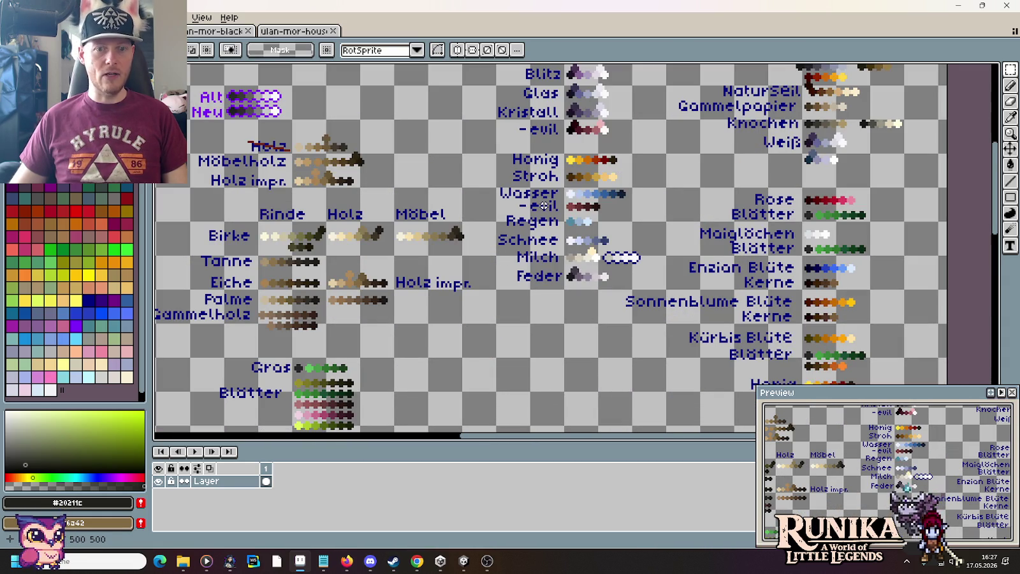
pyautogui.moveTo(512, 199); pyautogui.dragTo(514, 297)
# Zoom in and marquee-select the grey Stoff / Wolle colour ramp.
pyautogui.scroll(-2, 908, 212)
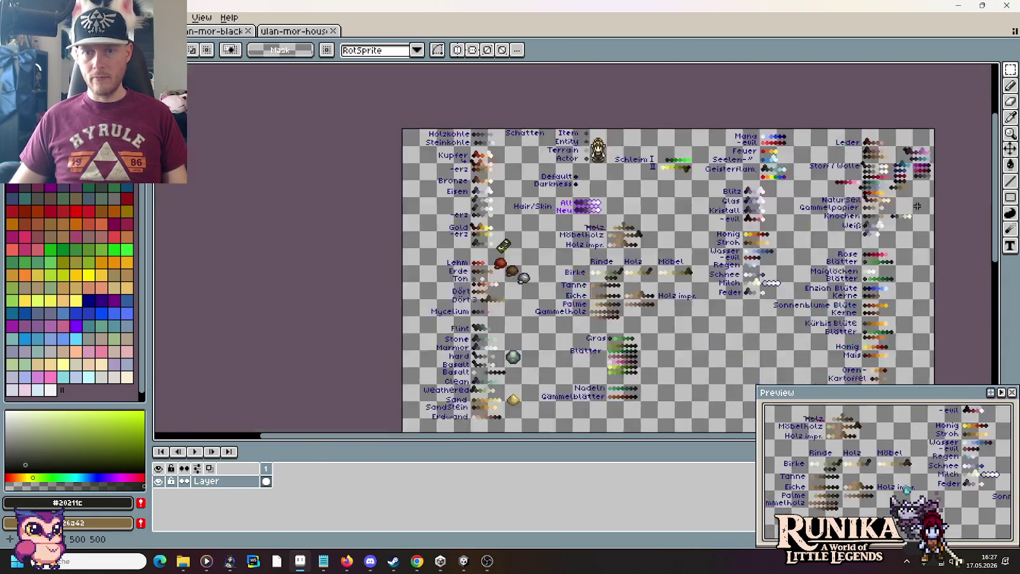
pyautogui.scroll(2, 860, 218)
pyautogui.scroll(1, 860, 217)
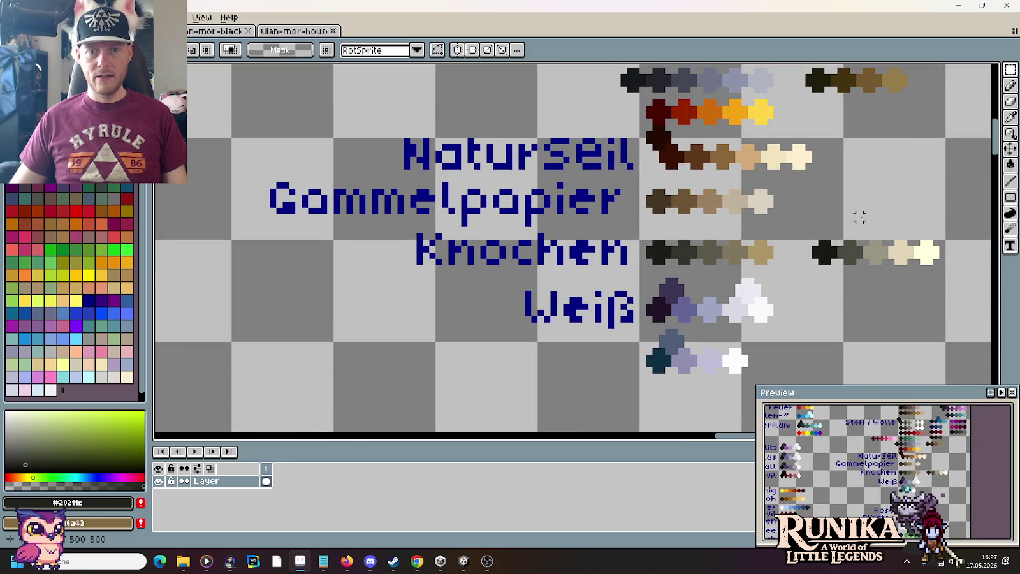
pyautogui.scroll(-2, 860, 218)
pyautogui.scroll(-2, 860, 218)
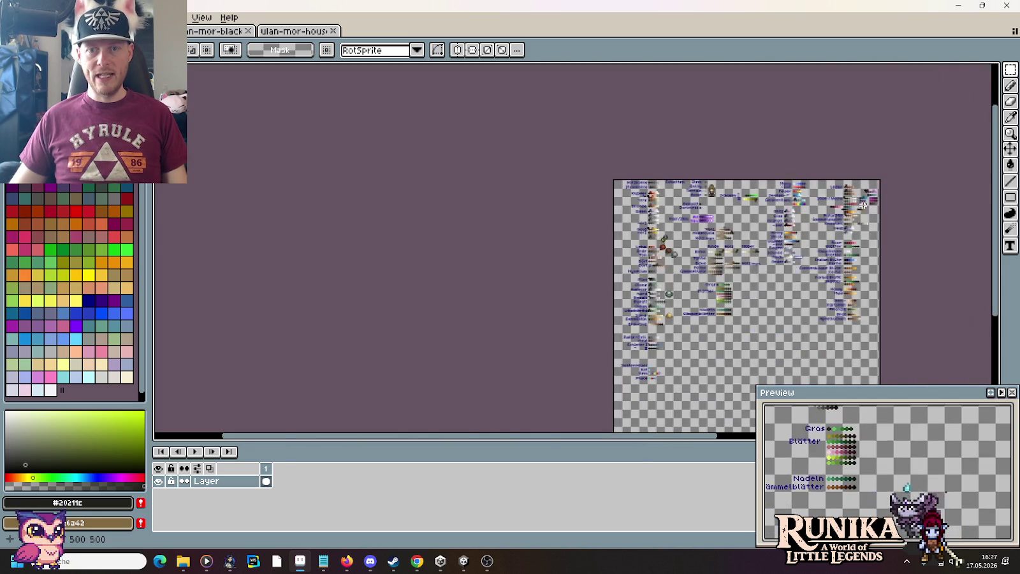
pyautogui.scroll(2, 863, 203)
pyautogui.scroll(1, 863, 203)
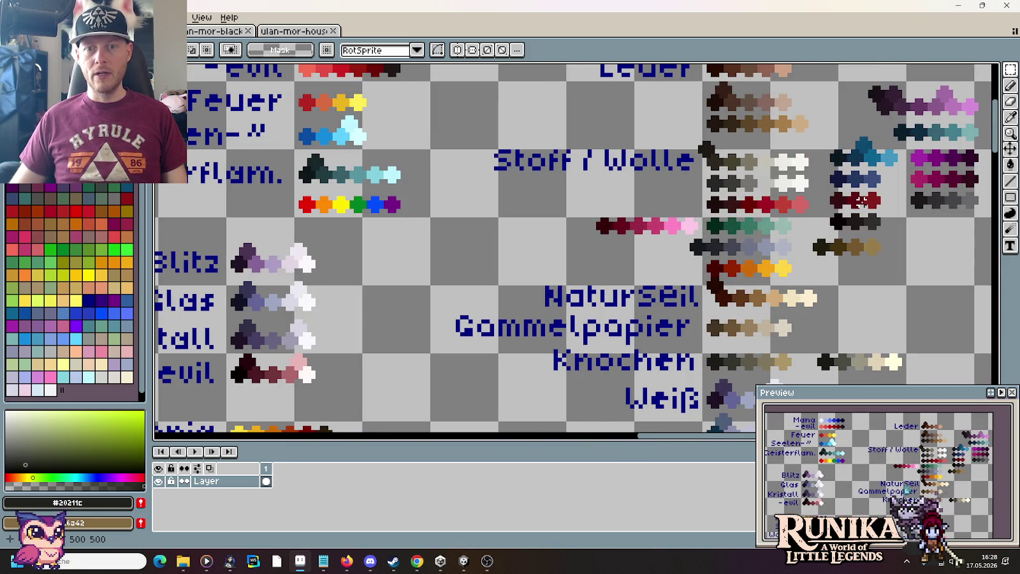
pyautogui.moveTo(814, 194); pyautogui.dragTo(699, 170)
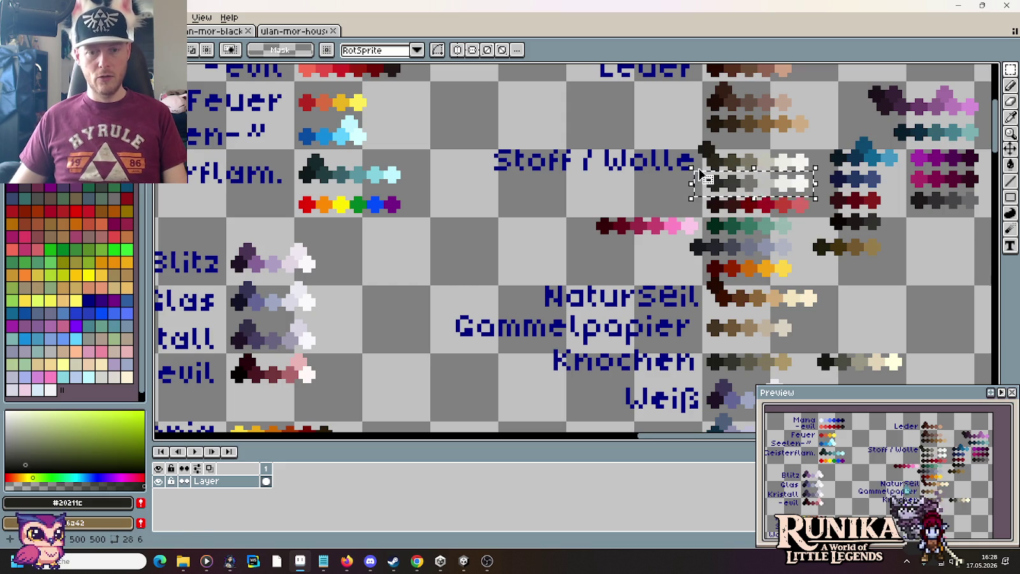
# Zoom and pan across the sheet's metal, stone, wood, flower and food ramps.
pyautogui.scroll(-1, 517, 300)
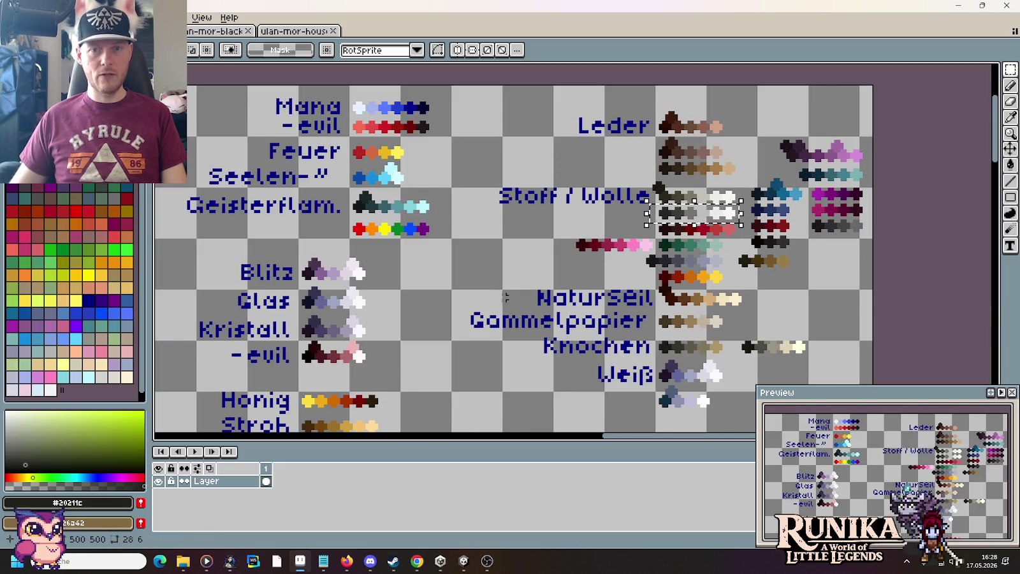
pyautogui.hscroll(-10, 517, 300)
pyautogui.hscroll(-5, 517, 300)
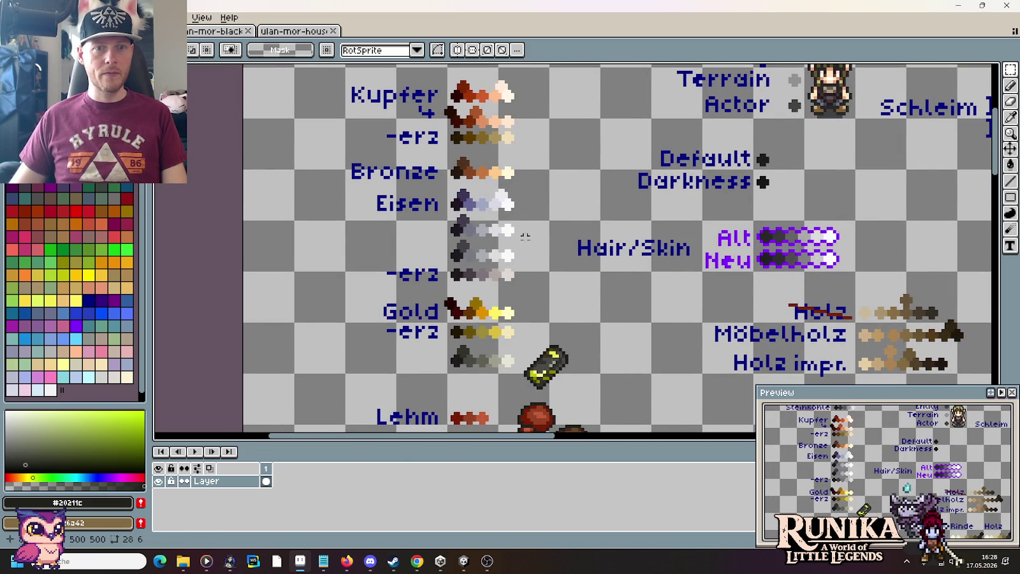
pyautogui.scroll(1, 561, 255)
pyautogui.scroll(-1, 542, 319)
pyautogui.scroll(-1, 553, 327)
pyautogui.scroll(-4, 552, 326)
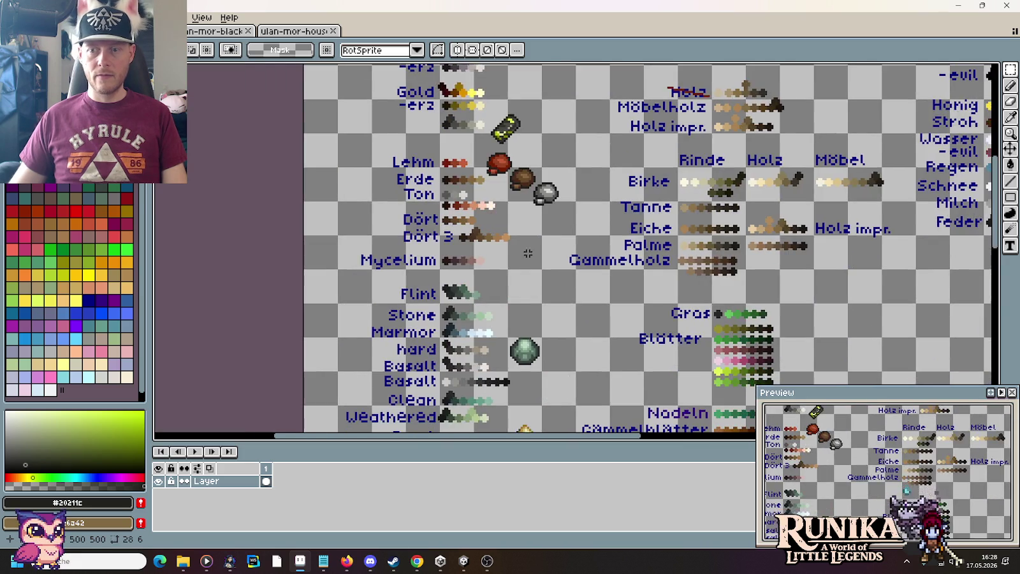
pyautogui.scroll(-3, 531, 134)
pyautogui.scroll(1, 436, 206)
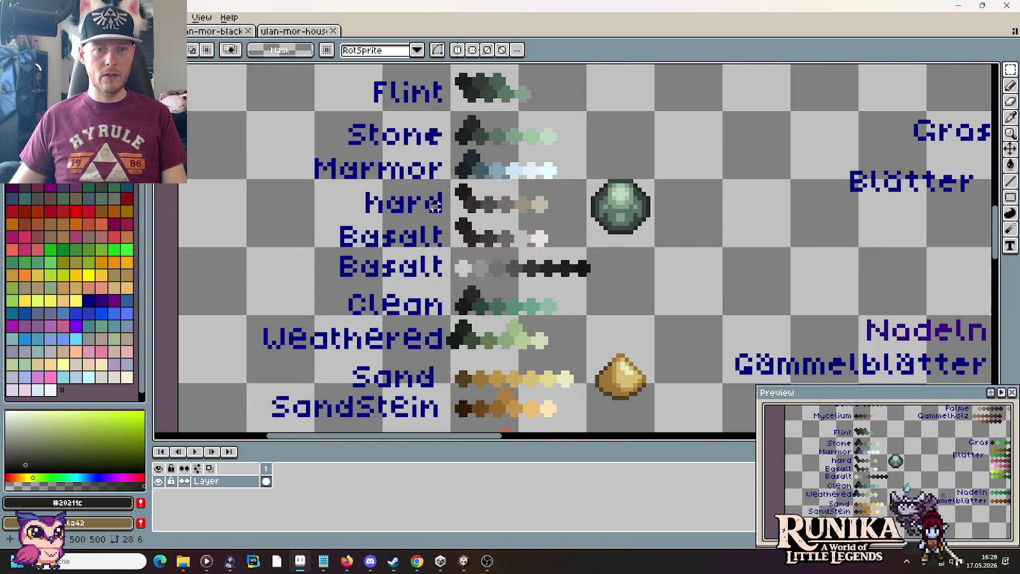
pyautogui.scroll(1, 436, 206)
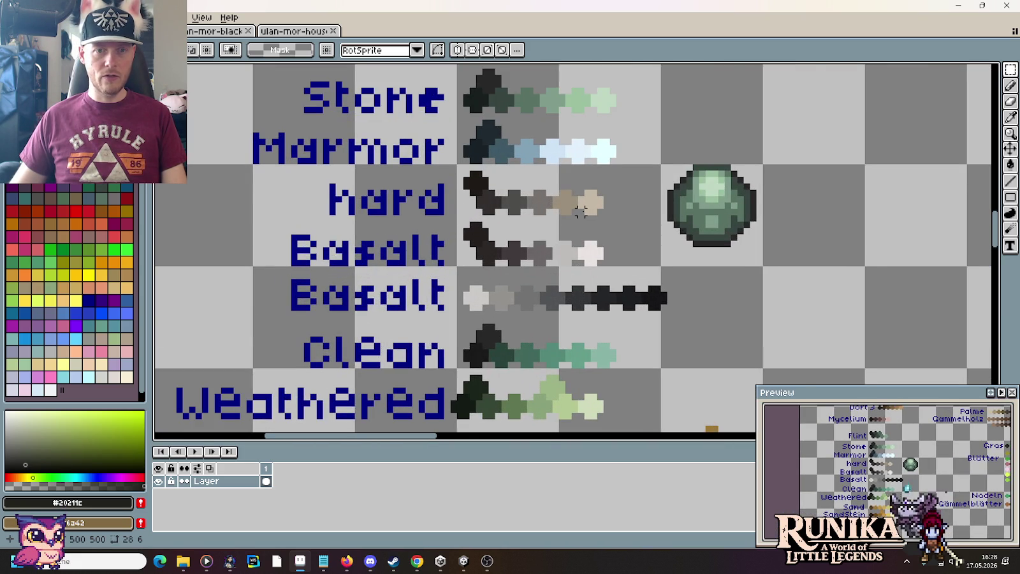
pyautogui.scroll(-2, 580, 212)
pyautogui.scroll(-3, 580, 338)
pyautogui.scroll(-1, 484, 275)
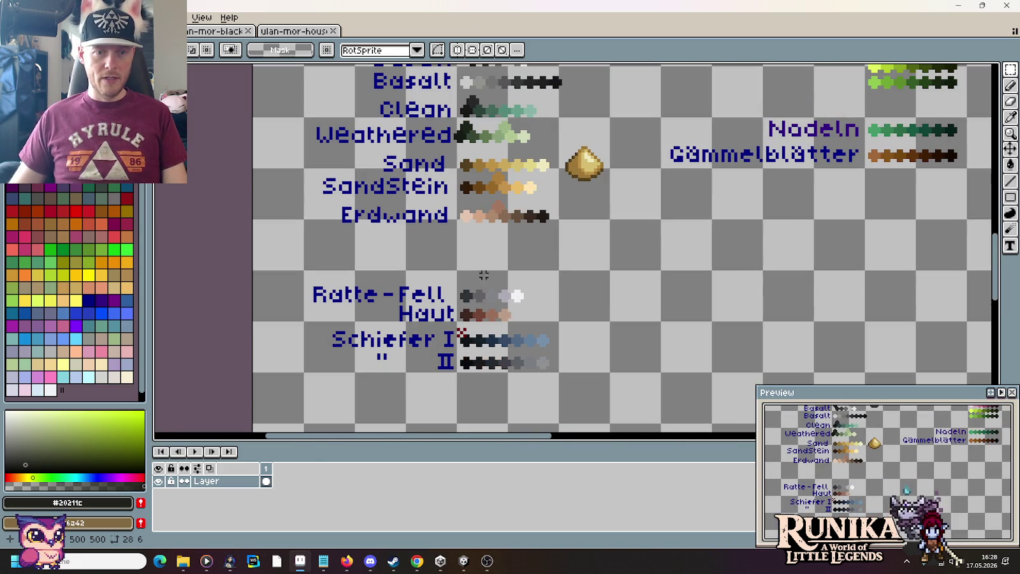
pyautogui.scroll(-1, 510, 282)
pyautogui.scroll(-1, 511, 283)
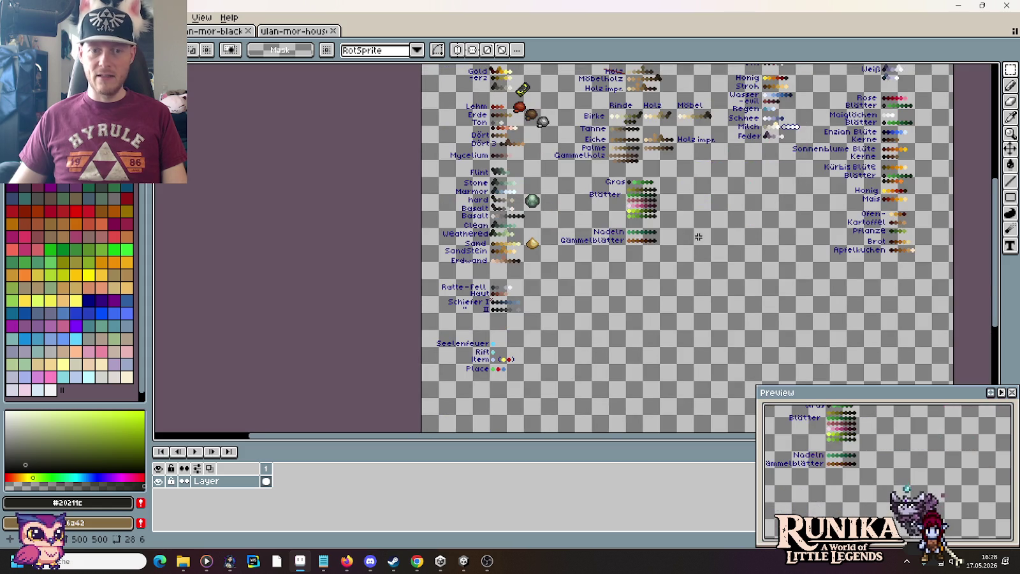
pyautogui.scroll(2, 711, 235)
pyautogui.moveTo(594, 182); pyautogui.dragTo(649, 277)
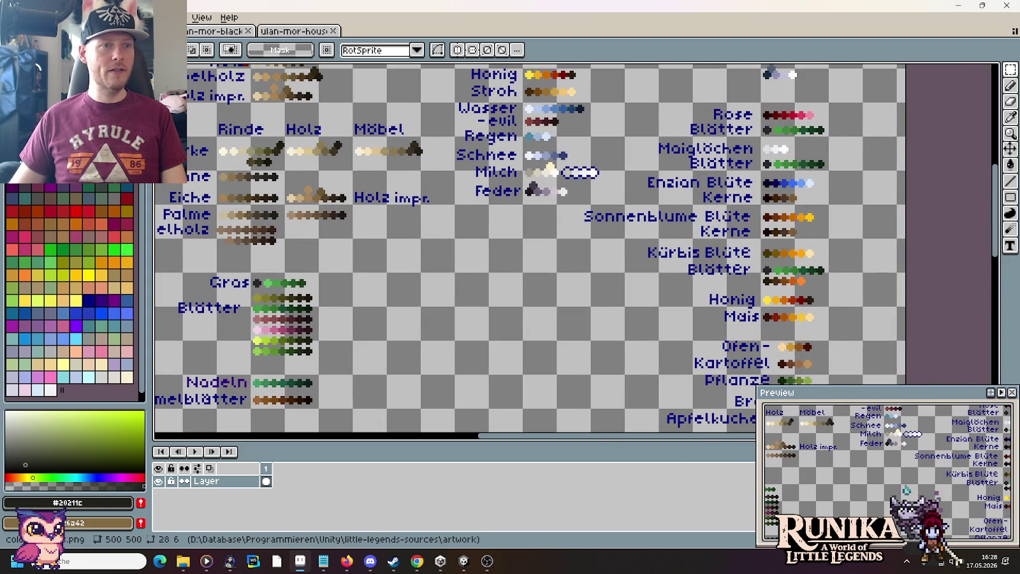
# Open animal-products.png from the artwork items folder.
pyautogui.click(19, 17)
pyautogui.click(38, 41)
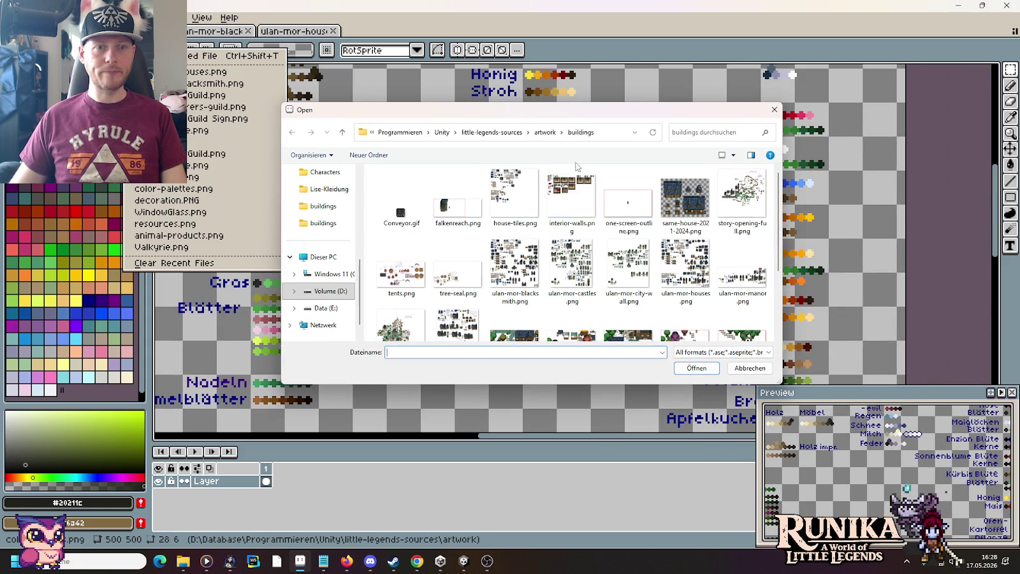
pyautogui.click(542, 138)
pyautogui.scroll(-1, 676, 268)
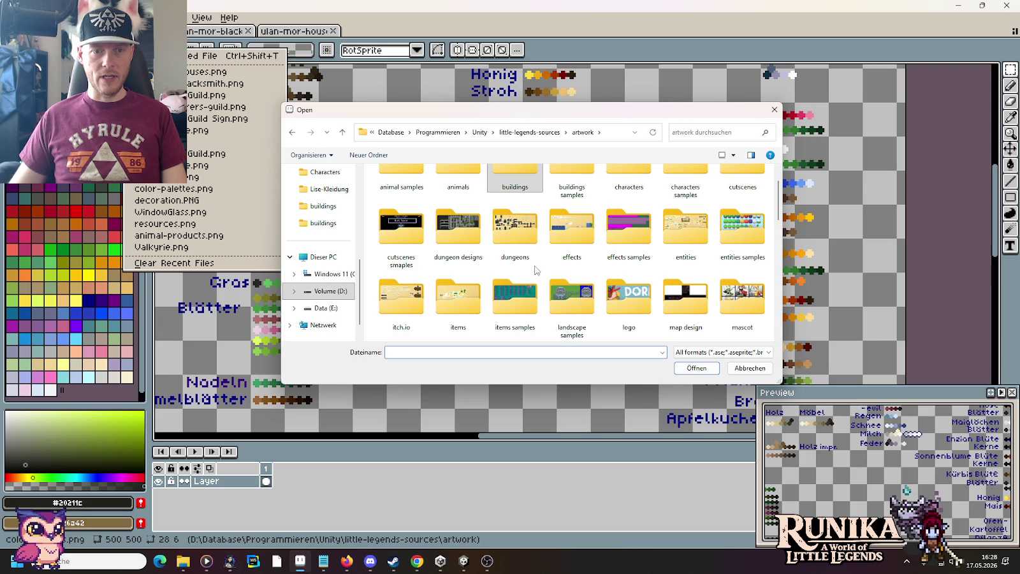
pyautogui.doubleClick(470, 297)
pyautogui.doubleClick(459, 207)
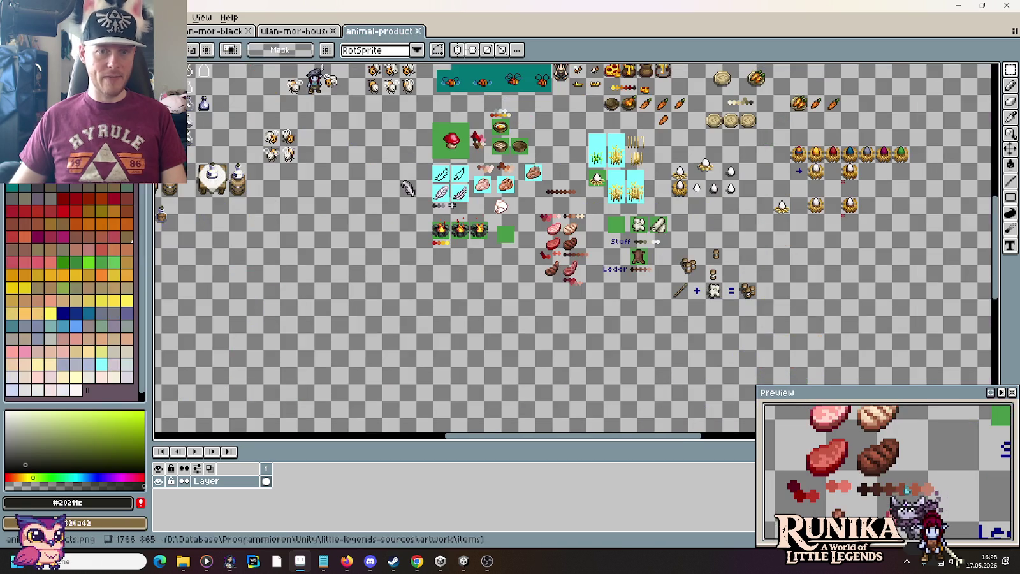
# Pan past the honey and milk bottles to an empty area and paste the grey ramp.
pyautogui.moveTo(466, 224); pyautogui.dragTo(605, 374)
pyautogui.scroll(2, 622, 209)
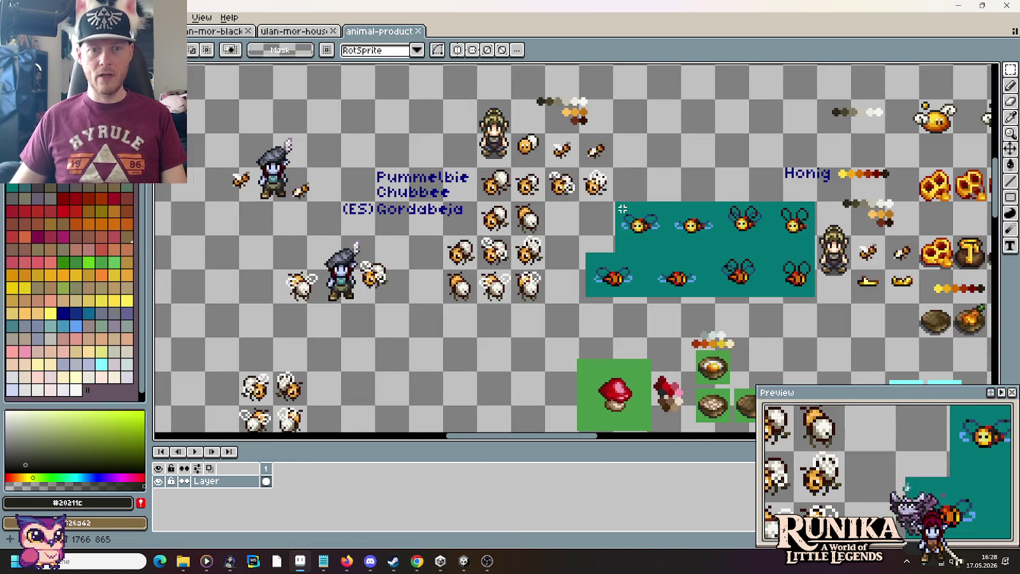
pyautogui.moveTo(736, 184); pyautogui.dragTo(461, 210)
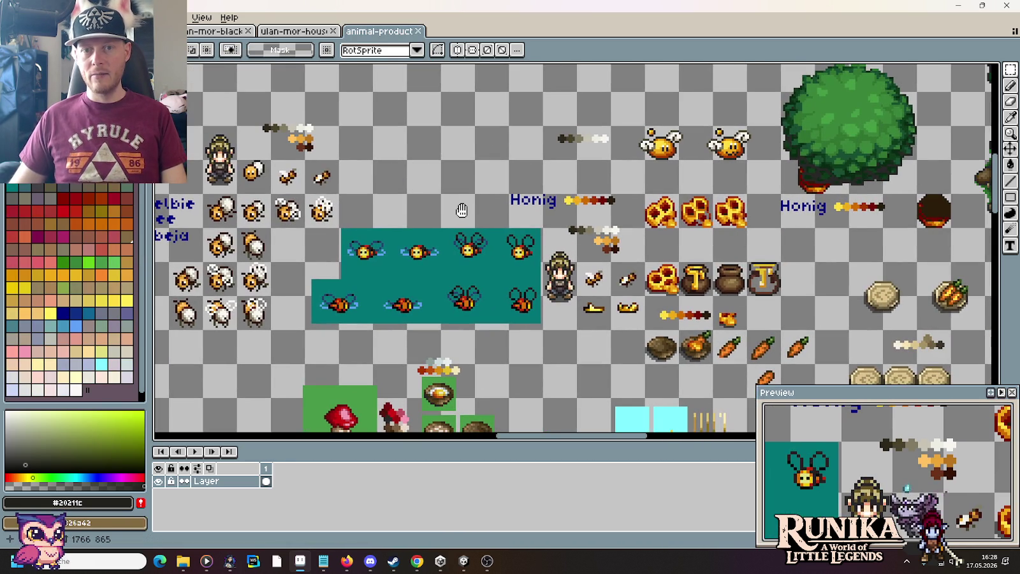
pyautogui.moveTo(572, 226); pyautogui.dragTo(887, 227)
pyautogui.moveTo(318, 191); pyautogui.dragTo(612, 146)
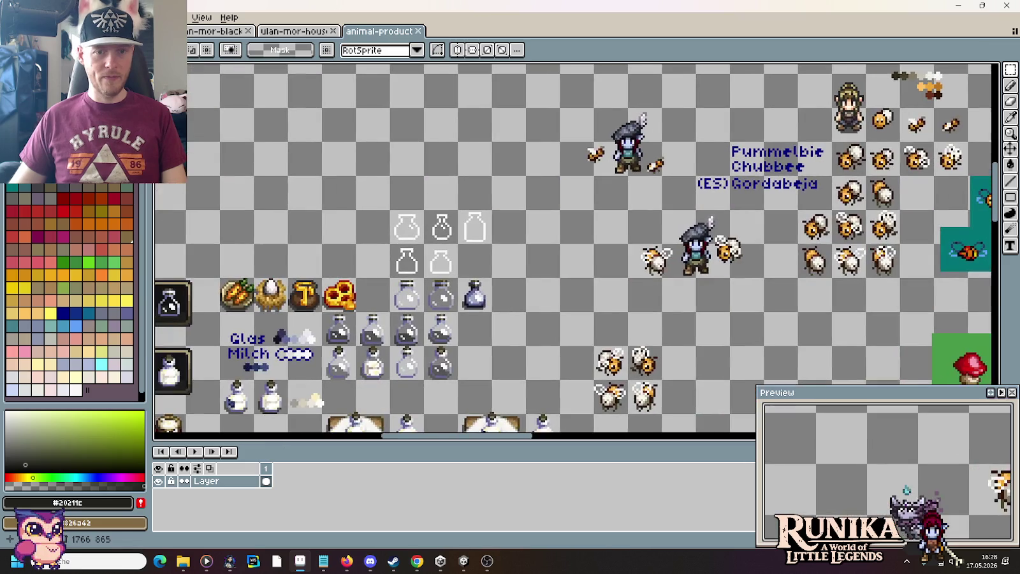
pyautogui.moveTo(319, 255); pyautogui.dragTo(523, 185)
pyautogui.moveTo(670, 216); pyautogui.dragTo(459, 109)
pyautogui.moveTo(755, 369)
pyautogui.mouseDown()
pyautogui.moveTo(673, 321)
pyautogui.moveTo(572, 217)
pyautogui.mouseUp()
pyautogui.hotkey('ctrl', 'v')
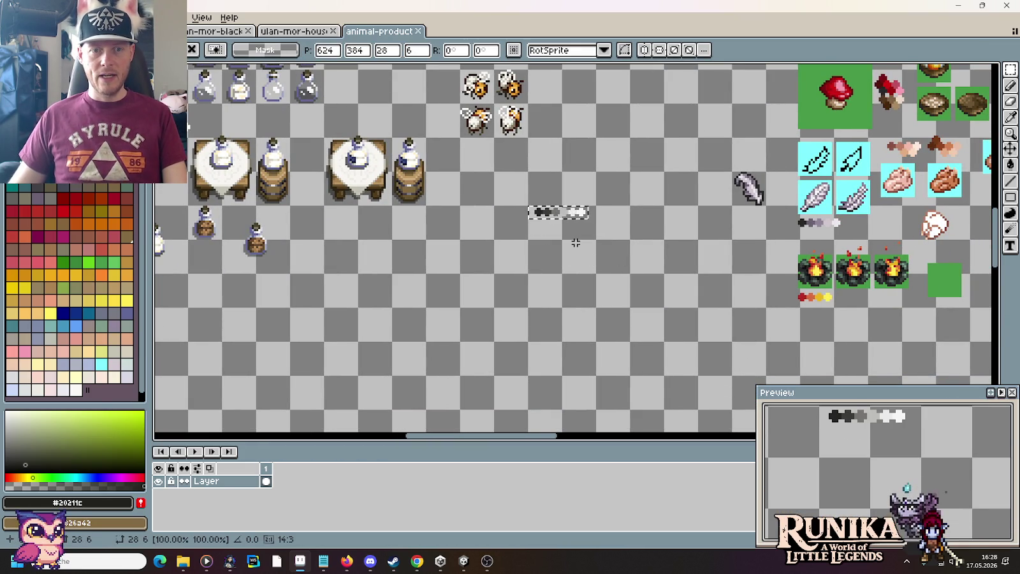
# Nudge the pasted ramp slightly right and commit it.
pyautogui.scroll(3, 571, 226)
pyautogui.moveTo(564, 182)
pyautogui.mouseDown()
pyautogui.moveTo(643, 183)
pyautogui.moveTo(557, 188)
pyautogui.mouseUp()
pyautogui.click(568, 218)
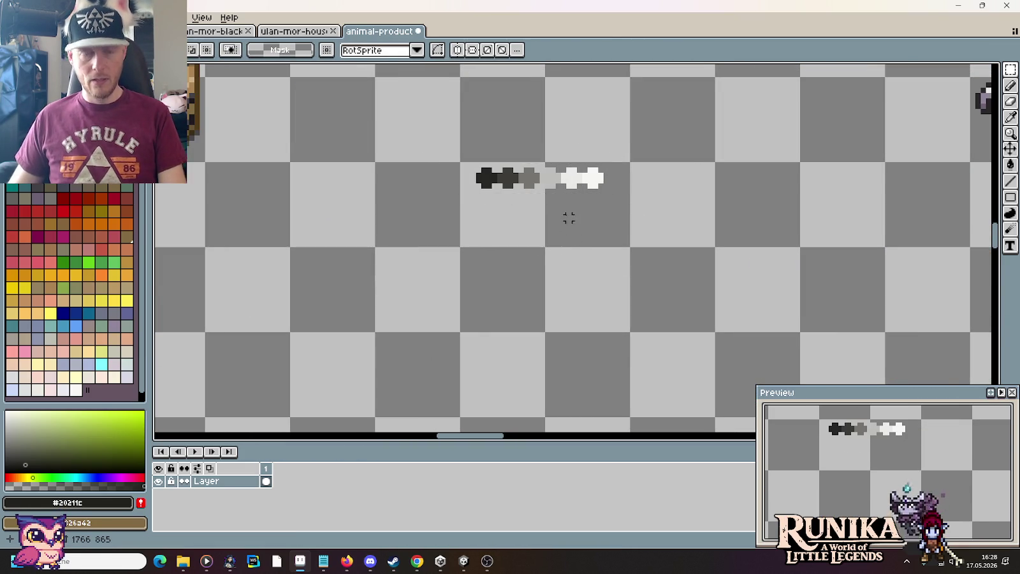
# Pick dark grey #262523 from the ramp as the pencil colour.
pyautogui.scroll(3, 568, 218)
pyautogui.moveTo(581, 187); pyautogui.dragTo(475, 208)
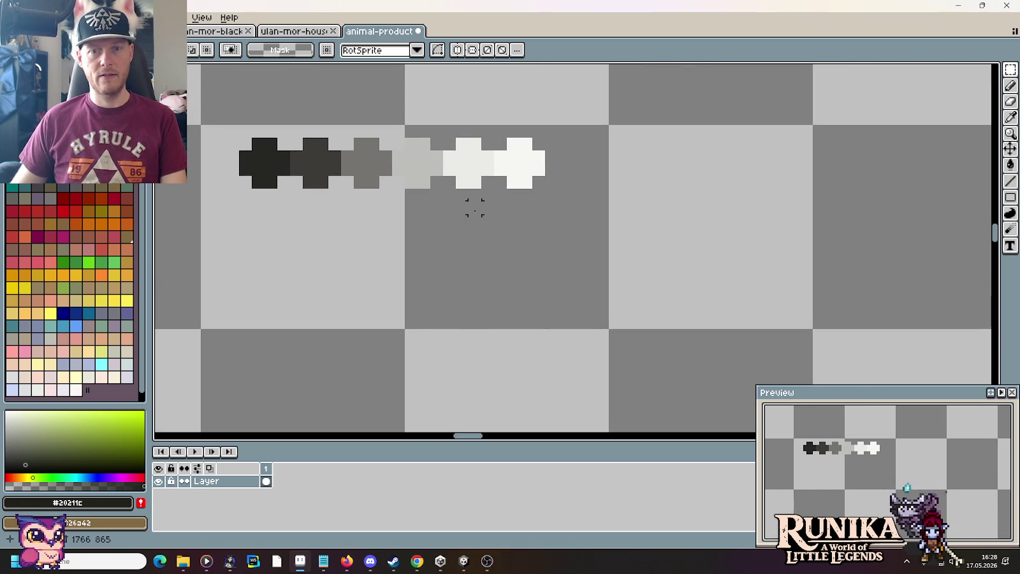
pyautogui.press('i')
pyautogui.click(274, 164)
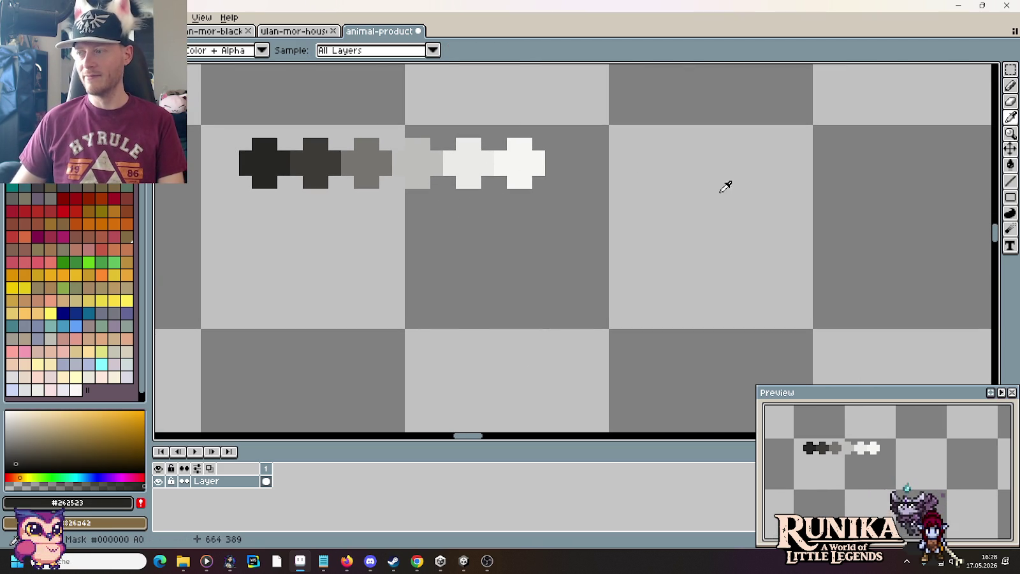
pyautogui.press('b')
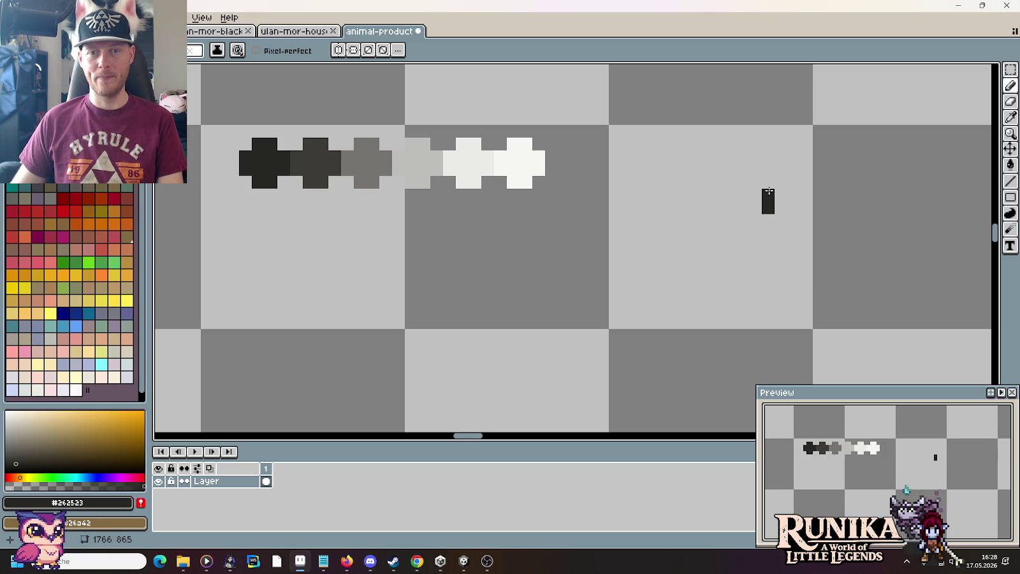
# Draw the curved top and left side of the dark loop outline.
pyautogui.moveTo(754, 182); pyautogui.dragTo(706, 218)
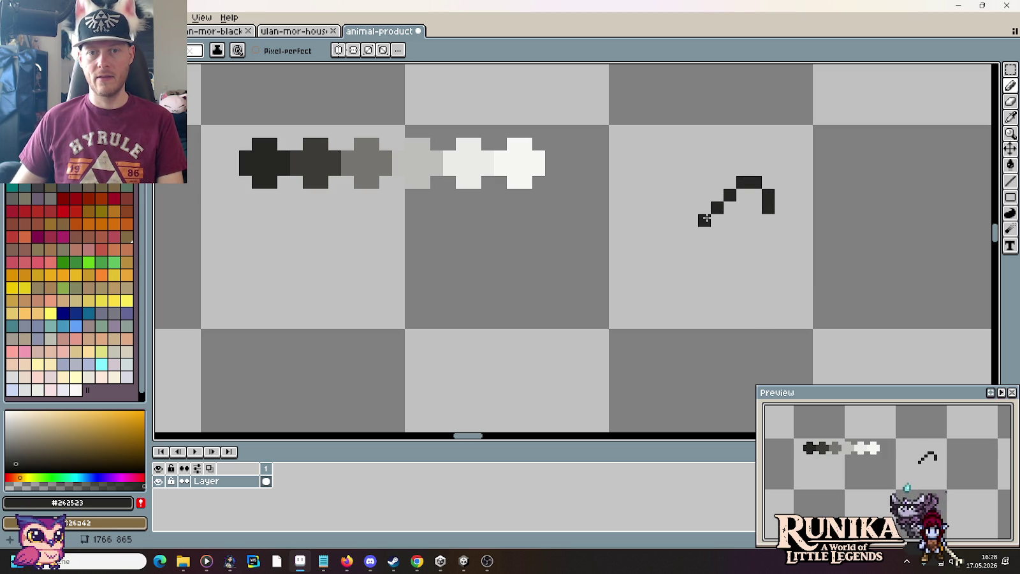
pyautogui.hotkey('ctrl', 'z')
pyautogui.click(718, 220)
pyautogui.moveTo(719, 221); pyautogui.dragTo(729, 271)
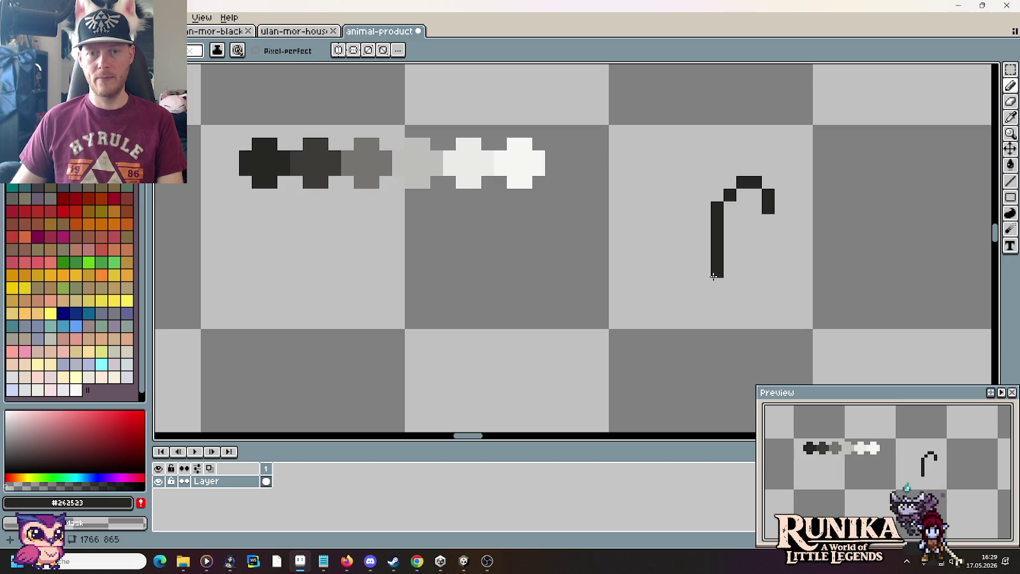
pyautogui.moveTo(742, 295); pyautogui.dragTo(756, 309)
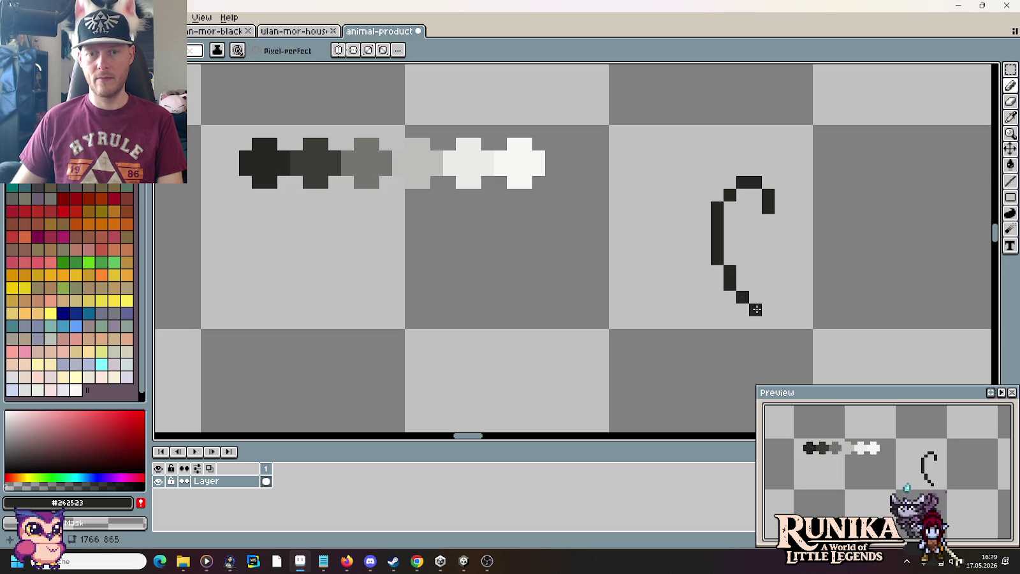
# Extend the loop's right side downward and add a pixel above the outline.
pyautogui.click(756, 221)
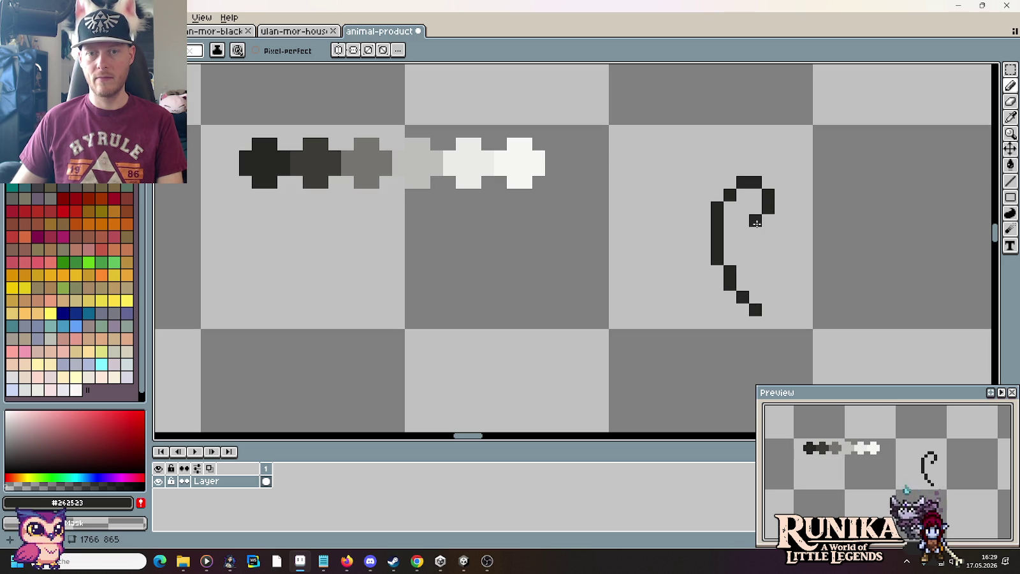
pyautogui.moveTo(760, 223); pyautogui.dragTo(767, 297)
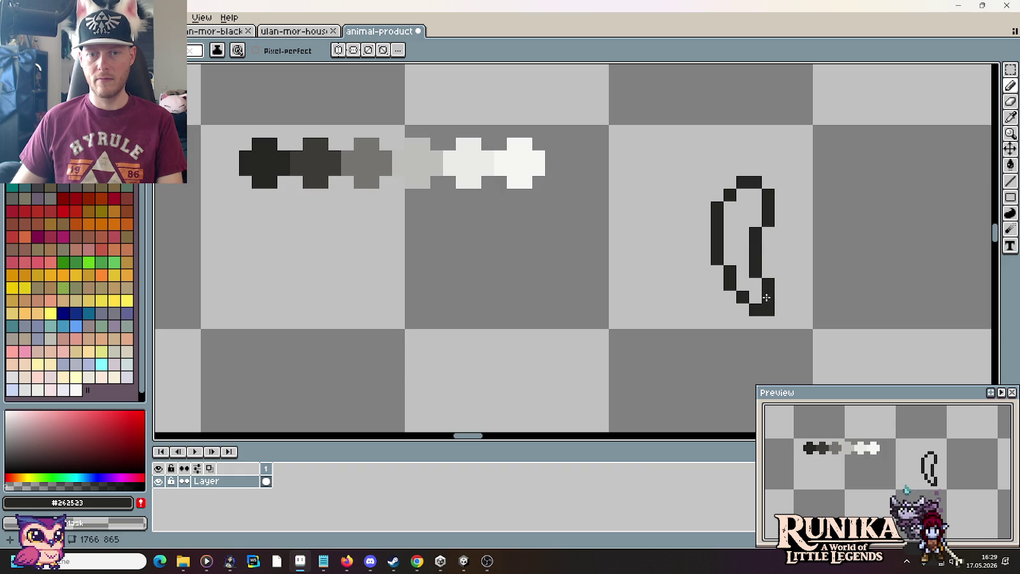
pyautogui.scroll(-3, 811, 257)
pyautogui.scroll(1, 811, 257)
pyautogui.scroll(2, 811, 257)
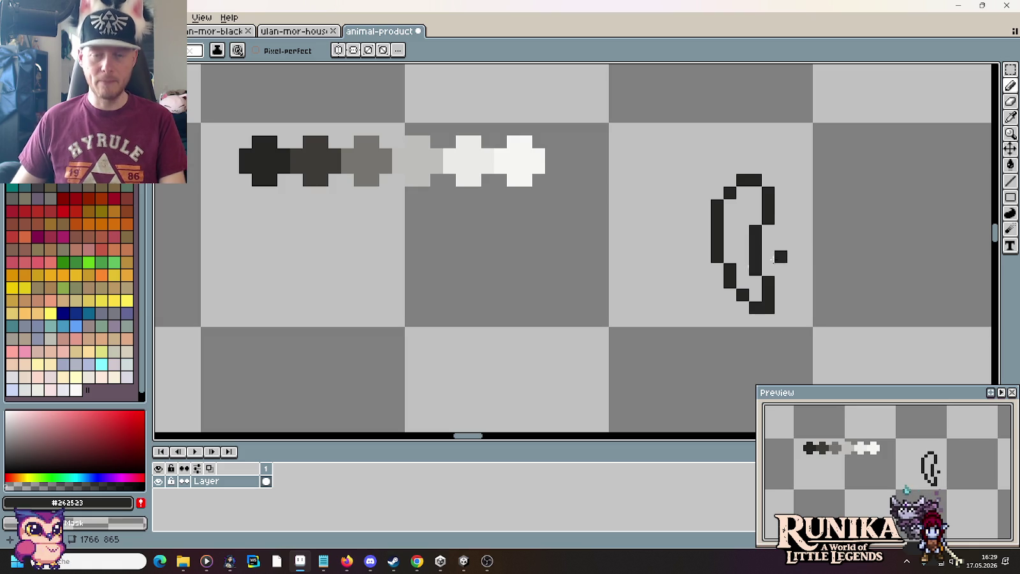
pyautogui.scroll(-2, 692, 241)
pyautogui.scroll(-2, 702, 235)
pyautogui.scroll(2, 702, 235)
pyautogui.click(694, 187)
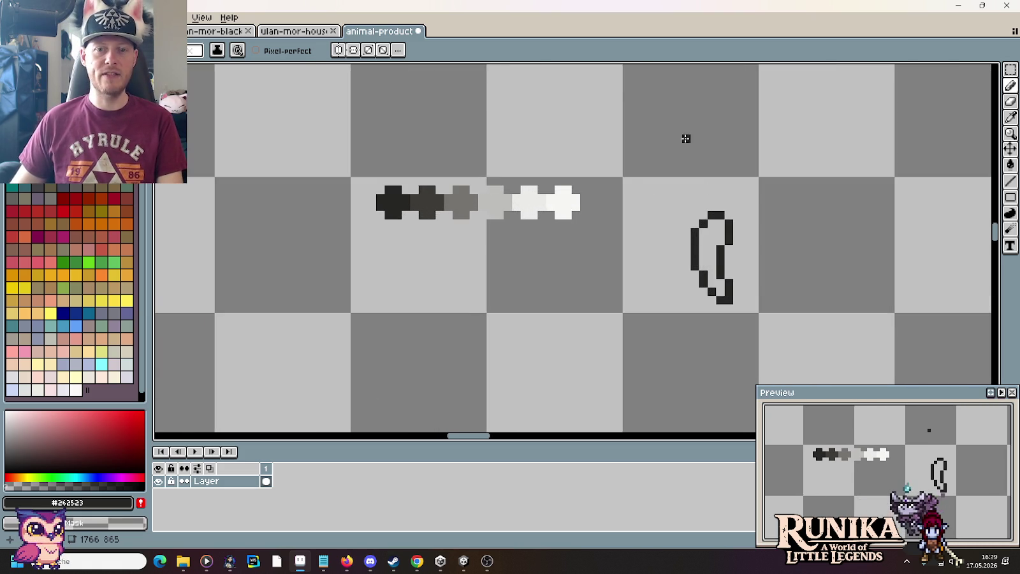
# Start the second shape with a short vertical block and a top curve running left.
pyautogui.scroll(2, 688, 179)
pyautogui.scroll(-1, 750, 150)
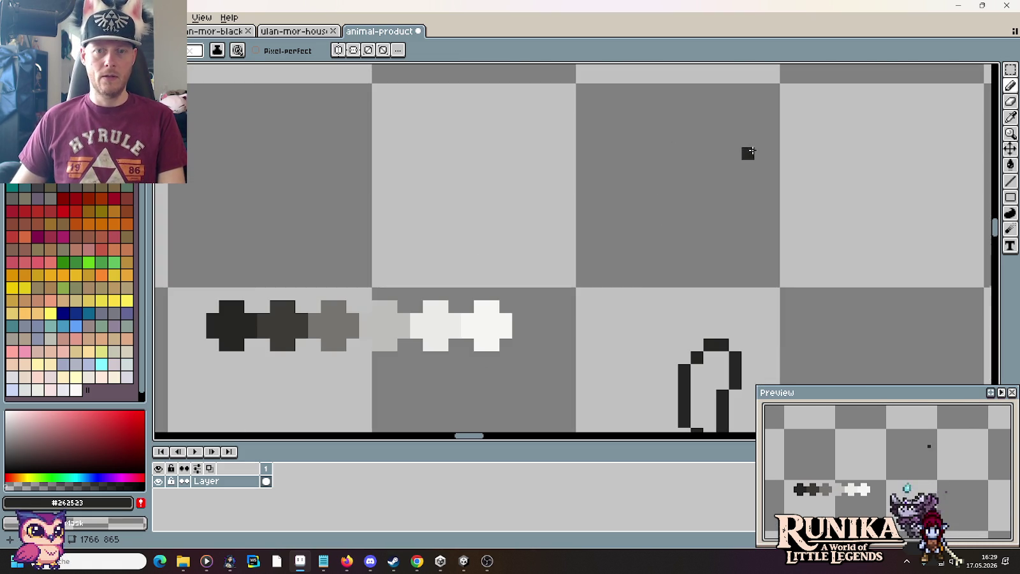
pyautogui.click(749, 153)
pyautogui.moveTo(750, 143); pyautogui.dragTo(710, 115)
pyautogui.click(683, 116)
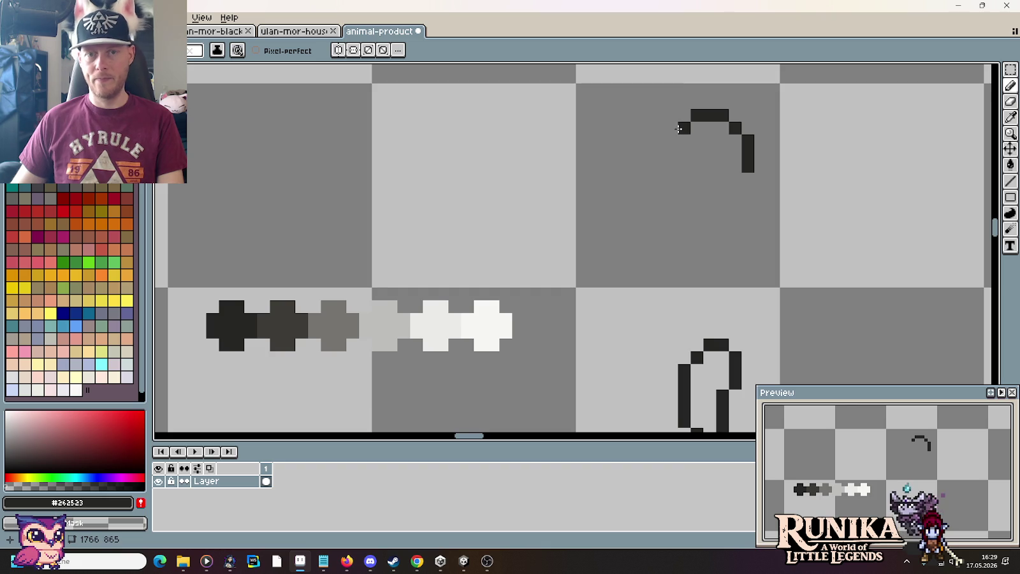
pyautogui.click(671, 116)
pyautogui.click(647, 129)
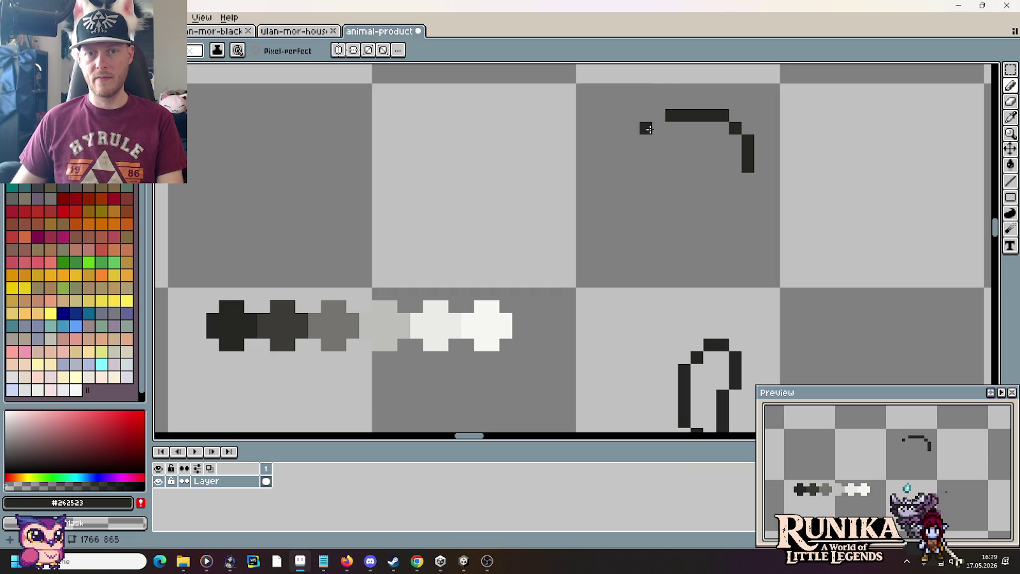
pyautogui.hotkey('ctrl', 'z')
pyautogui.click(656, 128)
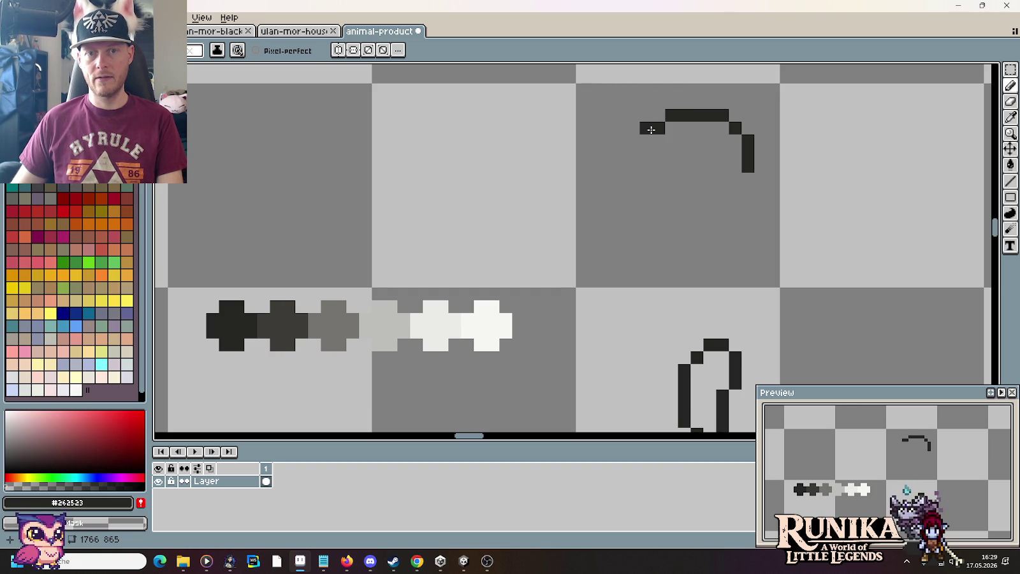
# Draw the new shape's left side, bottom curve and rising right side.
pyautogui.moveTo(621, 167)
pyautogui.mouseDown()
pyautogui.moveTo(607, 180)
pyautogui.moveTo(607, 245)
pyautogui.mouseUp()
pyautogui.click(618, 255)
pyautogui.click(628, 263)
pyautogui.click(656, 255)
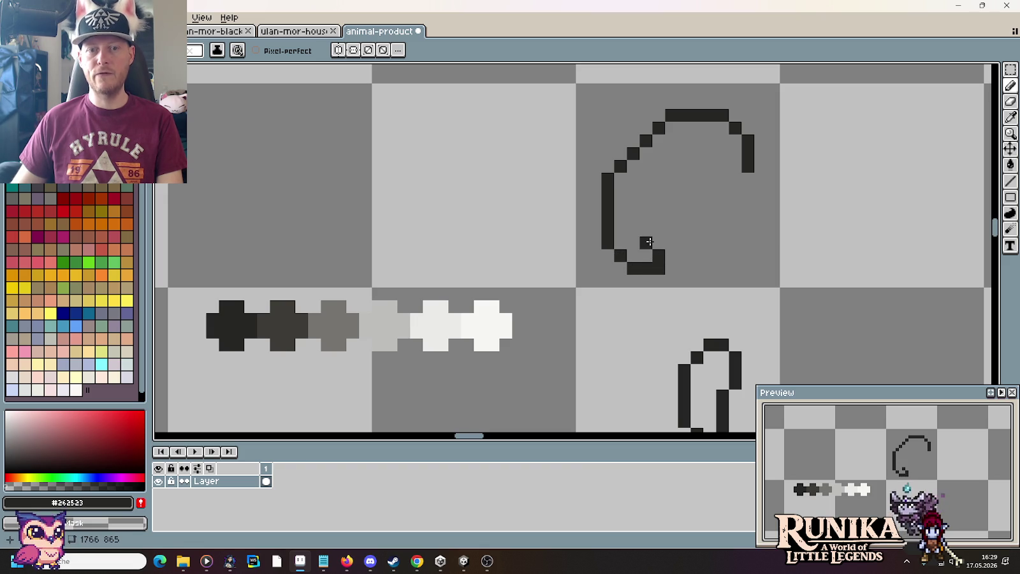
pyautogui.moveTo(656, 242); pyautogui.dragTo(655, 228)
pyautogui.click(646, 229)
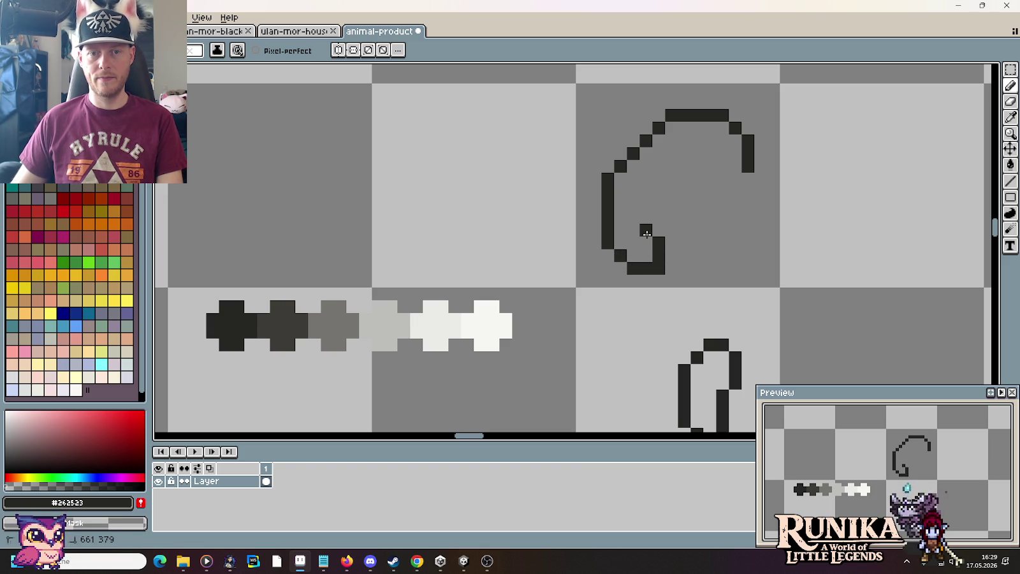
pyautogui.hotkey('ctrl', 'z')
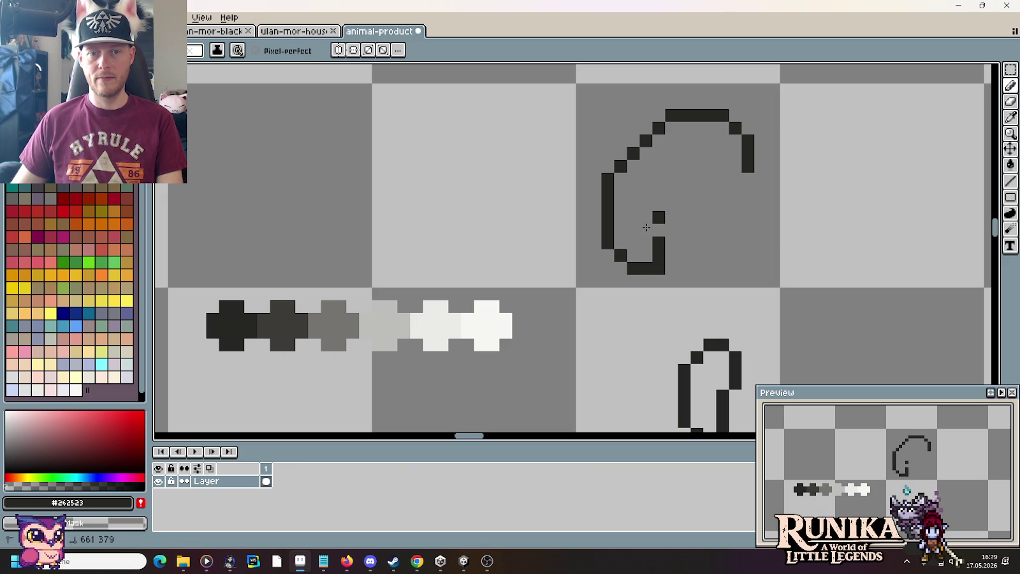
# Join the right side diagonally to a horizontal segment from the upper right.
pyautogui.click(671, 229)
pyautogui.click(735, 178)
pyautogui.moveTo(720, 190); pyautogui.dragTo(694, 191)
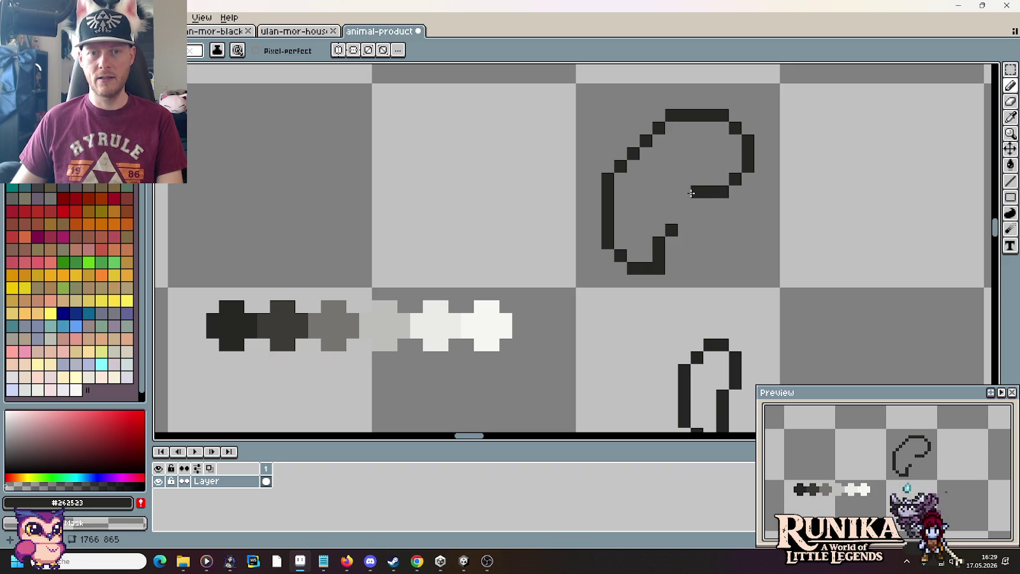
pyautogui.click(658, 229)
pyautogui.moveTo(659, 220); pyautogui.dragTo(687, 192)
pyautogui.scroll(-2, 736, 246)
pyautogui.scroll(-1, 735, 246)
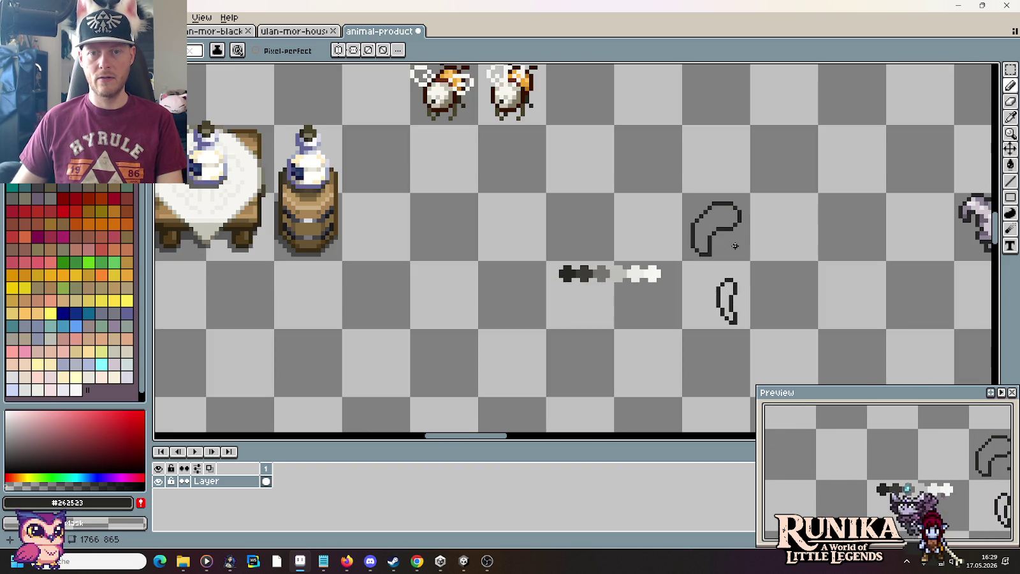
pyautogui.scroll(1, 736, 246)
pyautogui.scroll(2, 733, 248)
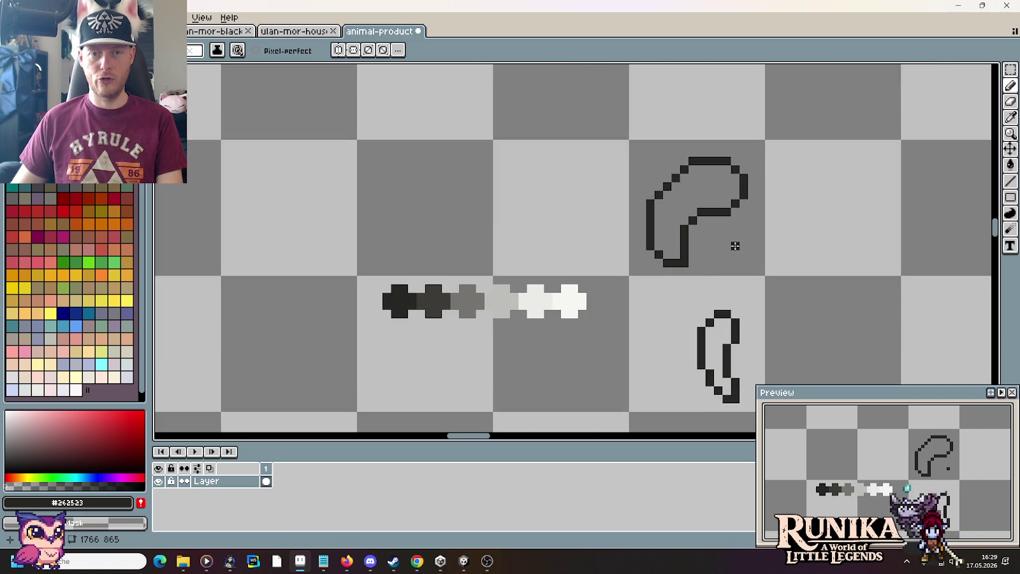
# Shift the shape's lower part up one pixel and pick the outline as secondary colour.
pyautogui.press('m')
pyautogui.moveTo(715, 292); pyautogui.dragTo(616, 234)
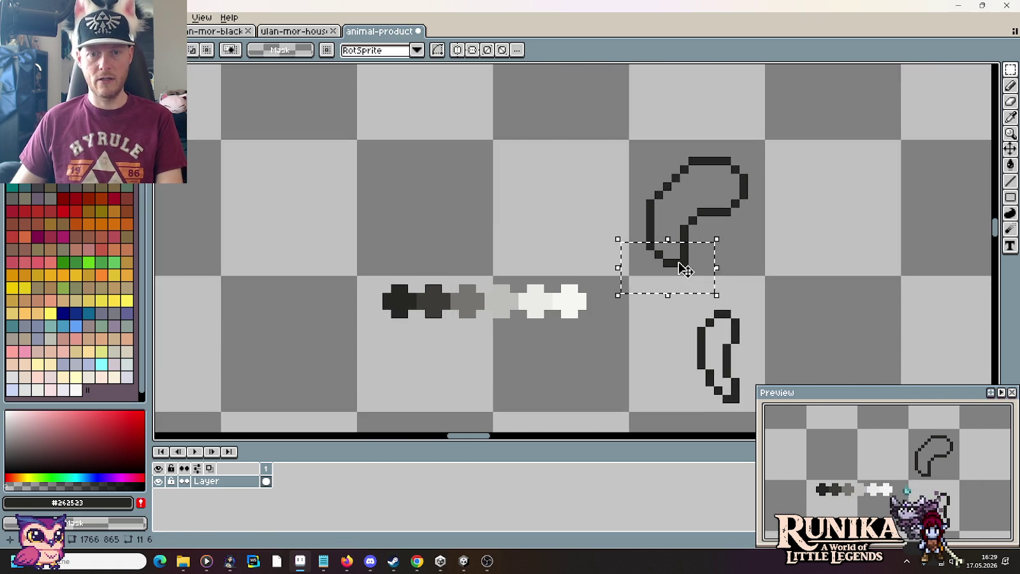
pyautogui.moveTo(678, 262); pyautogui.dragTo(678, 254)
pyautogui.press('i')
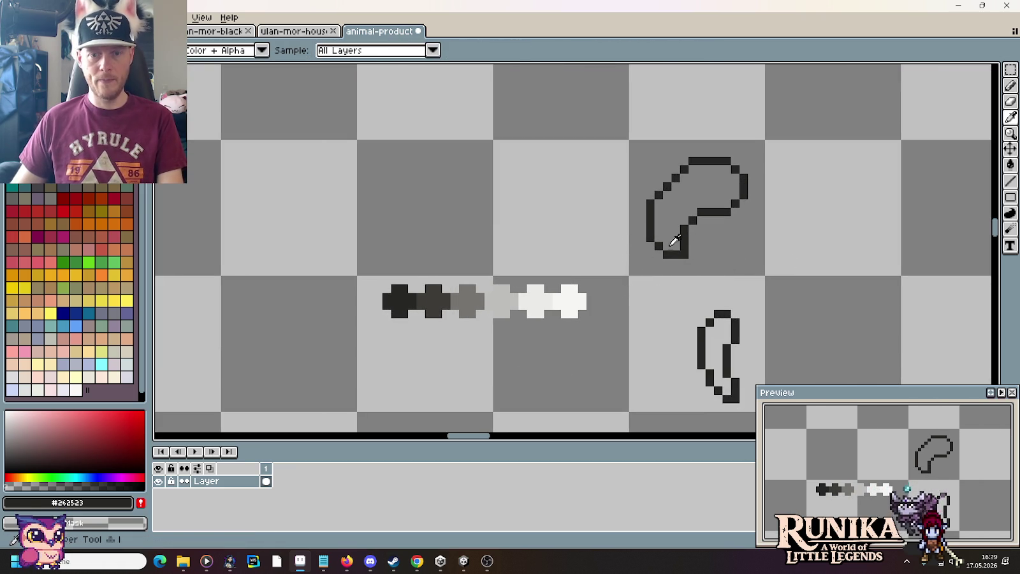
pyautogui.rightClick(680, 252)
pyautogui.press('b')
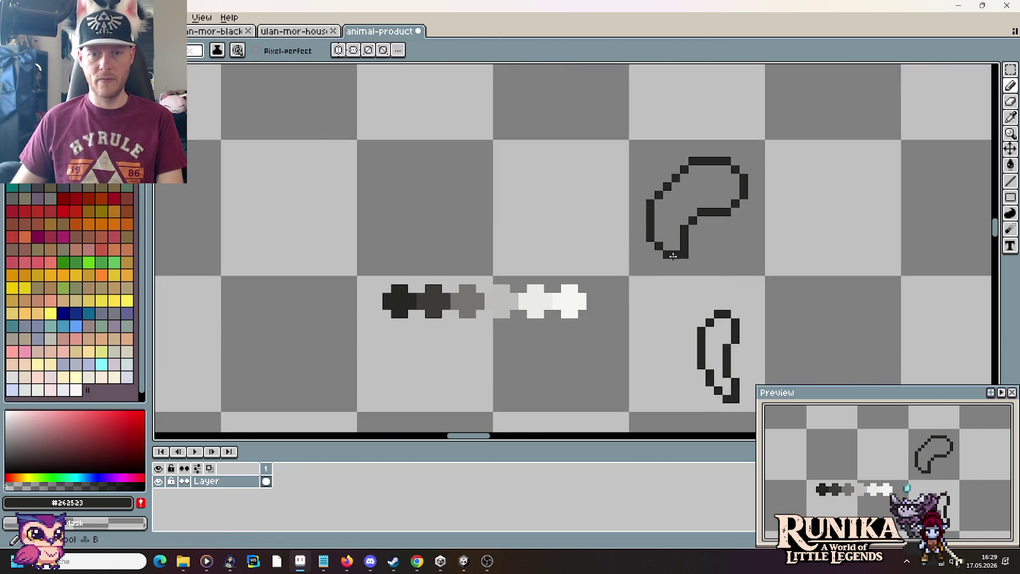
# Redraw the shape's top and right edges in the lighter #3c3b37 grey.
pyautogui.scroll(-2, 735, 269)
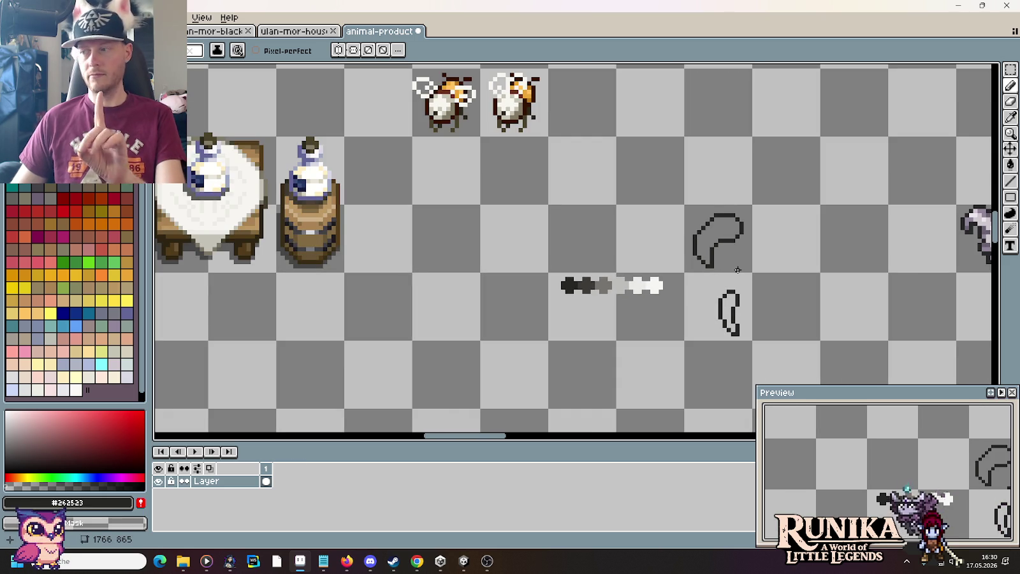
pyautogui.scroll(1, 712, 240)
pyautogui.scroll(1, 712, 239)
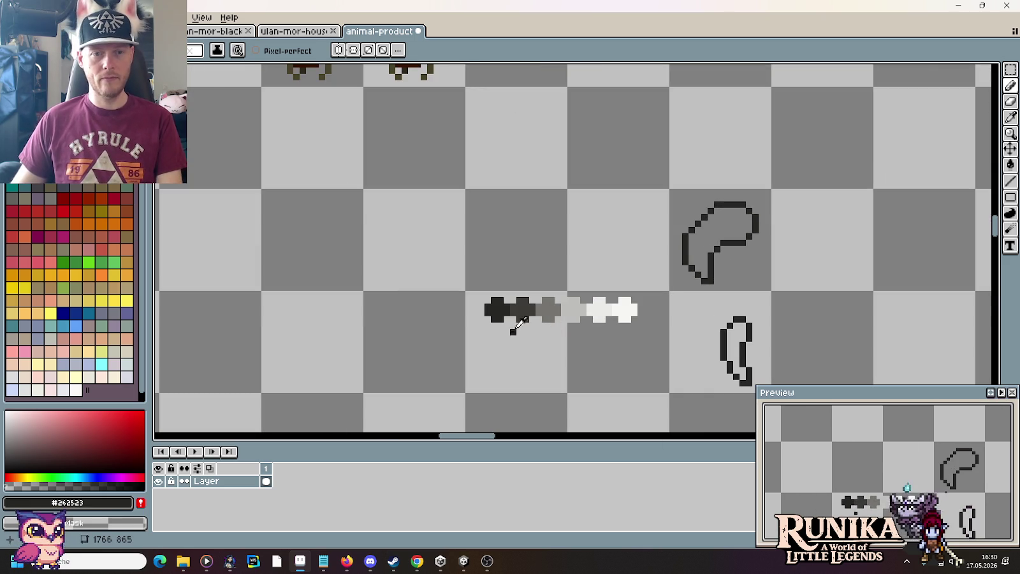
pyautogui.keyDown('alt'); pyautogui.click(518, 318); pyautogui.keyUp('alt')
pyautogui.scroll(2, 744, 221)
pyautogui.moveTo(675, 246); pyautogui.dragTo(600, 195)
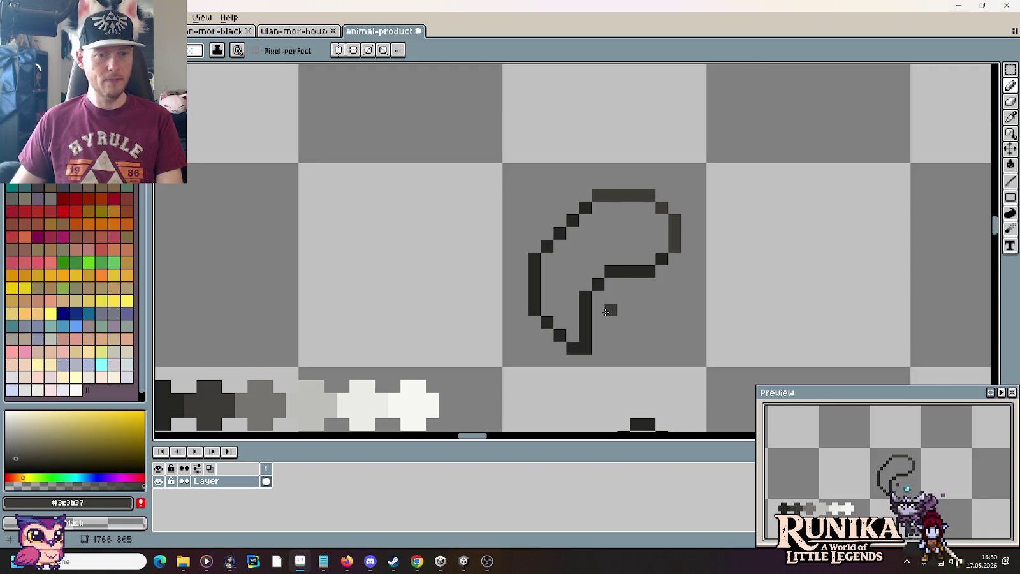
pyautogui.scroll(-2, 608, 303)
pyautogui.press('alt')
# Paint-bucket fill the shape's interior with a near-white swatch colour.
pyautogui.keyDown('alt'); pyautogui.click(395, 356); pyautogui.keyUp('alt')
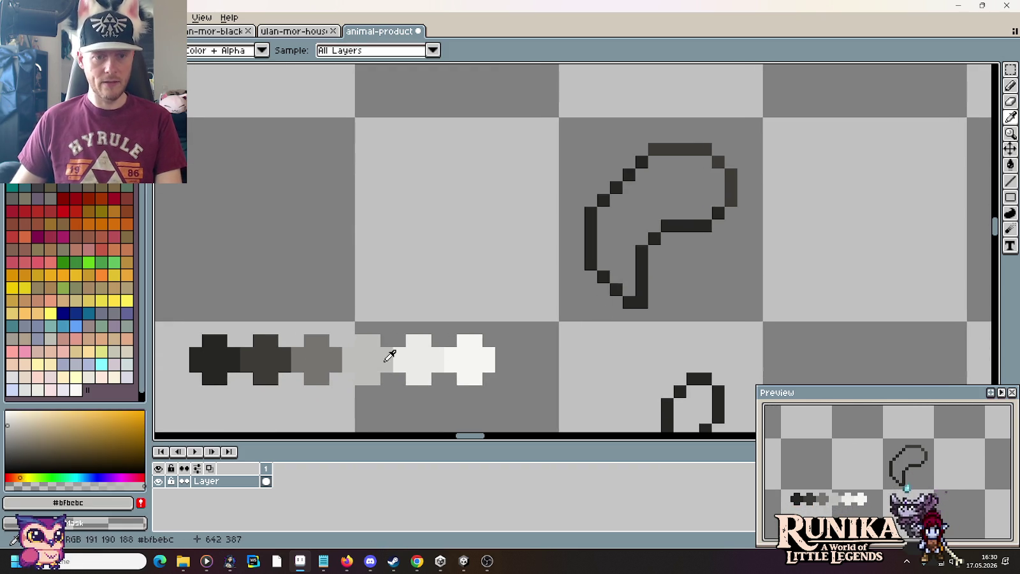
pyautogui.keyDown('alt'); pyautogui.click(416, 352); pyautogui.keyUp('alt')
pyautogui.click(640, 218)
pyautogui.keyDown('alt'); pyautogui.click(469, 356); pyautogui.keyUp('alt')
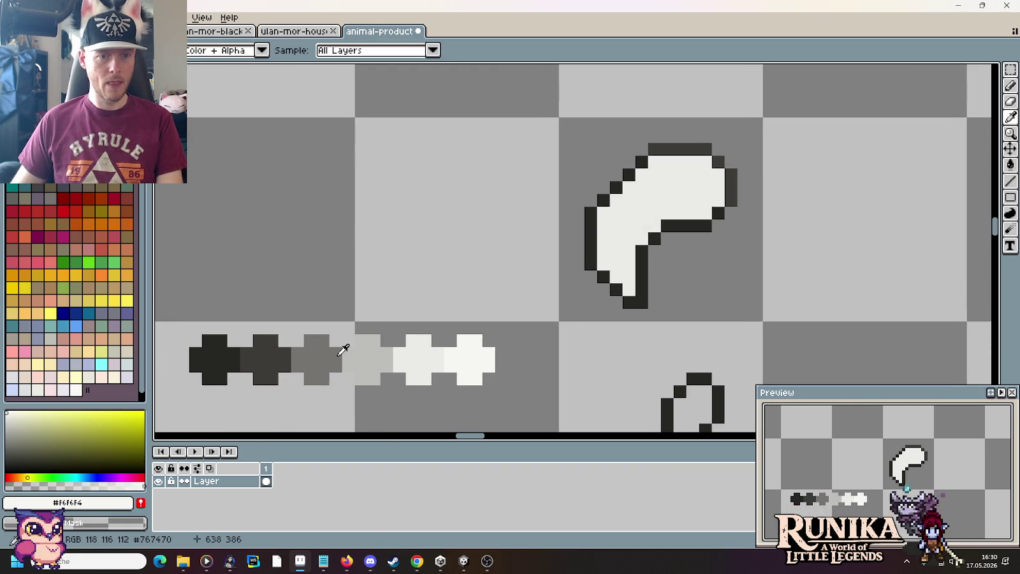
# Draw a mid-grey #767470 shadow stroke along the inner curve, then pick light grey.
pyautogui.keyDown('alt'); pyautogui.click(345, 349); pyautogui.keyUp('alt')
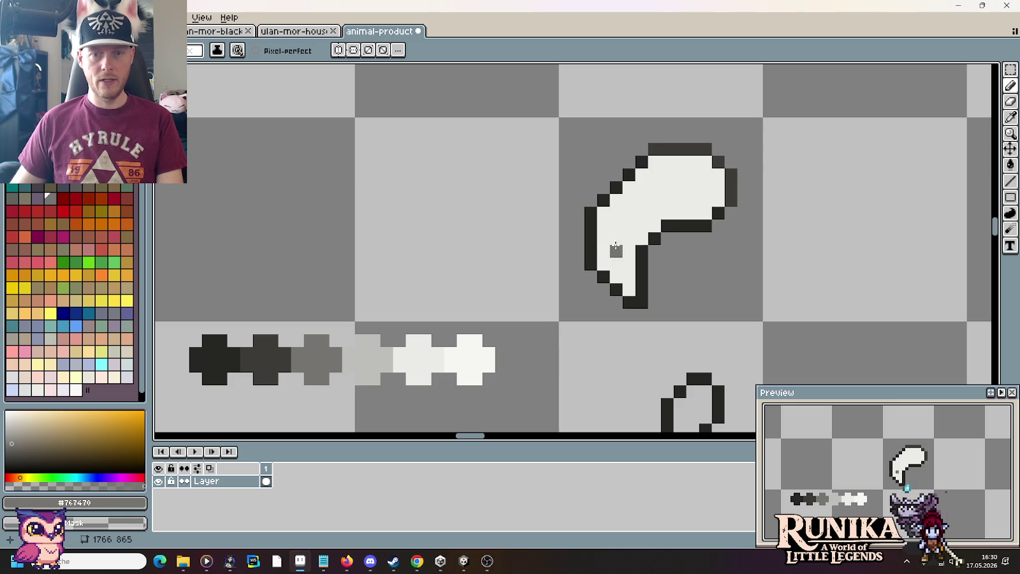
pyautogui.moveTo(684, 210); pyautogui.dragTo(720, 189)
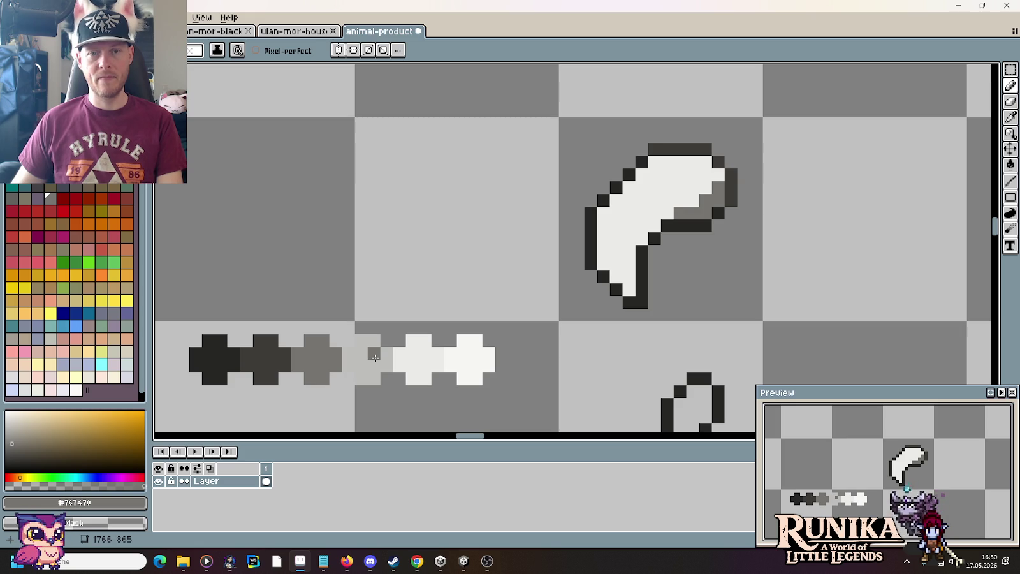
pyautogui.scroll(-2, 472, 340)
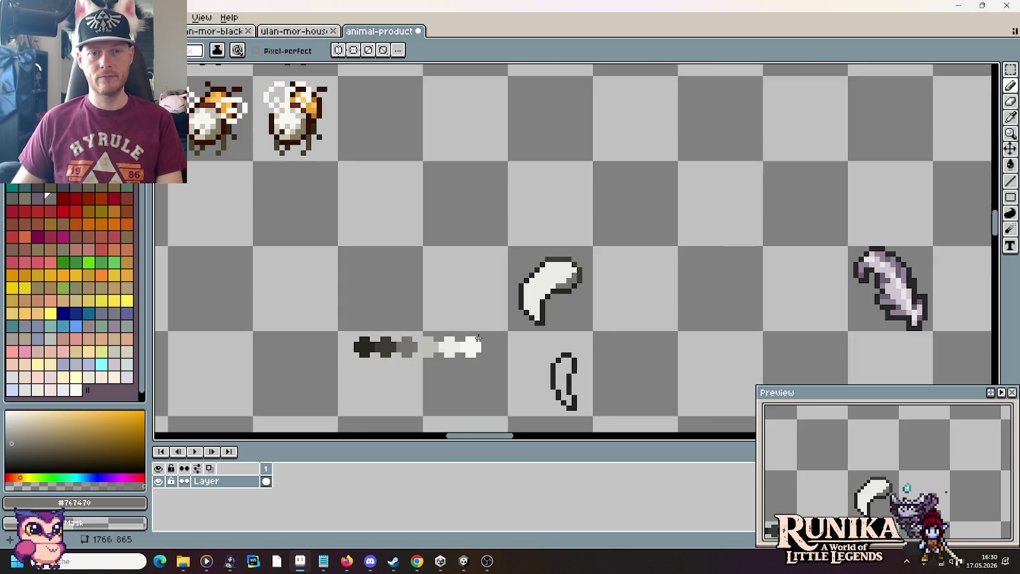
pyautogui.scroll(2, 479, 338)
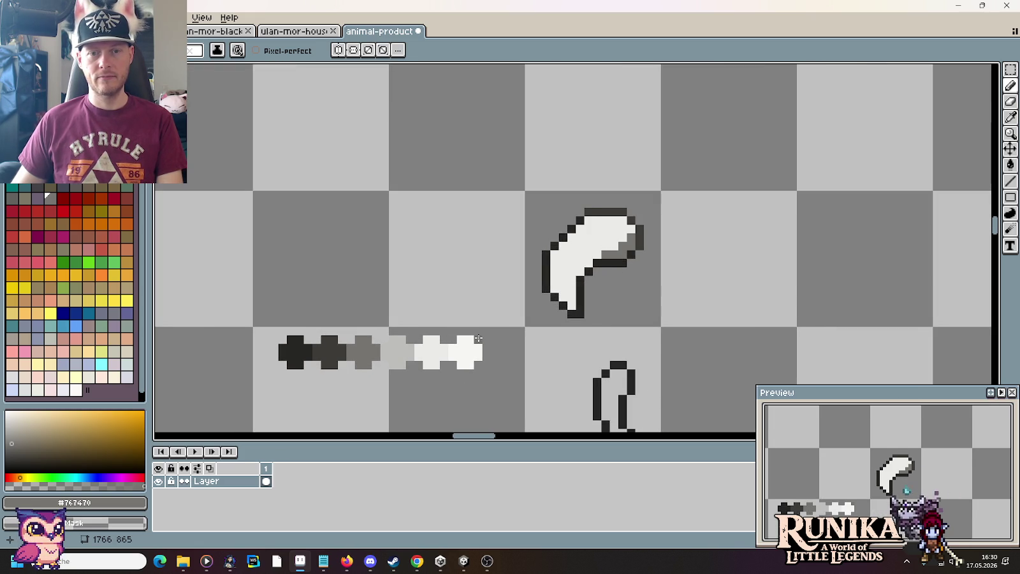
pyautogui.scroll(1, 478, 337)
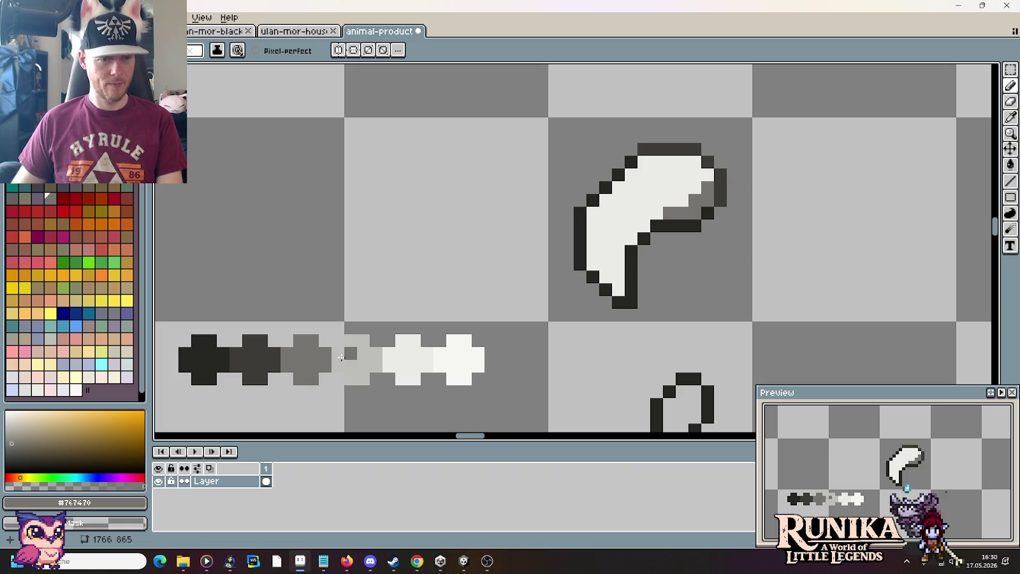
pyautogui.press('i')
pyautogui.click(358, 358)
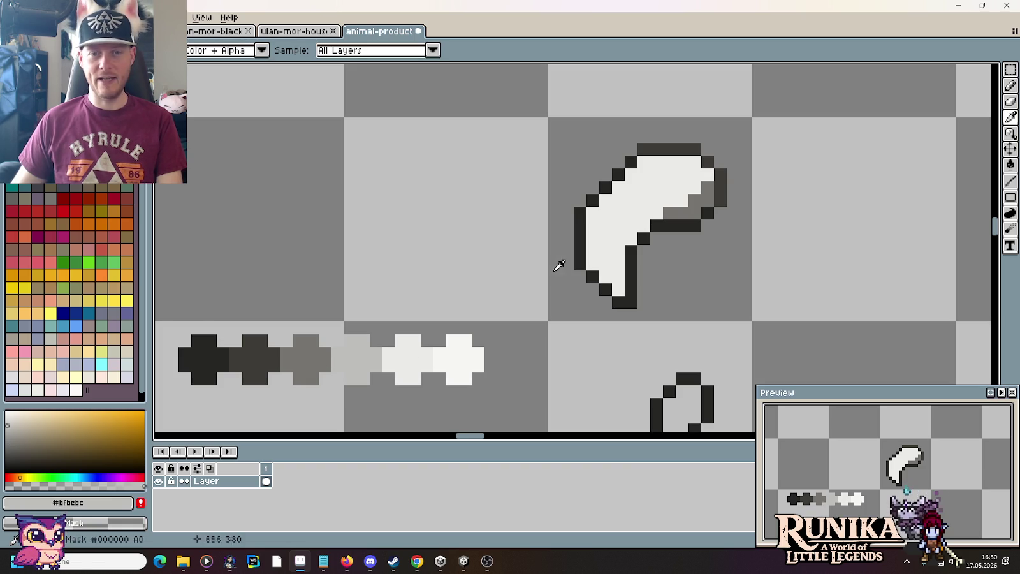
# Shade the horn's left and upper inner edges with light grey pixels.
pyautogui.press('b')
pyautogui.moveTo(618, 263); pyautogui.dragTo(618, 292)
pyautogui.moveTo(630, 245); pyautogui.dragTo(606, 277)
pyautogui.keyDown('alt'); pyautogui.click(609, 252); pyautogui.keyUp('alt')
pyautogui.keyDown('alt'); pyautogui.click(615, 267); pyautogui.keyUp('alt')
pyautogui.moveTo(593, 242)
pyautogui.mouseDown()
pyautogui.moveTo(595, 216)
pyautogui.moveTo(657, 161)
pyautogui.mouseUp()
pyautogui.click(631, 240)
# Restore a few upper-left pixels to white and shade the lower-right inner edge light grey.
pyautogui.keyDown('alt'); pyautogui.click(643, 169); pyautogui.keyUp('alt')
pyautogui.click(644, 162)
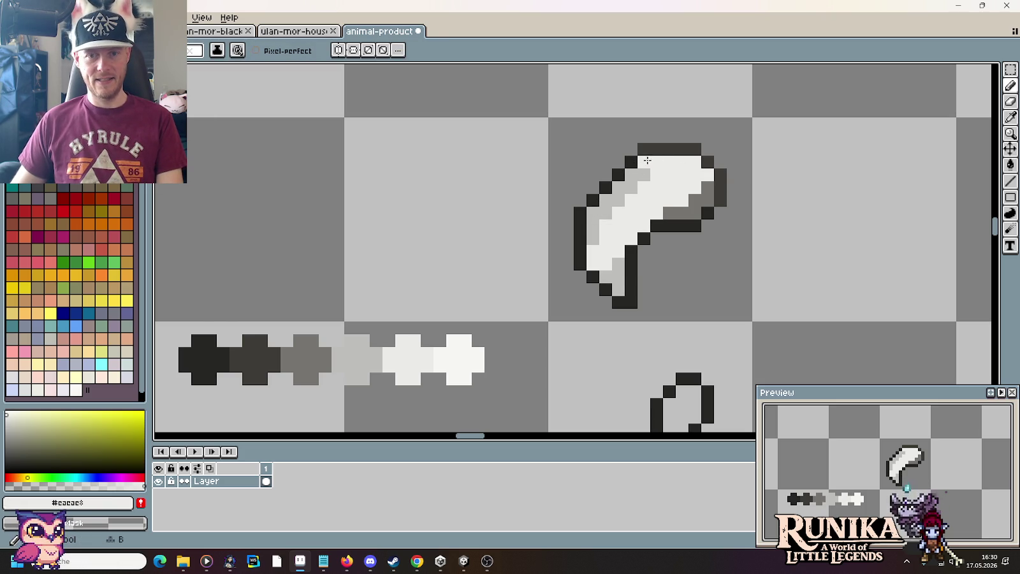
pyautogui.moveTo(644, 176); pyautogui.dragTo(609, 204)
pyautogui.keyDown('alt'); pyautogui.click(596, 214); pyautogui.keyUp('alt')
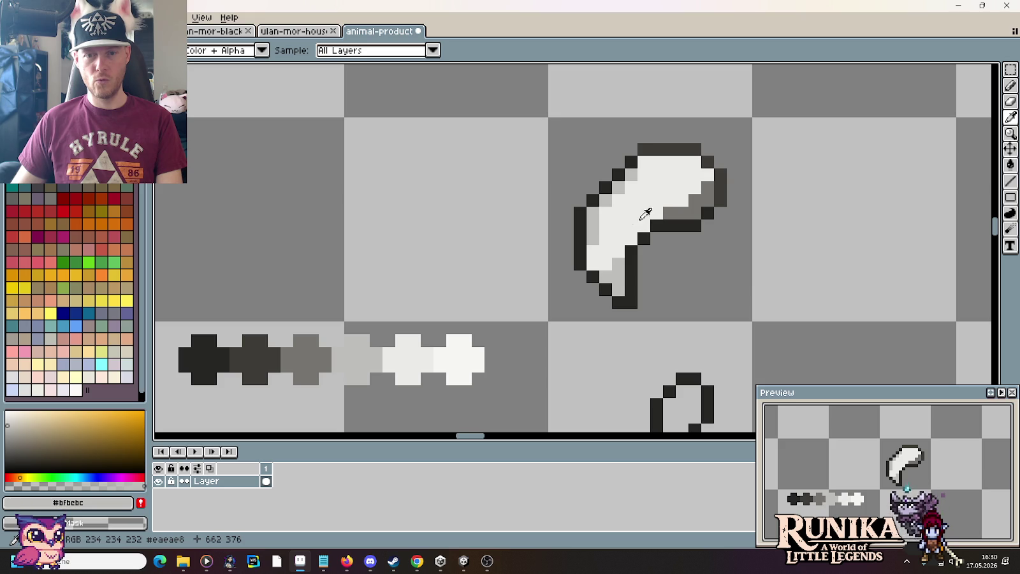
pyautogui.click(677, 203)
pyautogui.click(631, 190)
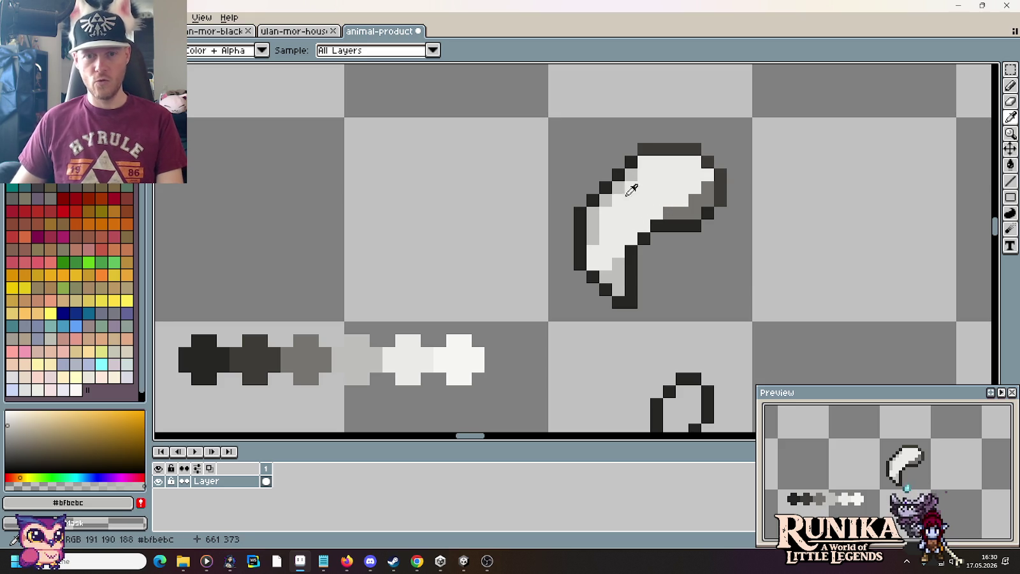
pyautogui.moveTo(666, 214); pyautogui.dragTo(706, 188)
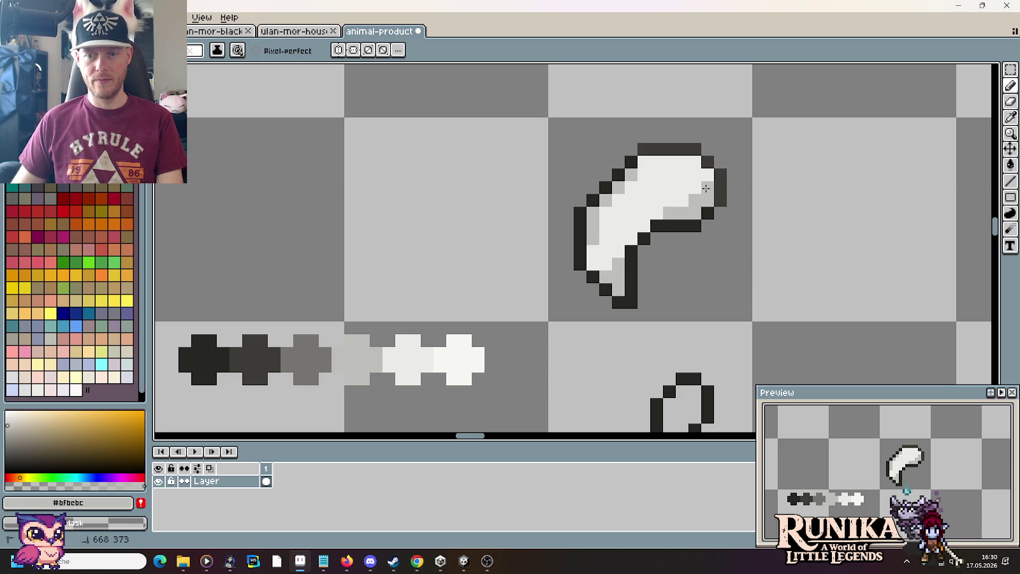
# Add bright white highlight pixels near the top of the shape.
pyautogui.keyDown('alt'); pyautogui.click(467, 352); pyautogui.keyUp('alt')
pyautogui.click(682, 174)
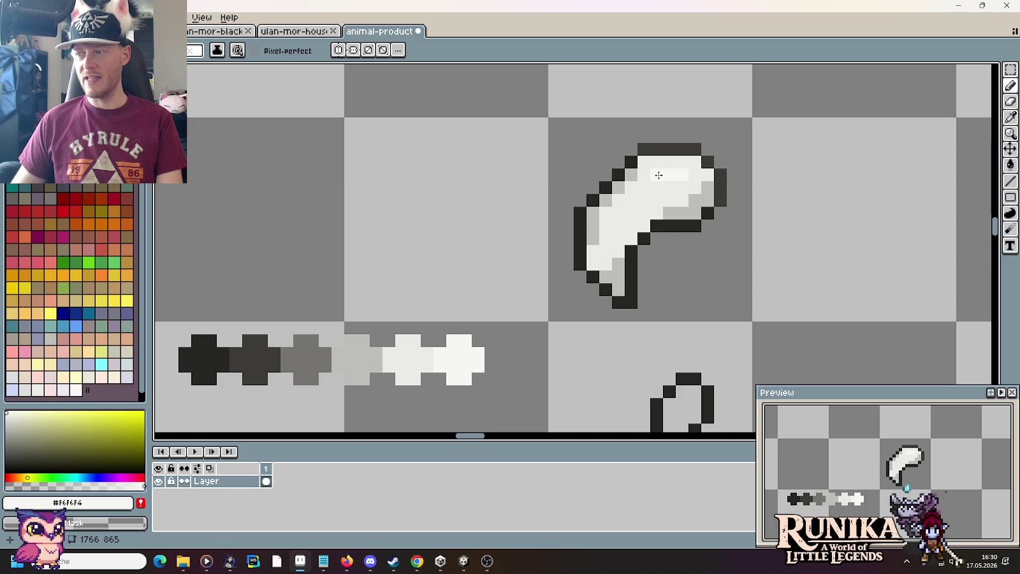
pyautogui.moveTo(658, 175); pyautogui.dragTo(654, 183)
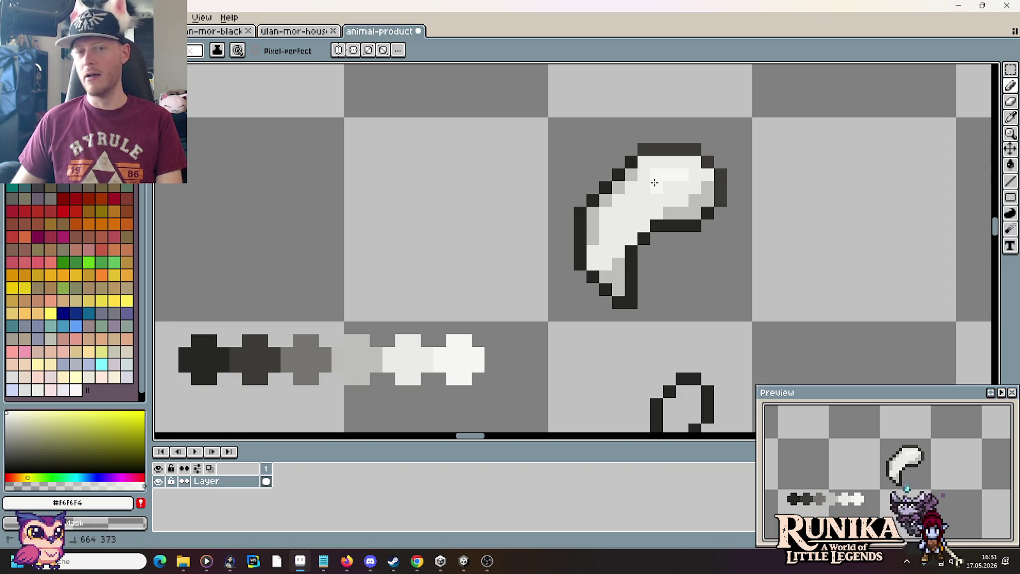
pyautogui.moveTo(645, 197); pyautogui.dragTo(634, 202)
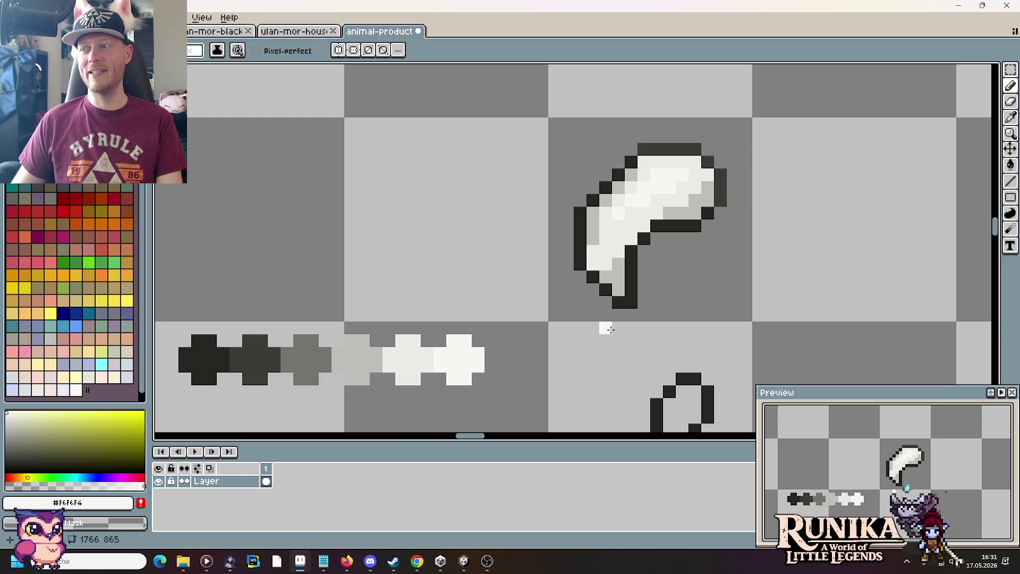
# Add three mid-grey shading pixels near the shape's lower bend.
pyautogui.keyDown('alt'); pyautogui.click(312, 352); pyautogui.keyUp('alt')
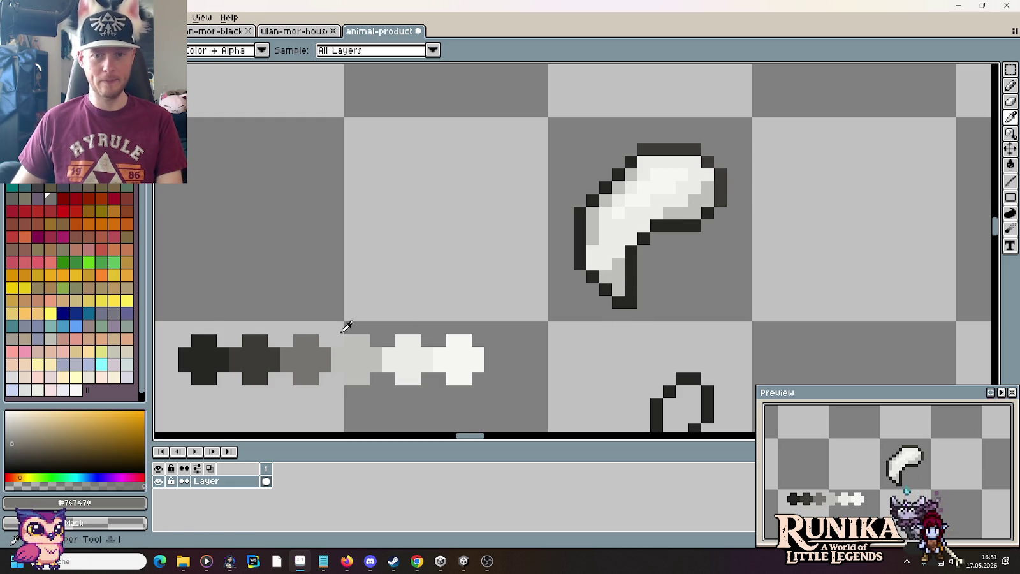
pyautogui.click(682, 213)
pyautogui.click(695, 214)
pyautogui.click(698, 201)
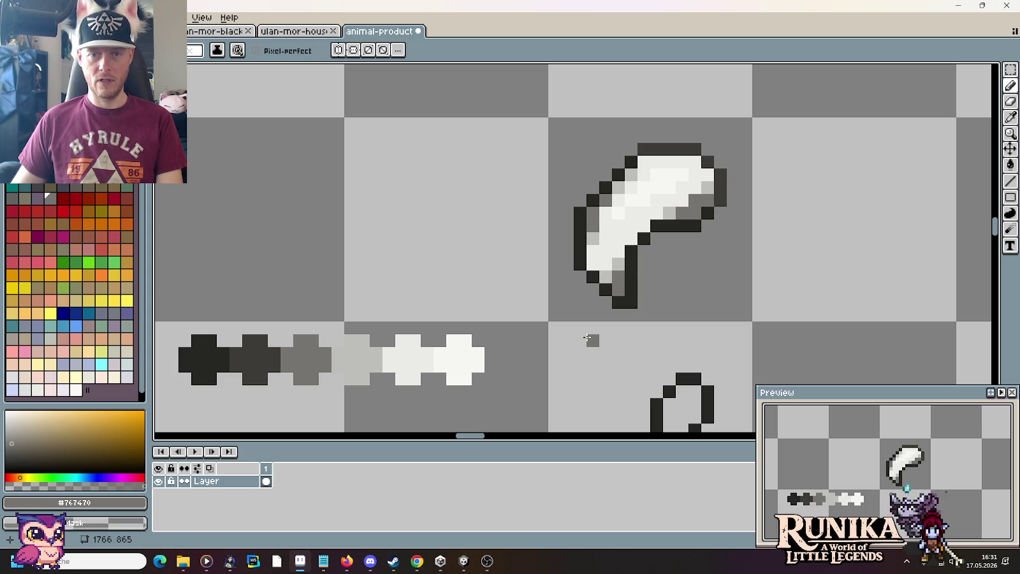
pyautogui.scroll(-4, 582, 289)
pyautogui.scroll(2, 582, 290)
pyautogui.scroll(1, 582, 289)
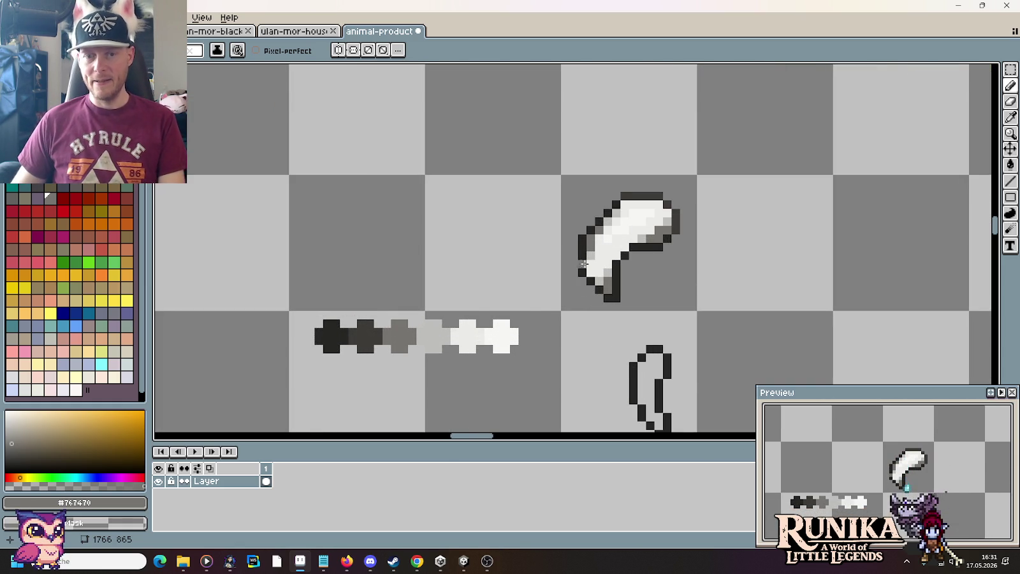
pyautogui.scroll(-2, 588, 264)
pyautogui.scroll(-2, 626, 296)
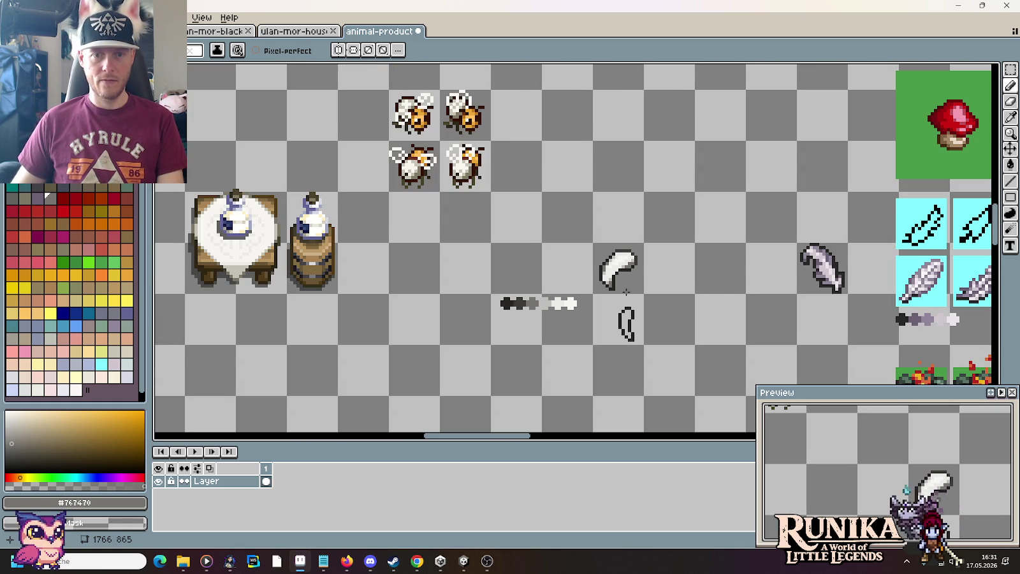
# Sample the sprite's lightest off-white, #F6F6F4, as the Pencil colour.
pyautogui.scroll(3, 626, 292)
pyautogui.scroll(2, 626, 292)
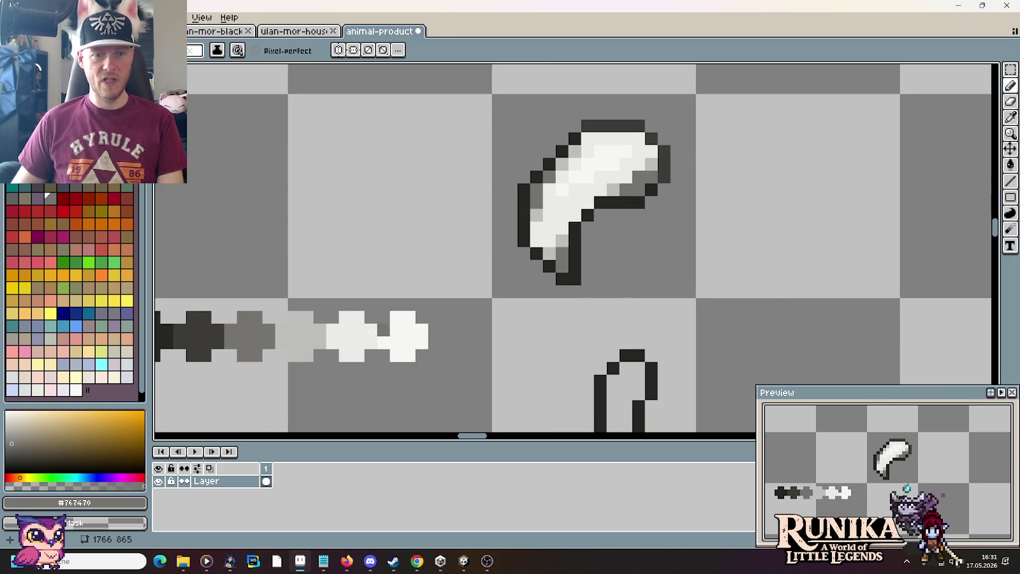
pyautogui.moveTo(495, 319); pyautogui.dragTo(645, 329)
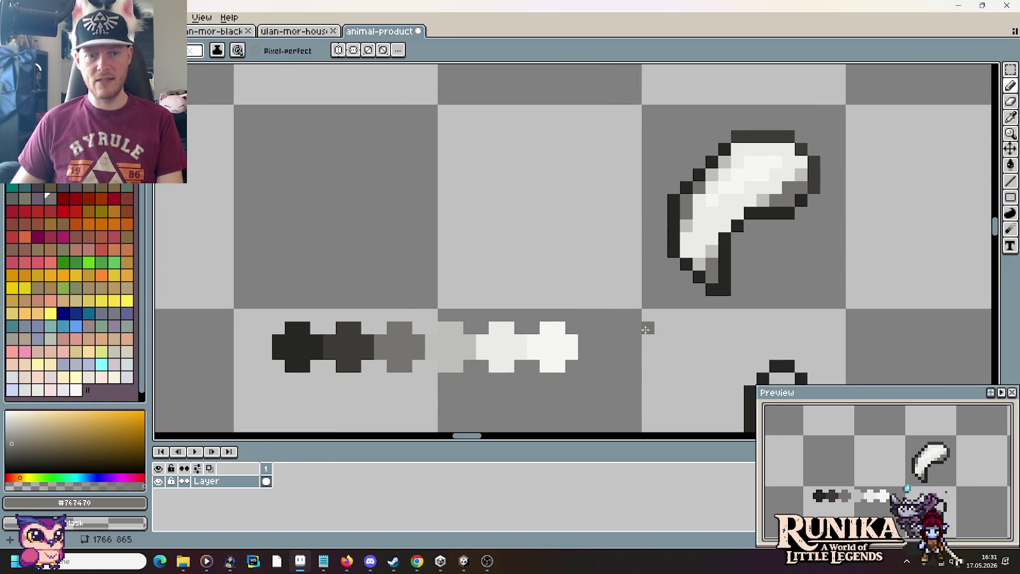
pyautogui.press('i')
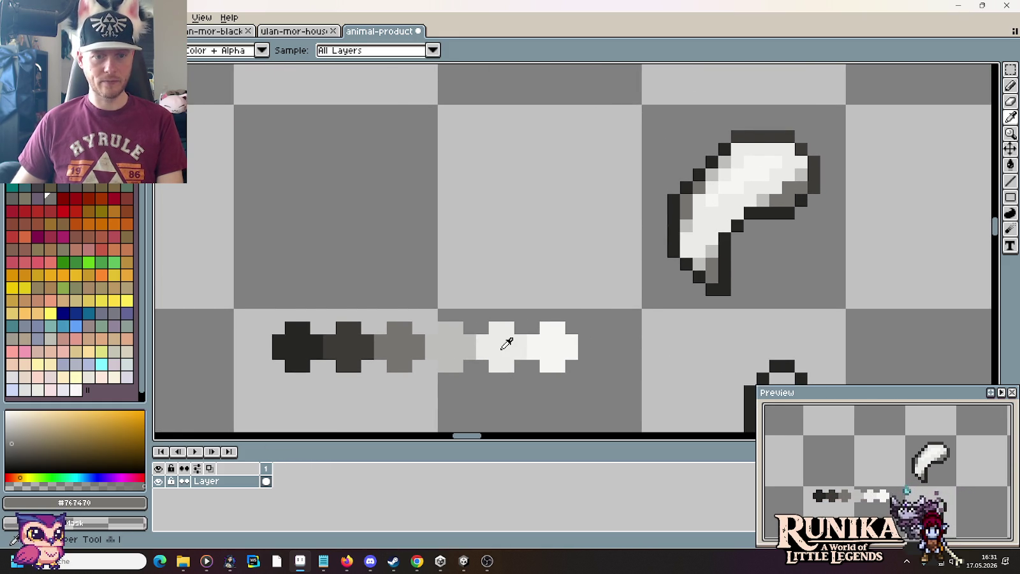
pyautogui.click(502, 349)
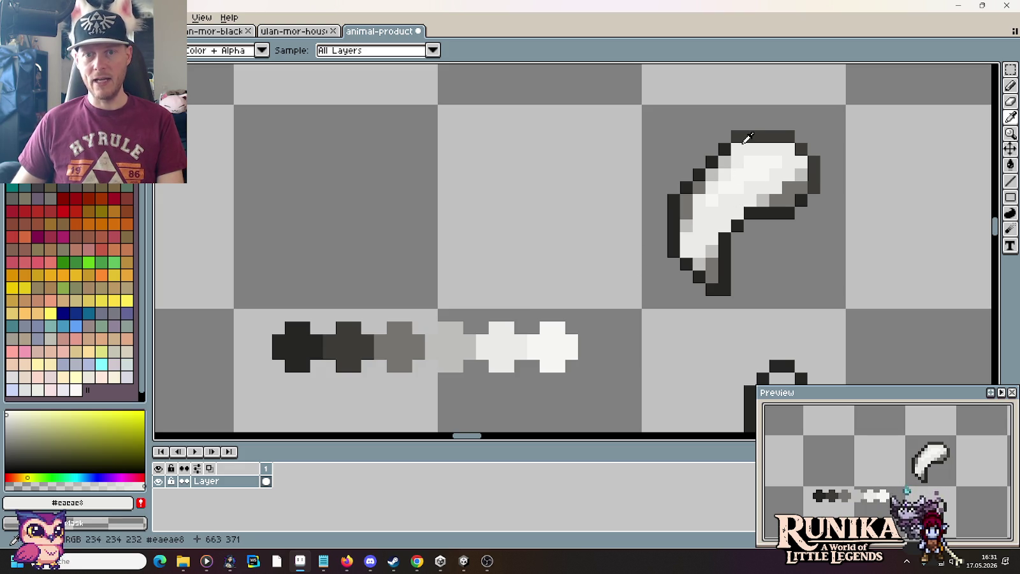
pyautogui.click(765, 158)
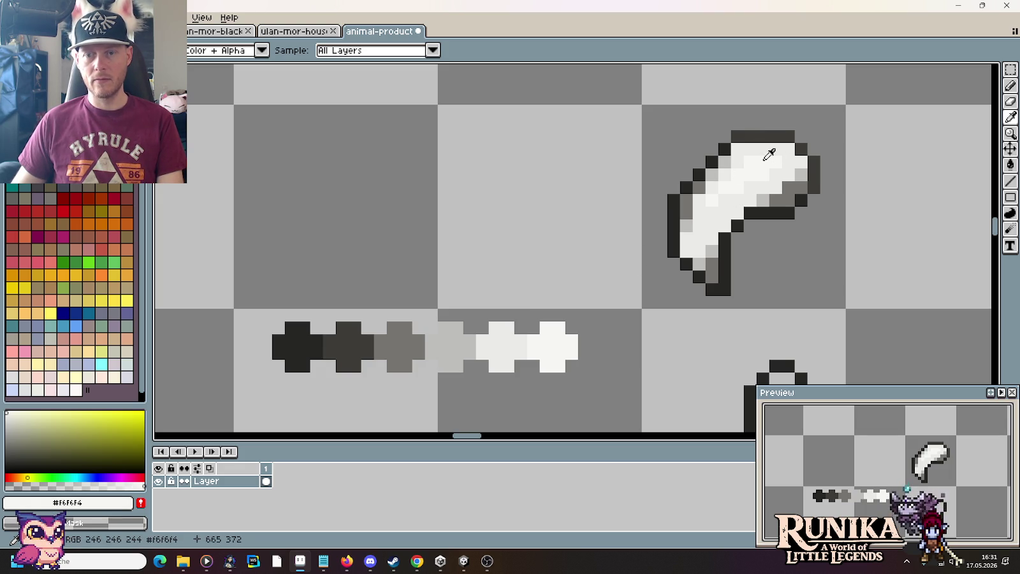
pyautogui.press('b')
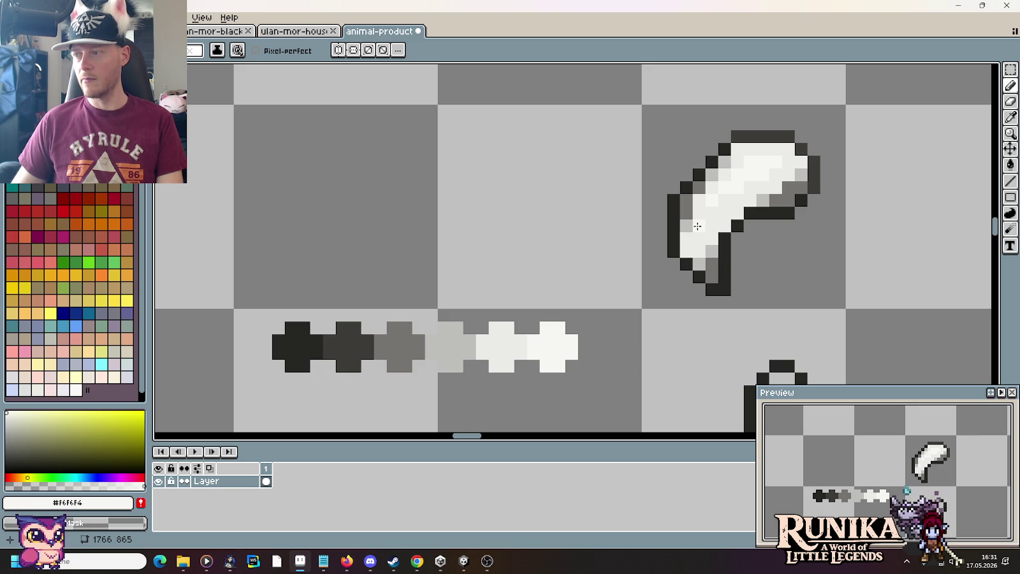
# Marquee-select the cell holding the curved horn sprite.
pyautogui.scroll(-1, 761, 251)
pyautogui.scroll(-1, 761, 250)
pyautogui.scroll(1, 763, 250)
pyautogui.scroll(1, 763, 250)
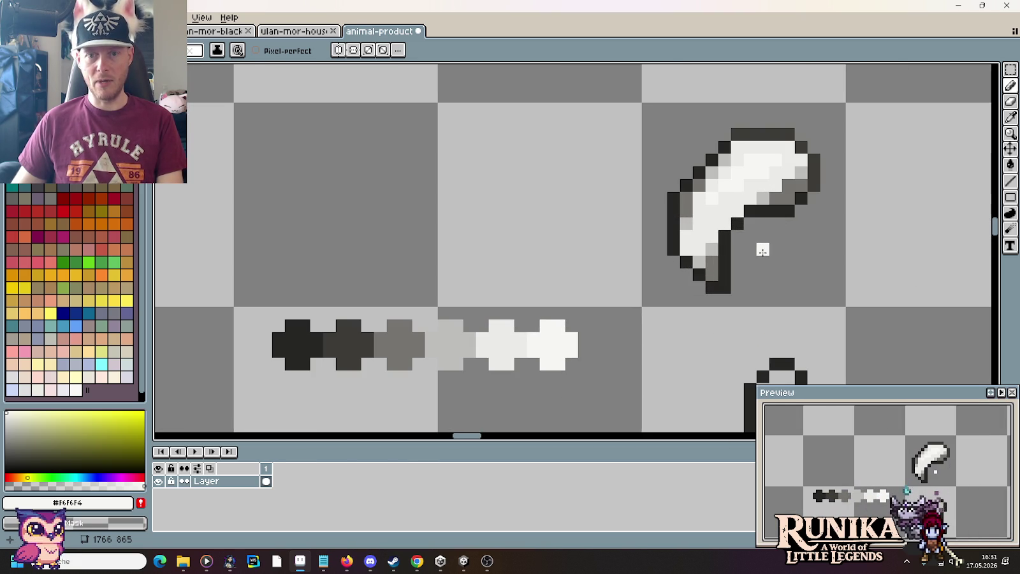
pyautogui.scroll(-2, 762, 250)
pyautogui.scroll(1, 762, 250)
pyautogui.press('m')
pyautogui.moveTo(637, 192)
pyautogui.mouseDown()
pyautogui.moveTo(677, 251)
pyautogui.moveTo(779, 251)
pyautogui.mouseUp()
# Duplicate the horn one cell right and shift the copy's lower part up one pixel.
pyautogui.click(881, 268)
pyautogui.scroll(3, 770, 295)
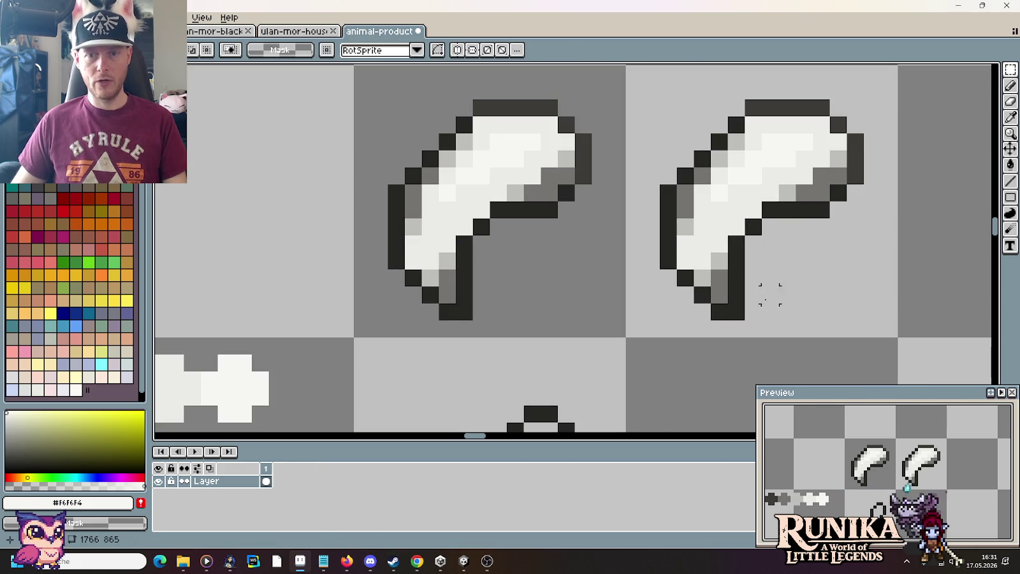
pyautogui.moveTo(781, 340); pyautogui.dragTo(623, 250)
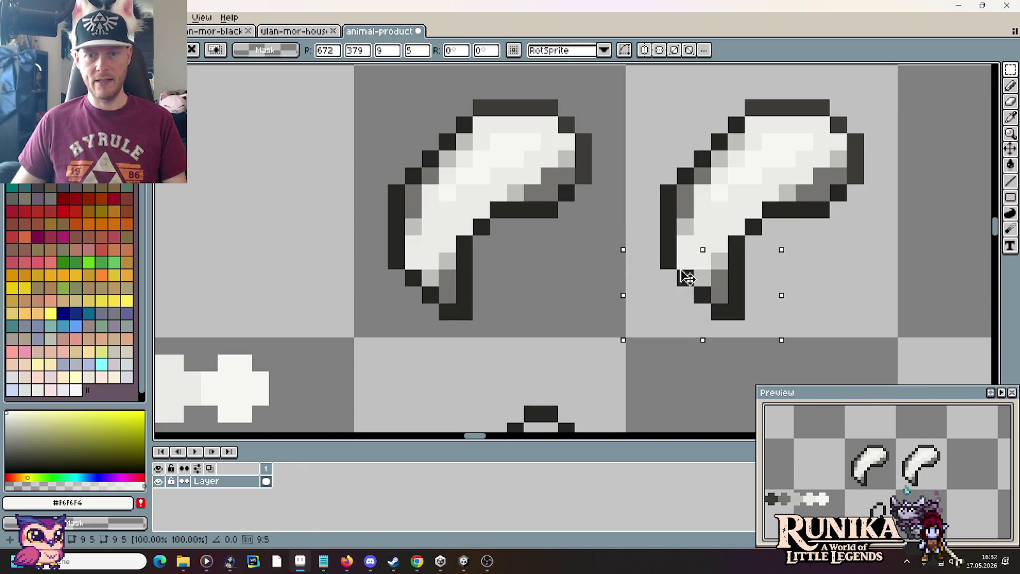
pyautogui.press('Up')
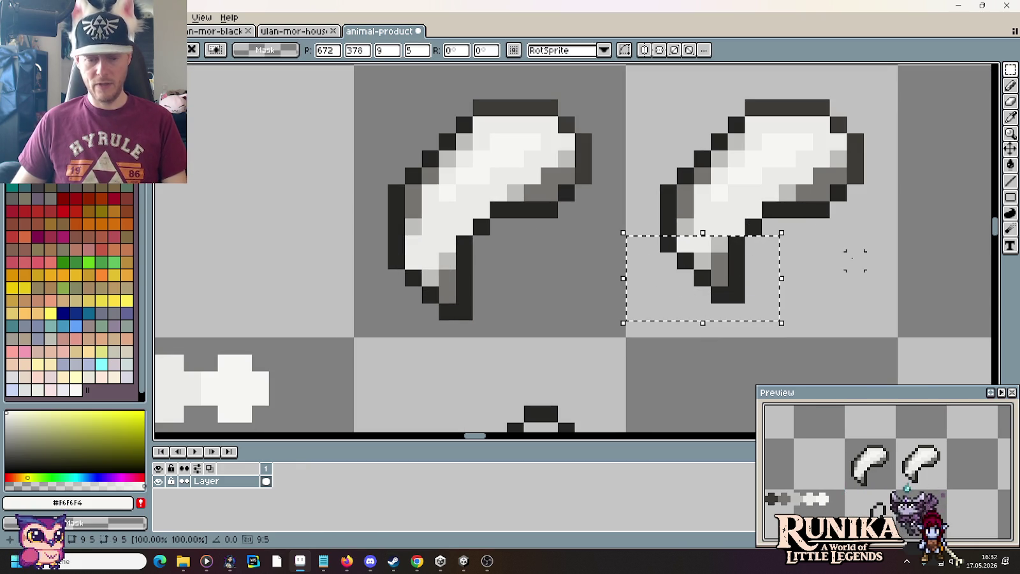
# Shift the copy's lower-right and bottom-left pixels one pixel left.
pyautogui.moveTo(783, 322); pyautogui.dragTo(623, 250)
pyautogui.click(803, 306)
pyautogui.moveTo(751, 332); pyautogui.dragTo(649, 273)
pyautogui.press('Left')
pyautogui.click(720, 312)
pyautogui.moveTo(720, 311); pyautogui.dragTo(660, 284)
pyautogui.press('Left')
pyautogui.click(838, 295)
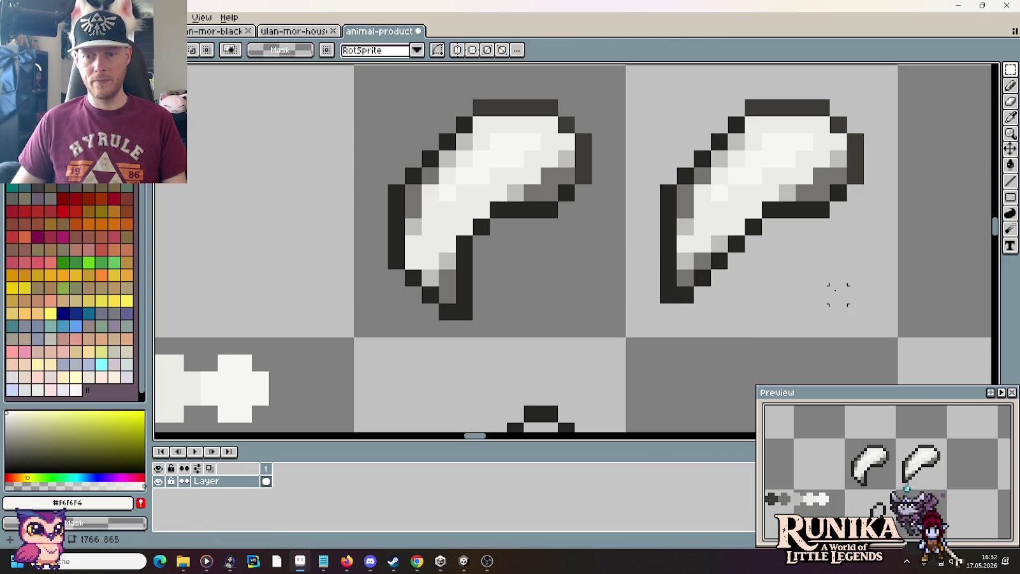
pyautogui.scroll(-2, 838, 295)
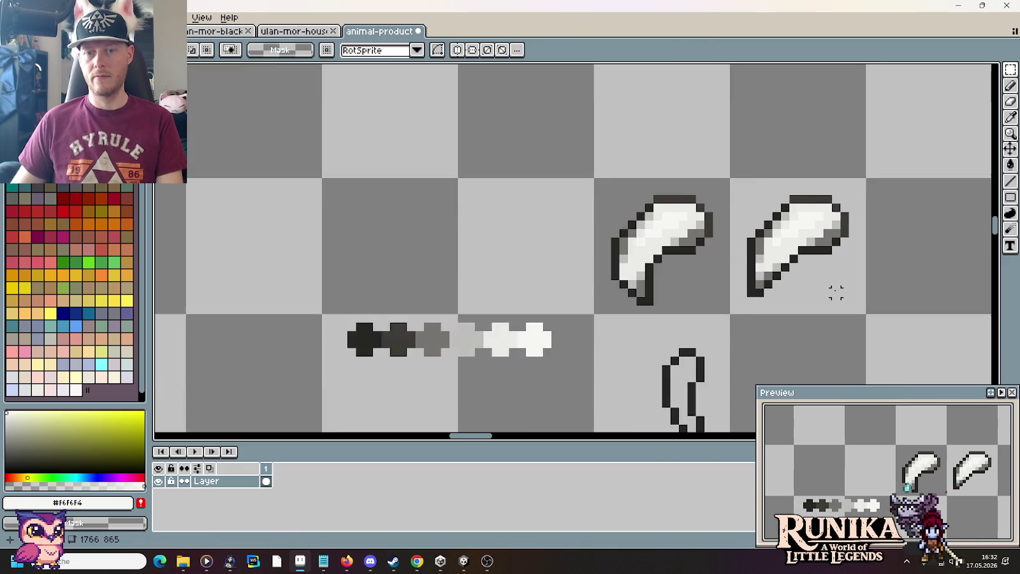
# Move an outline pixel and paint mid-grey shading down the copy's left side.
pyautogui.scroll(-1, 837, 293)
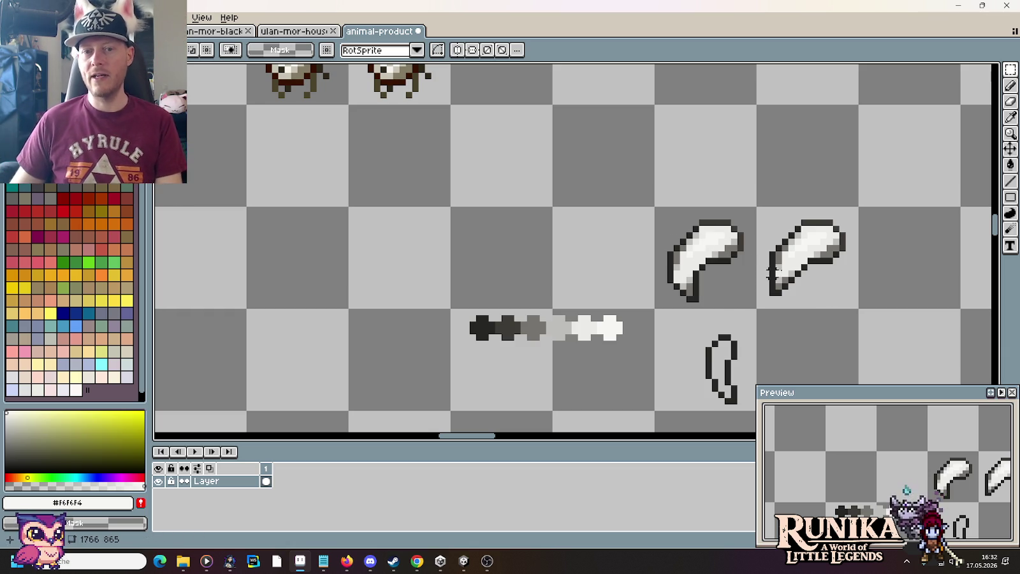
pyautogui.moveTo(804, 263); pyautogui.dragTo(709, 254)
pyautogui.scroll(2, 709, 253)
pyautogui.scroll(1, 699, 258)
pyautogui.press('b')
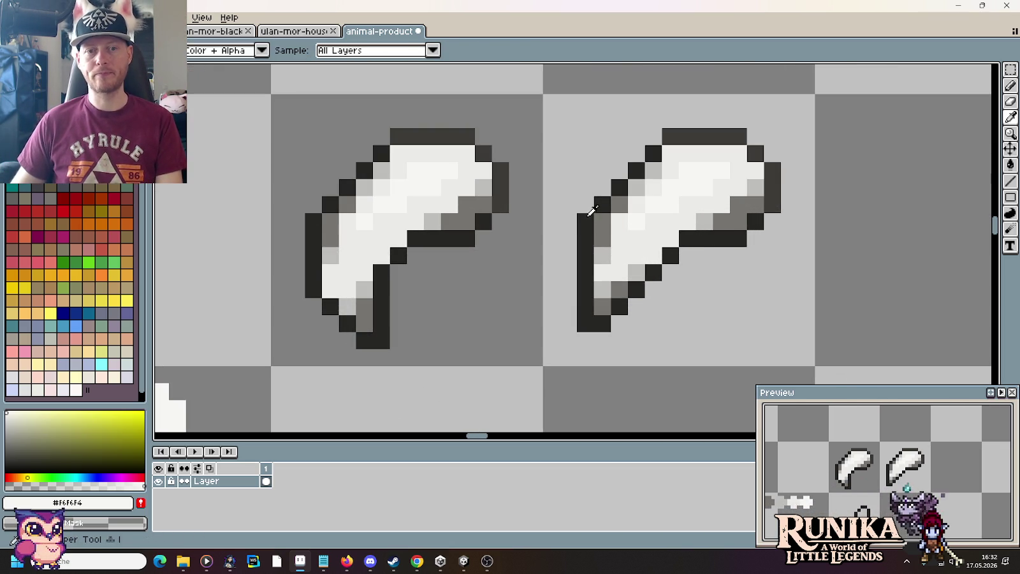
pyautogui.keyDown('alt'); pyautogui.click(605, 221); pyautogui.keyUp('alt')
pyautogui.click(603, 220)
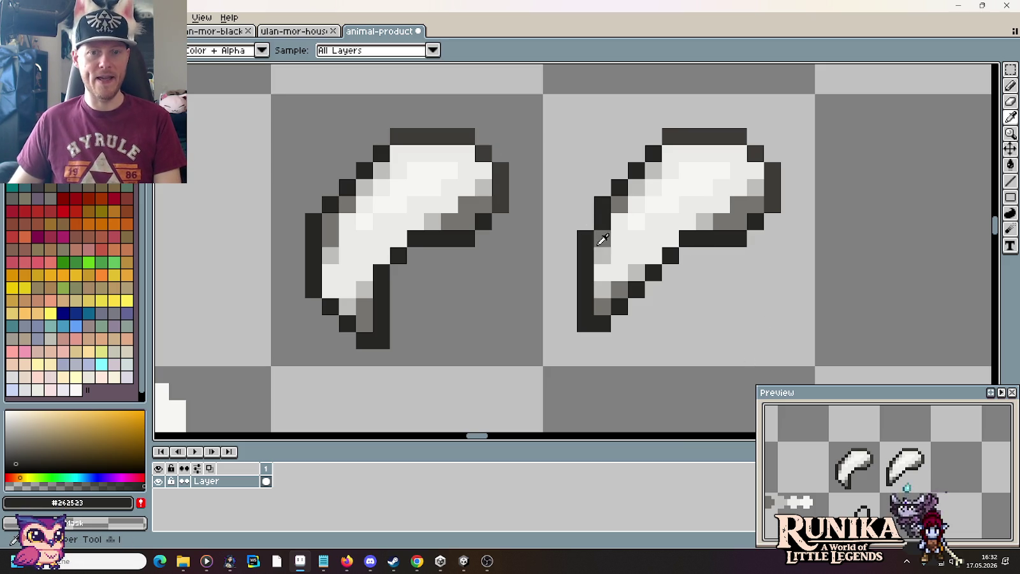
pyautogui.keyDown('alt'); pyautogui.click(600, 237); pyautogui.keyUp('alt')
pyautogui.moveTo(601, 255)
pyautogui.mouseDown()
pyautogui.moveTo(597, 291)
pyautogui.moveTo(612, 275)
pyautogui.mouseUp()
# Lighten a left-column pixel and brighten a pixel near the copy's top with off-white.
pyautogui.keyDown('alt'); pyautogui.click(638, 271); pyautogui.keyUp('alt')
pyautogui.click(600, 288)
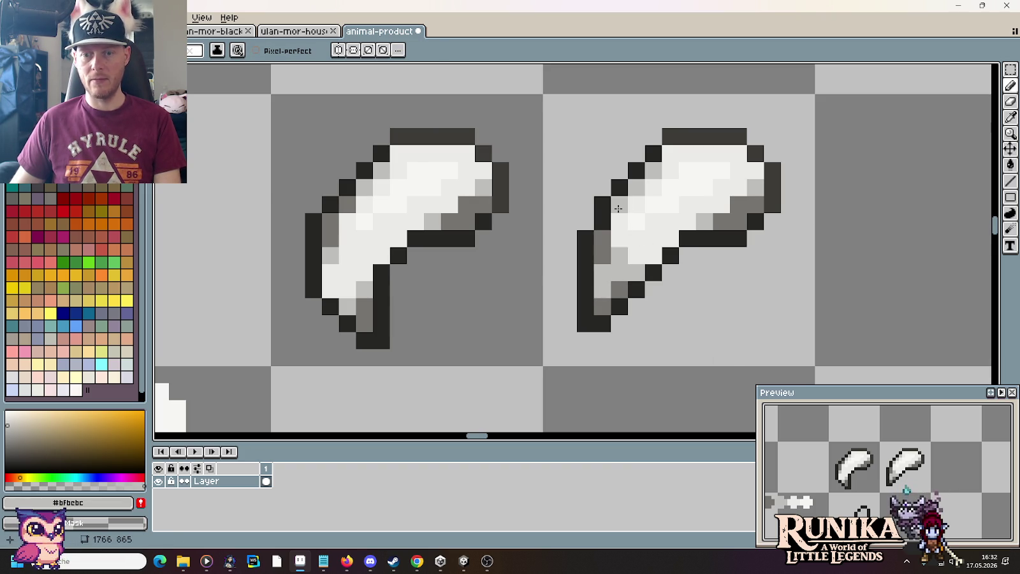
pyautogui.keyDown('alt'); pyautogui.click(648, 201); pyautogui.keyUp('alt')
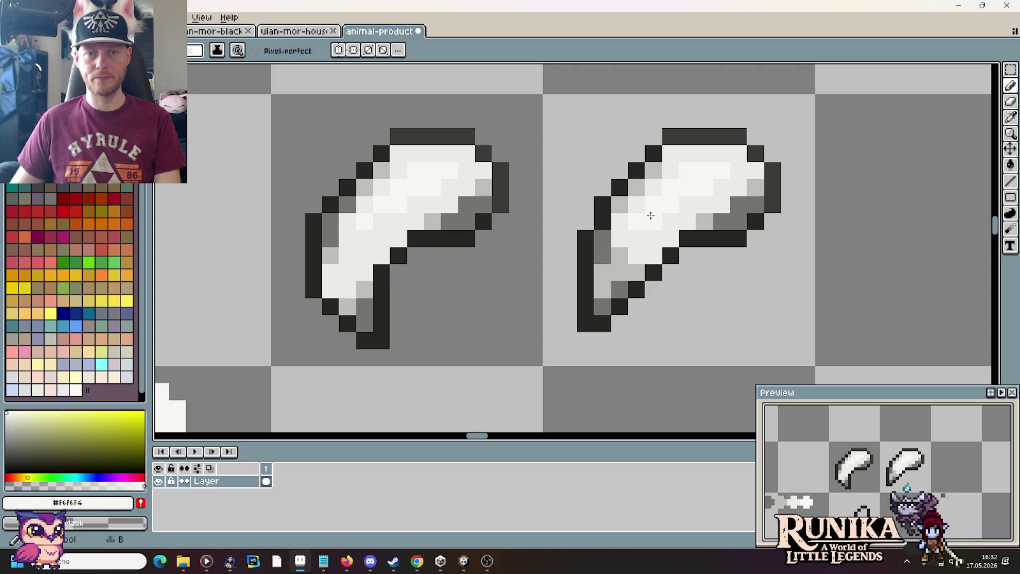
pyautogui.keyDown('alt'); pyautogui.click(724, 185); pyautogui.keyUp('alt')
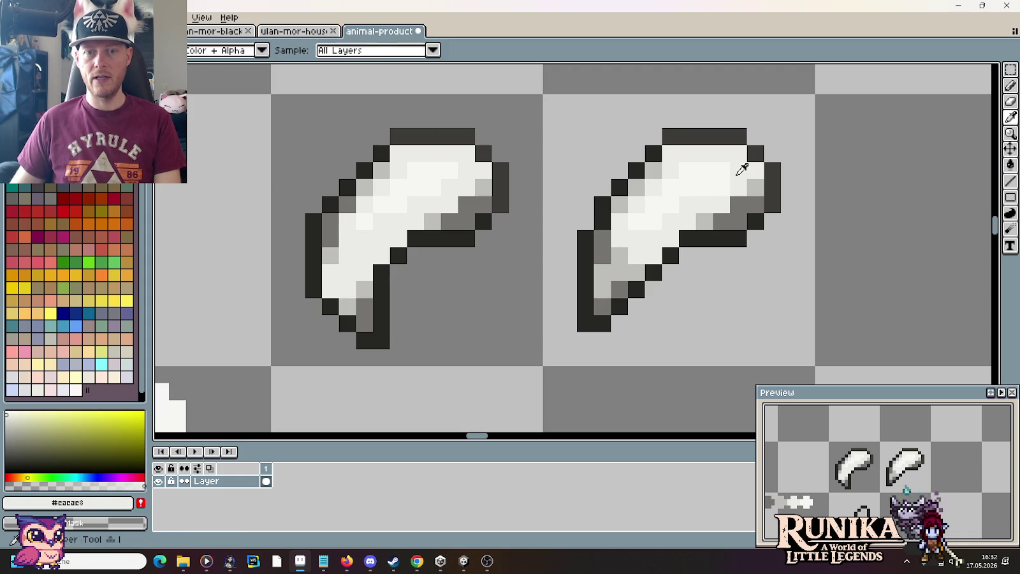
pyautogui.keyDown('alt'); pyautogui.click(714, 166); pyautogui.keyUp('alt')
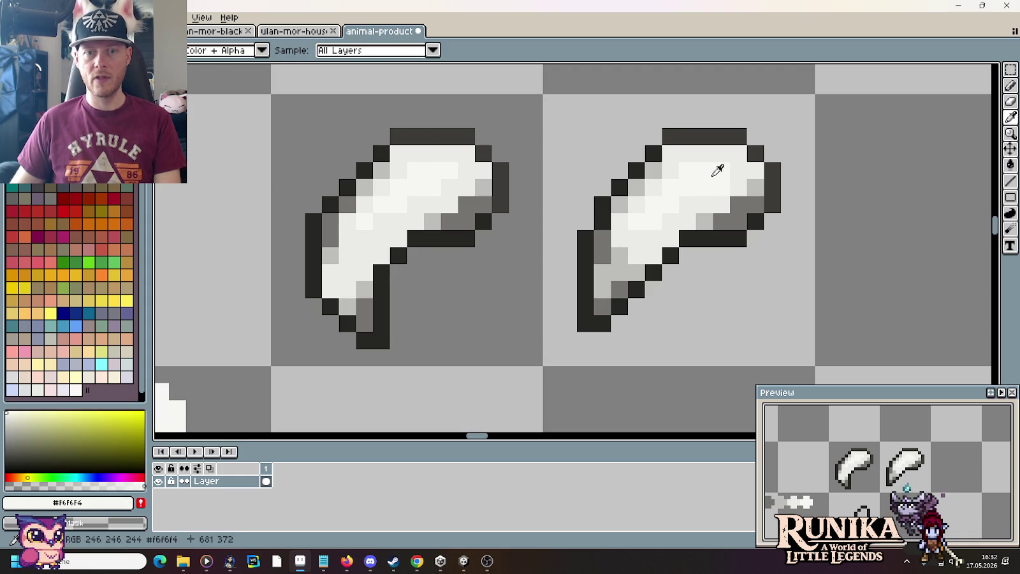
pyautogui.keyDown('alt'); pyautogui.click(732, 159); pyautogui.keyUp('alt')
pyautogui.click(714, 155)
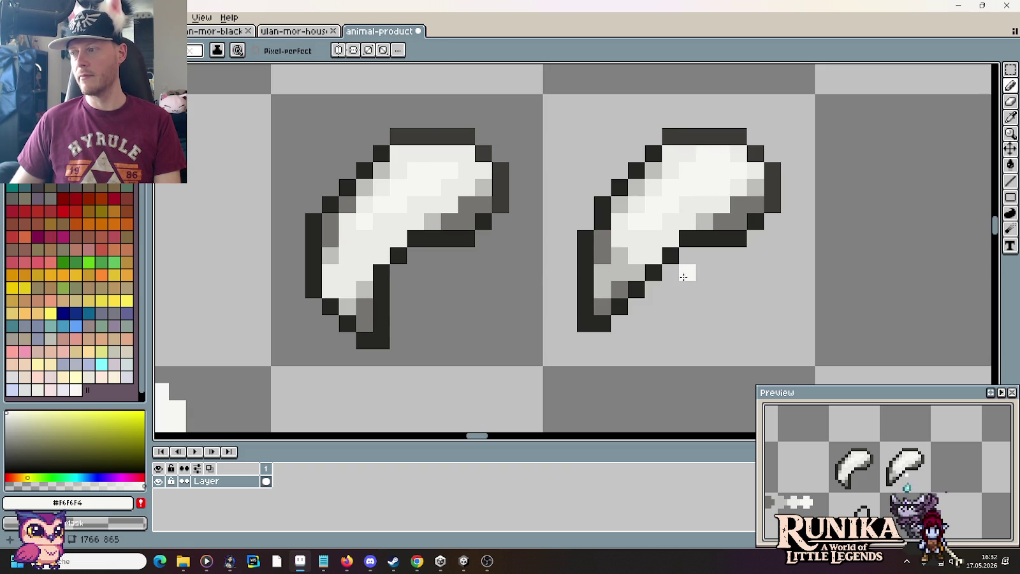
pyautogui.scroll(-1, 683, 277)
pyautogui.scroll(-1, 682, 274)
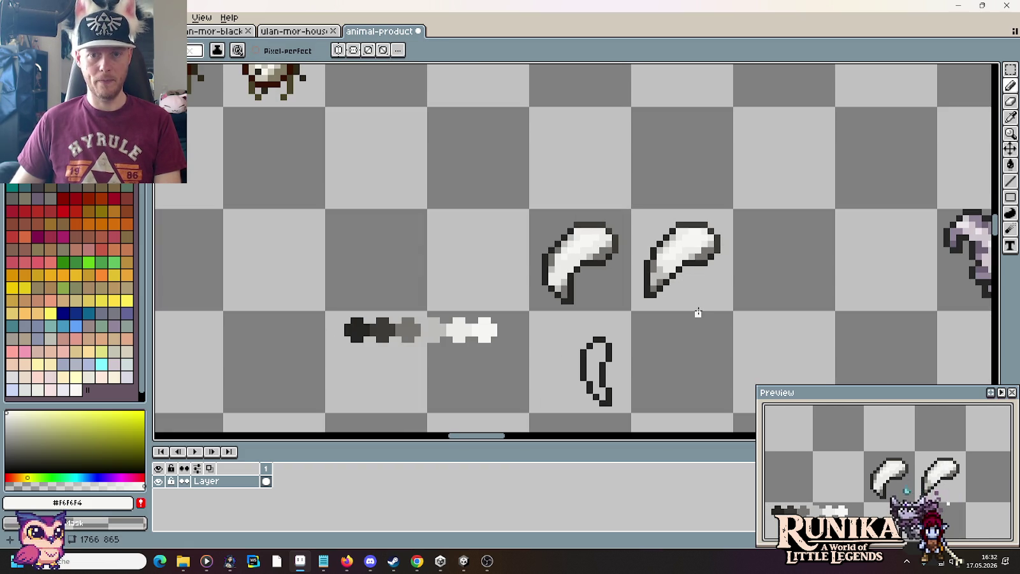
pyautogui.scroll(3, 698, 312)
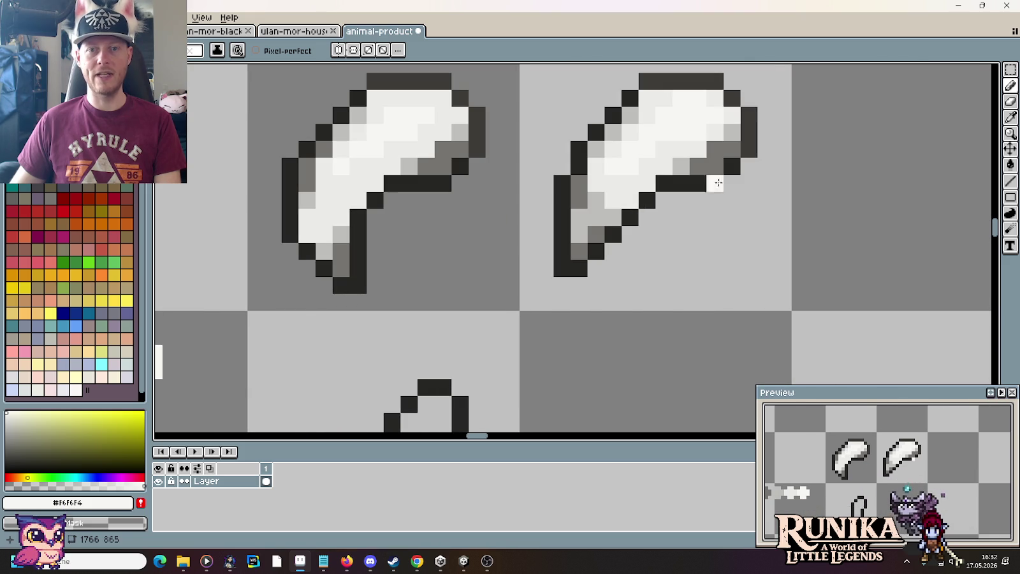
# Turn a dark pixel on the copy mid-grey.
pyautogui.keyDown('alt'); pyautogui.click(734, 144); pyautogui.keyUp('alt')
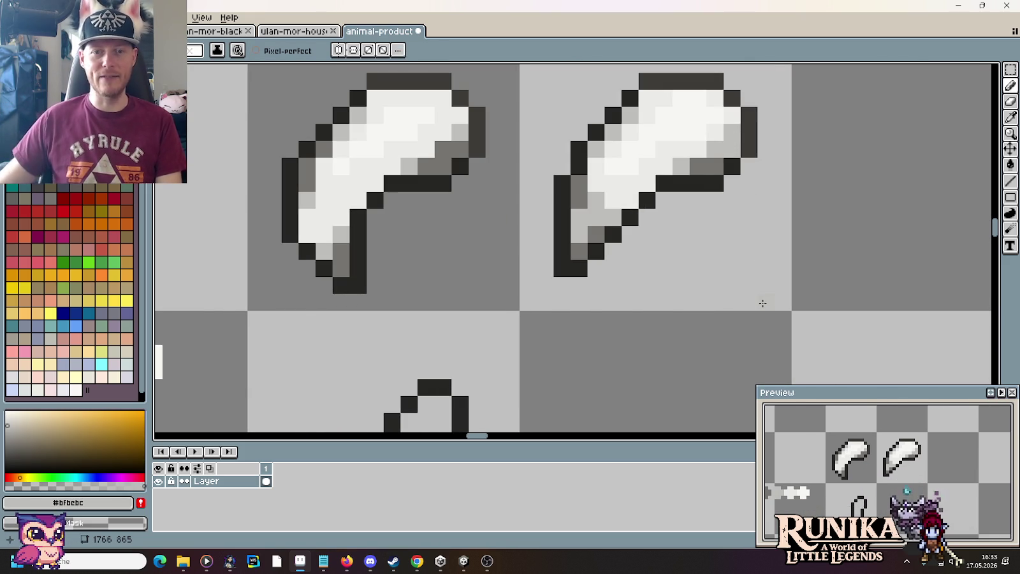
pyautogui.press('i')
pyautogui.click(707, 164)
pyautogui.press('b')
pyautogui.click(665, 183)
pyautogui.keyDown('alt'); pyautogui.click(677, 164); pyautogui.keyUp('alt')
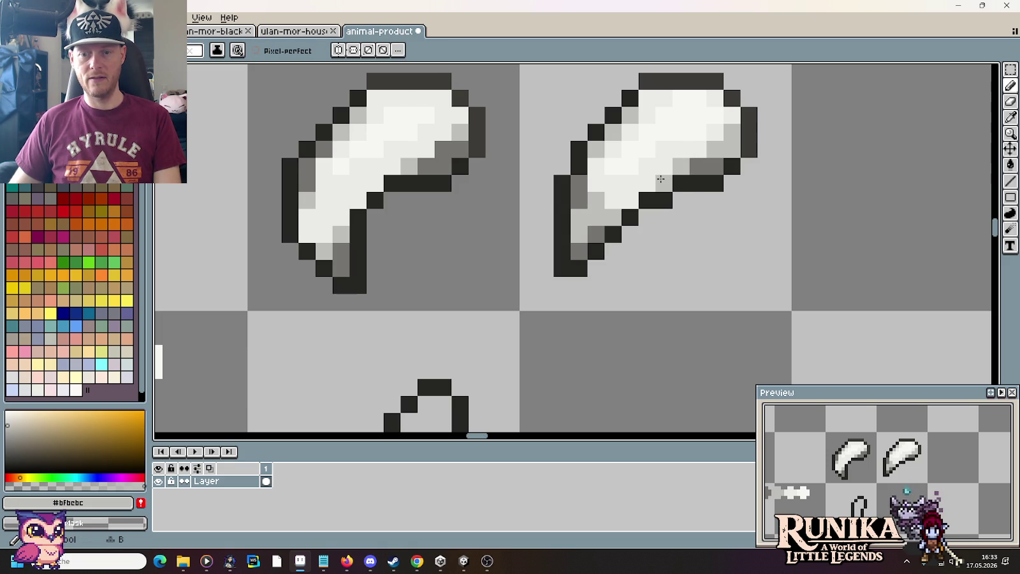
pyautogui.keyDown('alt'); pyautogui.click(706, 165); pyautogui.keyUp('alt')
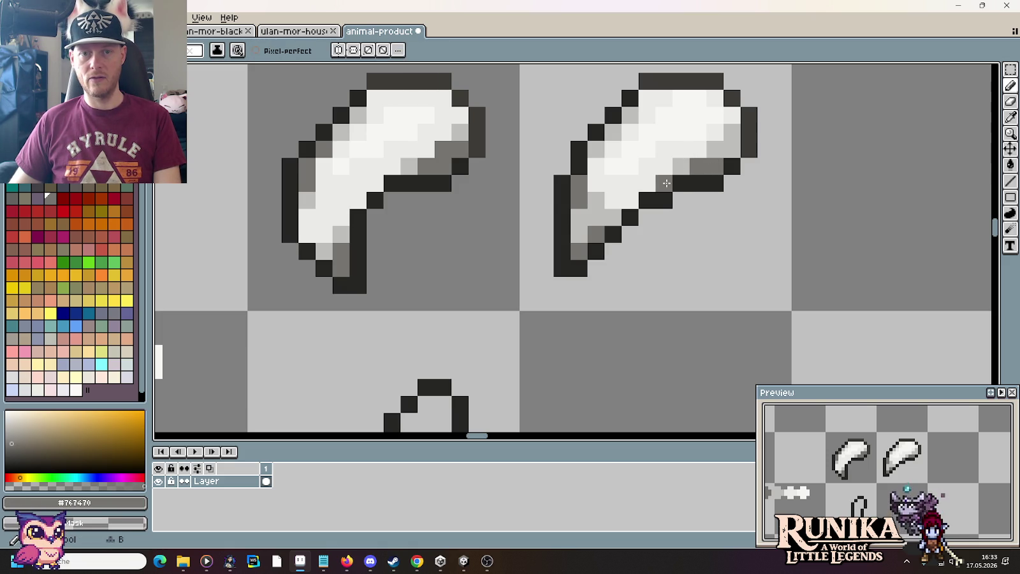
pyautogui.keyDown('alt'); pyautogui.click(679, 162); pyautogui.keyUp('alt')
# Draw dark #282828 outline pixels along the copy's lower-left edge.
pyautogui.scroll(-3, 718, 246)
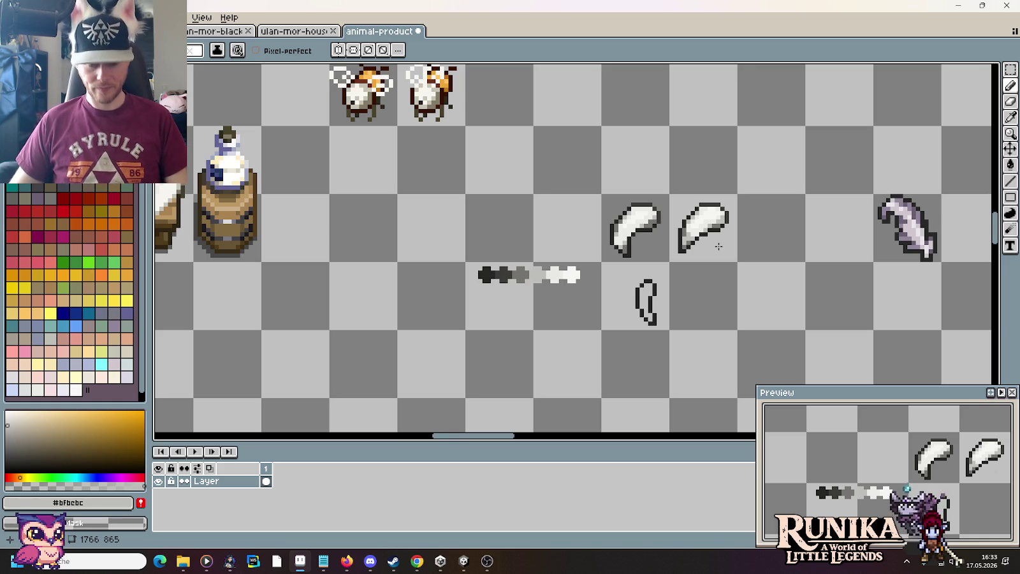
pyautogui.click(344, 217)
pyautogui.click(237, 246)
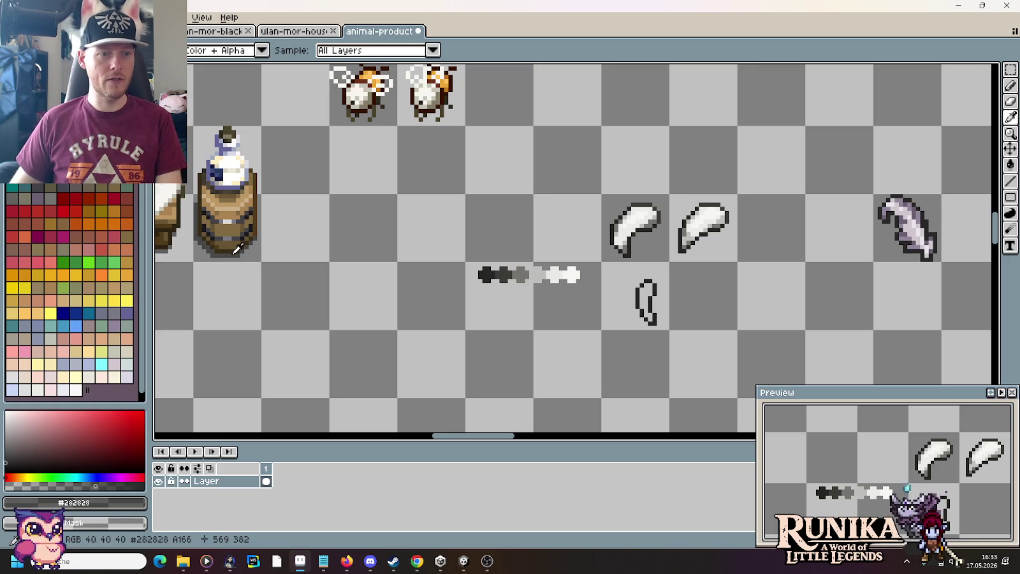
pyautogui.scroll(3, 732, 236)
pyautogui.press('b')
pyautogui.moveTo(715, 182)
pyautogui.mouseDown()
pyautogui.moveTo(518, 294)
pyautogui.moveTo(509, 211)
pyautogui.mouseUp()
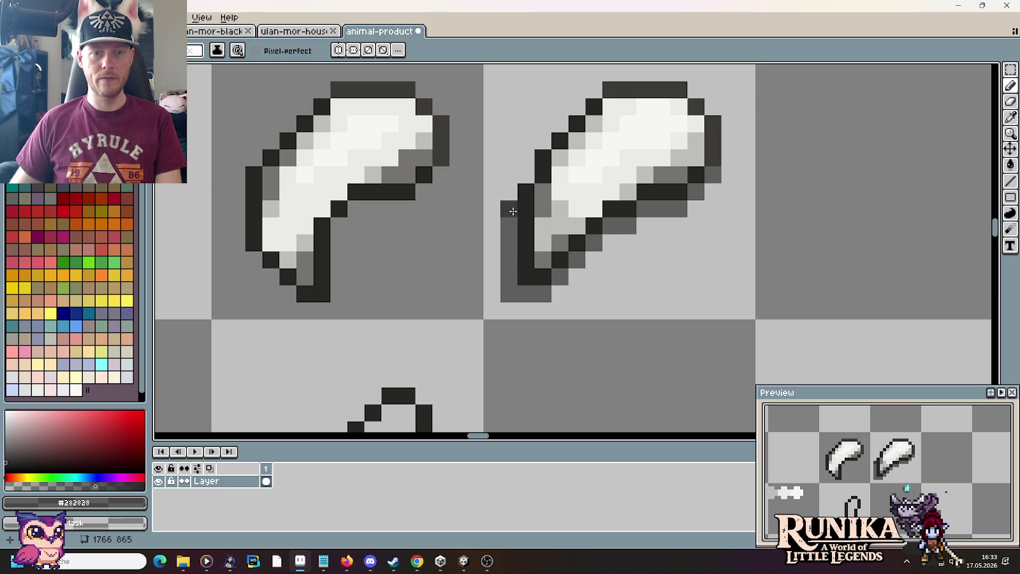
pyautogui.scroll(-3, 735, 257)
# Test-nudge the second horn one pixel right and up, then undo the move.
pyautogui.press('m')
pyautogui.moveTo(676, 205); pyautogui.dragTo(713, 255)
pyautogui.press('Right')
pyautogui.press('Up')
pyautogui.hotkey('ctrl', 'd')
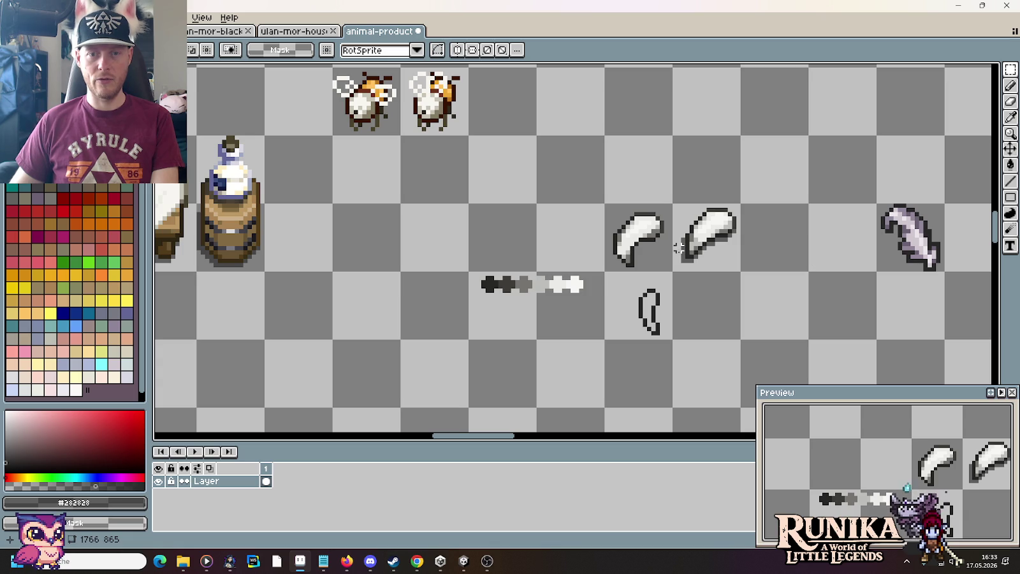
pyautogui.hotkey('ctrl', 'z')
pyautogui.hotkey('ctrl', 'z')
pyautogui.hotkey('ctrl', 'z')
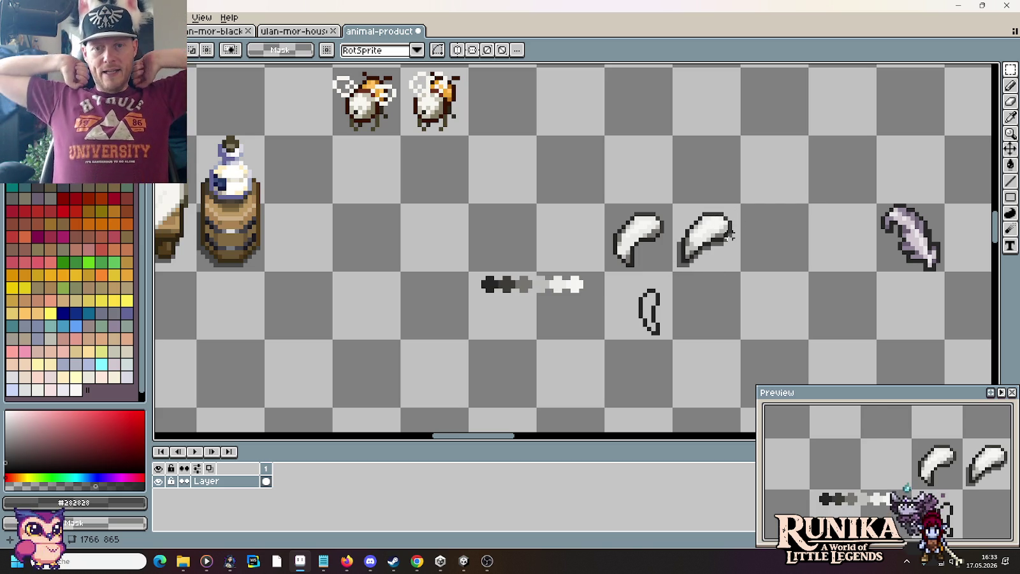
# Select the second horn's grid cell and save the animal-product sheet.
pyautogui.press('m')
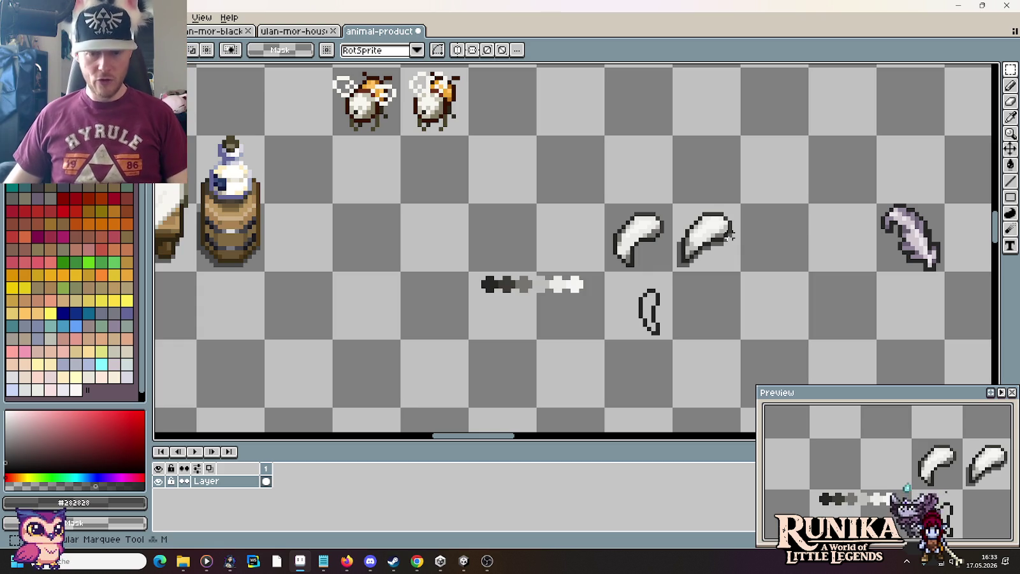
pyautogui.click(720, 236)
pyautogui.hotkey('ctrl', 's')
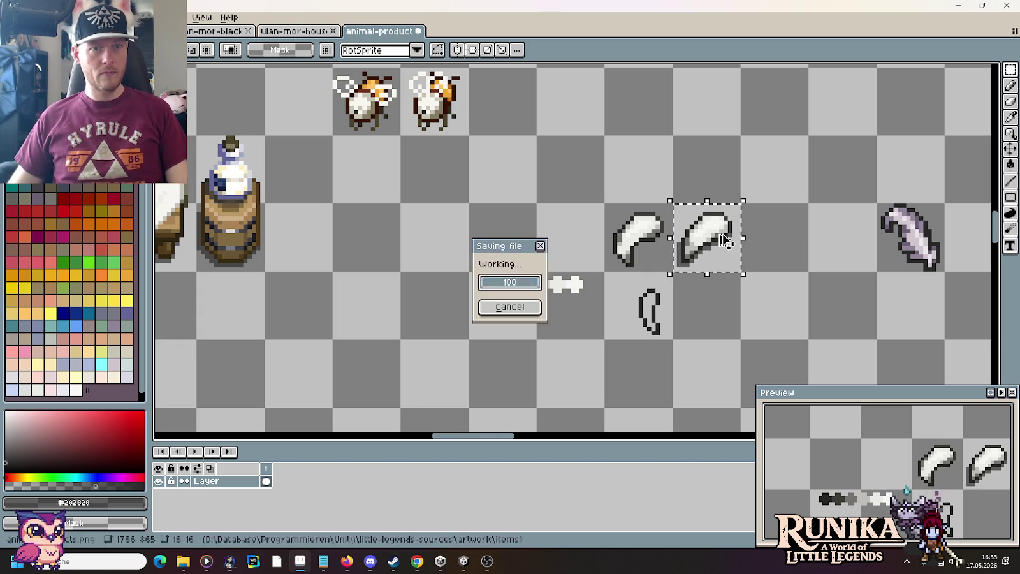
# Create a new 32x32 sprite, paste the horn into it, and begin saving it.
pyautogui.hotkey('ctrl', 'n')
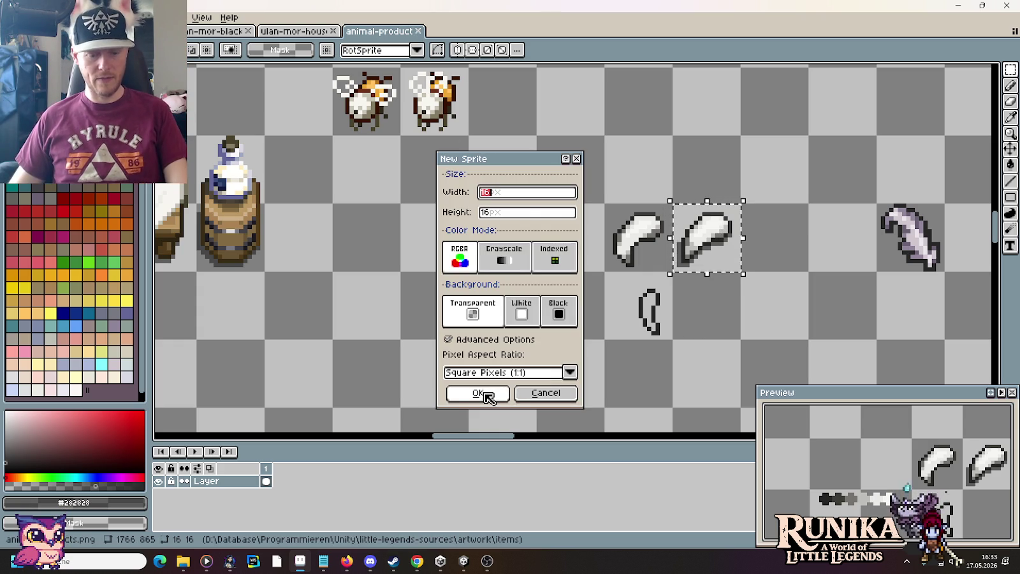
pyautogui.write('32')
pyautogui.doubleClick(518, 213)
pyautogui.write('32')
pyautogui.click(478, 392)
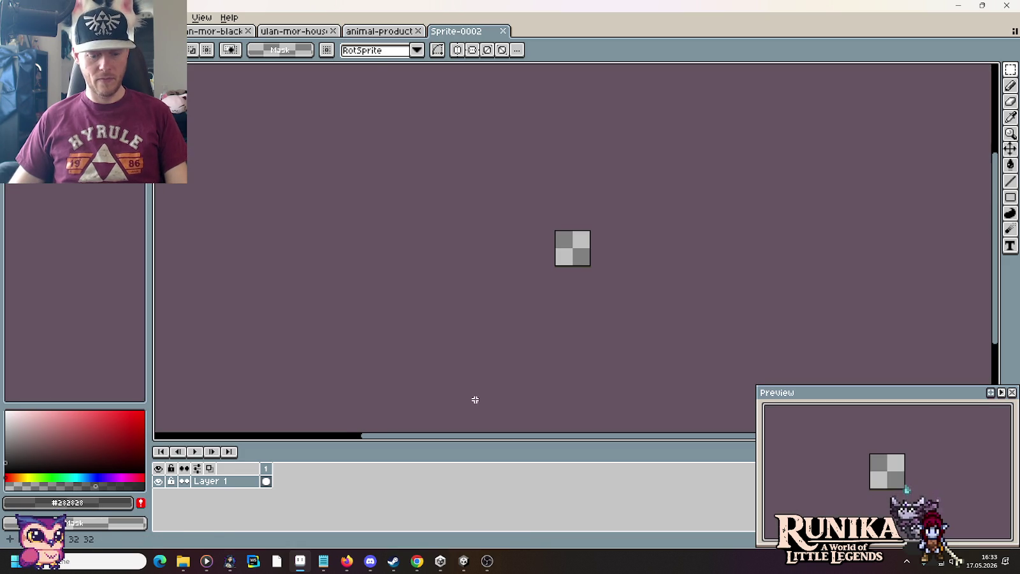
pyautogui.hotkey('ctrl', 'v')
pyautogui.scroll(2, 587, 269)
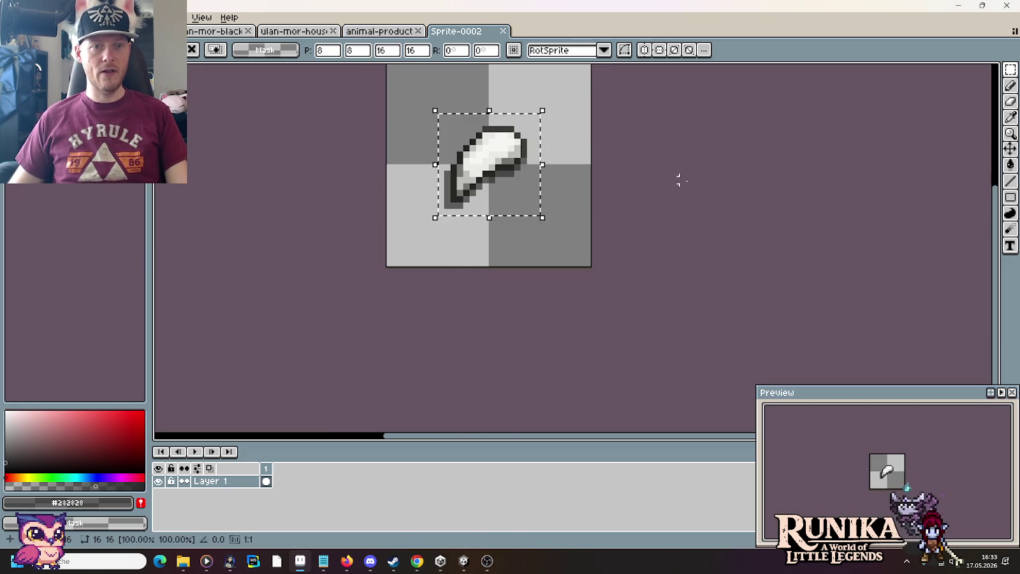
pyautogui.click(689, 180)
pyautogui.hotkey('ctrl', 's')
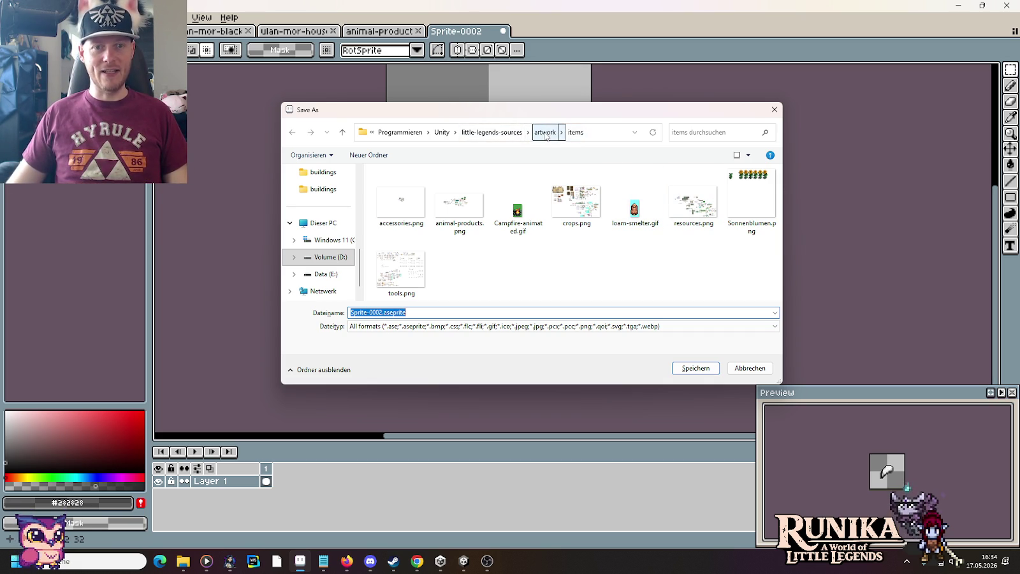
# Browse the Save As dialog into the sources' images > items folder.
pyautogui.click(512, 132)
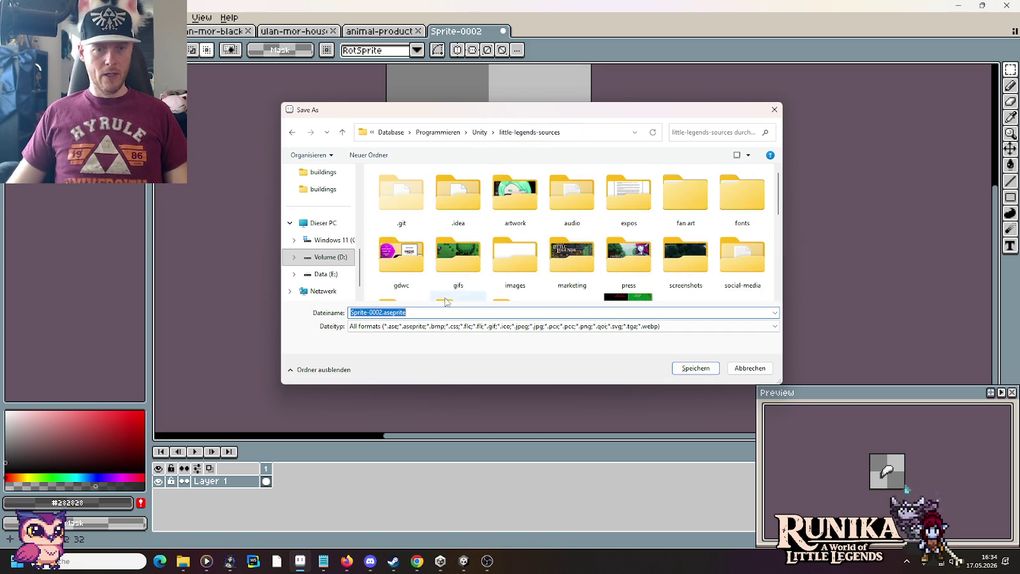
pyautogui.doubleClick(513, 255)
pyautogui.scroll(-3, 633, 239)
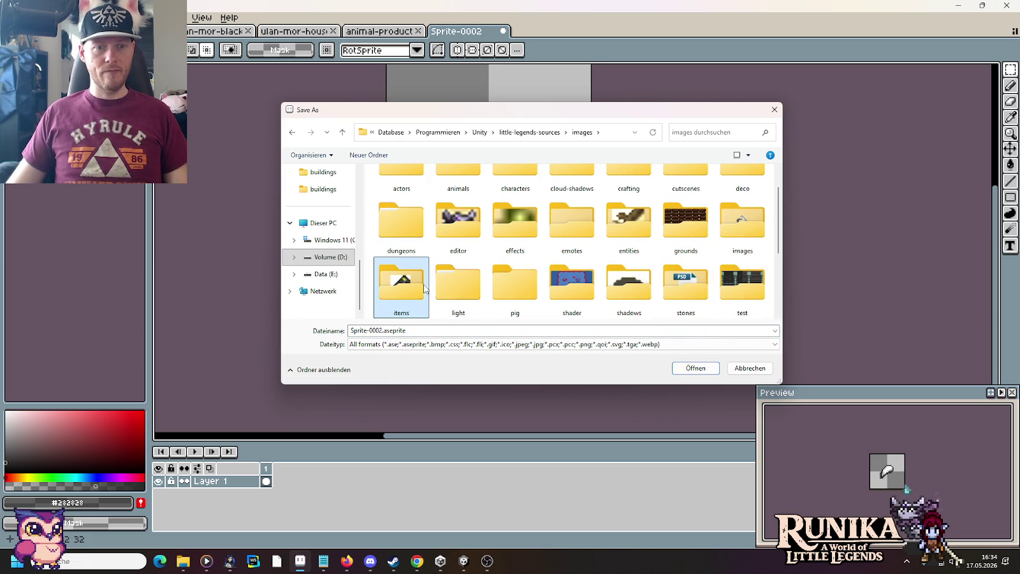
pyautogui.doubleClick(414, 286)
pyautogui.click(473, 312)
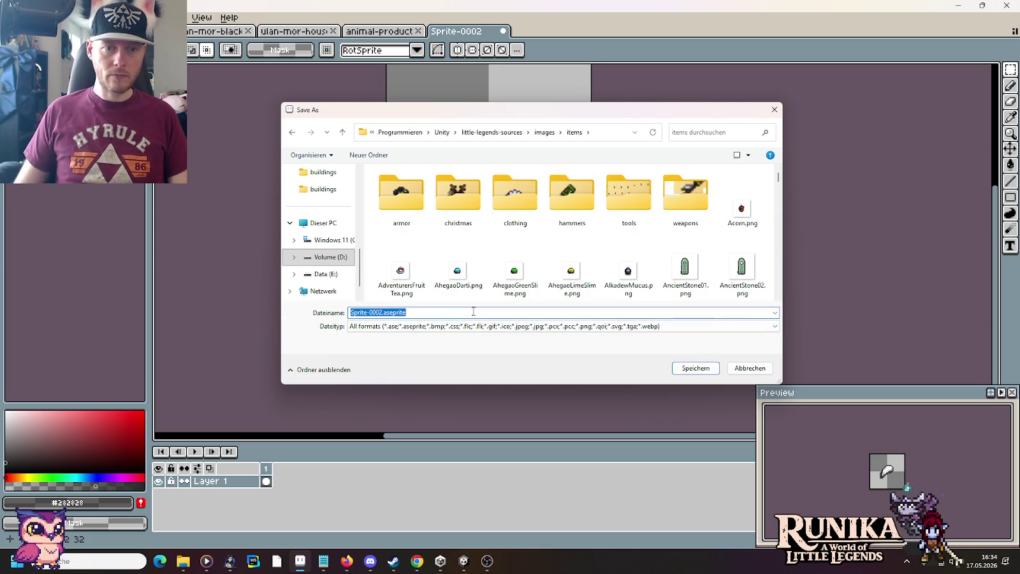
# Save the sprite as BatTooth.png in images/actors/bat.
pyautogui.click(545, 132)
pyautogui.click(403, 211)
pyautogui.doubleClick(403, 210)
pyautogui.scroll(-2, 420, 244)
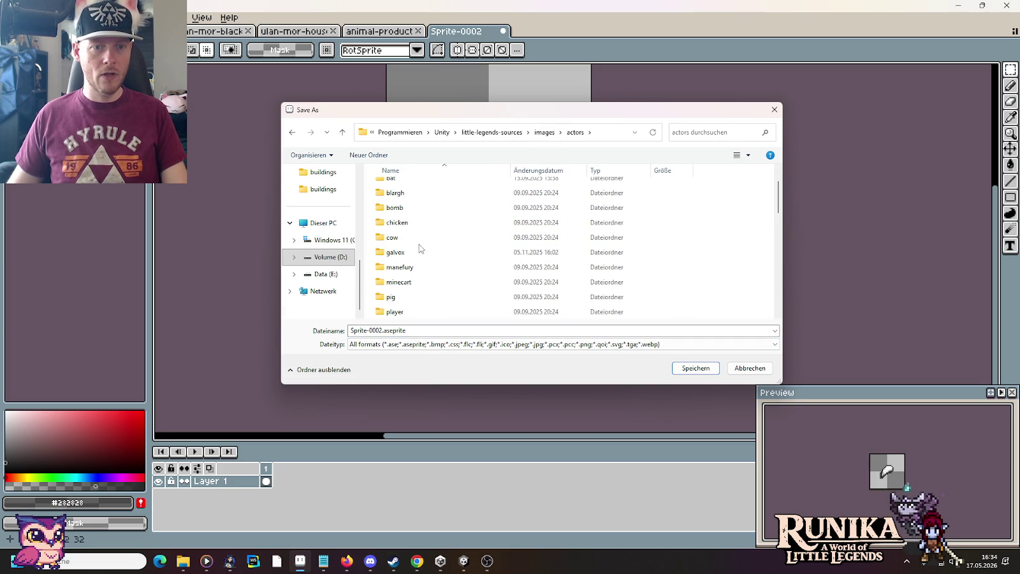
pyautogui.scroll(2, 420, 241)
pyautogui.doubleClick(391, 215)
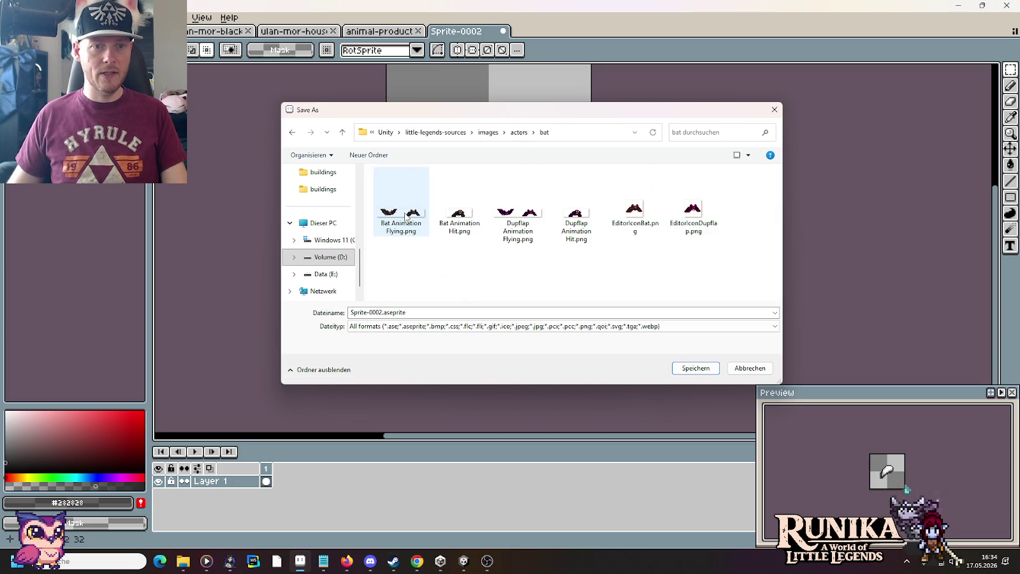
pyautogui.doubleClick(470, 311)
pyautogui.write('Bat')
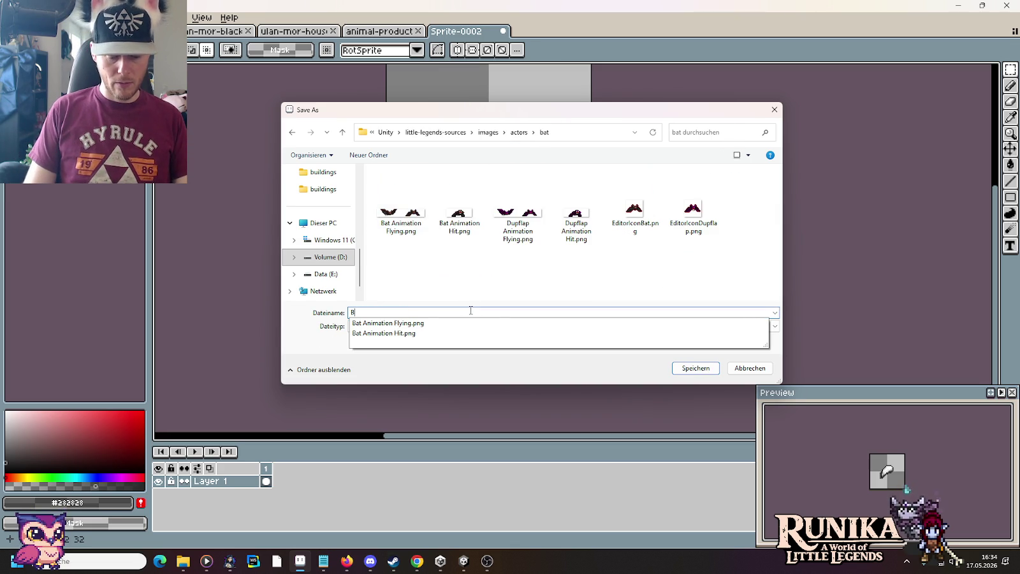
pyautogui.write('Tooth.png')
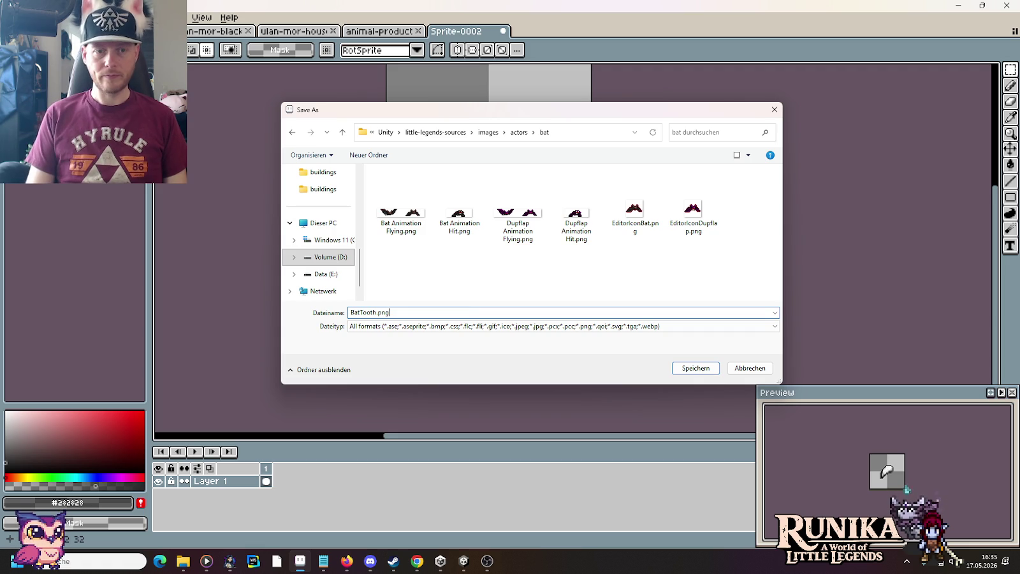
pyautogui.press('Return')
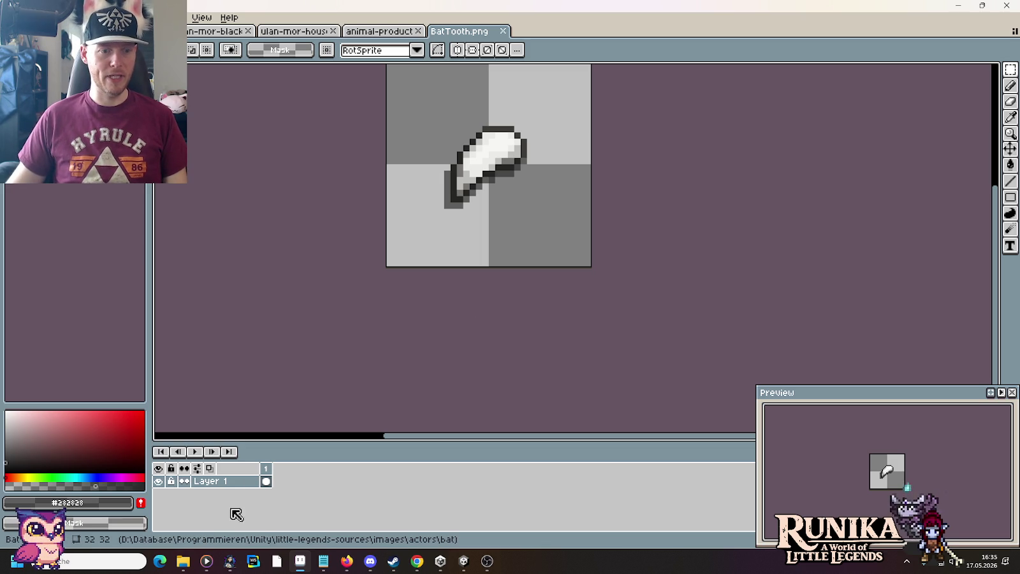
pyautogui.moveTo(183, 561)
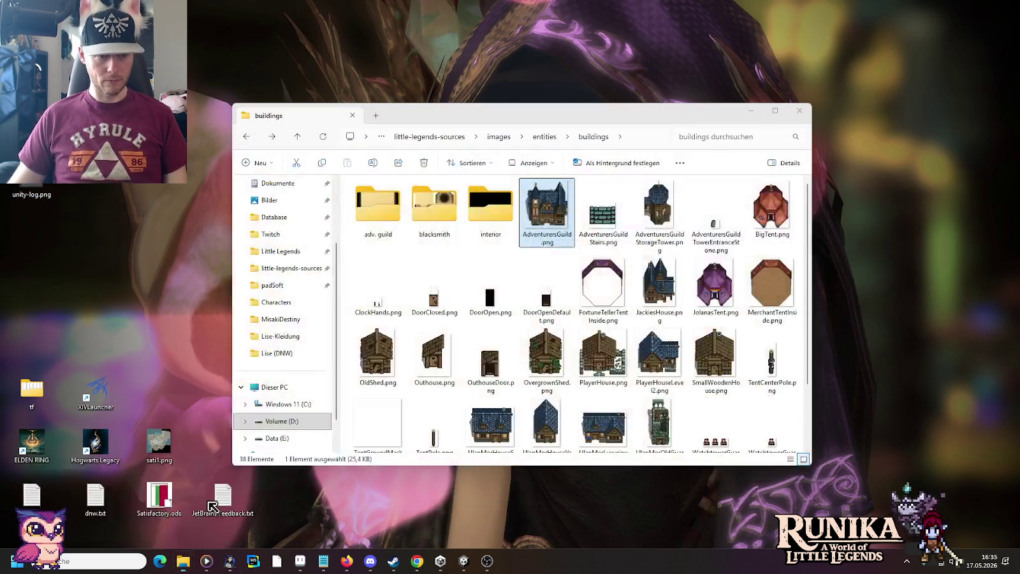
# Select BatTooth.png in the sources' images/actors/bat folder in Explorer.
pyautogui.click(204, 506)
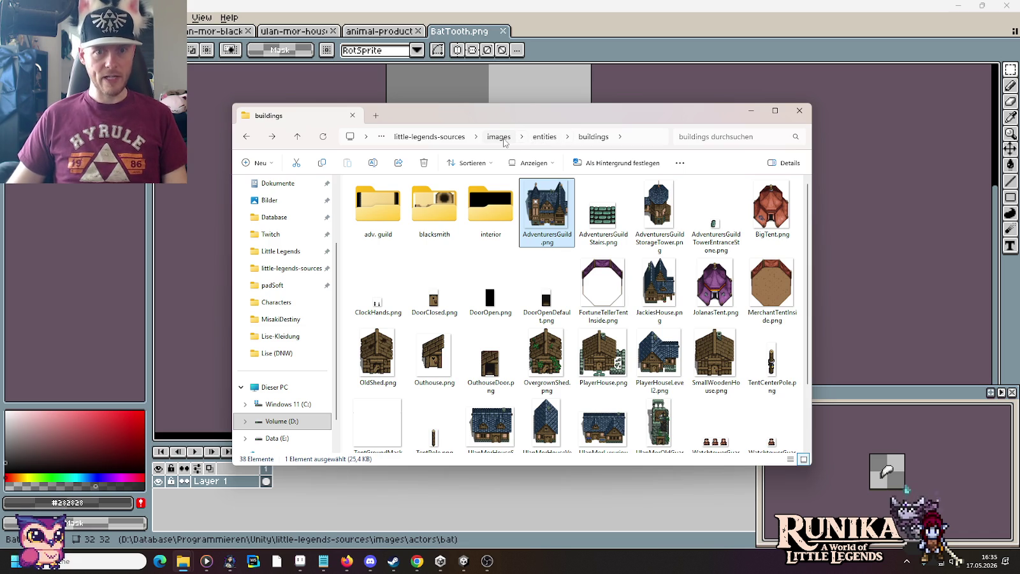
pyautogui.click(499, 136)
pyautogui.doubleClick(360, 211)
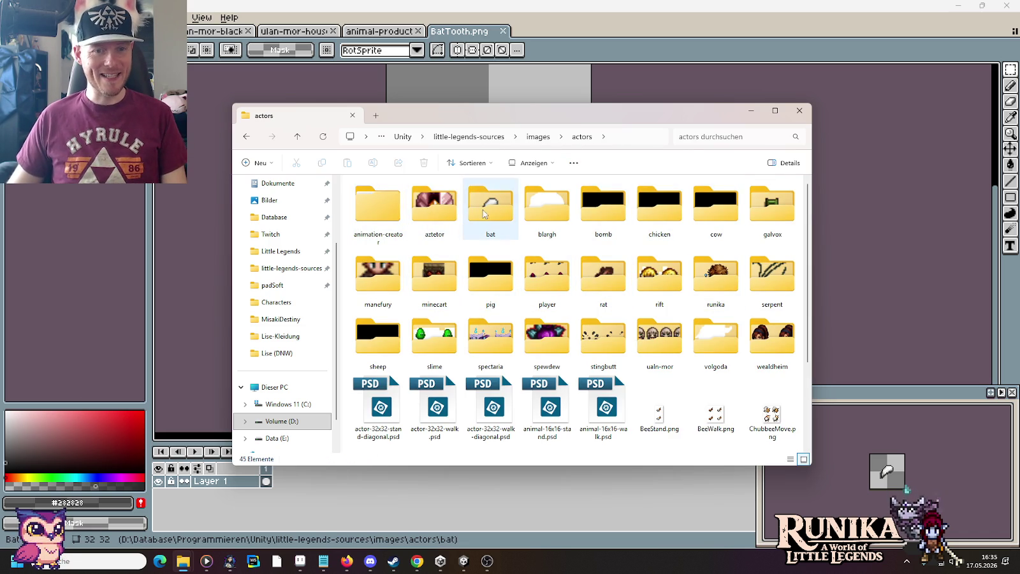
pyautogui.doubleClick(489, 214)
pyautogui.click(497, 234)
pyautogui.moveTo(183, 561)
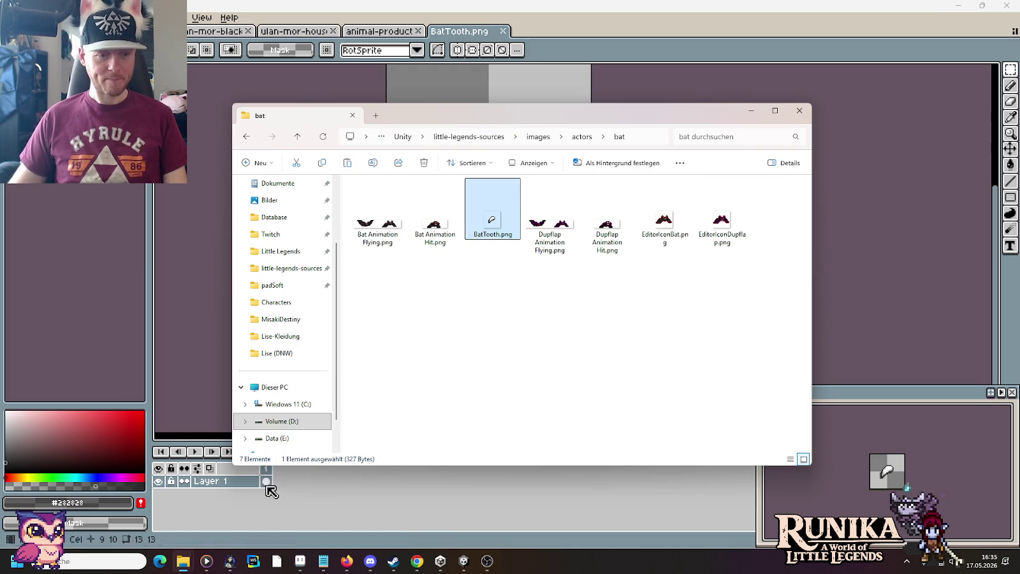
# Paste BatTooth.png into the project's Resources/Actors/Bat folder, then run the game in Unity.
pyautogui.click(252, 510)
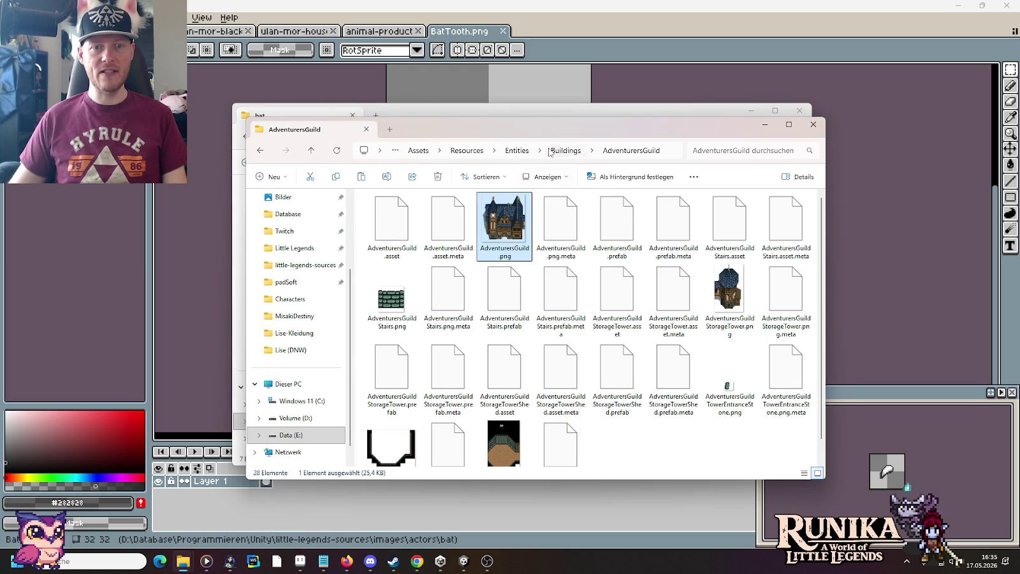
pyautogui.click(476, 152)
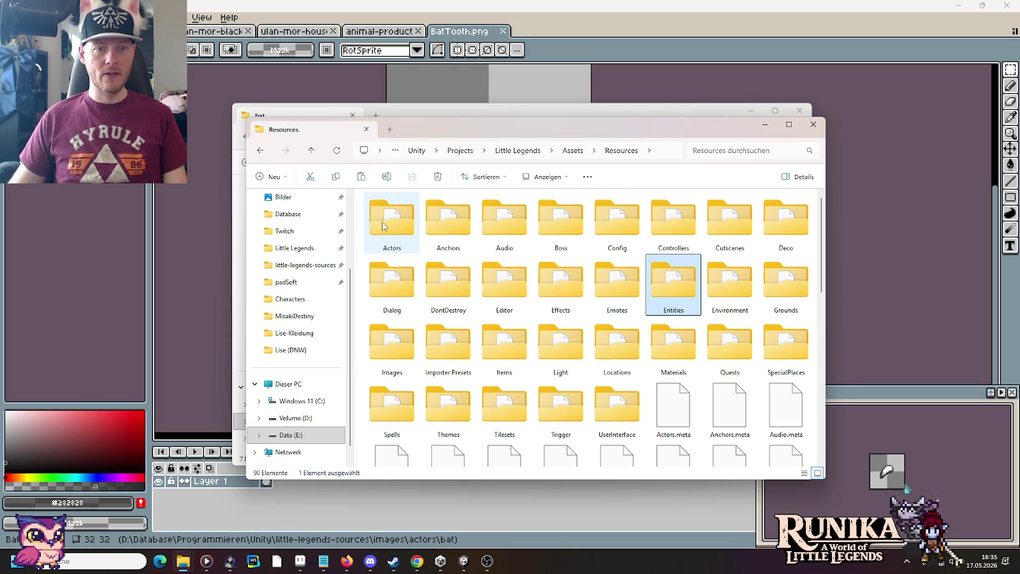
pyautogui.doubleClick(411, 231)
pyautogui.doubleClick(617, 220)
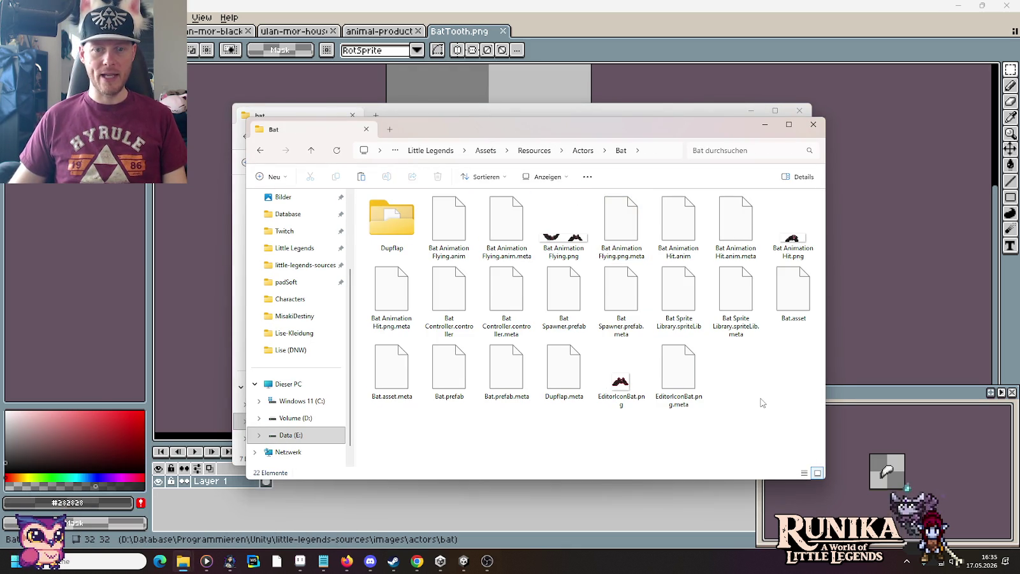
pyautogui.hotkey('ctrl', 'v')
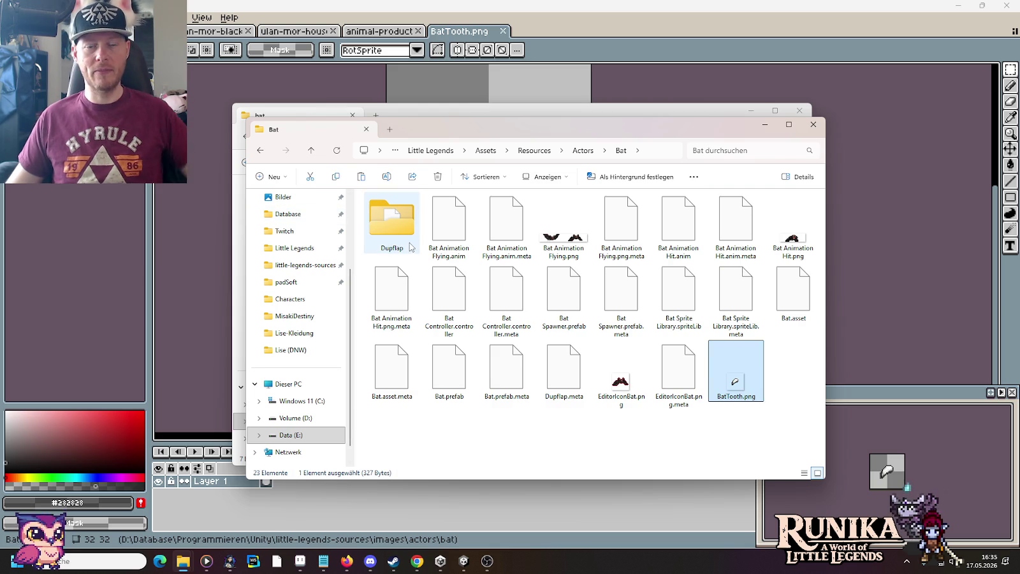
pyautogui.click(554, 444)
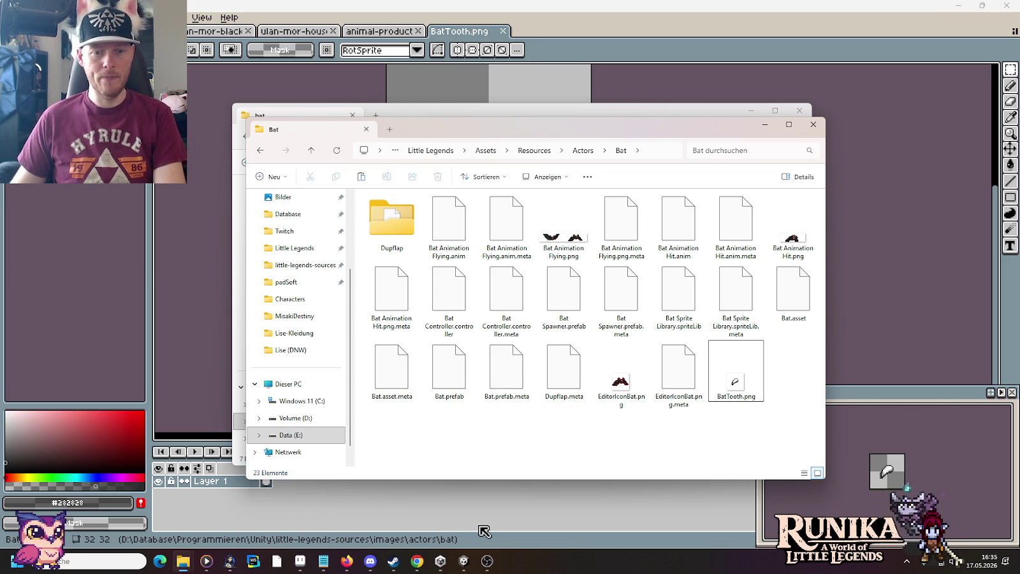
pyautogui.click(464, 561)
pyautogui.click(493, 30)
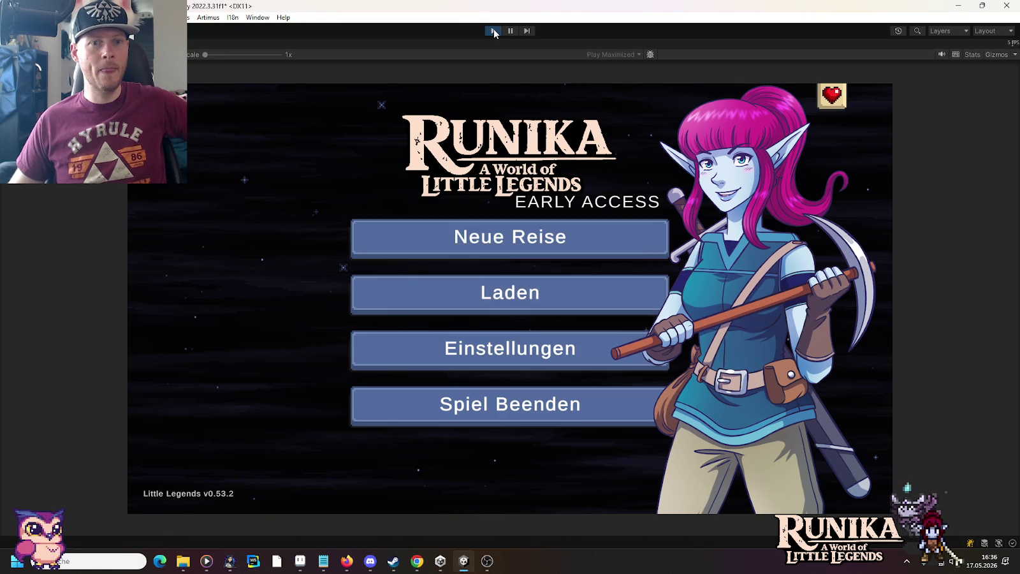
# Stop Play mode and load the Adv. Guild F1 scene from the Runika scenes folder.
pyautogui.click(493, 31)
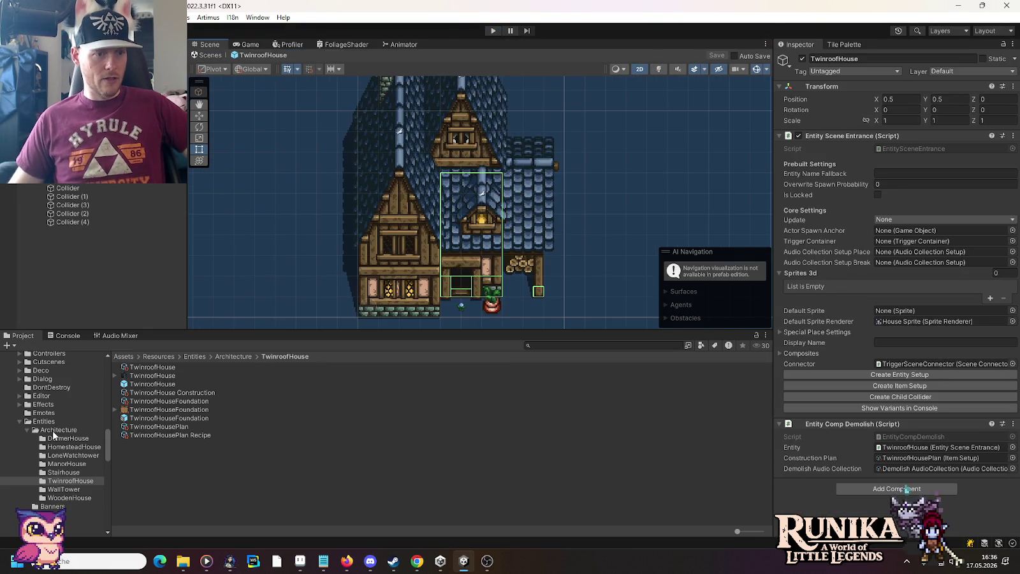
pyautogui.scroll(-3, 29, 434)
pyautogui.scroll(-3, 30, 434)
pyautogui.scroll(-3, 27, 433)
pyautogui.scroll(-3, 27, 437)
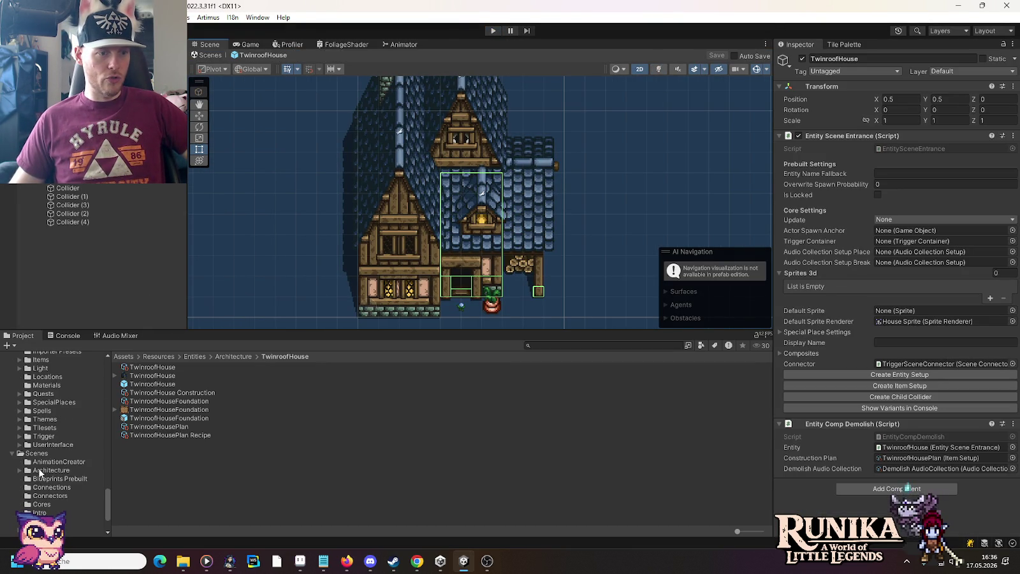
pyautogui.scroll(-3, 19, 475)
pyautogui.click(20, 470)
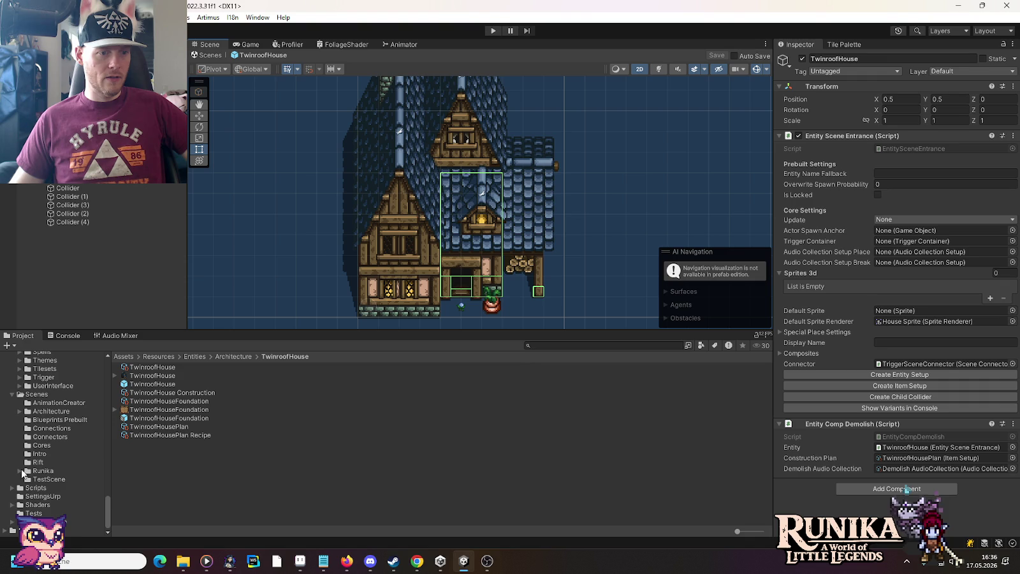
pyautogui.click(54, 478)
pyautogui.click(148, 367)
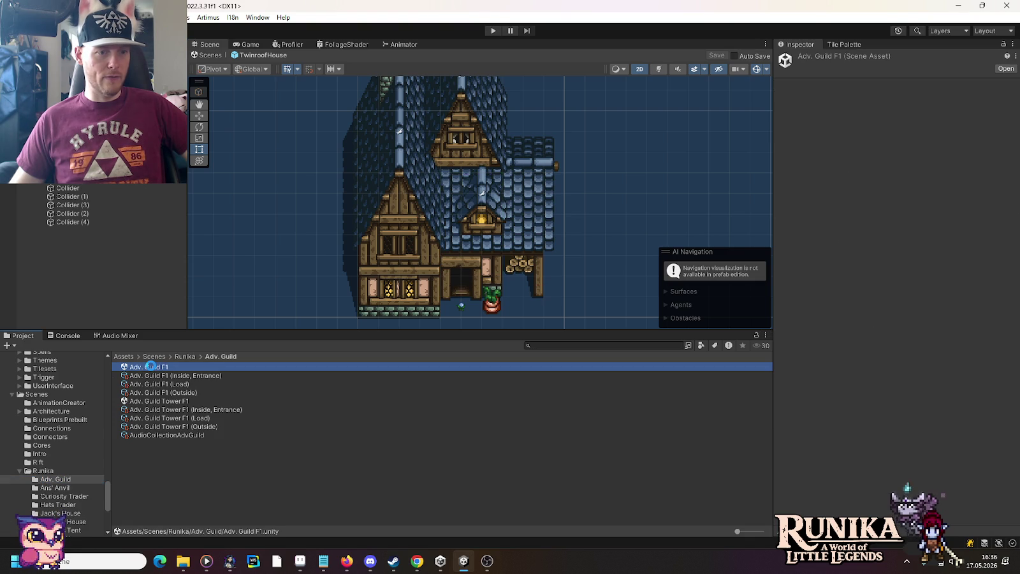
pyautogui.doubleClick(152, 368)
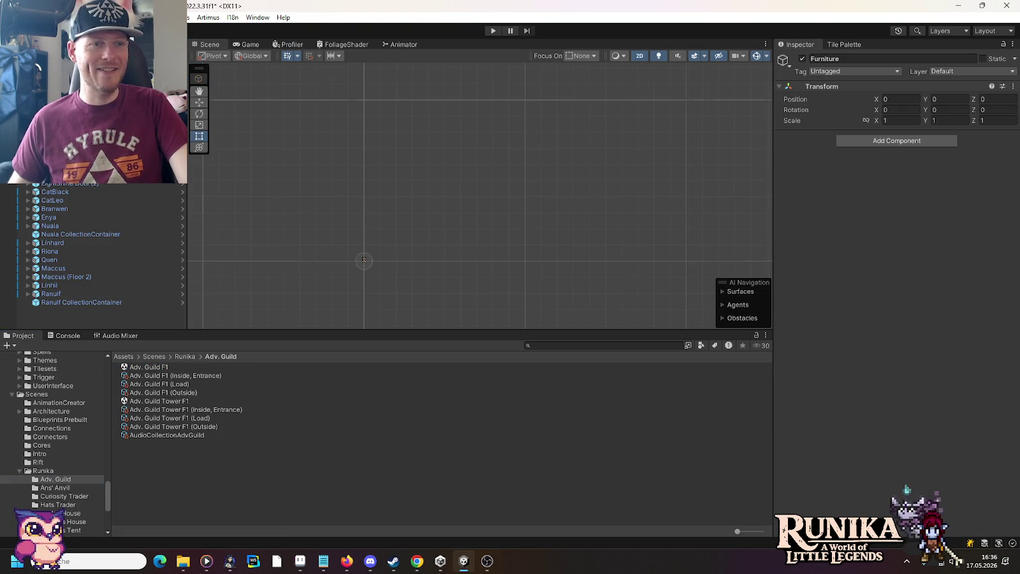
# Deselect Furniture, then zoom the Scene view onto the guild map and pan slightly.
pyautogui.click(384, 127)
pyautogui.scroll(1, 441, 127)
pyautogui.scroll(1, 442, 128)
pyautogui.scroll(2, 441, 128)
pyautogui.scroll(1, 442, 128)
pyautogui.scroll(1, 442, 127)
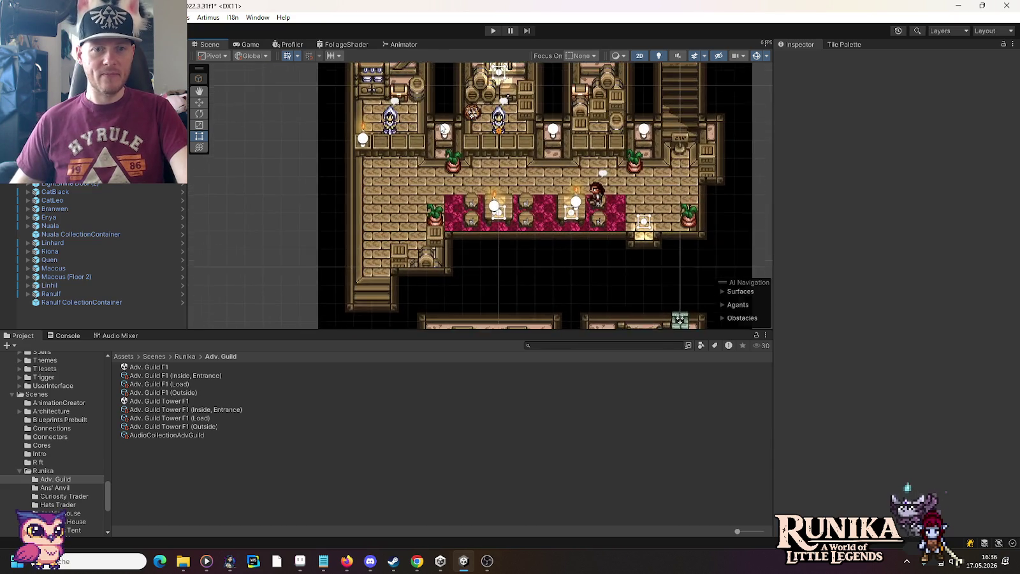
pyautogui.scroll(1, 442, 128)
pyautogui.scroll(2, 442, 128)
pyautogui.moveTo(442, 127); pyautogui.dragTo(447, 157)
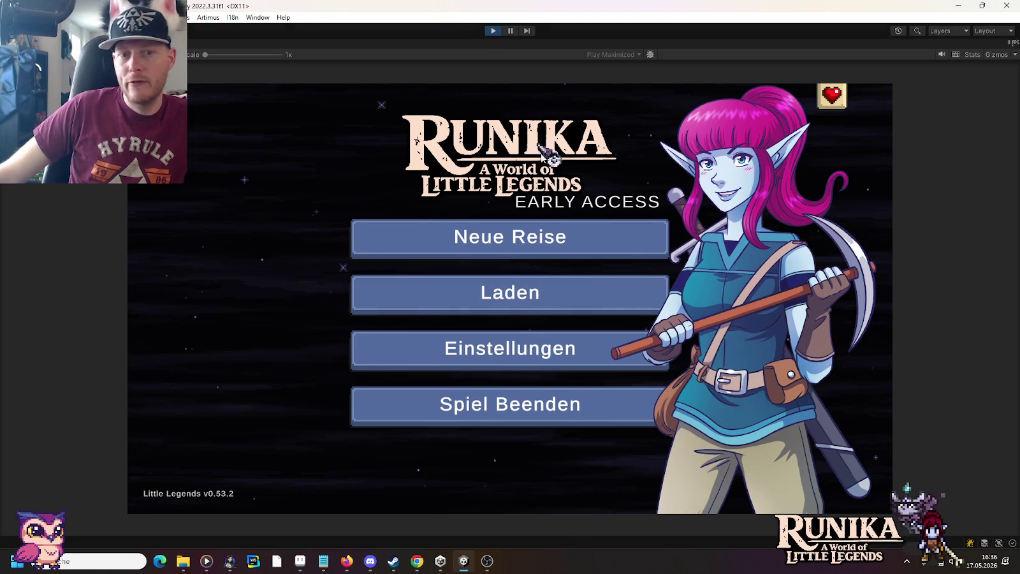
# Begin a Neue Reise as a Lumi elf on the moon backdrop and reach hairstyle choices.
pyautogui.click(568, 245)
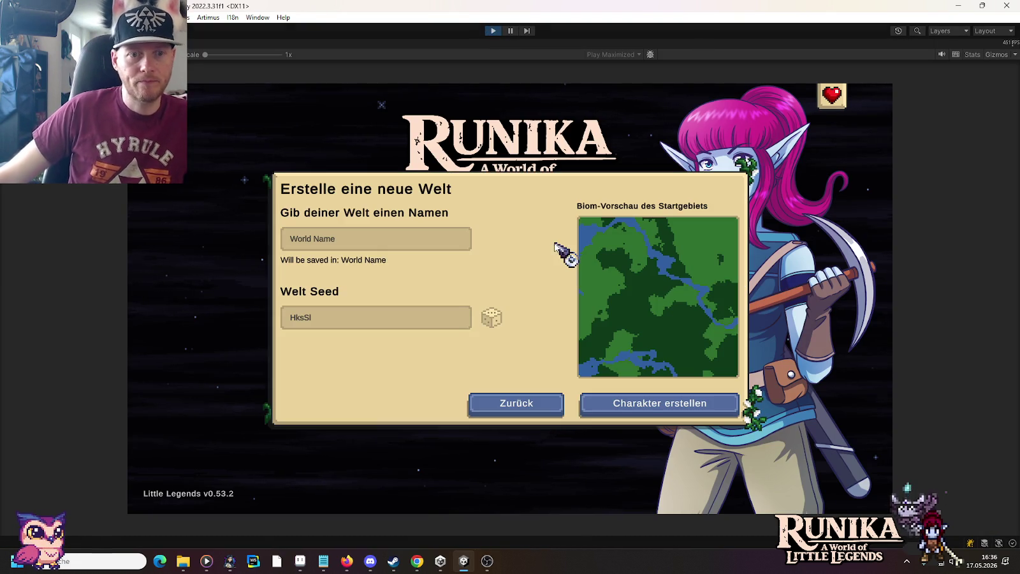
pyautogui.click(656, 403)
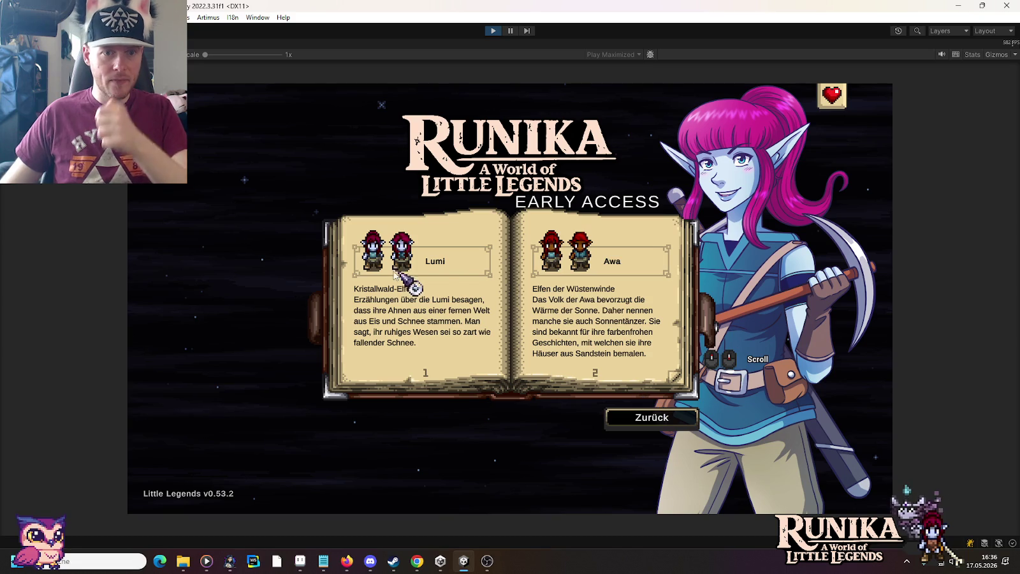
pyautogui.click(440, 278)
pyautogui.click(566, 309)
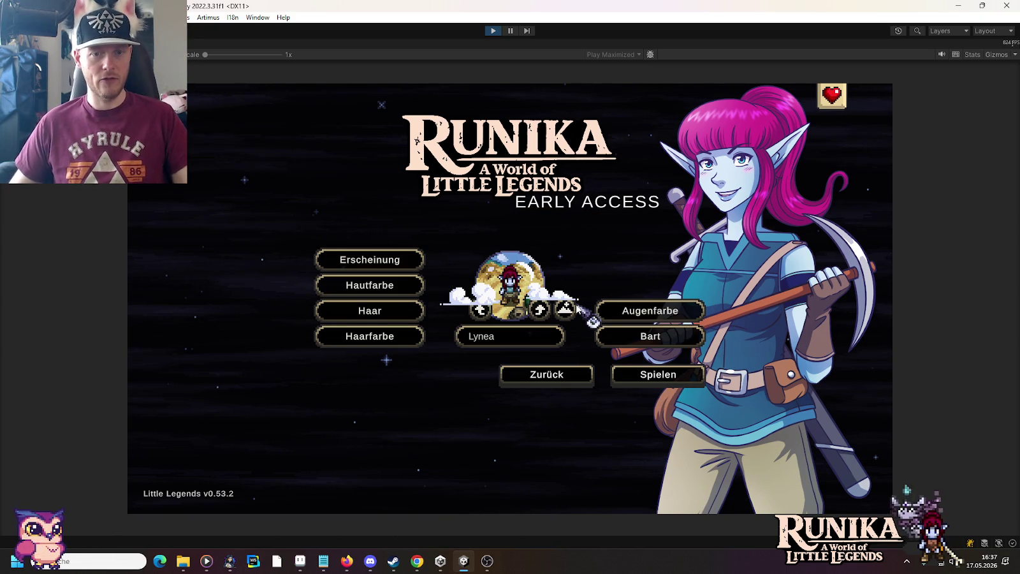
pyautogui.click(392, 316)
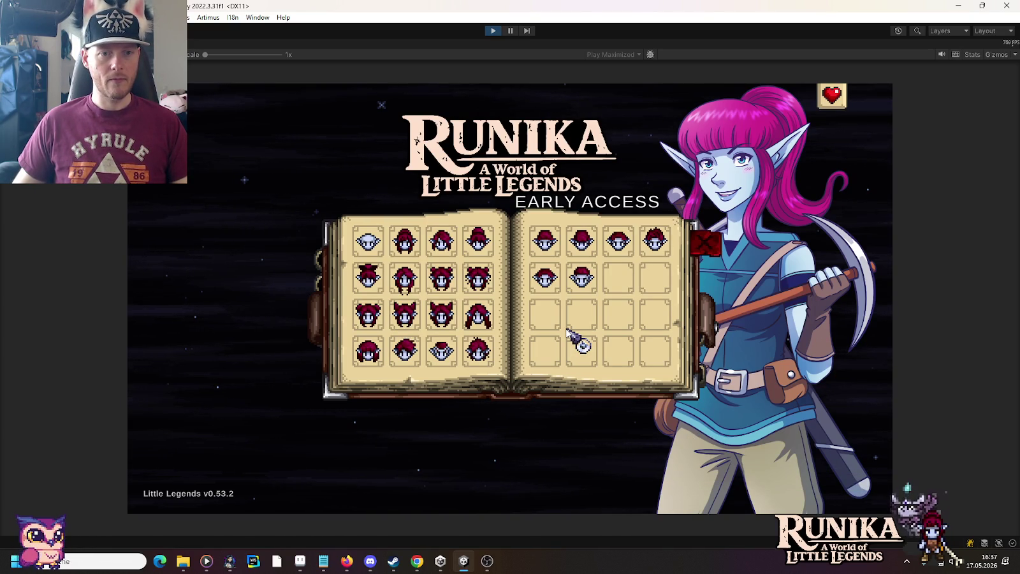
# Try hairstyles including Long Beach Waves, settling on one with buns or ears.
pyautogui.click(490, 320)
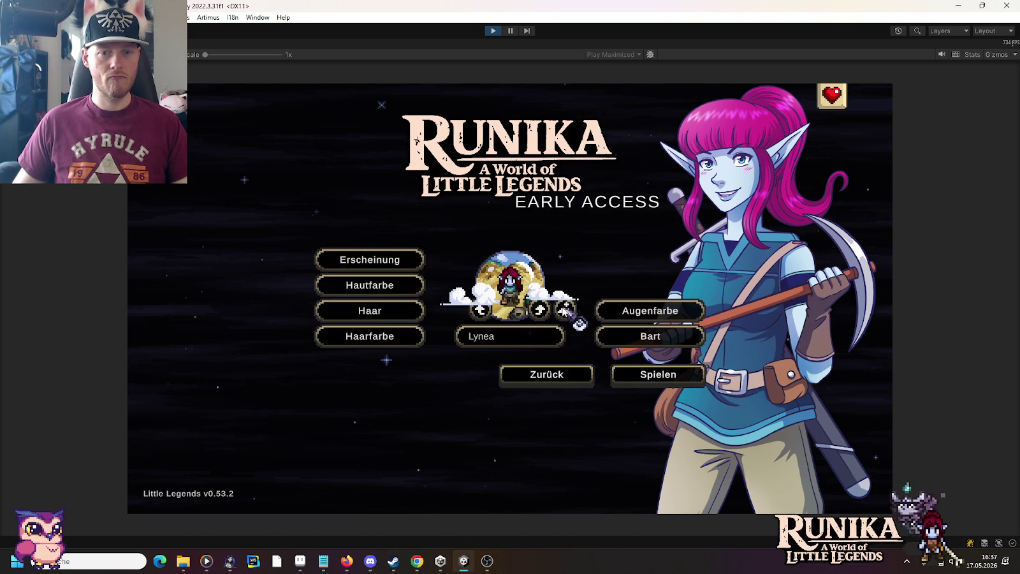
pyautogui.click(380, 312)
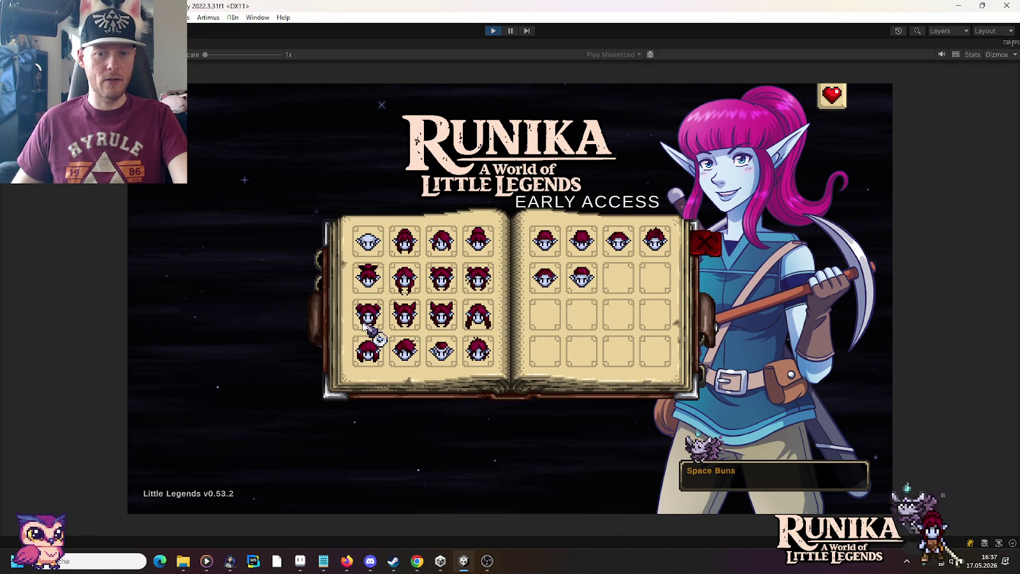
pyautogui.click(407, 281)
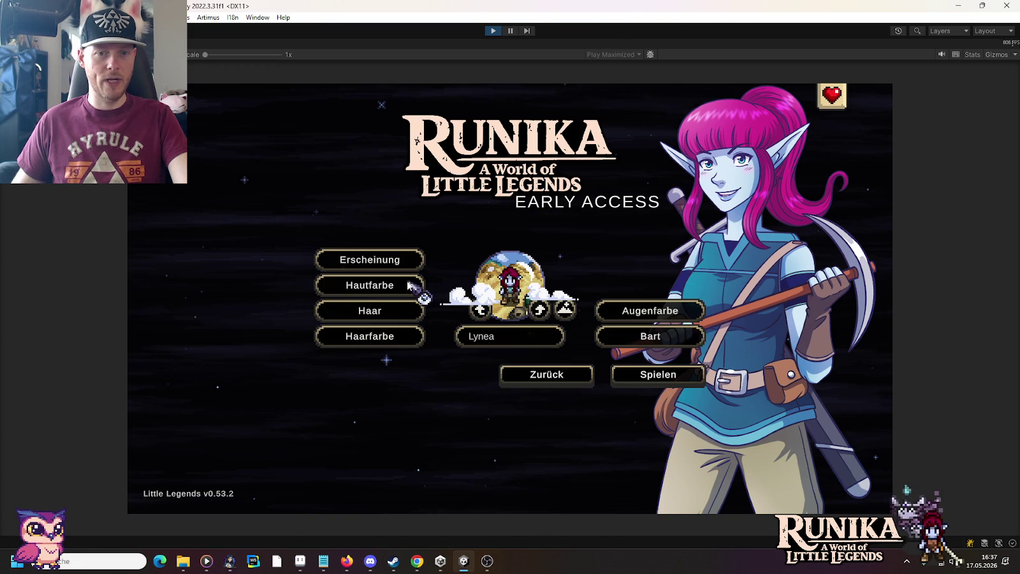
pyautogui.click(408, 313)
pyautogui.click(413, 321)
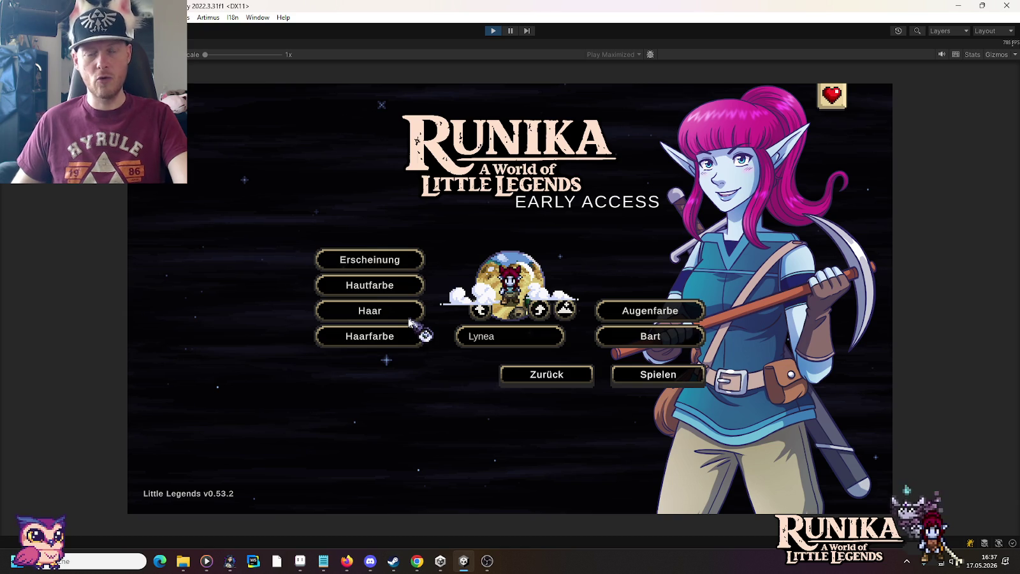
# Give the character Light Aquamarine skin and Grape purple hair.
pyautogui.click(397, 290)
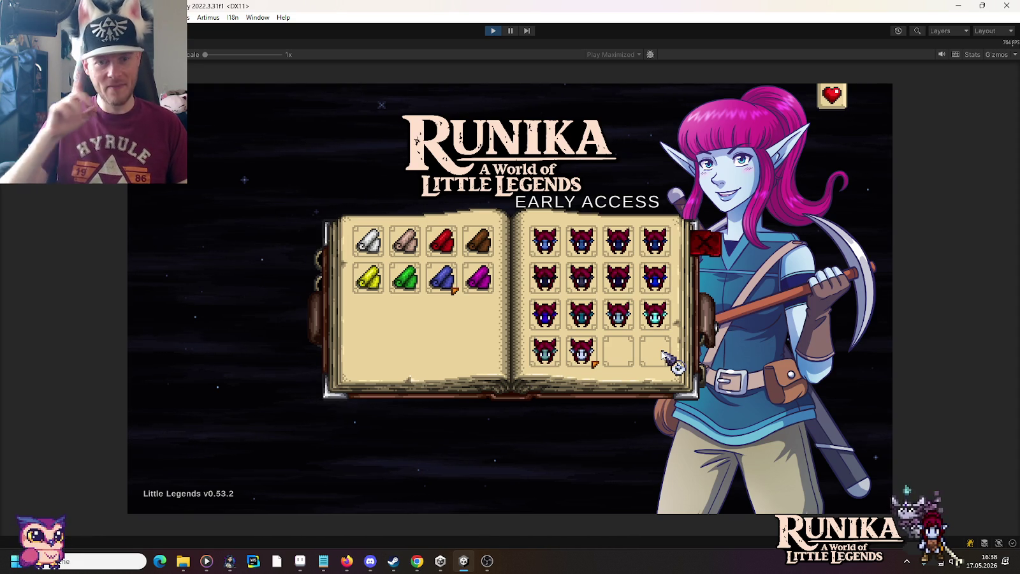
pyautogui.click(659, 319)
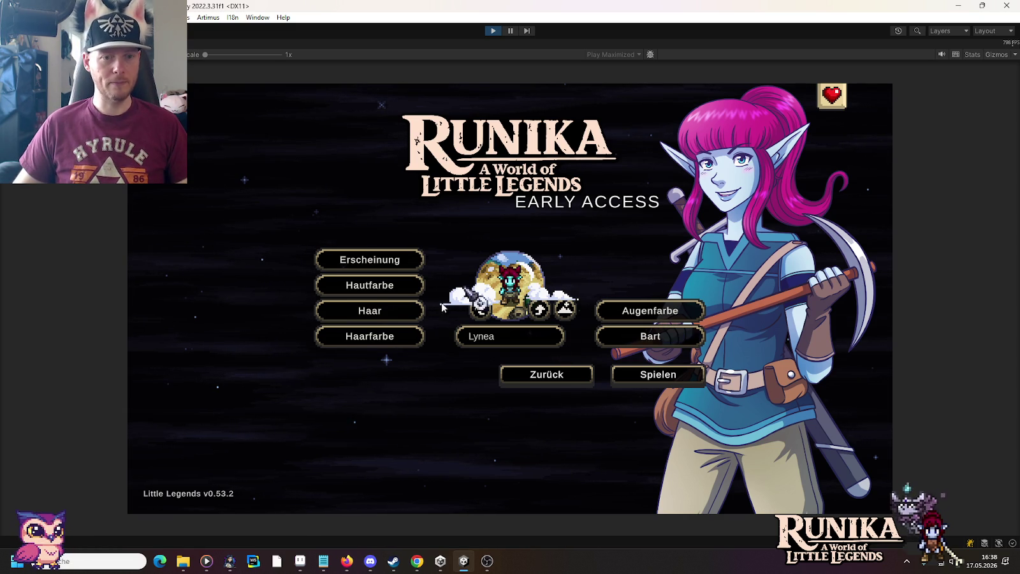
pyautogui.click(383, 339)
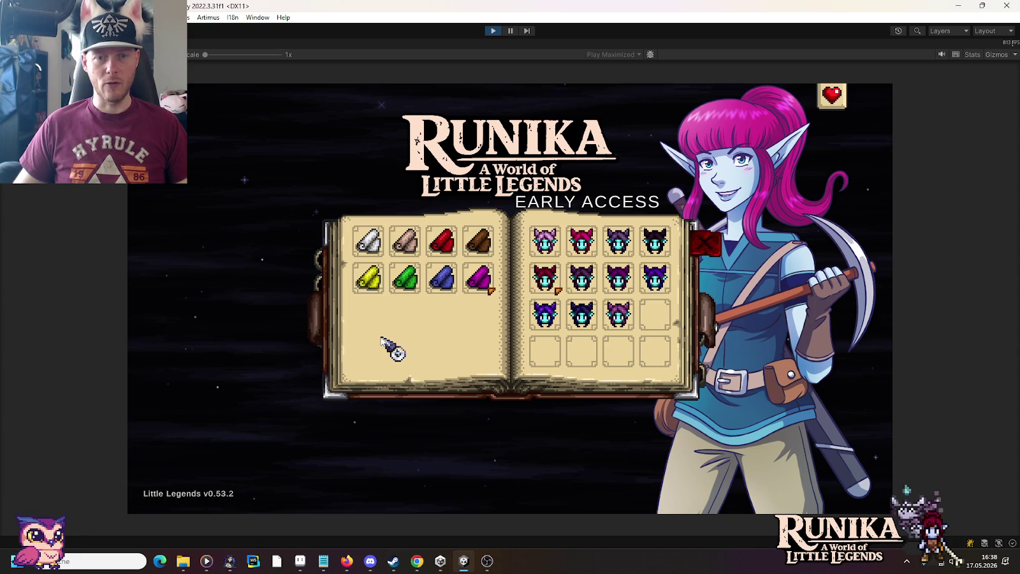
pyautogui.moveTo(581, 280)
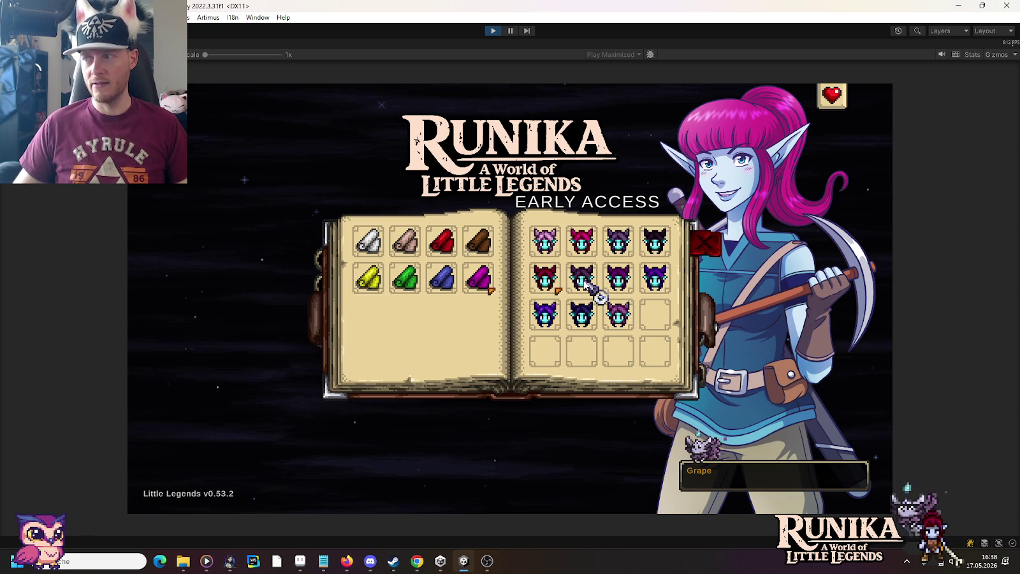
pyautogui.click(583, 281)
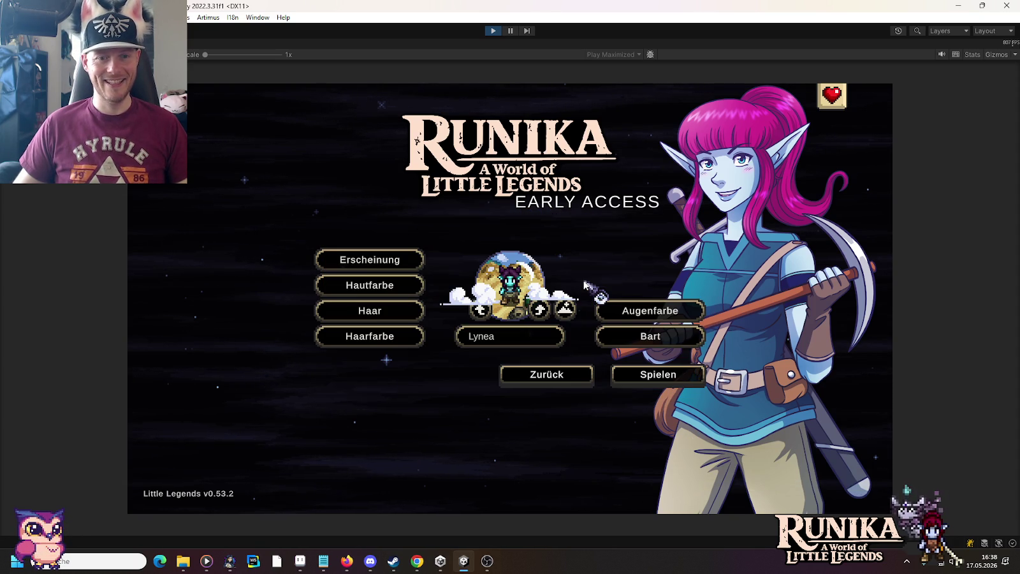
pyautogui.click(622, 312)
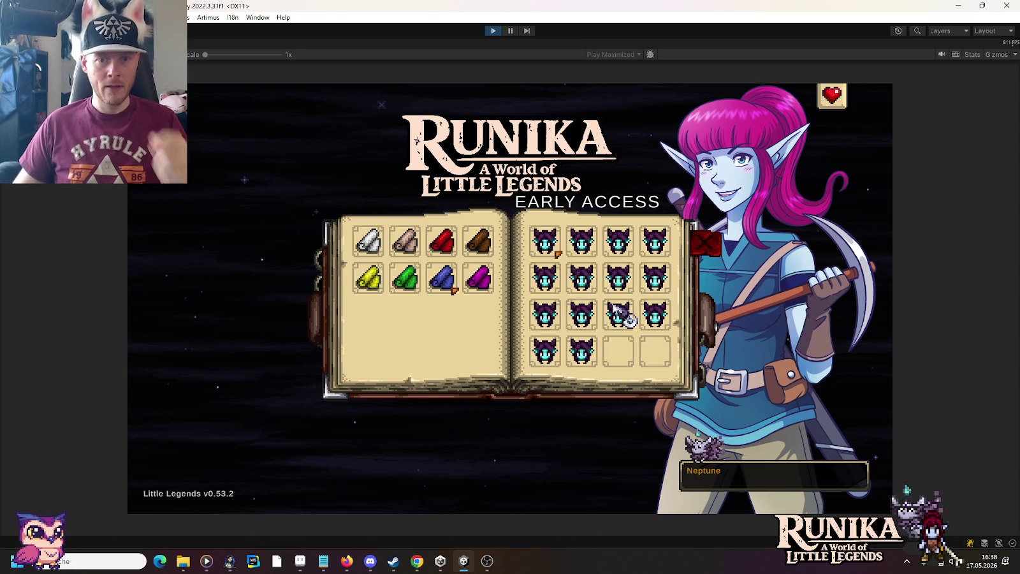
pyautogui.click(582, 279)
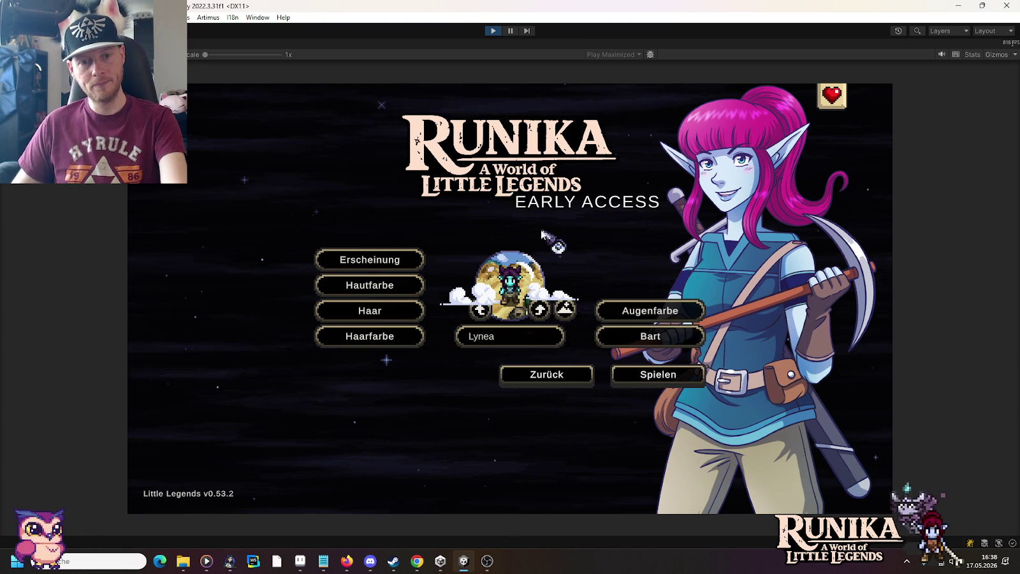
# Screenshot the character creator and paste it into Paint before returning to Aseprite.
pyautogui.press('Print')
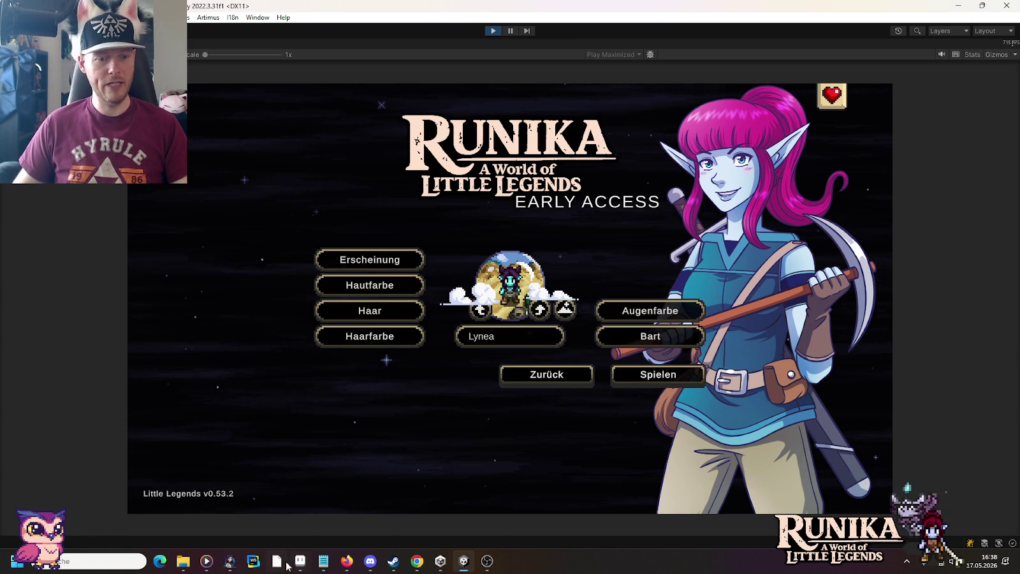
pyautogui.hotkey('alt', 'Tab')
pyautogui.hotkey('ctrl', 'v')
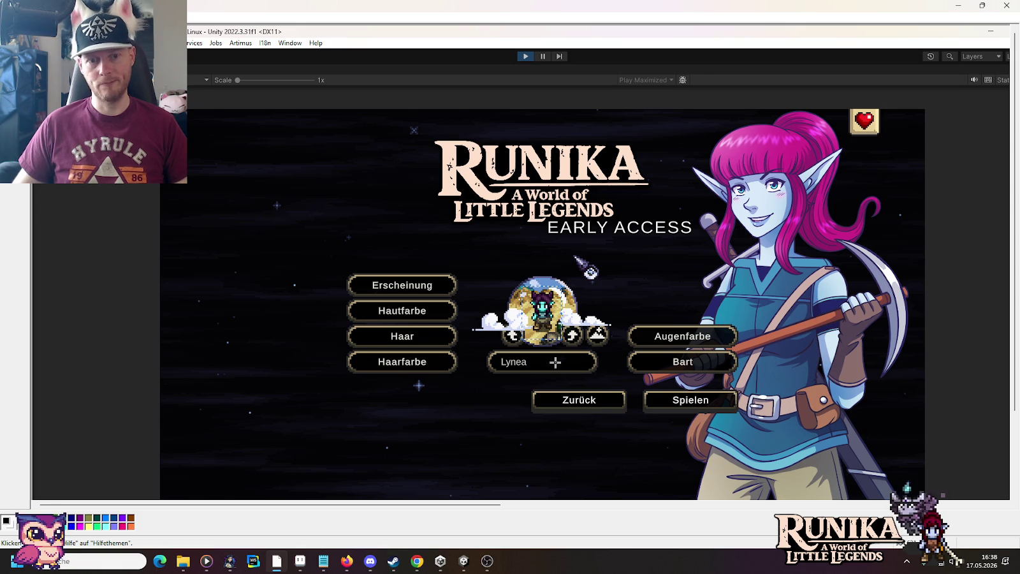
pyautogui.click(300, 561)
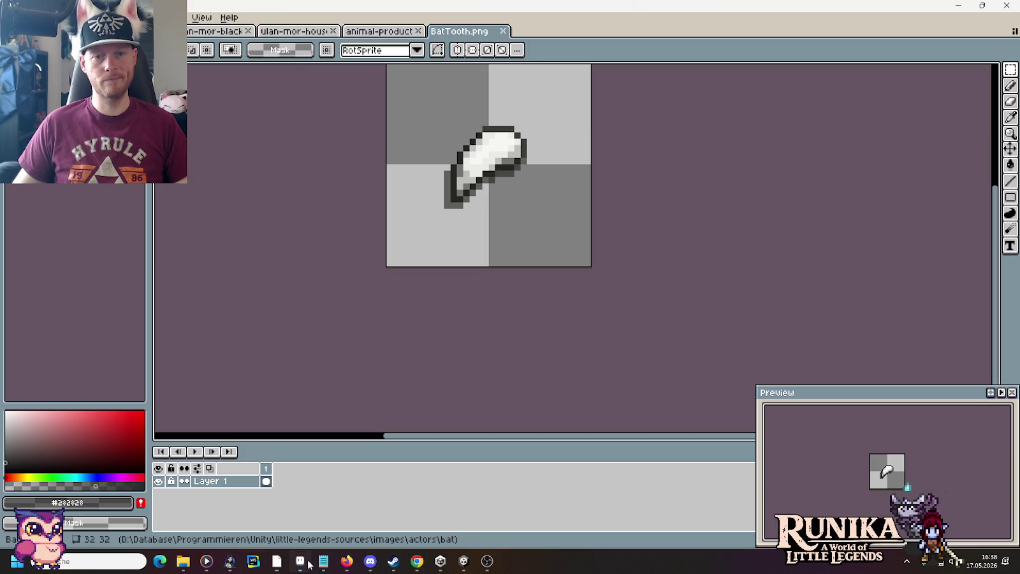
# Close the BatTooth, animal products, house, blacksmith and remaining sprite files.
pyautogui.press('-')
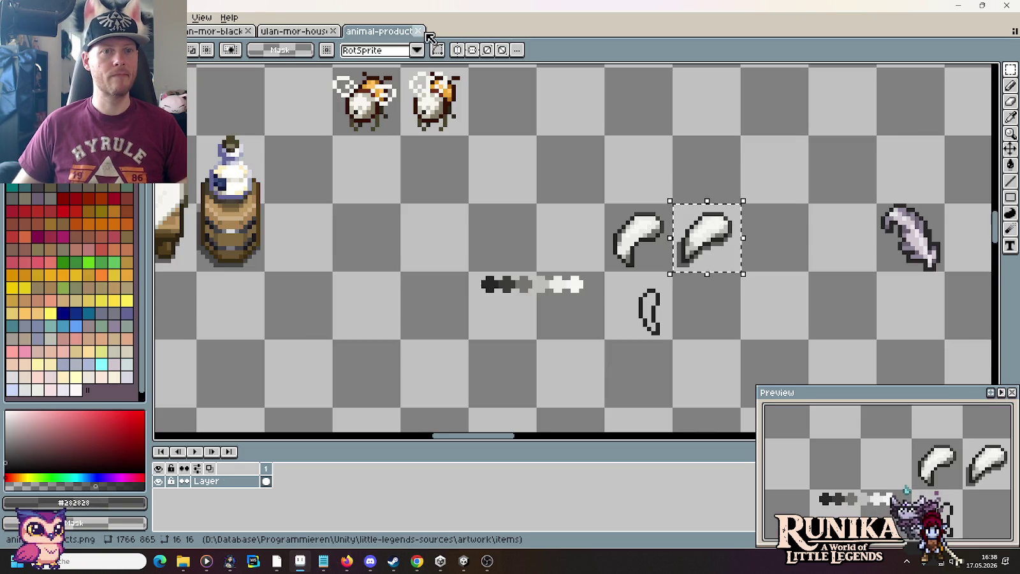
pyautogui.click(418, 31)
pyautogui.click(333, 31)
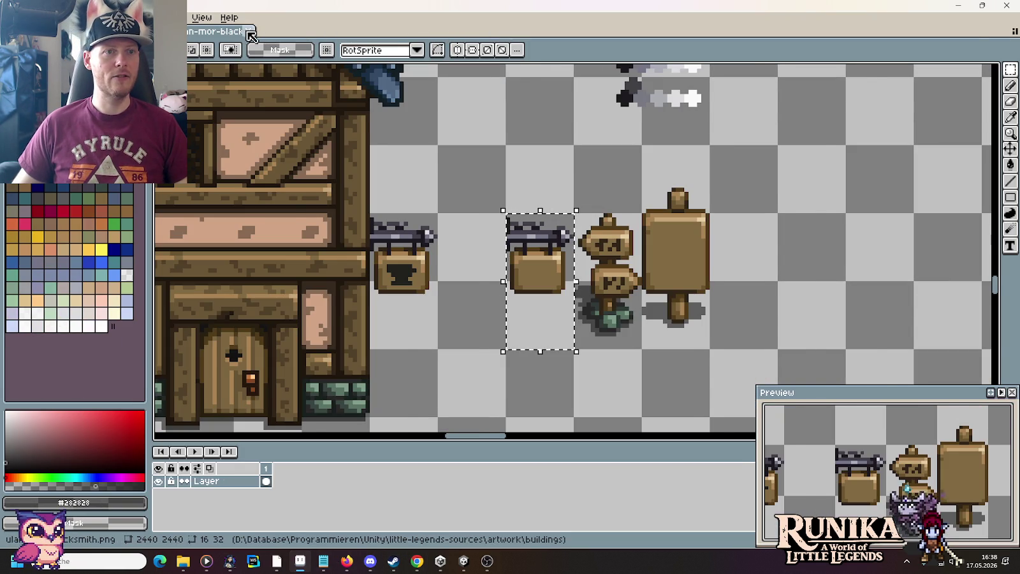
pyautogui.click(245, 32)
pyautogui.click(245, 32)
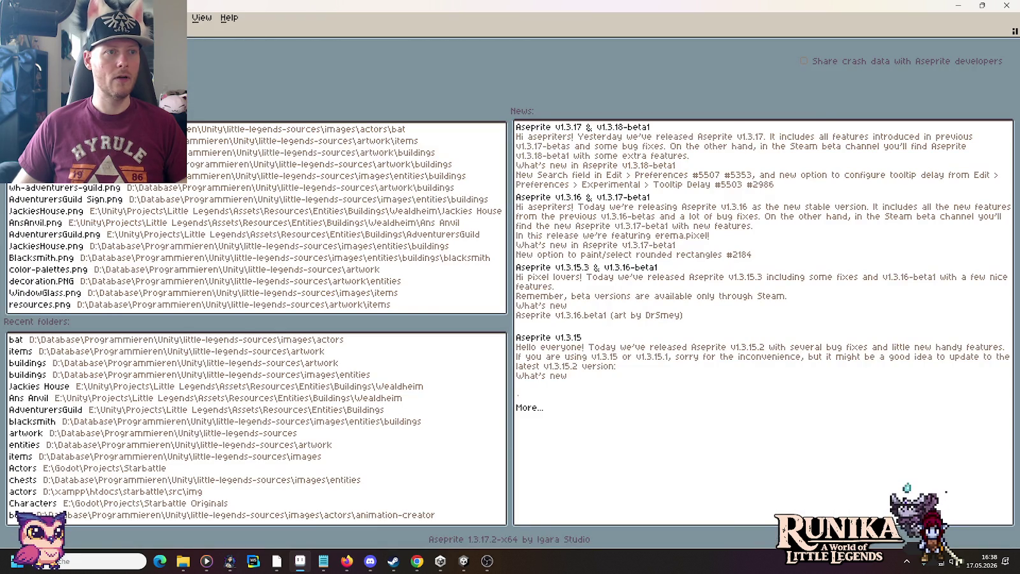
# Load characters.png from the artwork characters folder.
pyautogui.hotkey('ctrl', 'o')
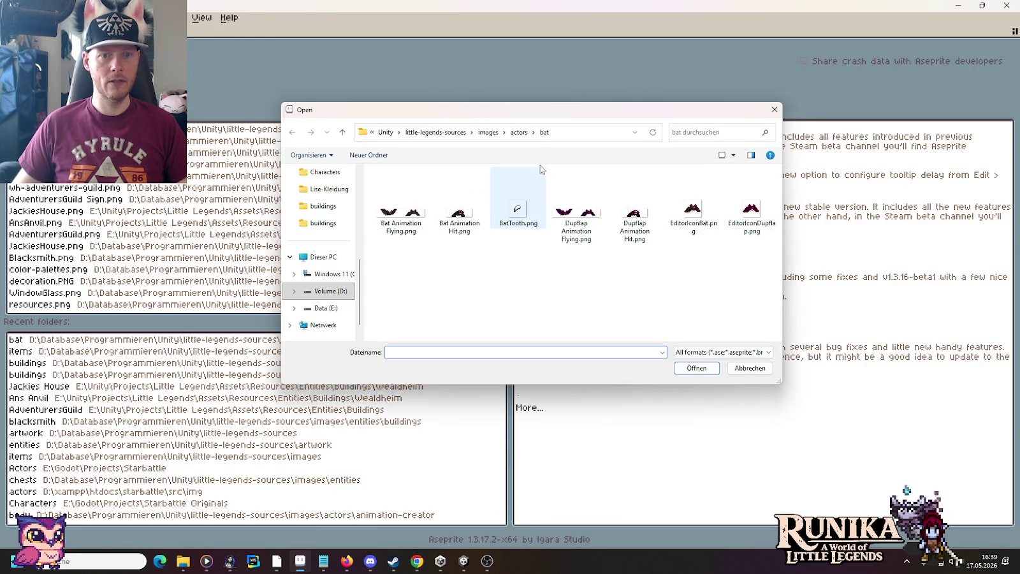
pyautogui.click(456, 132)
pyautogui.doubleClick(520, 191)
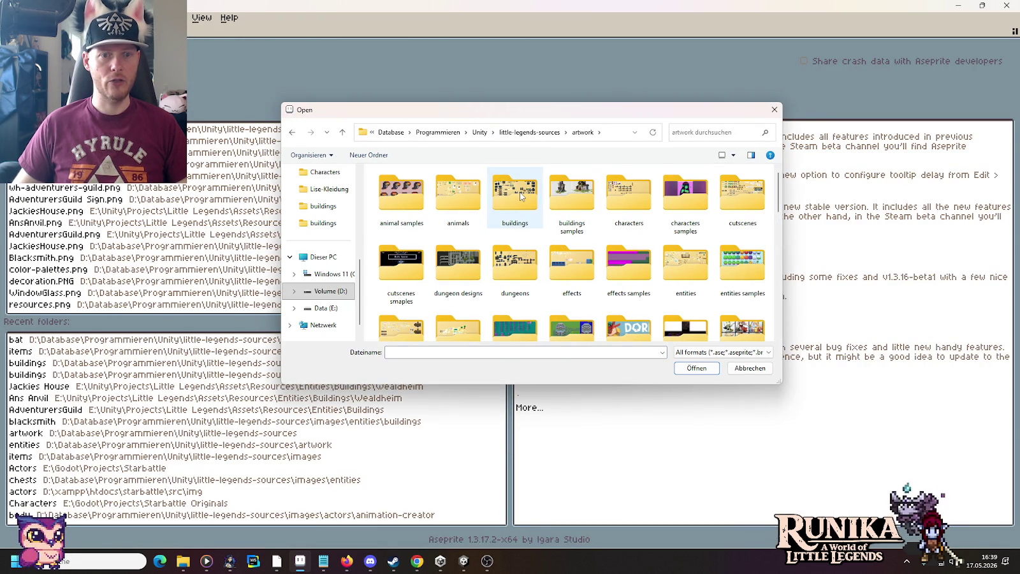
pyautogui.doubleClick(652, 196)
pyautogui.doubleClick(743, 199)
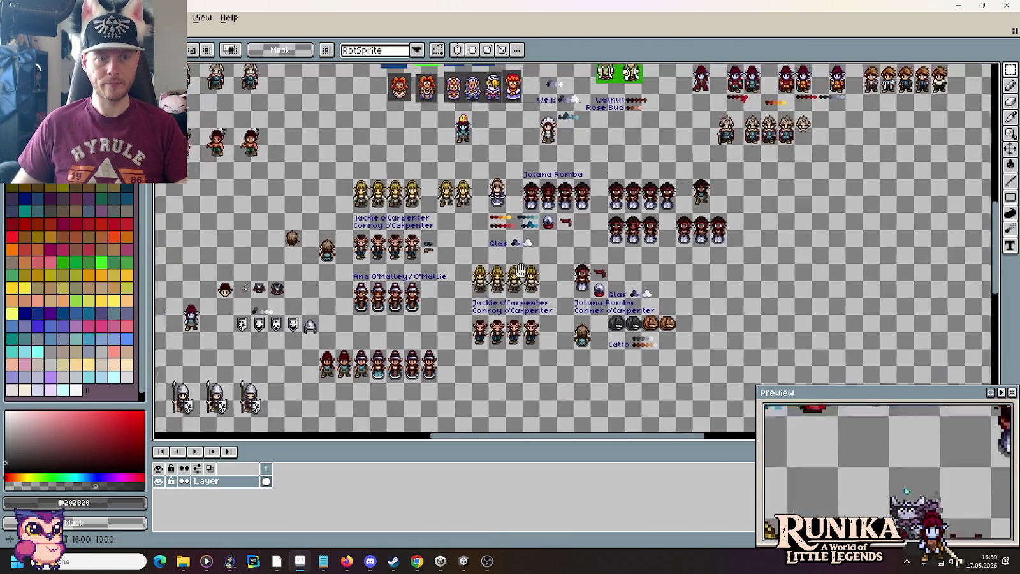
# Paste the character screenshot into an empty area of the sheet and position it.
pyautogui.moveTo(742, 201)
pyautogui.mouseDown()
pyautogui.moveTo(666, 320)
pyautogui.moveTo(711, 396)
pyautogui.mouseUp()
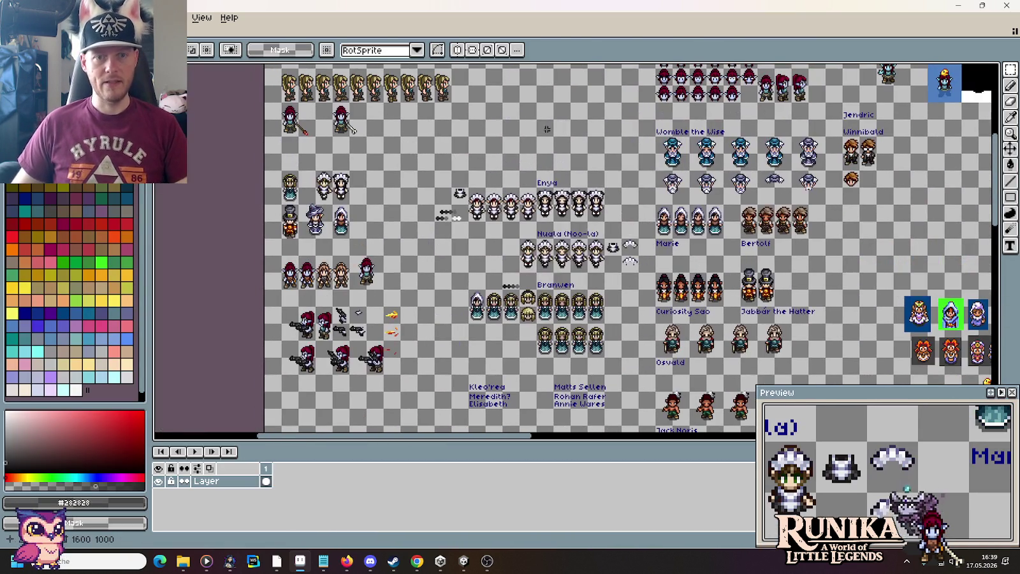
pyautogui.scroll(2, 568, 298)
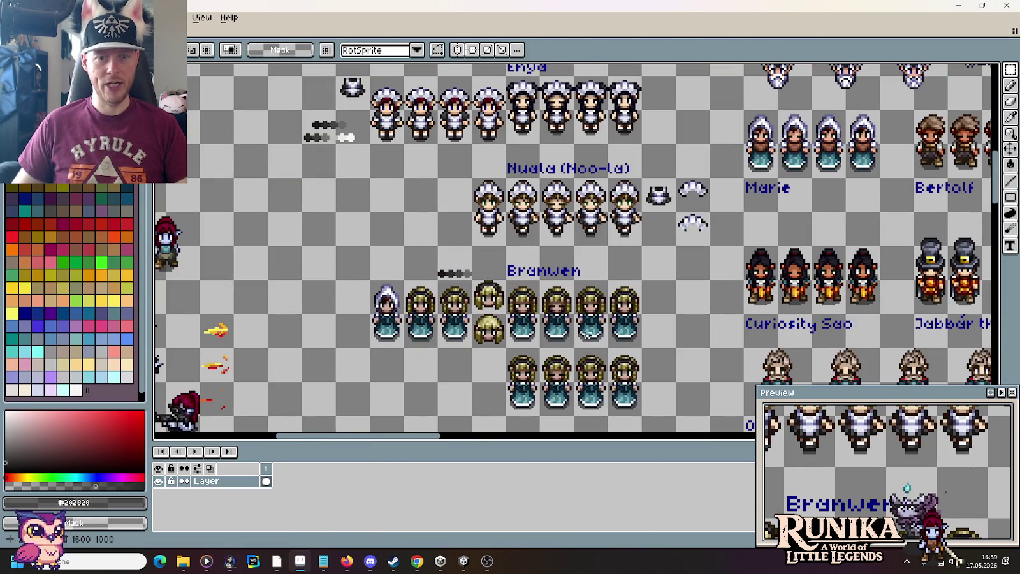
pyautogui.scroll(-2, 600, 332)
pyautogui.scroll(-1, 587, 334)
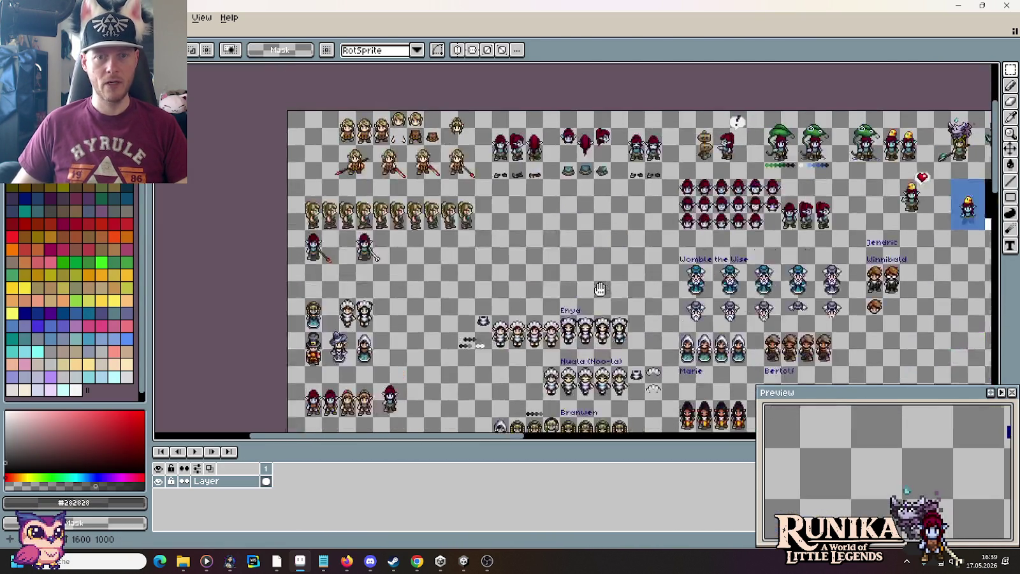
pyautogui.scroll(1, 568, 342)
pyautogui.scroll(-1, 567, 342)
pyautogui.scroll(1, 710, 200)
pyautogui.scroll(1, 709, 200)
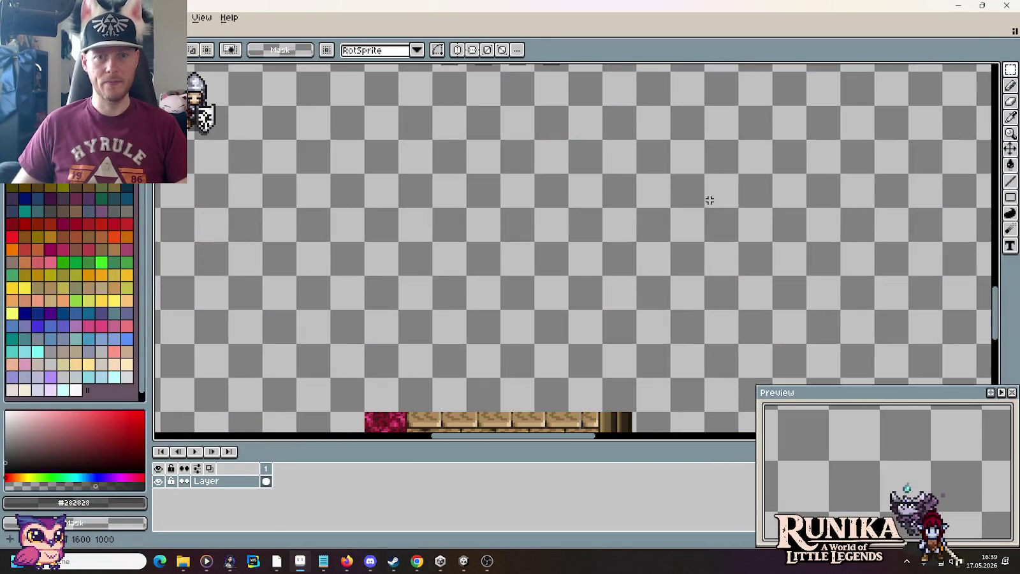
pyautogui.hotkey('ctrl', 'v')
pyautogui.moveTo(637, 217); pyautogui.dragTo(711, 183)
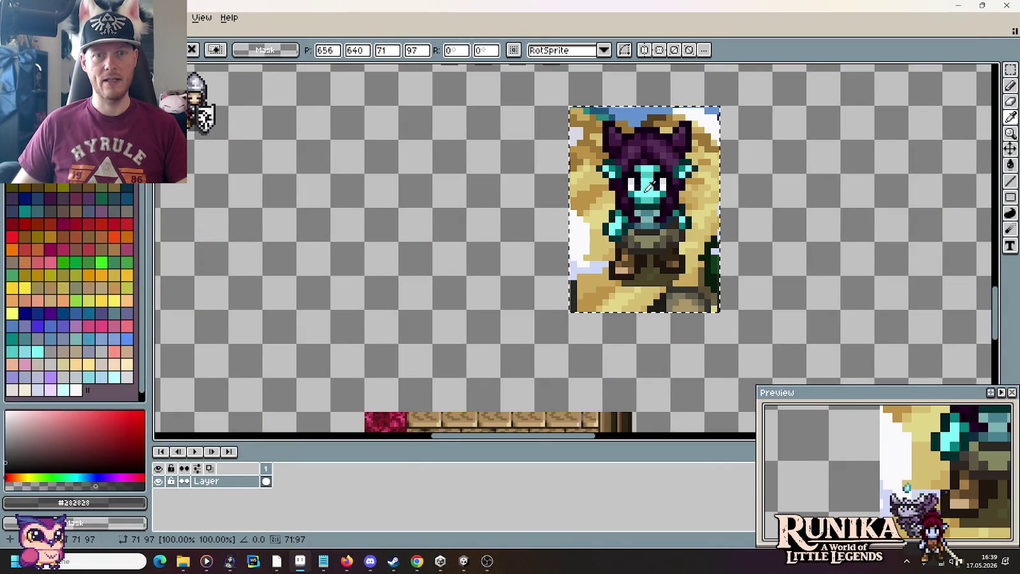
# Trim the left, top, right and bottom strips off the pasted screenshot and reposition the character.
pyautogui.moveTo(516, 91); pyautogui.dragTo(598, 336)
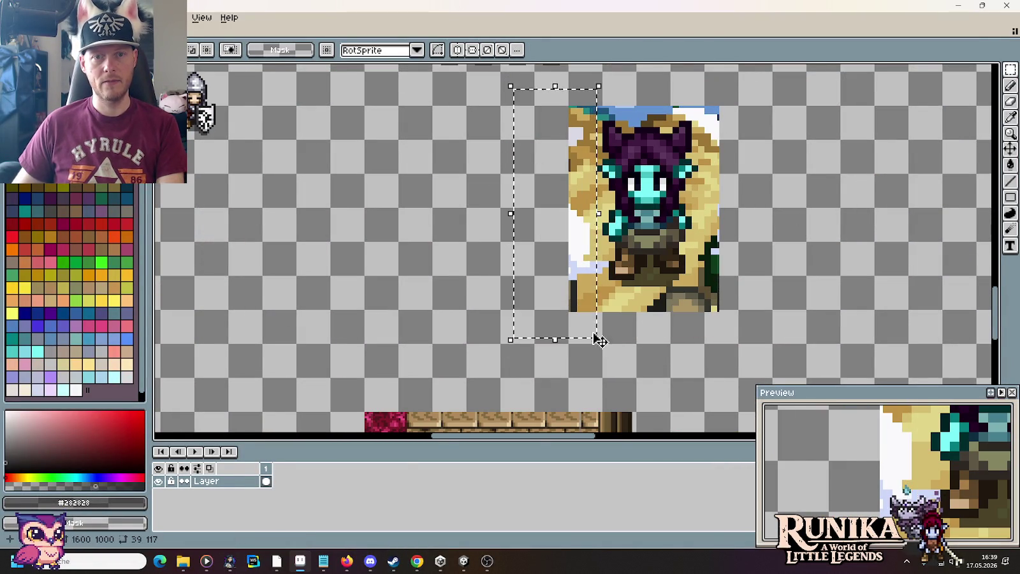
pyautogui.press('Delete')
pyautogui.moveTo(566, 91)
pyautogui.mouseDown()
pyautogui.moveTo(745, 121)
pyautogui.moveTo(702, 352)
pyautogui.mouseUp()
pyautogui.press('Delete')
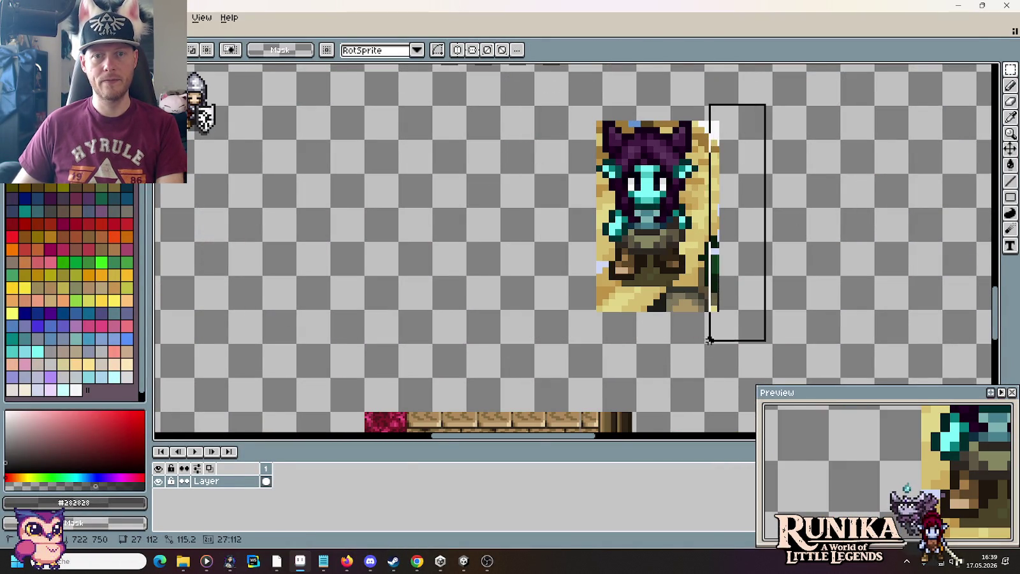
pyautogui.press('Delete')
pyautogui.moveTo(536, 330); pyautogui.dragTo(741, 282)
pyautogui.press('Delete')
pyautogui.moveTo(561, 96); pyautogui.dragTo(747, 318)
pyautogui.moveTo(655, 224); pyautogui.dragTo(627, 209)
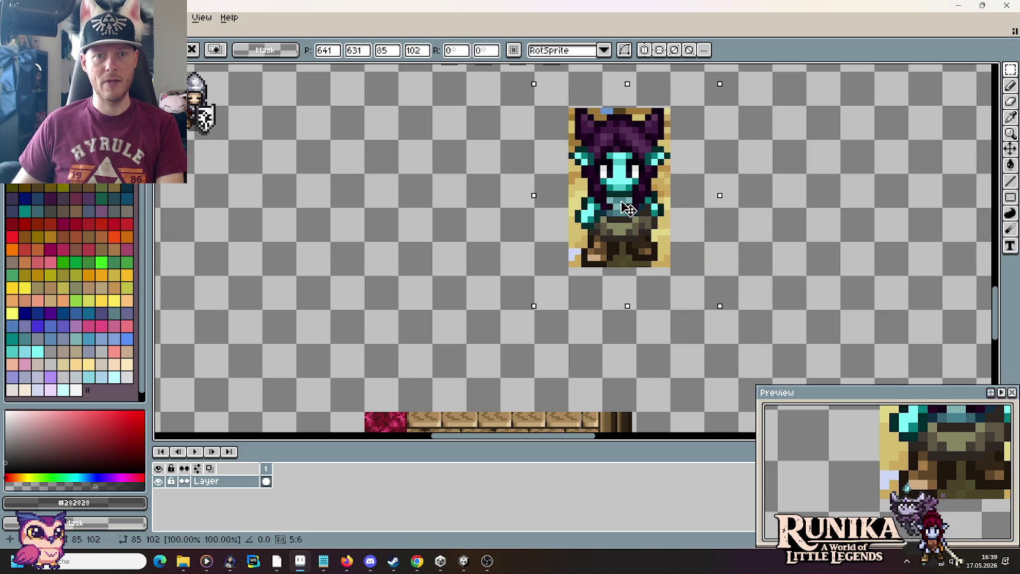
pyautogui.hotkey('ctrl', 'd')
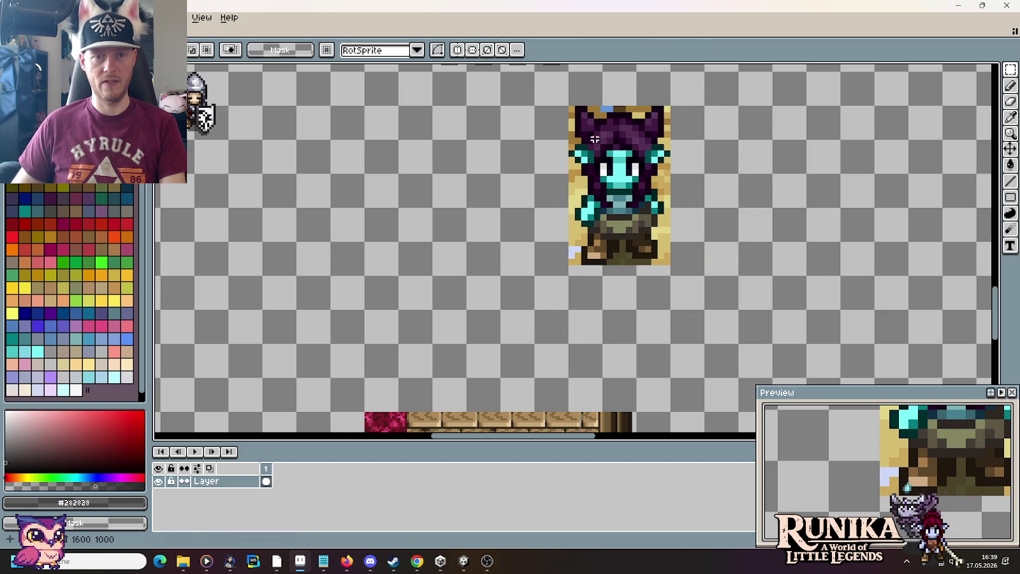
# Scale the character sprite down to about 16×32 pixels (33.33%).
pyautogui.moveTo(569, 107)
pyautogui.mouseDown()
pyautogui.moveTo(635, 297)
pyautogui.moveTo(671, 309)
pyautogui.moveTo(610, 174)
pyautogui.mouseUp()
pyautogui.hotkey('ctrl', 't')
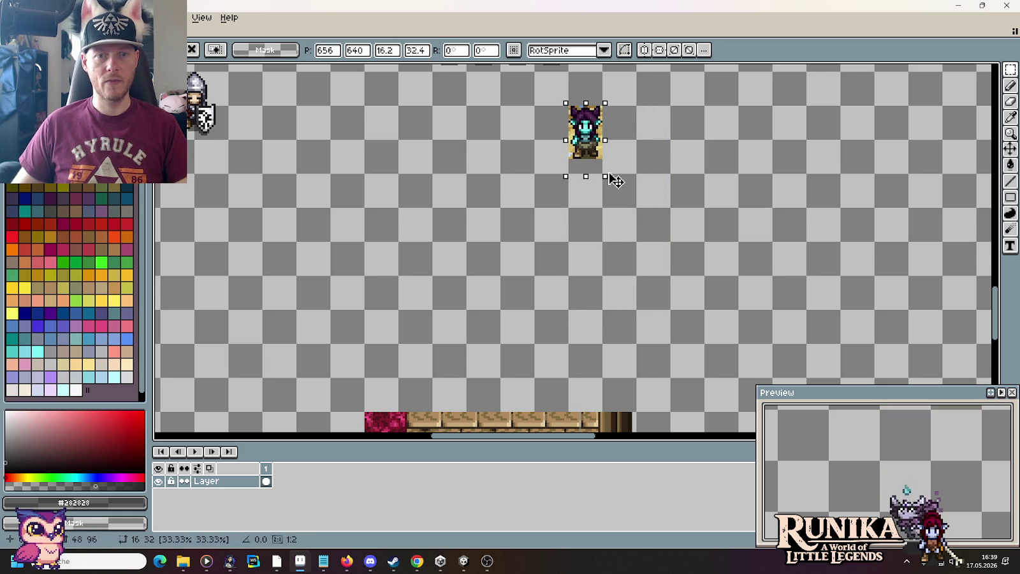
pyautogui.press('Return')
pyautogui.scroll(3, 618, 233)
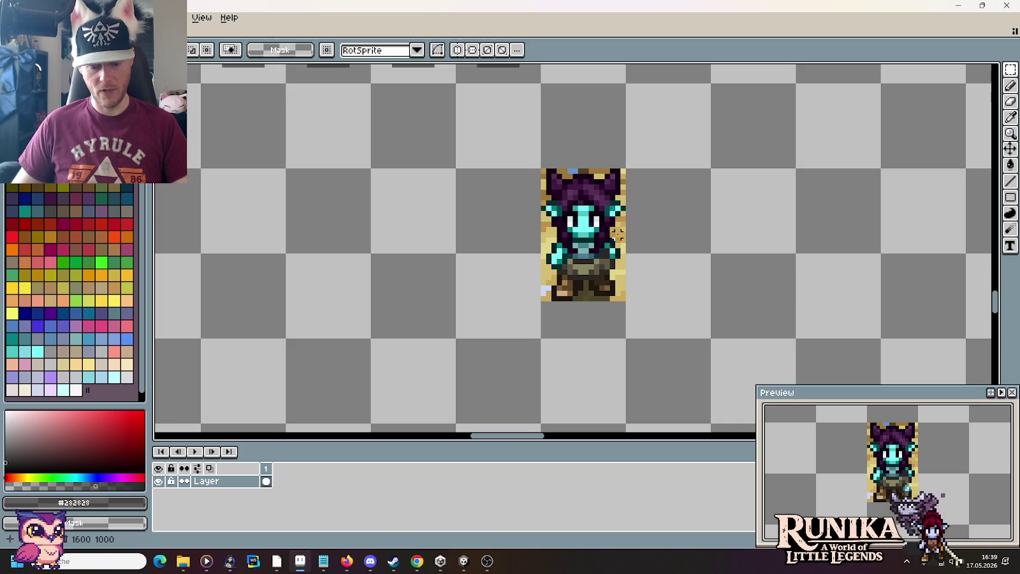
pyautogui.scroll(1, 618, 234)
# Erase stray tan, yellow, pale green and blue background pixels around the sprite's upper part.
pyautogui.press('i')
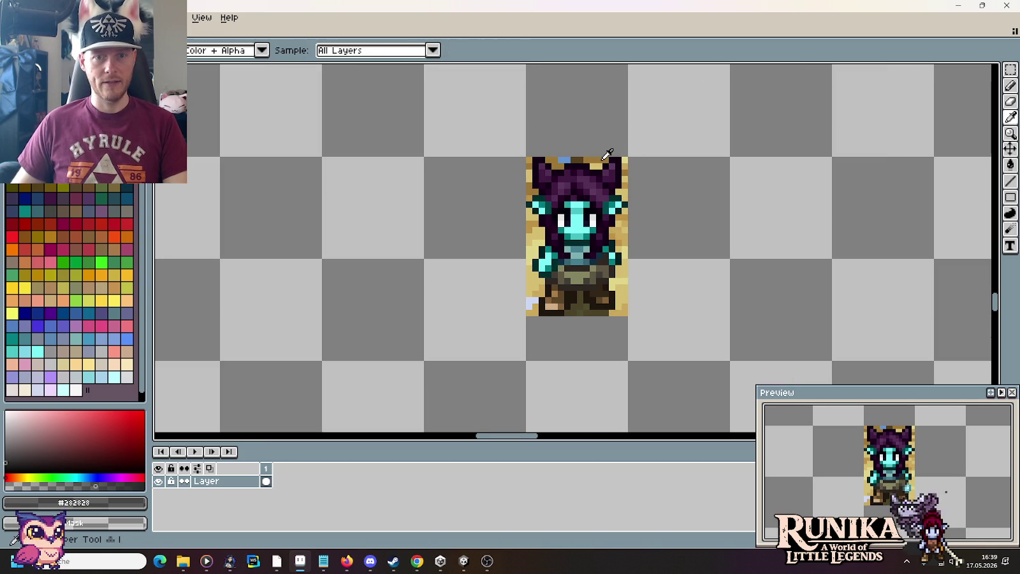
pyautogui.click(606, 158)
pyautogui.press('e')
pyautogui.press('i')
pyautogui.click(622, 160)
pyautogui.press('e')
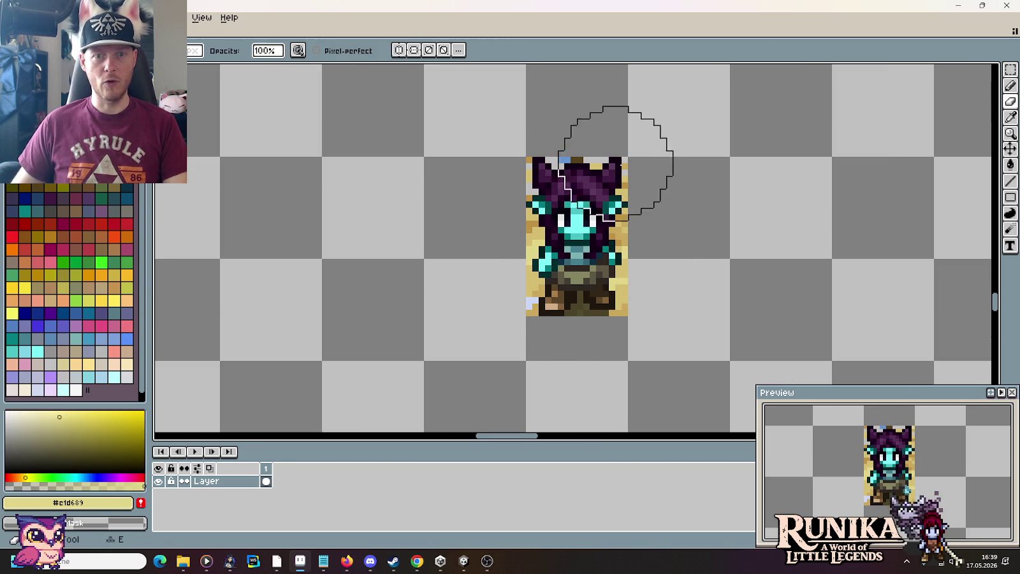
pyautogui.press('i')
pyautogui.click(532, 160)
pyautogui.press('e')
pyautogui.press('i')
pyautogui.click(626, 163)
pyautogui.press('e')
pyautogui.press('i')
pyautogui.click(564, 160)
pyautogui.press('e')
pyautogui.press('i')
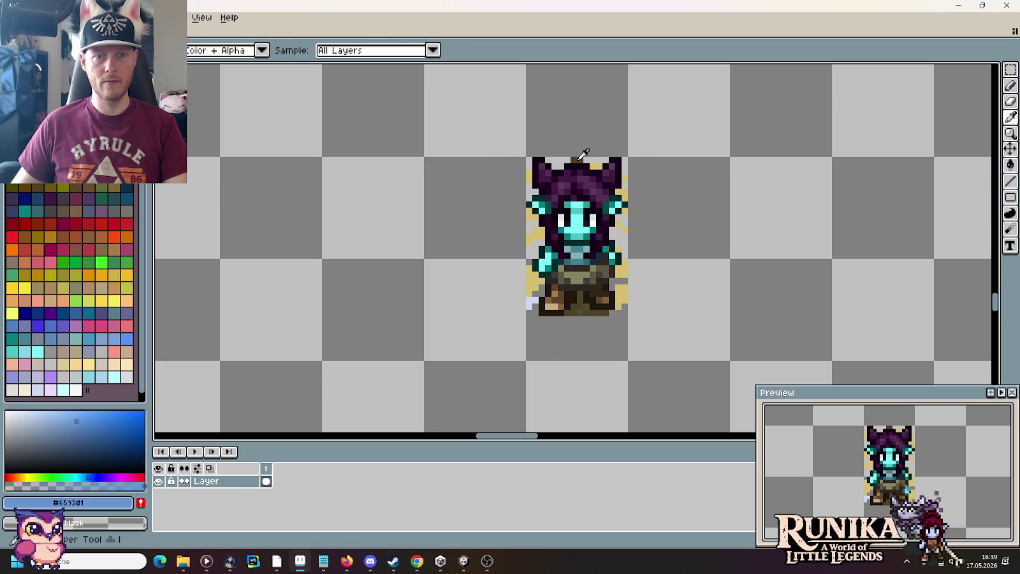
pyautogui.click(579, 159)
pyautogui.press('e')
pyautogui.press('i')
pyautogui.click(594, 164)
pyautogui.press('e')
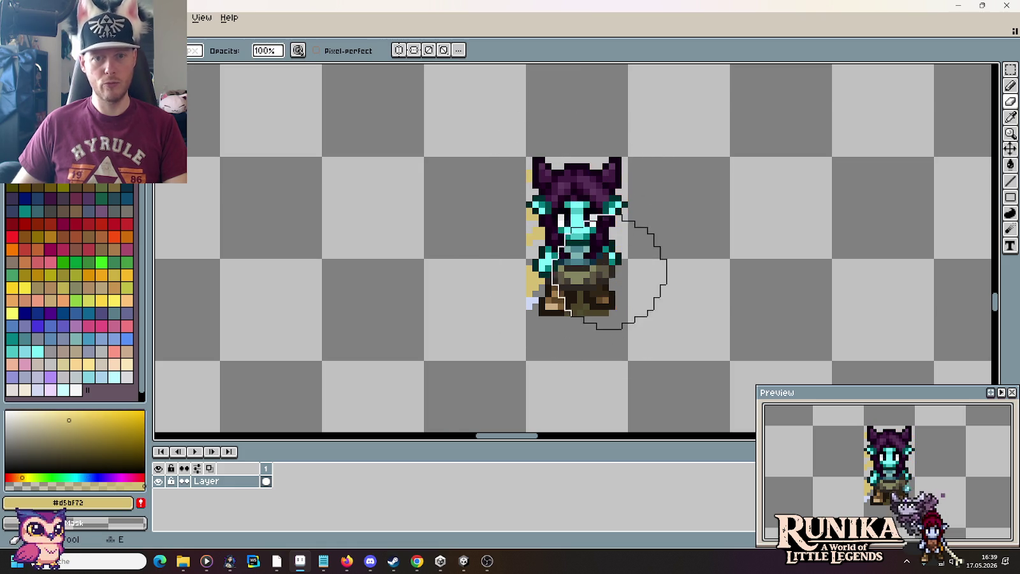
# Clean leftover pixels along the left edge and legs, then save characters.png.
pyautogui.moveTo(555, 299); pyautogui.dragTo(546, 149)
pyautogui.press('i')
pyautogui.click(547, 312)
pyautogui.press('e')
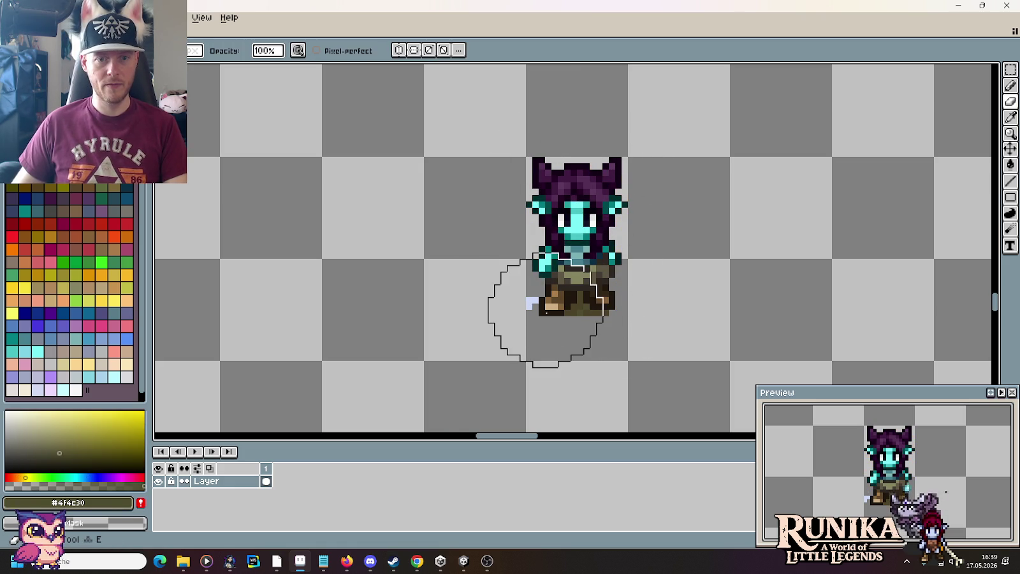
pyautogui.press('i')
pyautogui.click(532, 303)
pyautogui.press('e')
pyautogui.click(530, 304)
pyautogui.press('i')
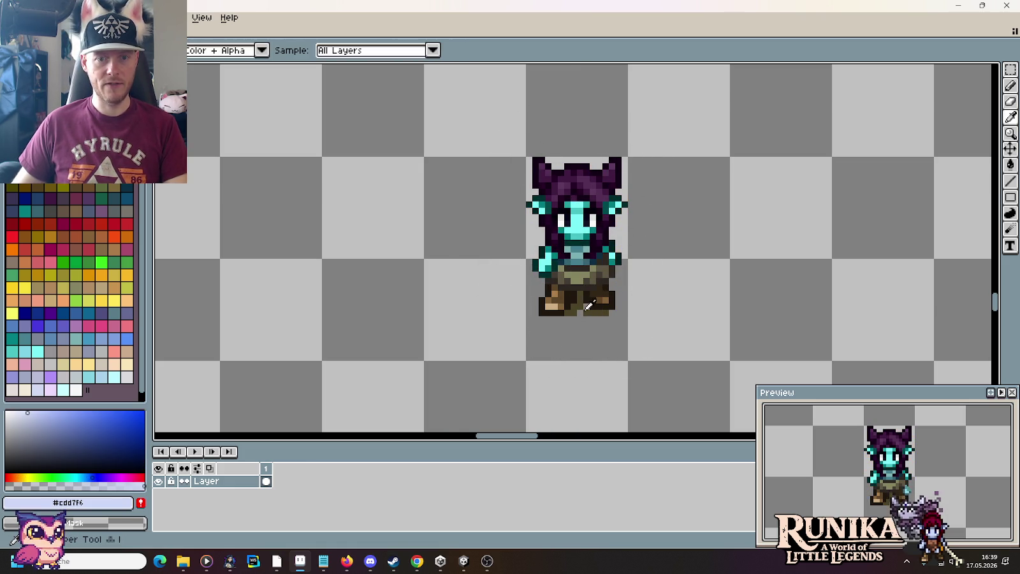
pyautogui.click(586, 311)
pyautogui.press('e')
pyautogui.press('m')
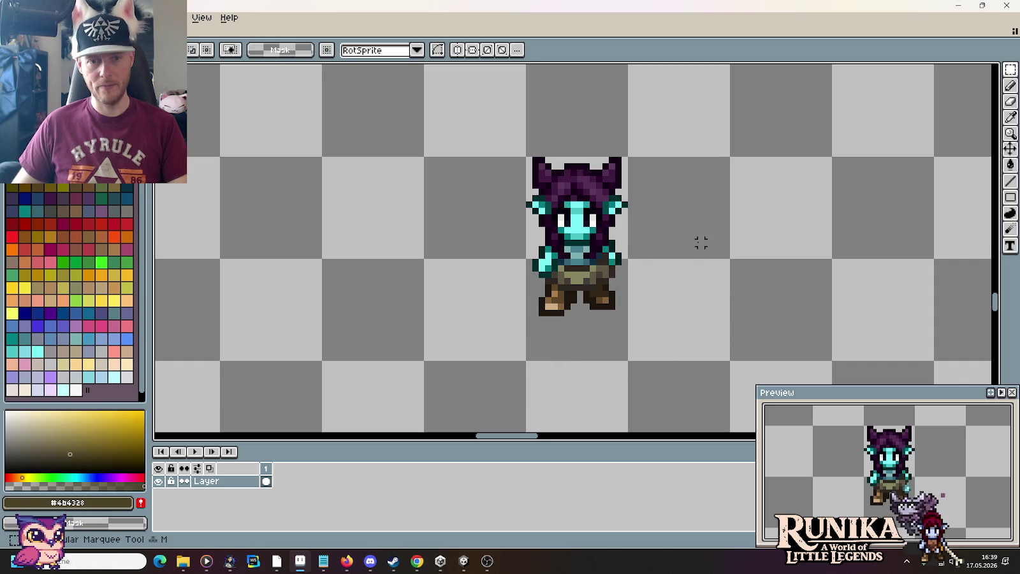
pyautogui.hotkey('ctrl', 's')
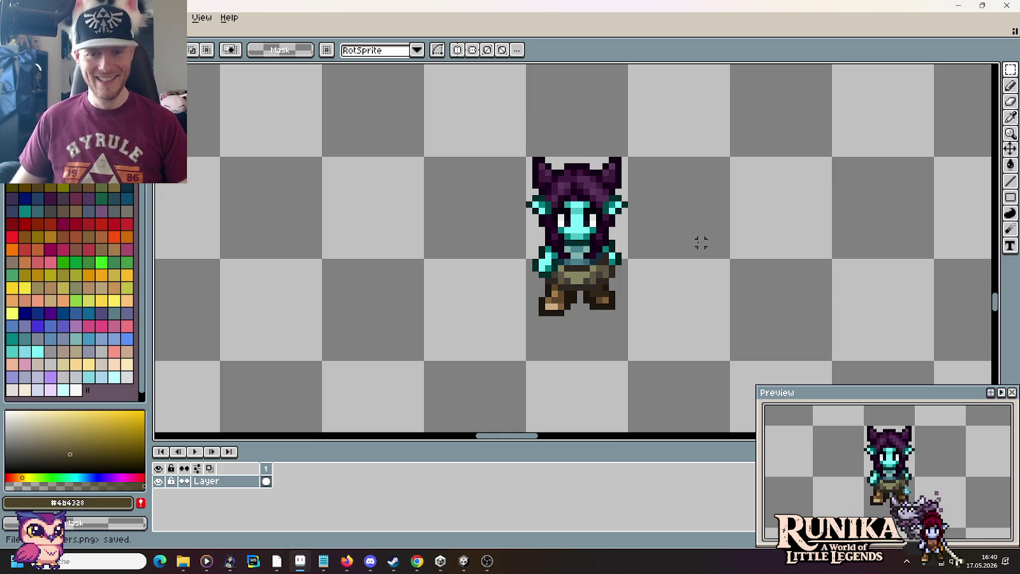
# Move the 16×32 character beside the villager NPC rows, then close Chrome's carpenter-sign tab.
pyautogui.moveTo(526, 156); pyautogui.dragTo(629, 362)
pyautogui.press('Delete')
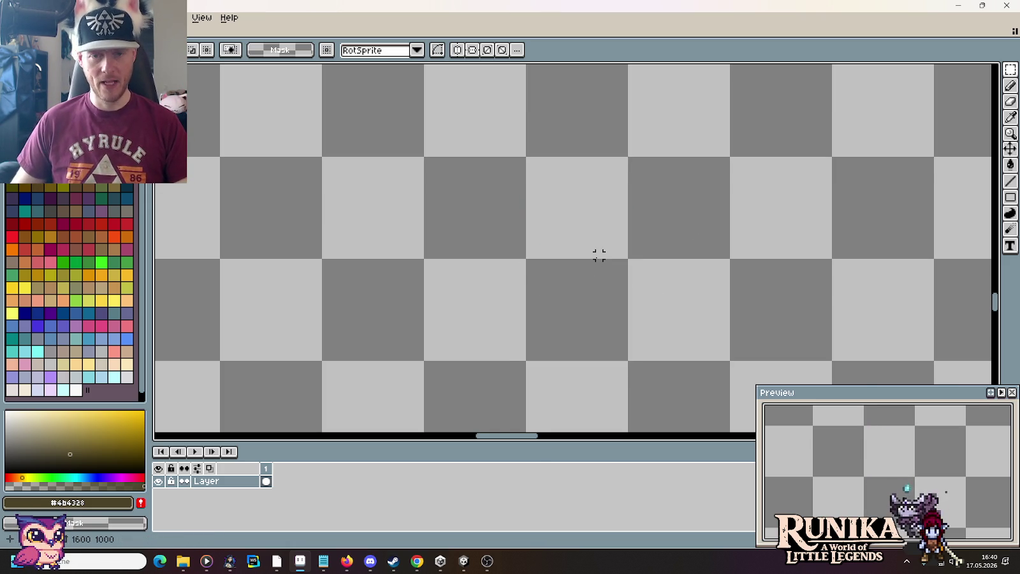
pyautogui.scroll(-5, 599, 255)
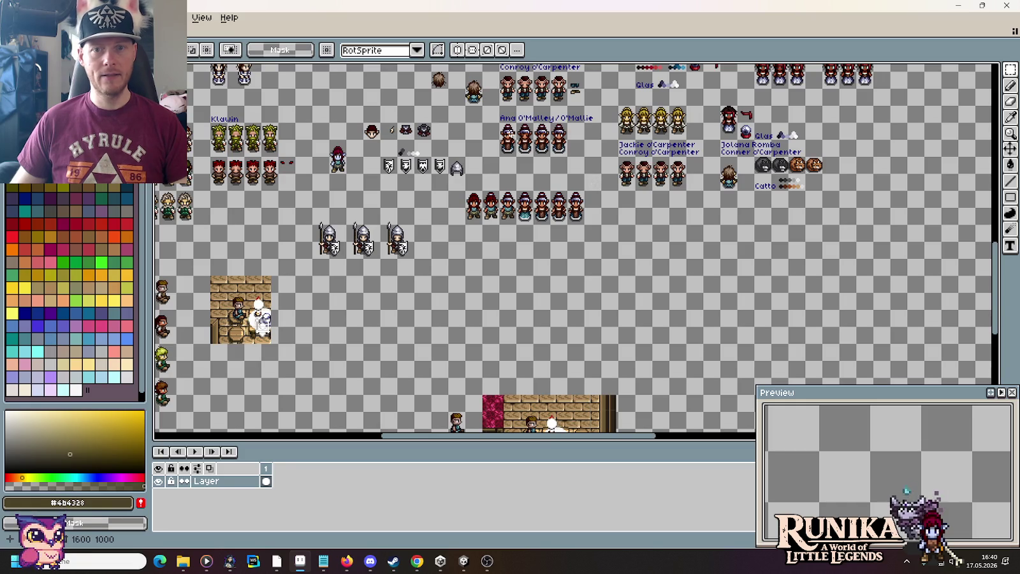
pyautogui.scroll(5, 574, 249)
pyautogui.scroll(2, 684, 244)
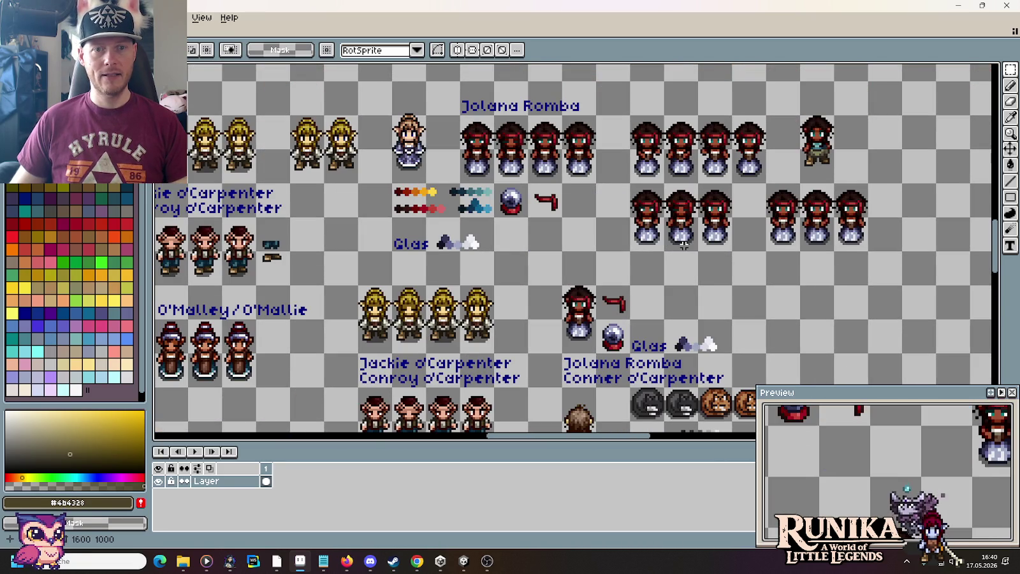
pyautogui.moveTo(556, 207); pyautogui.dragTo(723, 221)
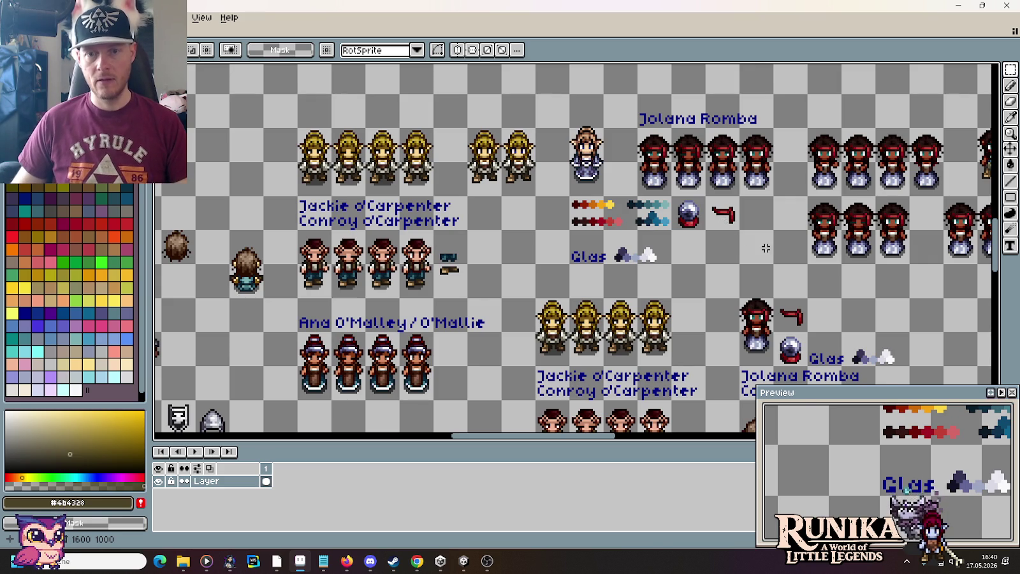
pyautogui.moveTo(766, 248); pyautogui.dragTo(313, 144)
pyautogui.hotkey('ctrl', 'v')
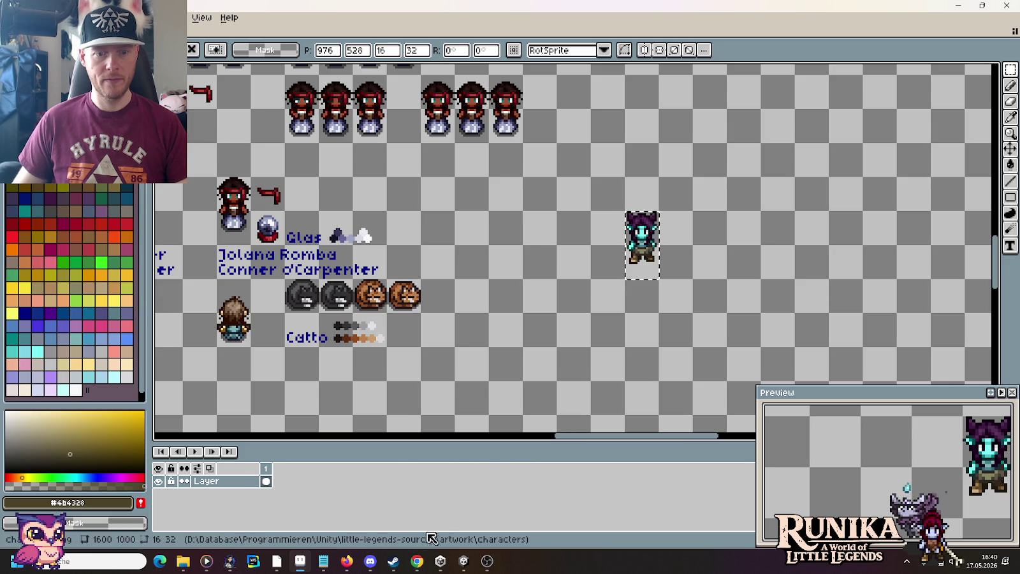
pyautogui.click(417, 561)
pyautogui.click(892, 11)
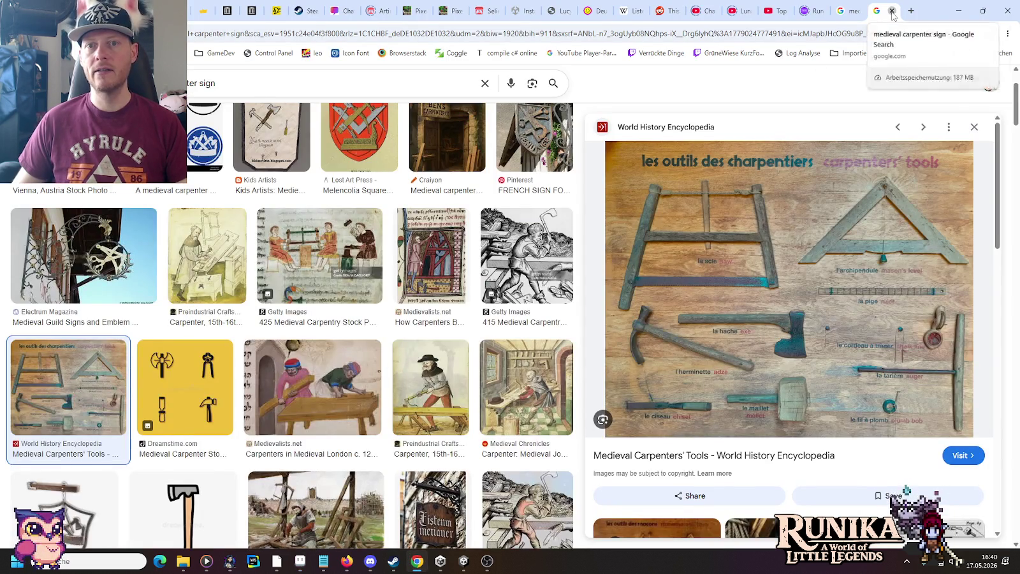
# Search Google Images for 'rpg guild vendor attire'.
pyautogui.write('rpg')
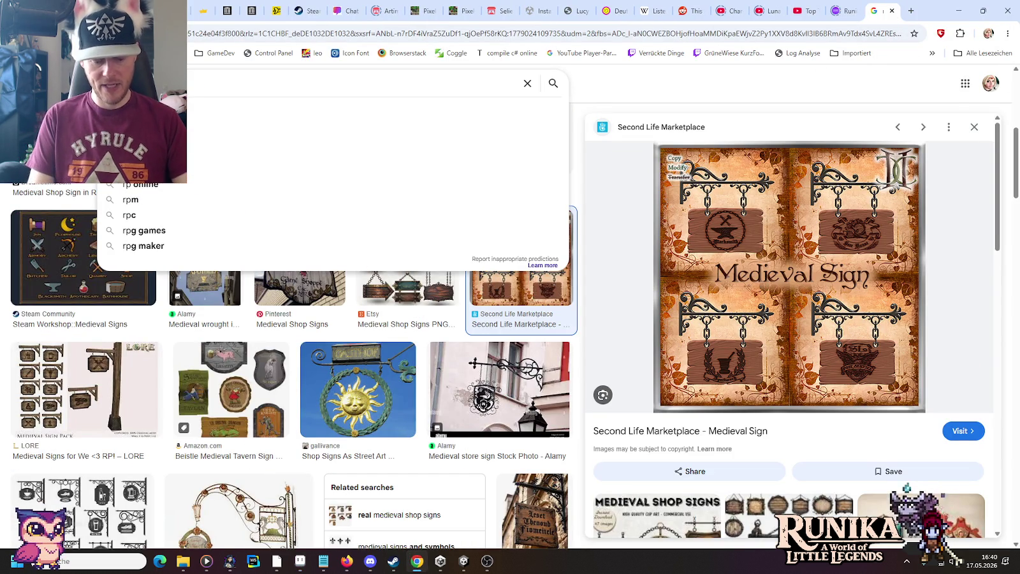
pyautogui.write(' guild')
pyautogui.press('Return')
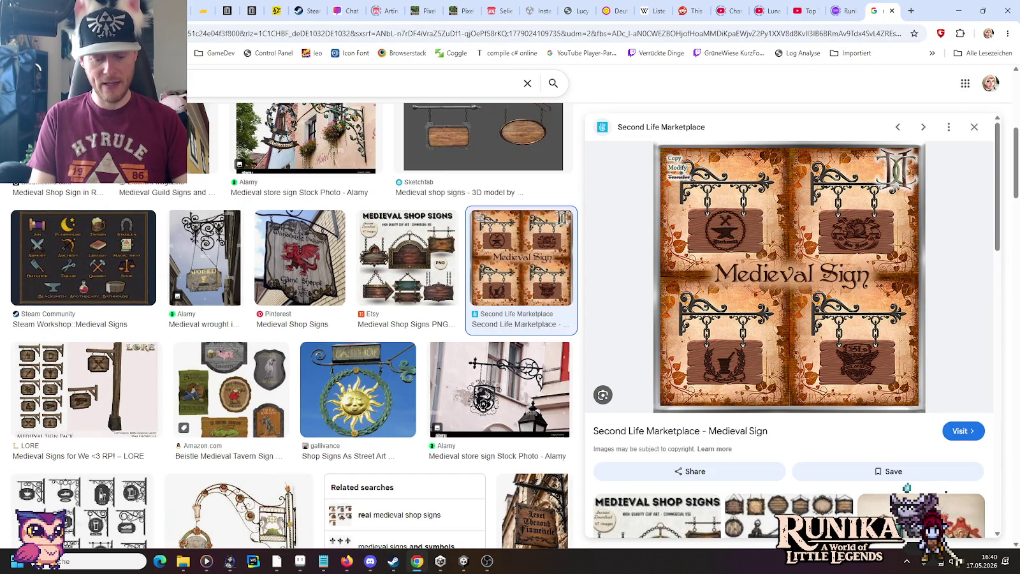
pyautogui.write('vendor attire')
pyautogui.press('Return')
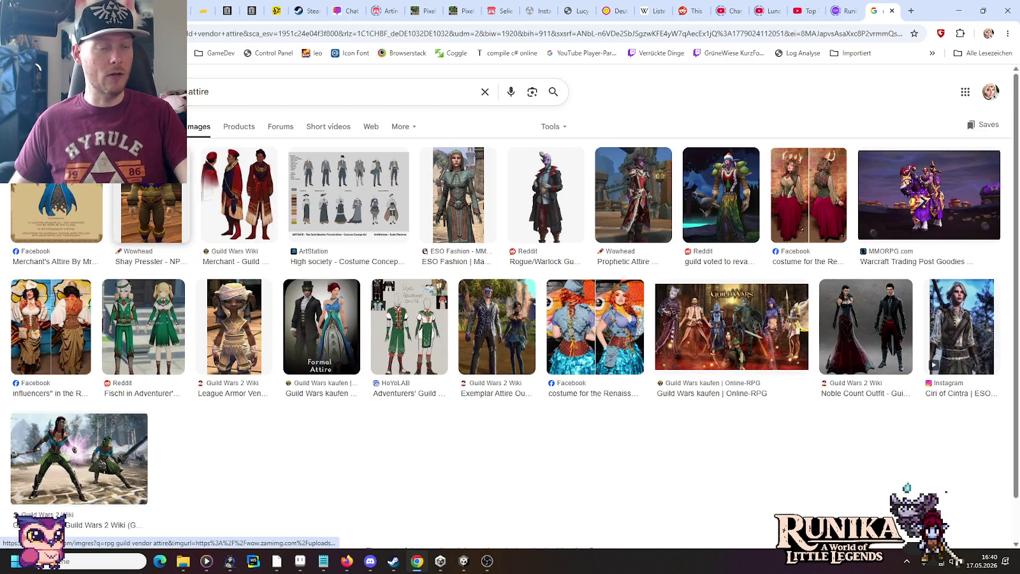
# Preview about ten costume results like merchant attire and guild robes, then bring up the bat folder.
pyautogui.click(157, 186)
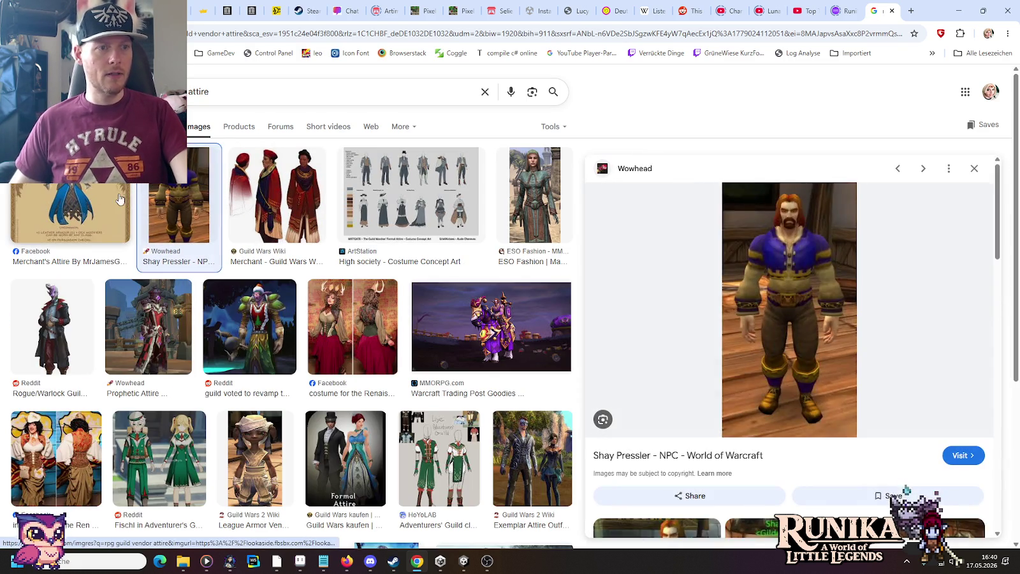
pyautogui.click(120, 199)
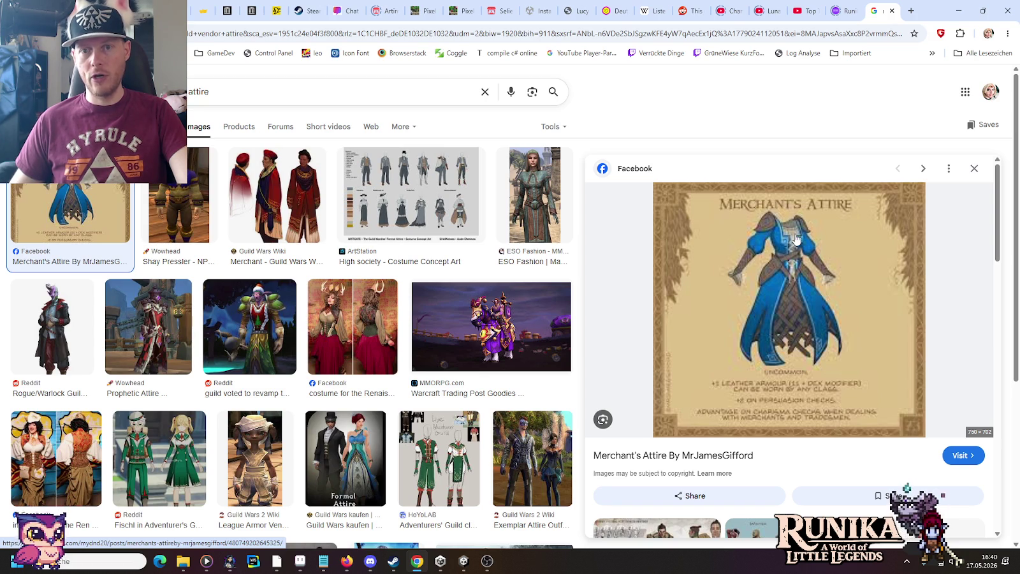
pyautogui.click(277, 194)
pyautogui.click(414, 182)
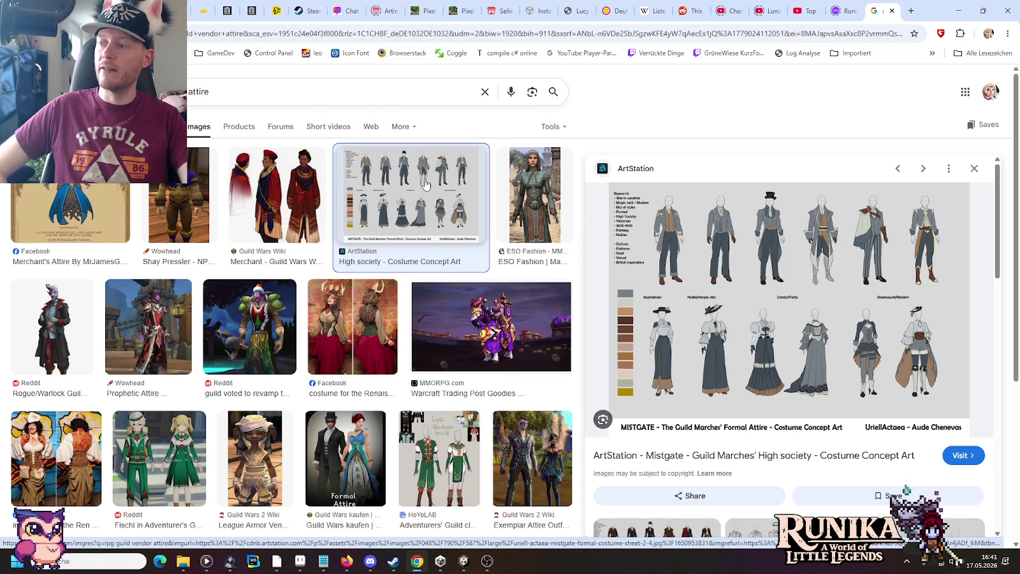
pyautogui.click(535, 187)
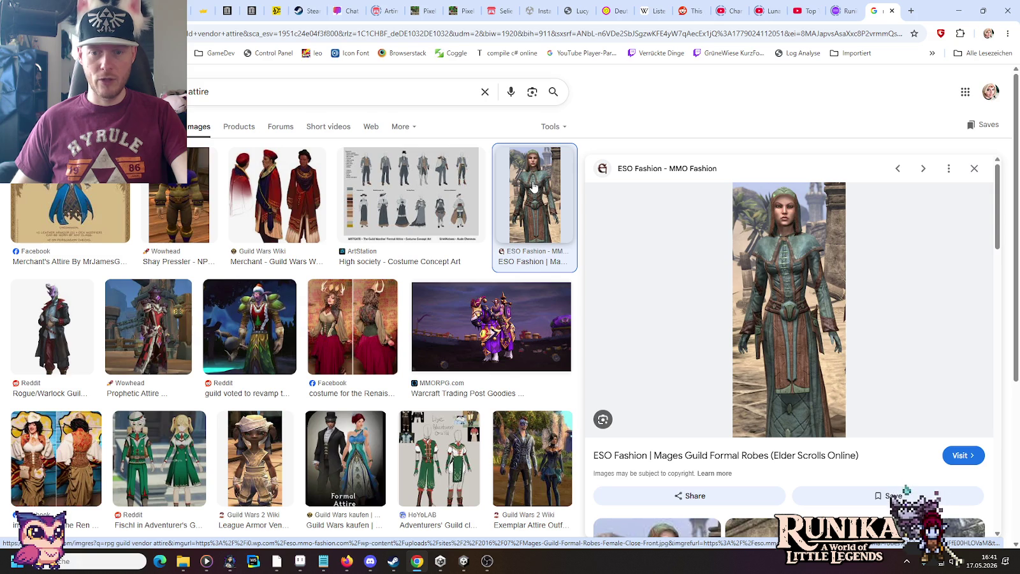
pyautogui.click(72, 308)
pyautogui.click(138, 315)
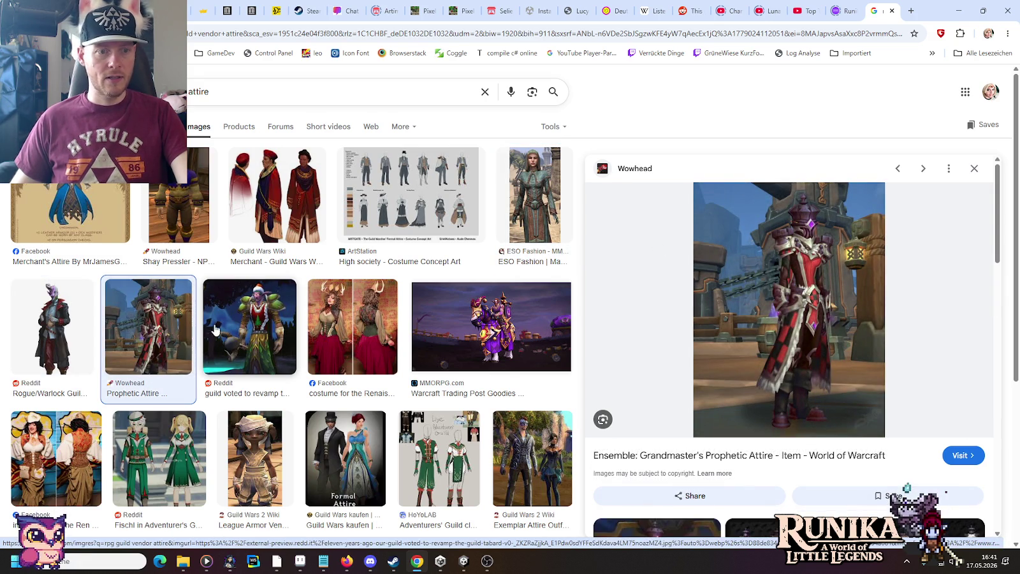
pyautogui.click(236, 333)
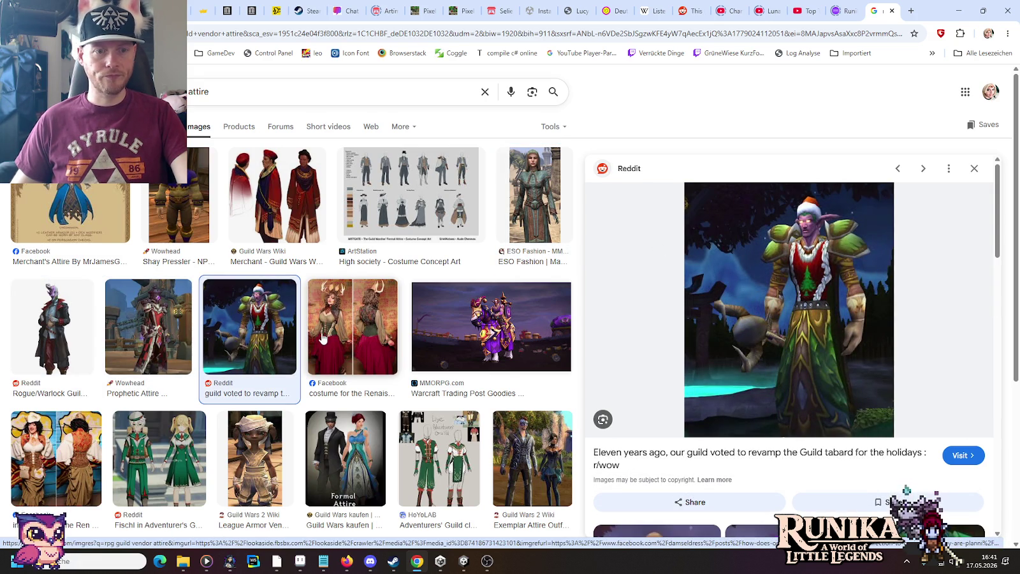
pyautogui.click(372, 336)
pyautogui.click(425, 333)
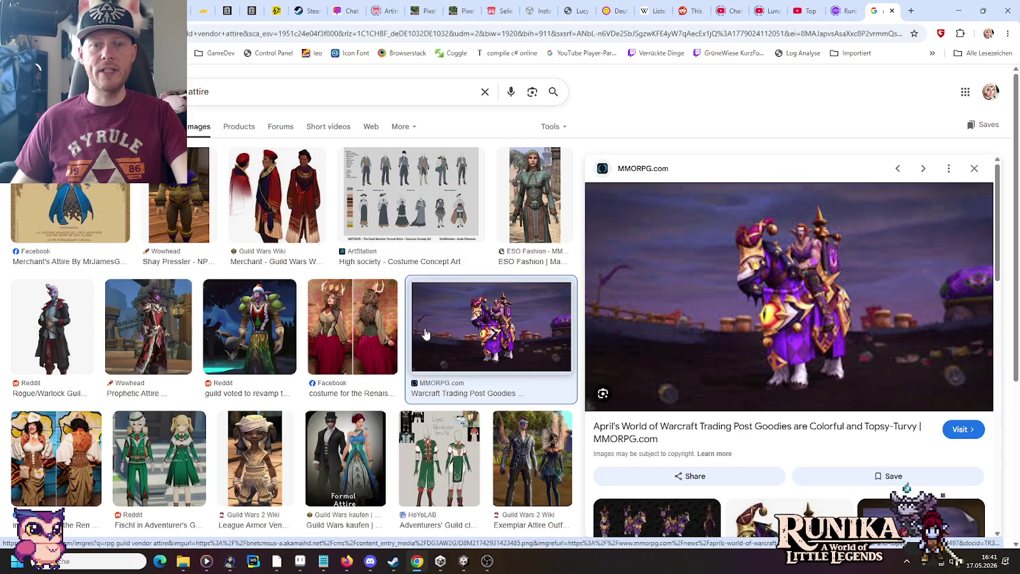
pyautogui.scroll(-3, 425, 333)
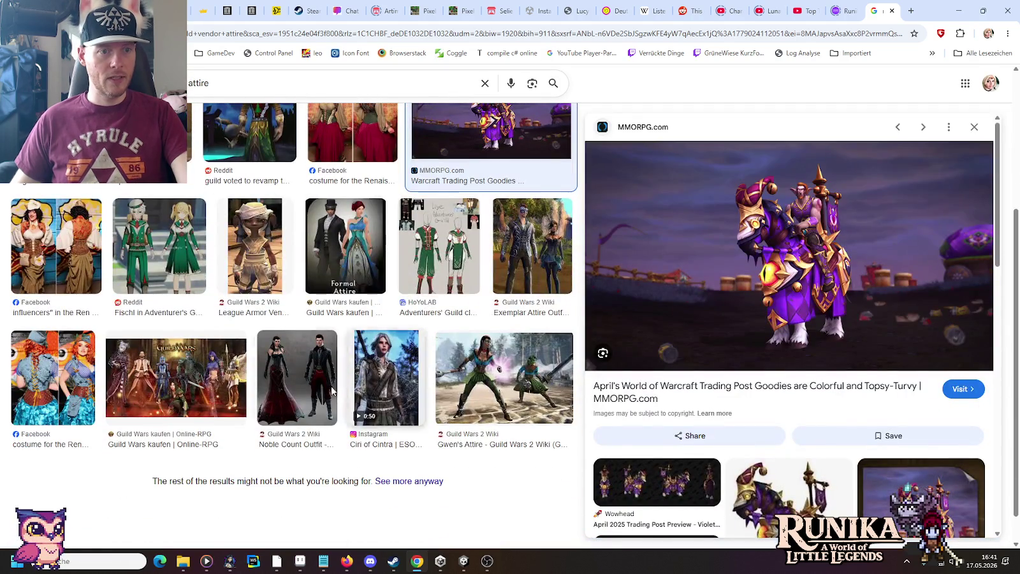
pyautogui.moveTo(182, 561)
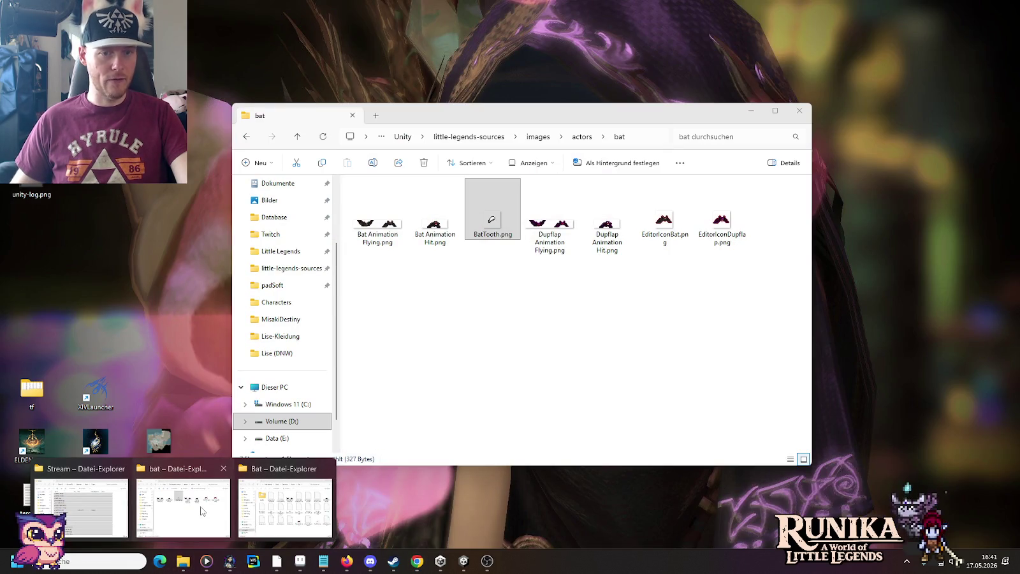
pyautogui.click(202, 510)
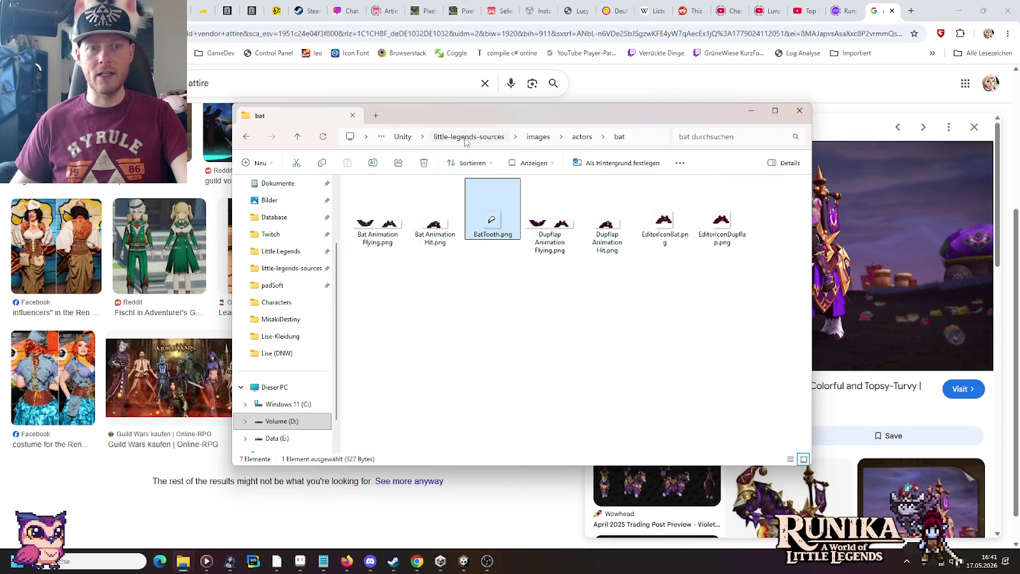
# View 0U6jjdN.jpg from artwork > characters samples in a maximised image viewer.
pyautogui.click(468, 136)
pyautogui.doubleClick(491, 204)
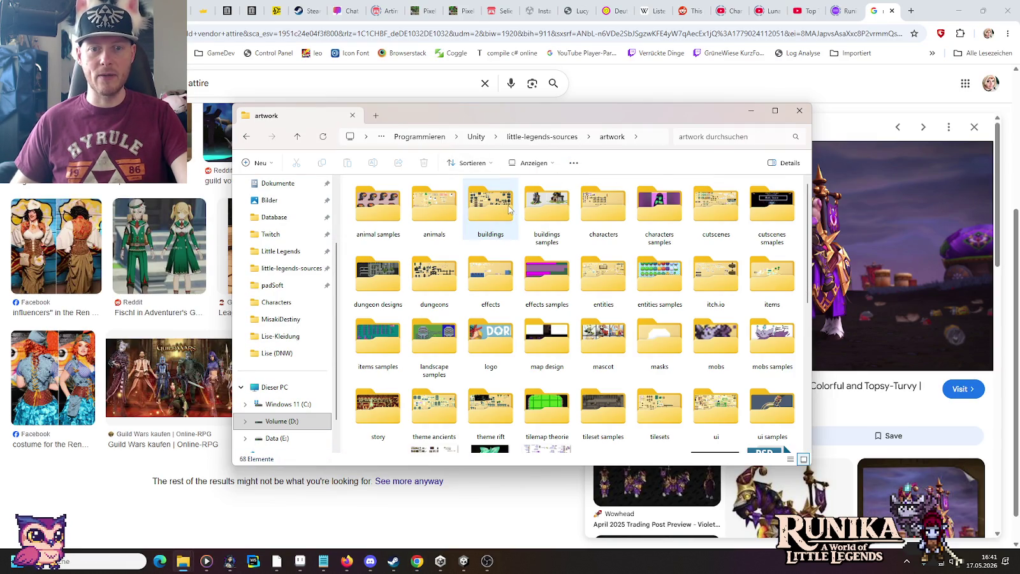
pyautogui.doubleClick(652, 209)
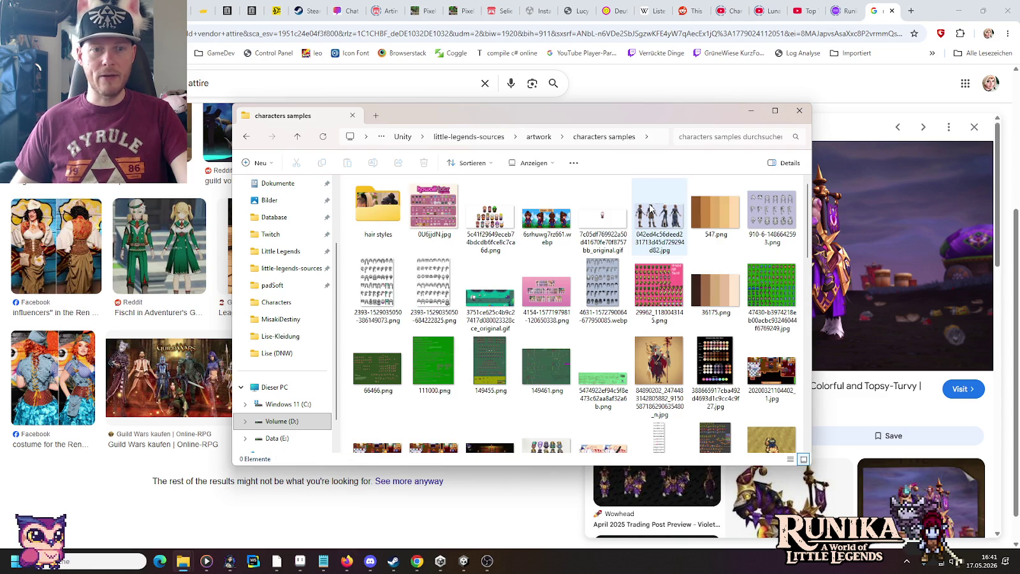
pyautogui.doubleClick(433, 210)
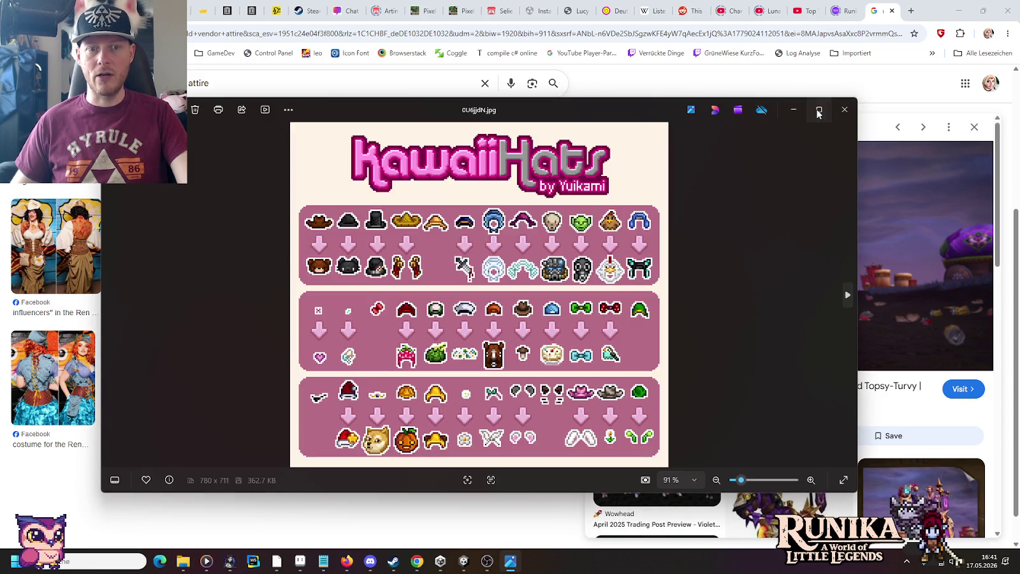
pyautogui.click(820, 109)
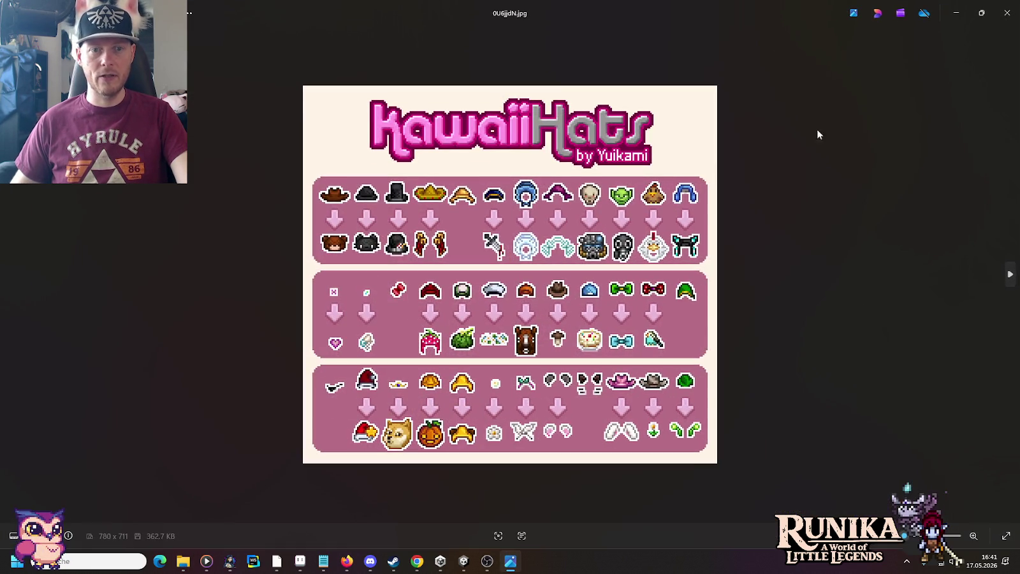
pyautogui.click(994, 273)
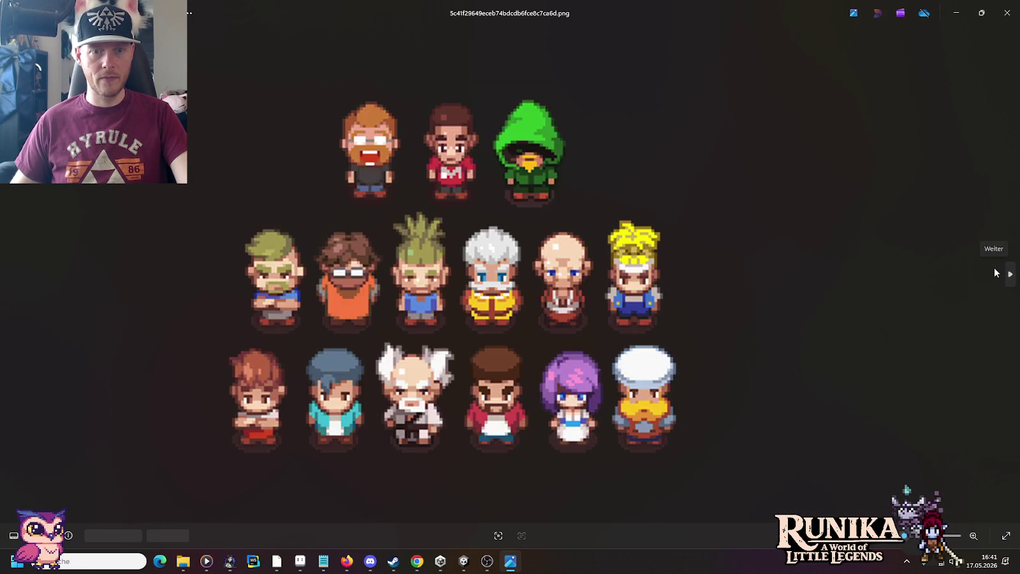
pyautogui.click(994, 273)
pyautogui.click(994, 272)
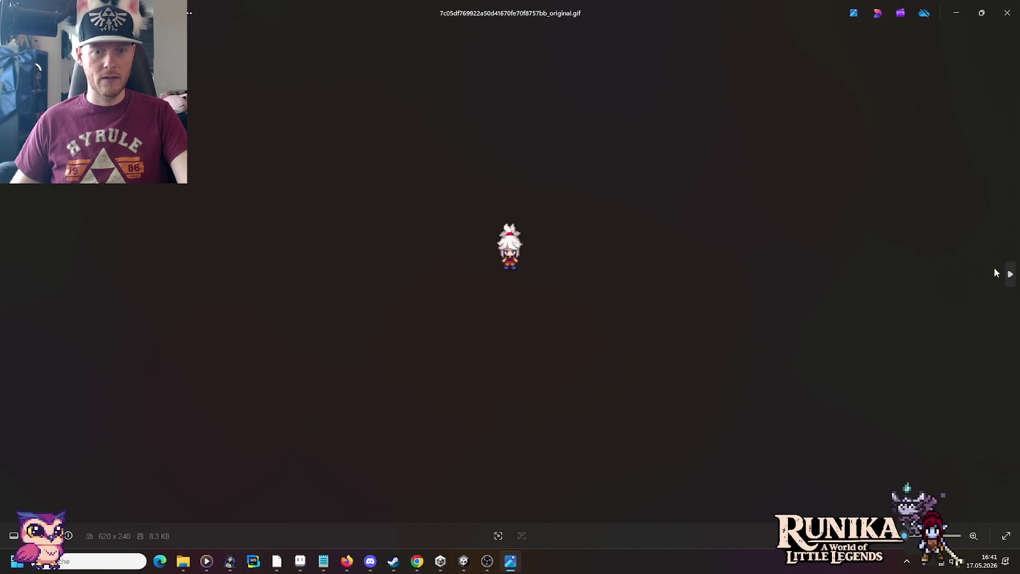
pyautogui.click(995, 272)
pyautogui.click(995, 273)
pyautogui.click(995, 273)
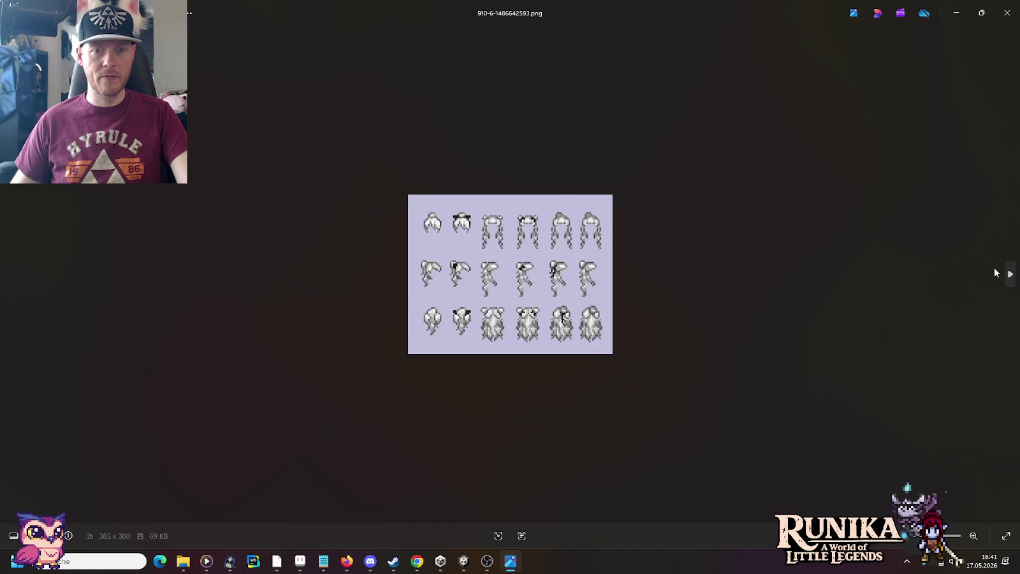
pyautogui.click(995, 272)
pyautogui.click(995, 273)
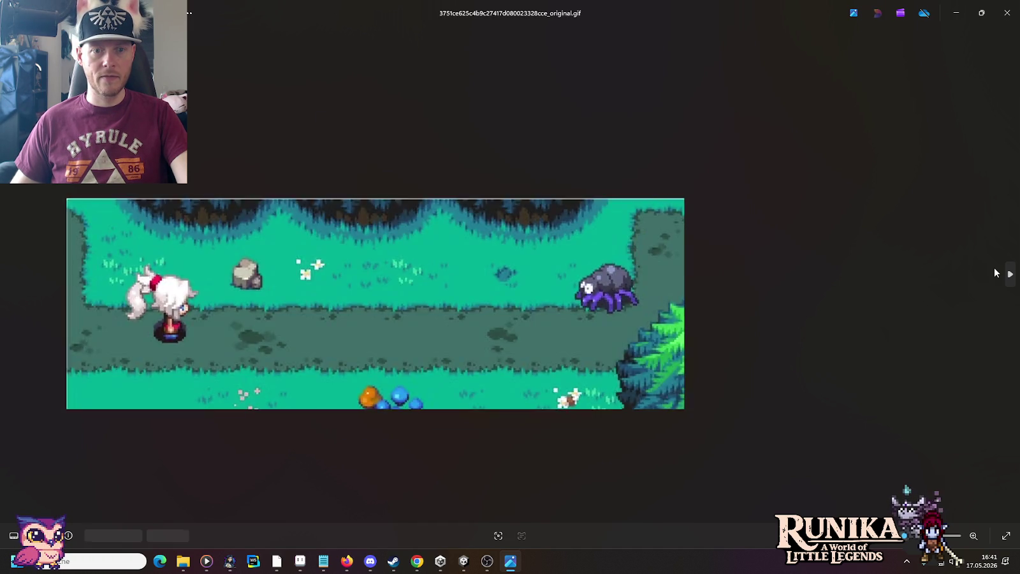
pyautogui.click(995, 272)
pyautogui.click(995, 272)
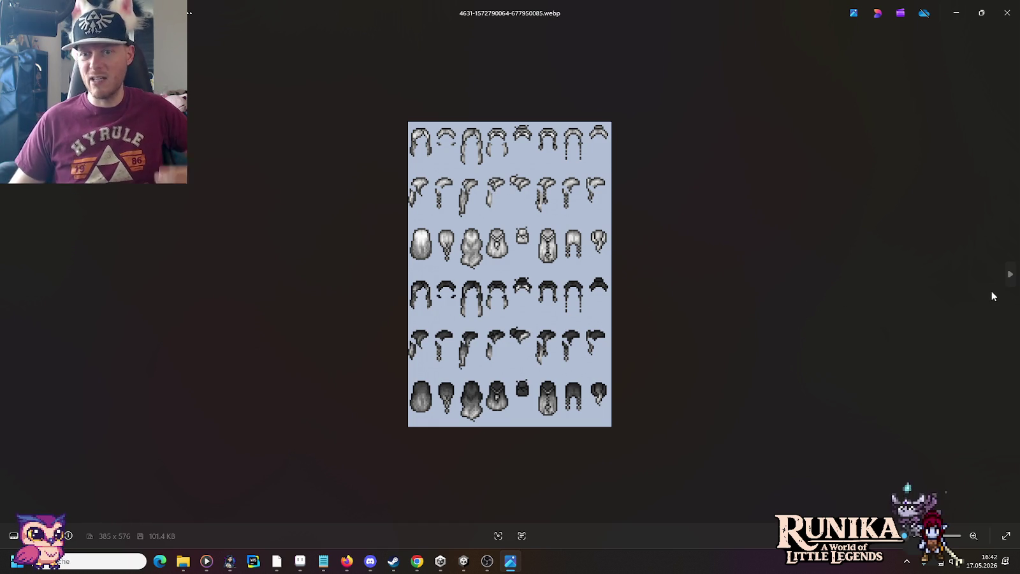
# Advance past the skin-tone palette to the green-background character sheet and zoom in.
pyautogui.click(1007, 278)
pyautogui.click(1007, 276)
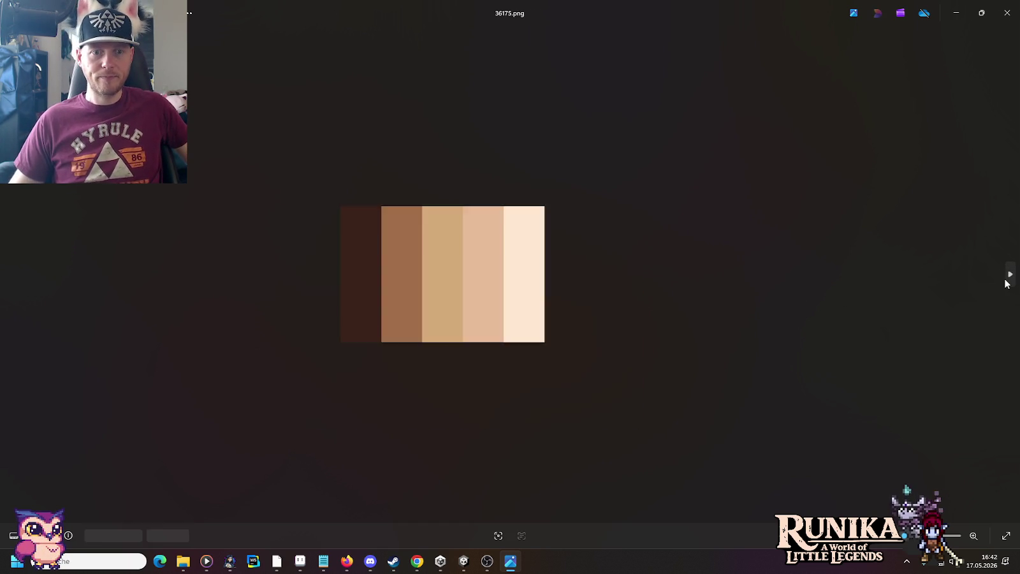
pyautogui.click(1007, 275)
pyautogui.scroll(5, 484, 279)
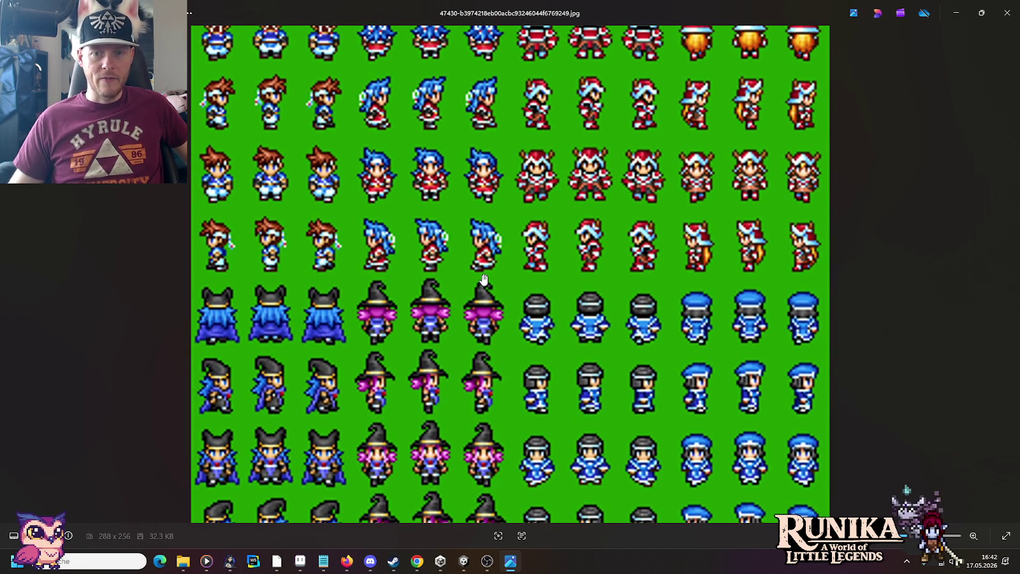
pyautogui.scroll(-1, 484, 279)
pyautogui.scroll(-1, 483, 279)
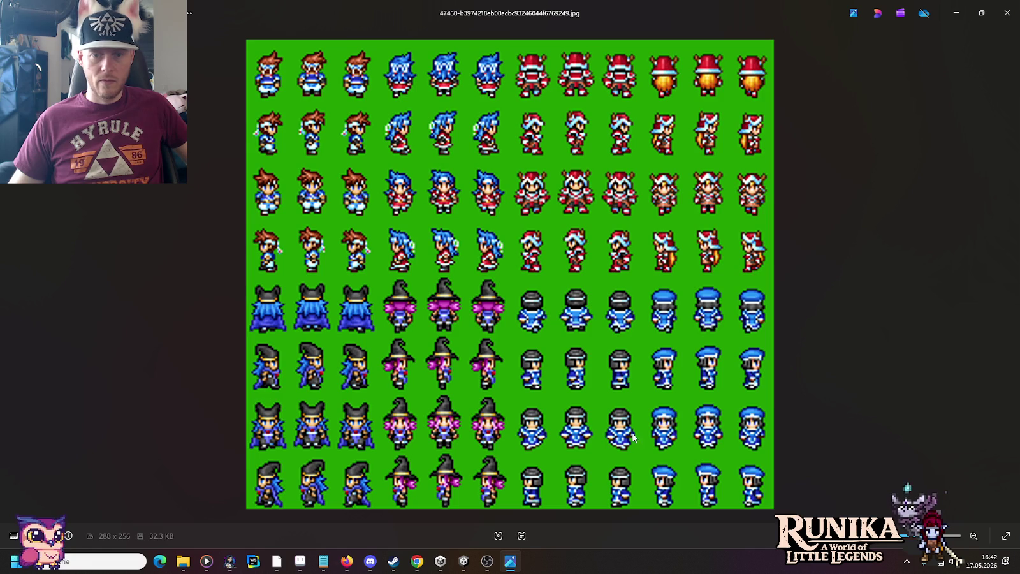
# Move on through the next sprite sheets, zooming in, to the larger sprite sheet.
pyautogui.click(1011, 276)
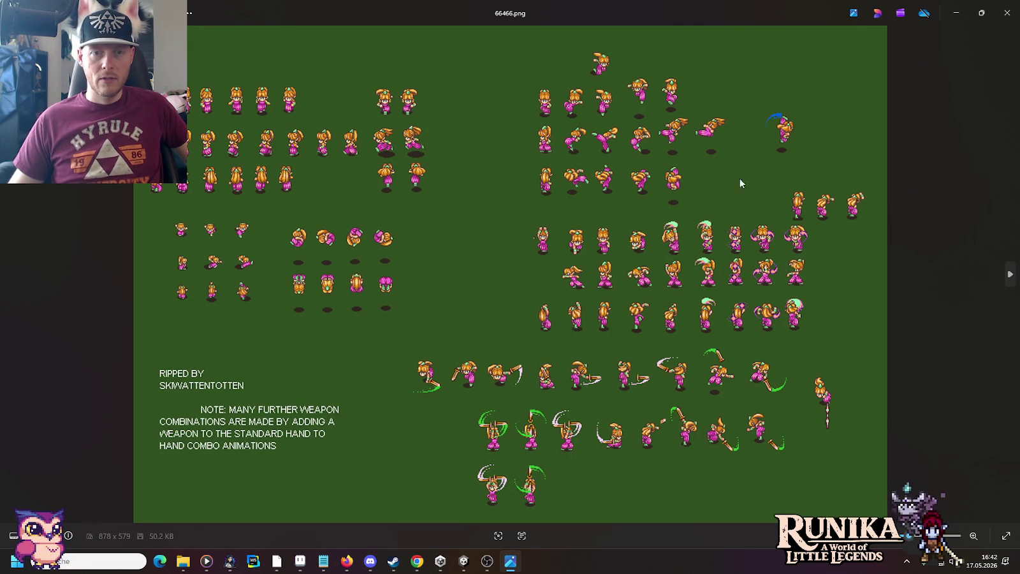
pyautogui.scroll(1, 638, 185)
pyautogui.scroll(1, 535, 186)
pyautogui.scroll(1, 534, 187)
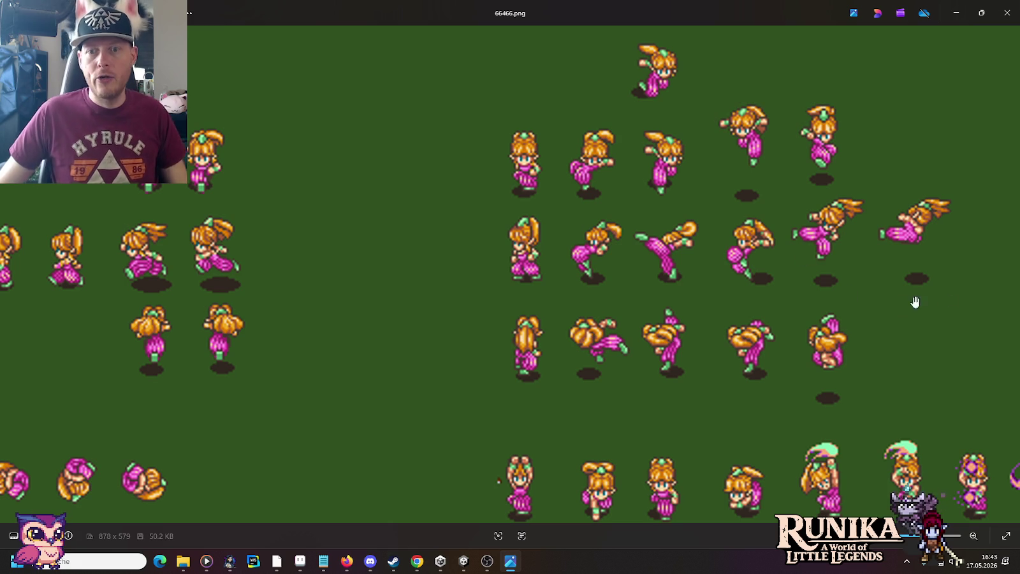
pyautogui.click(1010, 274)
pyautogui.click(1010, 274)
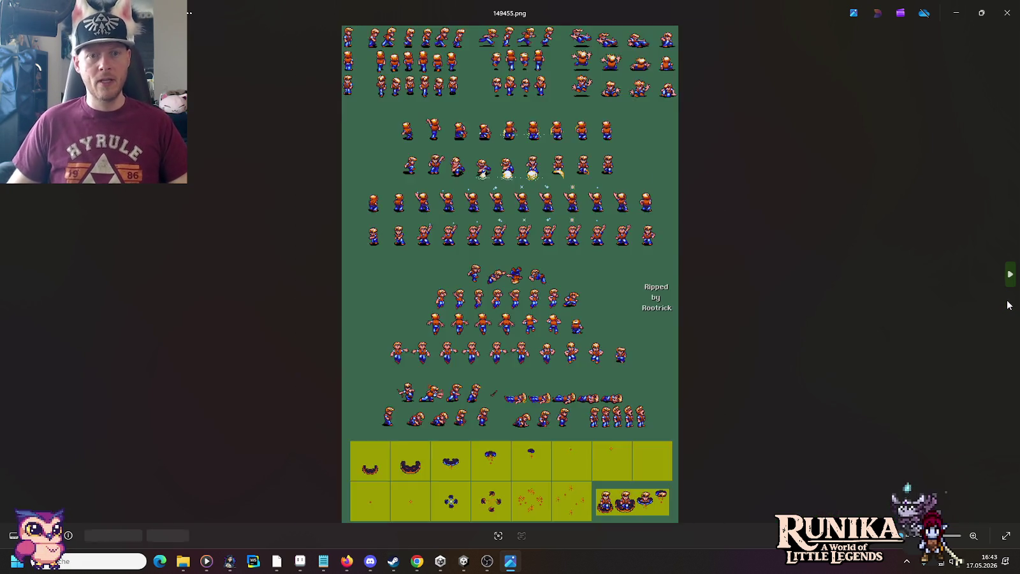
pyautogui.click(1009, 297)
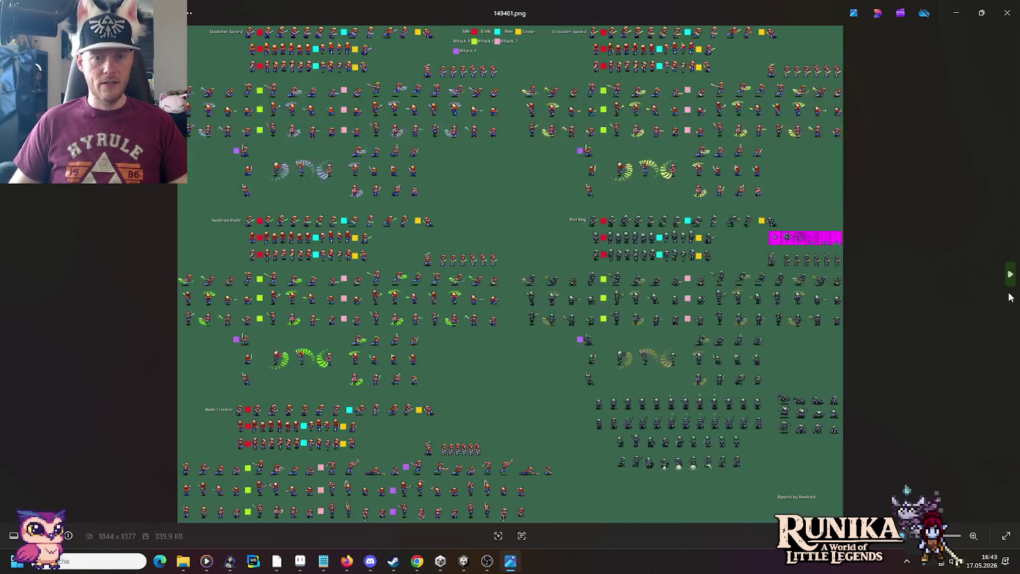
pyautogui.click(1010, 297)
pyautogui.click(1010, 297)
pyautogui.click(1010, 297)
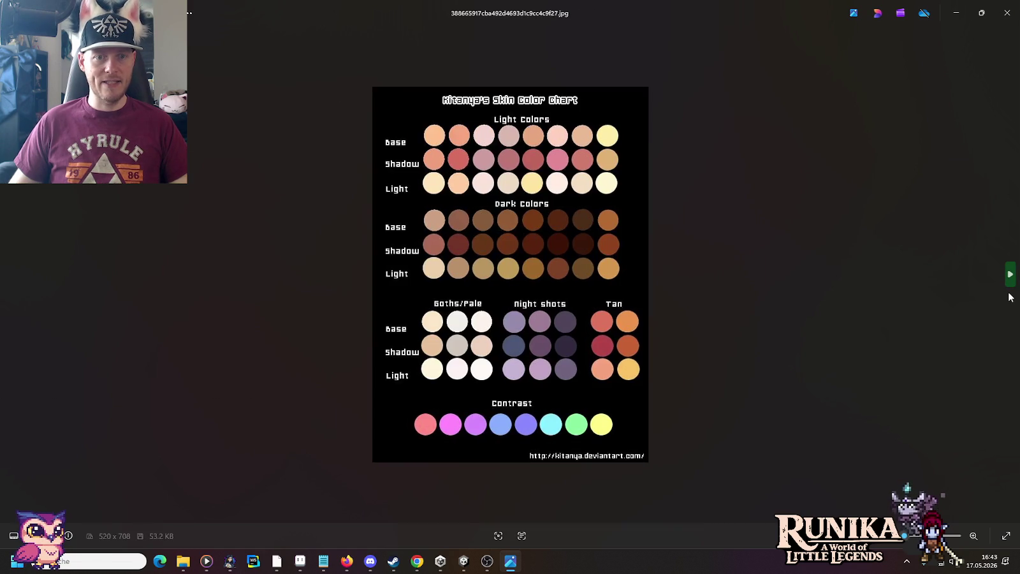
pyautogui.click(1010, 297)
pyautogui.press('Left')
pyautogui.press('Left')
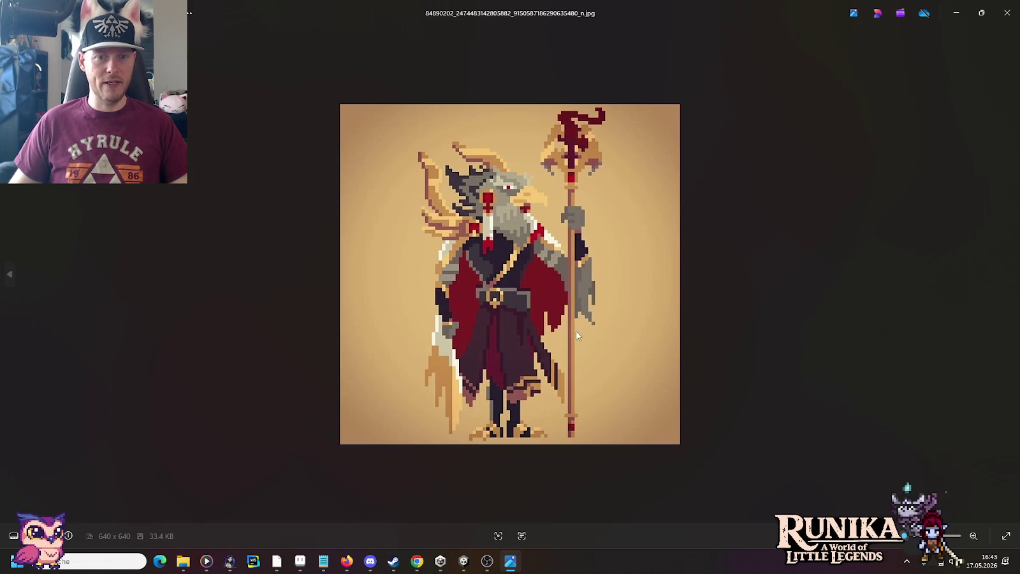
pyautogui.press('Right')
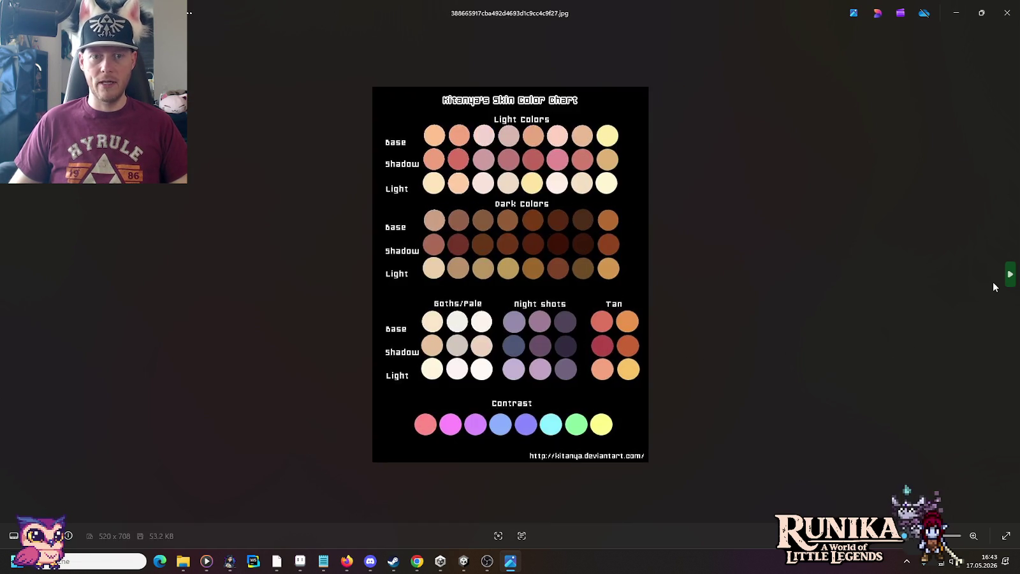
pyautogui.press('Right')
pyautogui.press('Right')
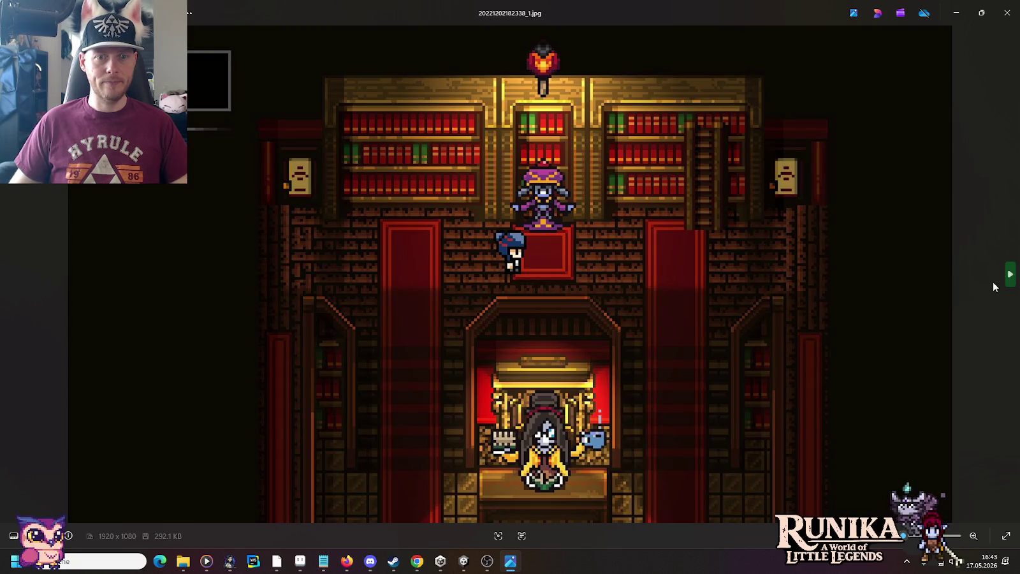
pyautogui.press('Right')
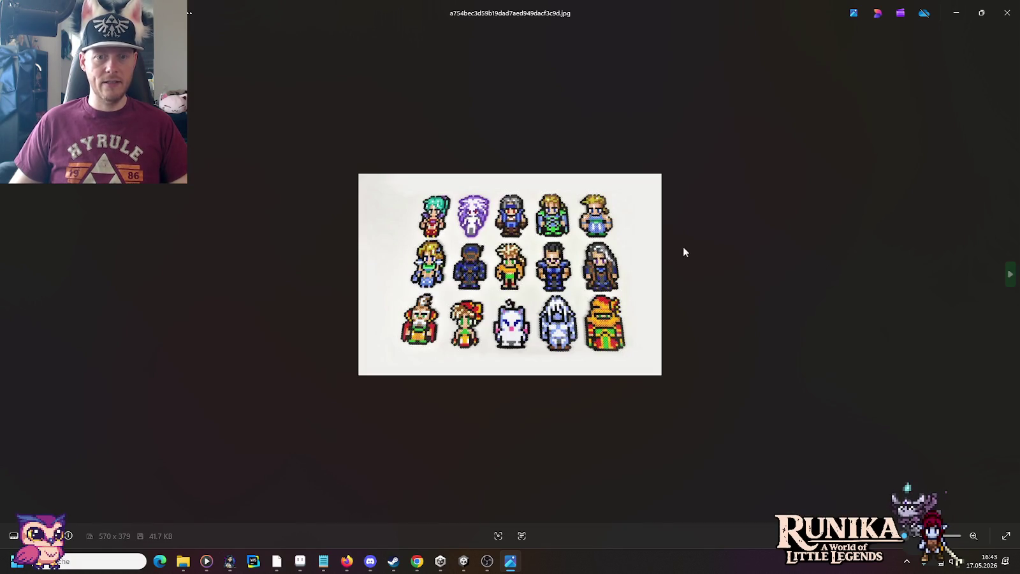
# Zoom into the current image, then advance to the AT hairstyles.png sheet.
pyautogui.scroll(1, 637, 255)
pyautogui.scroll(2, 565, 269)
pyautogui.scroll(2, 564, 271)
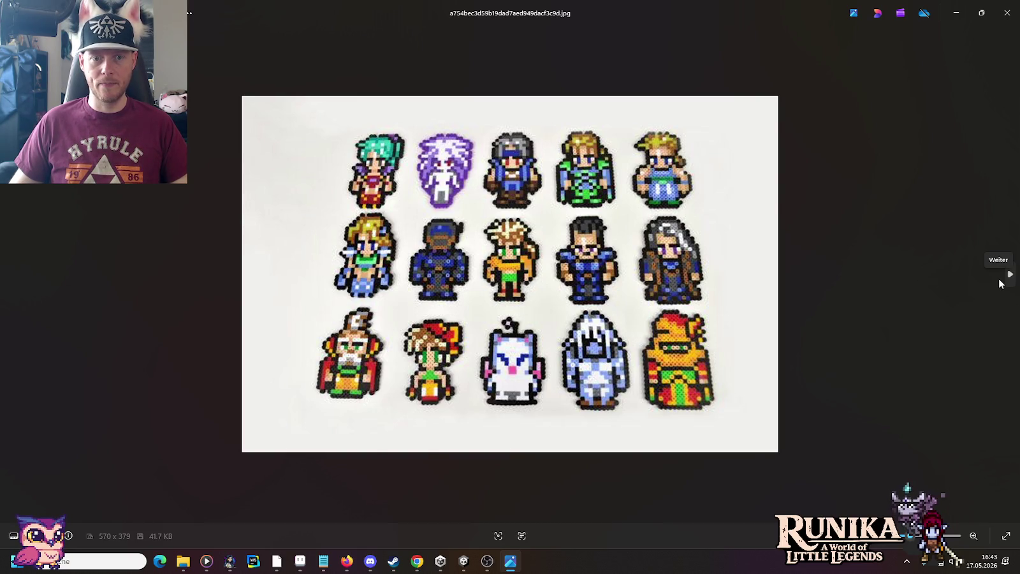
pyautogui.click(1000, 281)
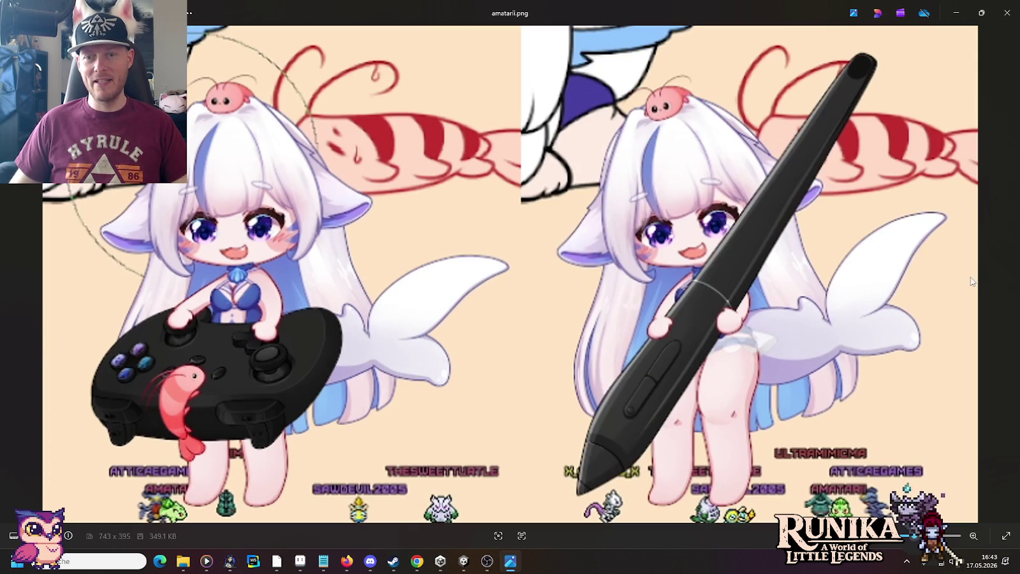
pyautogui.click(1013, 286)
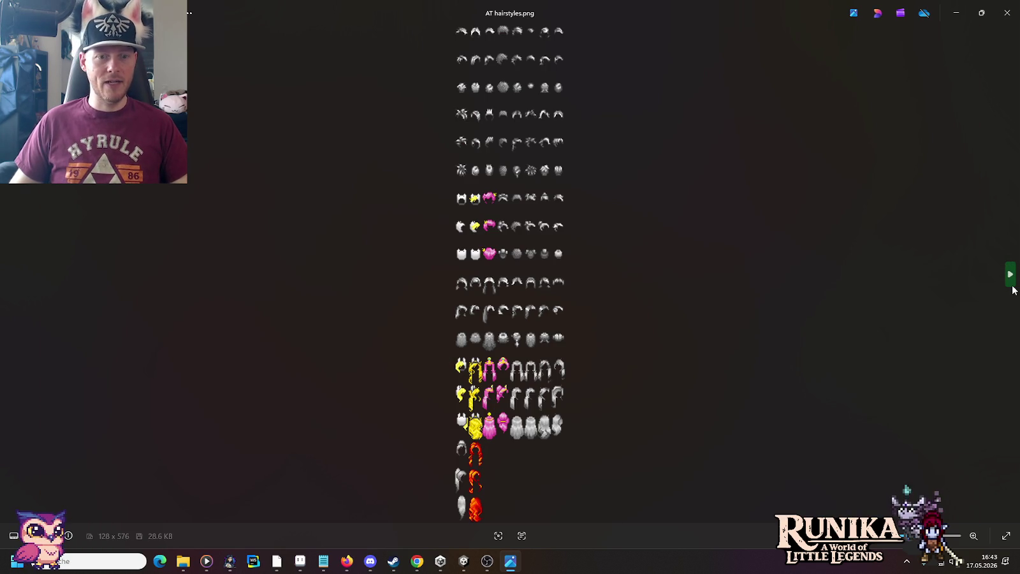
# Zoom in and out to inspect the hairstyles on AT hairstyles.png.
pyautogui.scroll(2, 522, 163)
pyautogui.scroll(3, 522, 142)
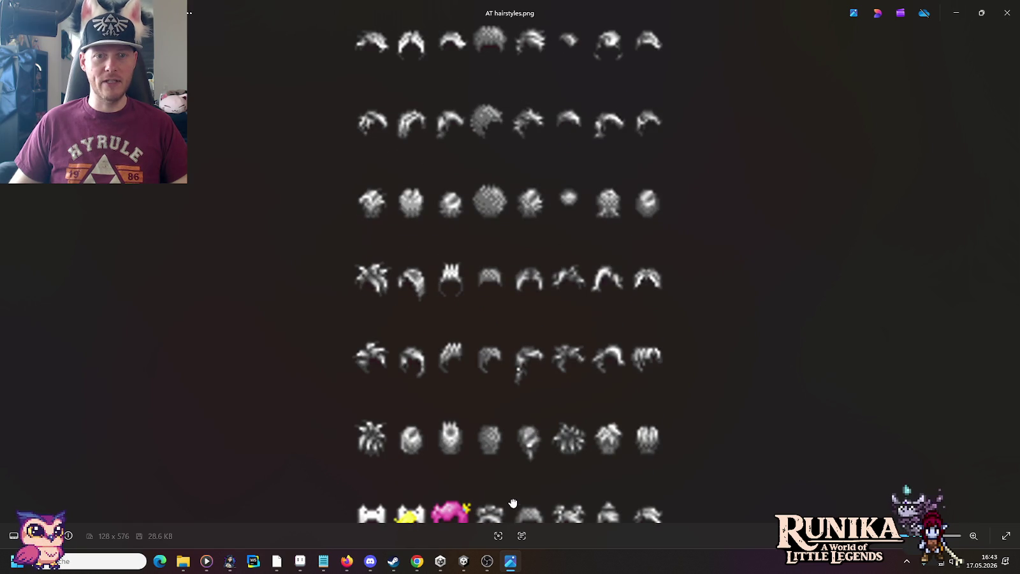
pyautogui.scroll(-1, 513, 510)
pyautogui.scroll(-5, 515, 423)
pyautogui.scroll(-1, 510, 320)
pyautogui.scroll(-3, 506, 141)
pyautogui.scroll(-2, 490, 125)
pyautogui.scroll(-1, 496, 204)
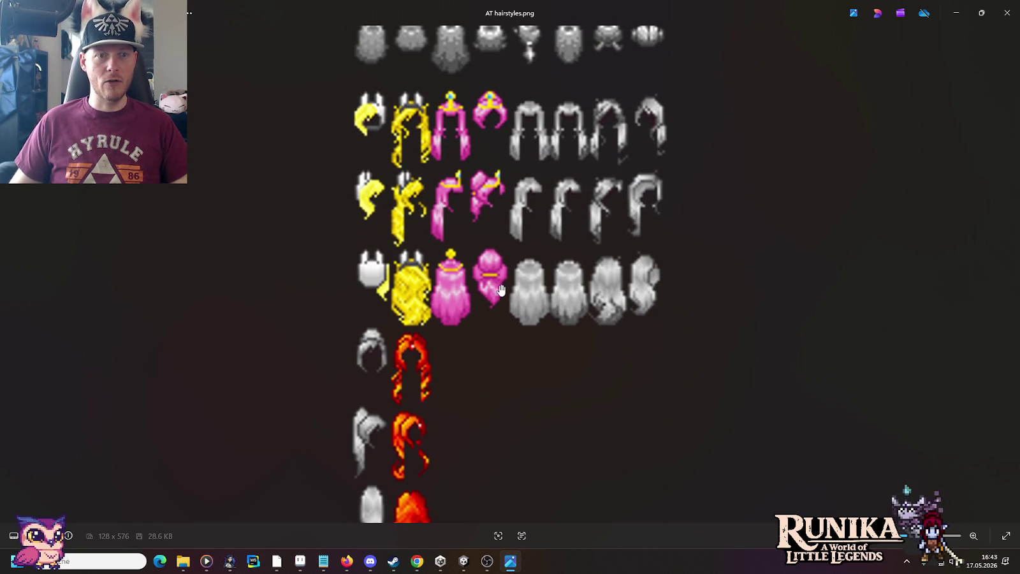
pyautogui.scroll(-1, 492, 246)
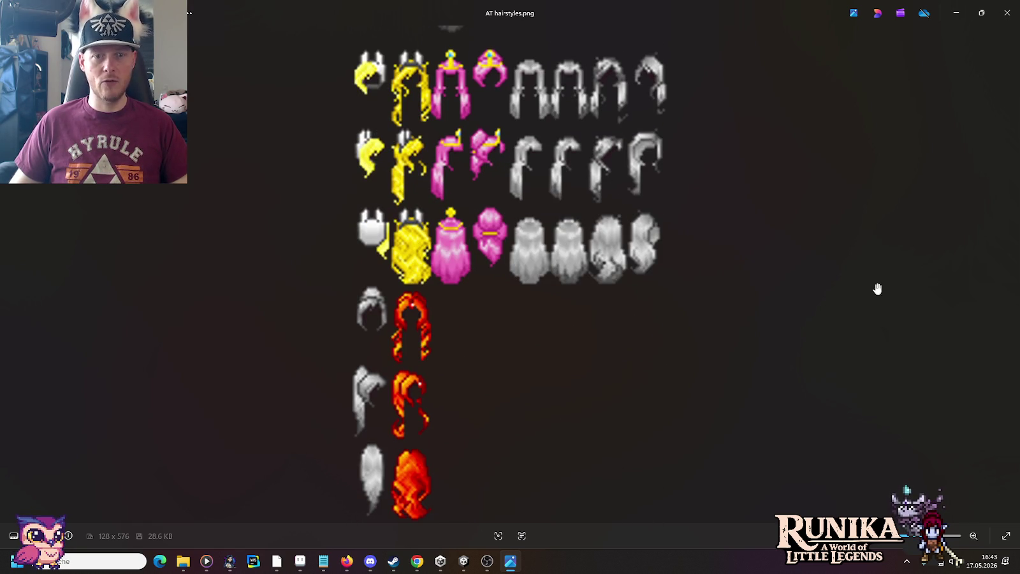
# Skip through further sheets to the small adventurer sheet e373cfc…png, then return to Aseprite.
pyautogui.click(1009, 275)
pyautogui.press('Right')
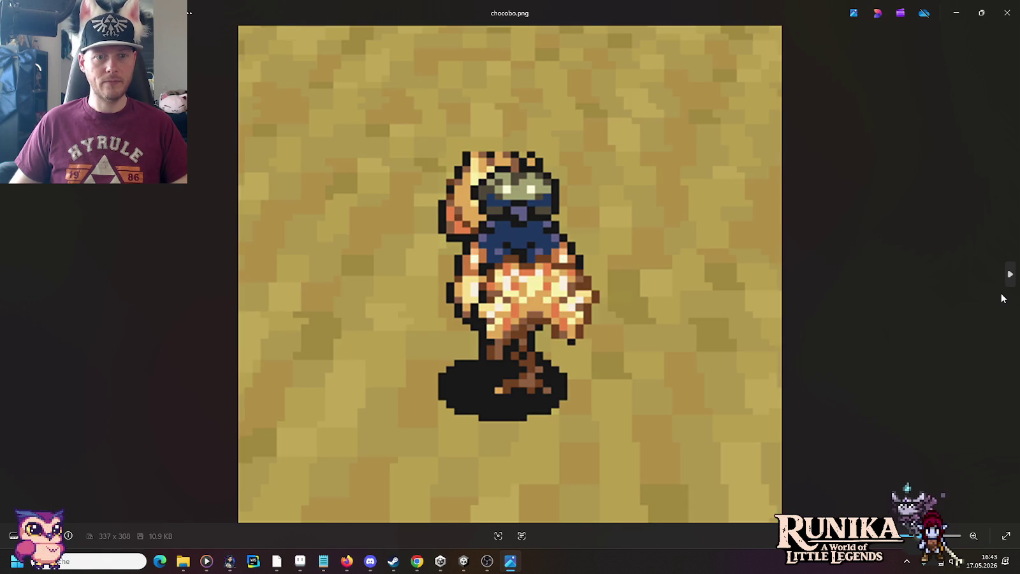
pyautogui.press('Right')
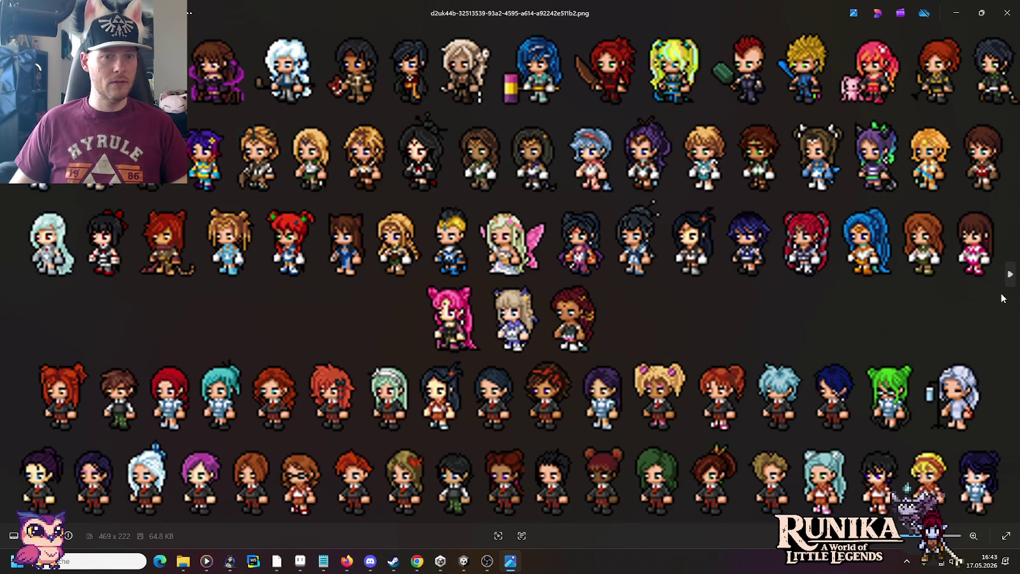
pyautogui.press('Right')
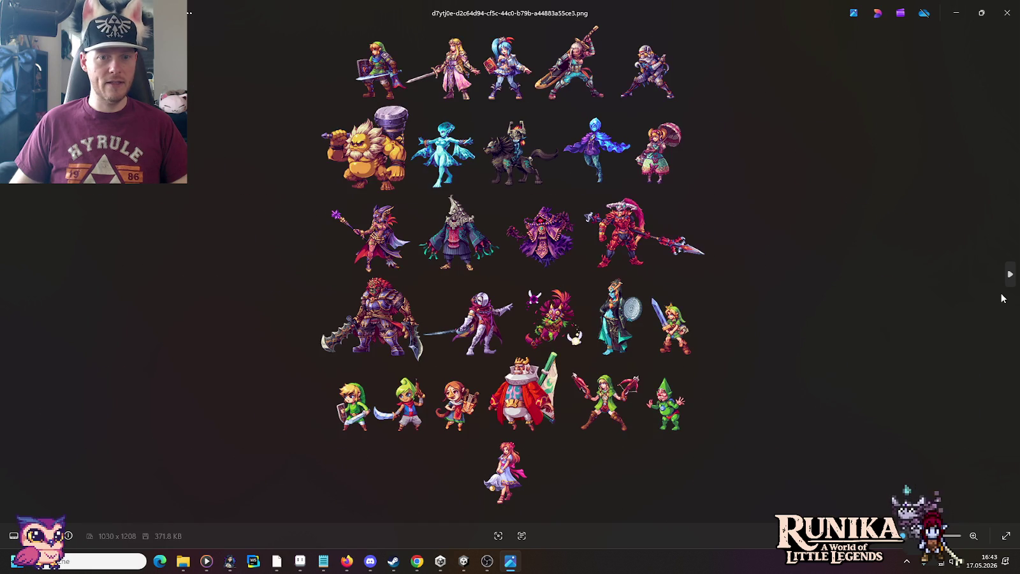
pyautogui.press('Right')
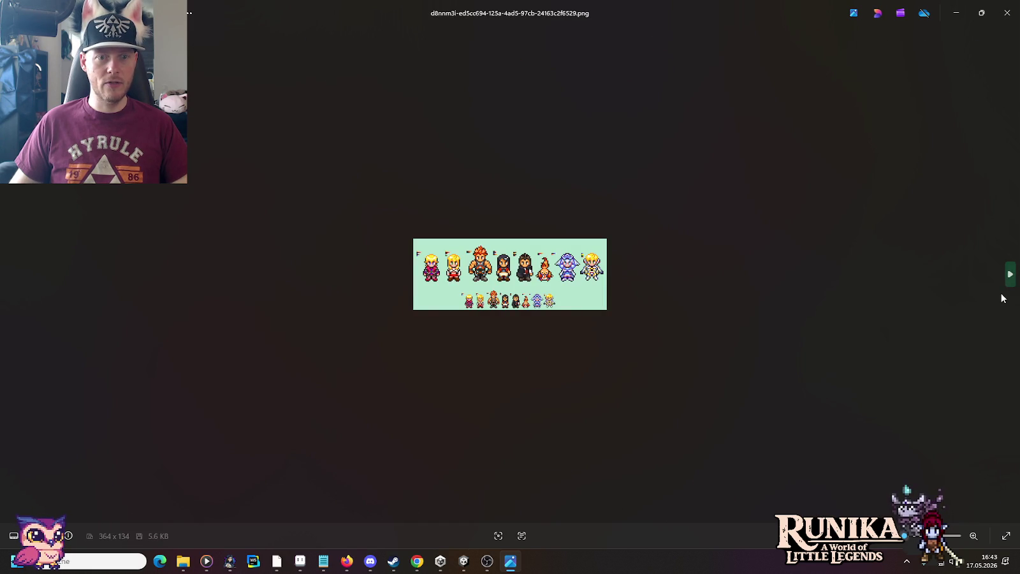
pyautogui.press('Right')
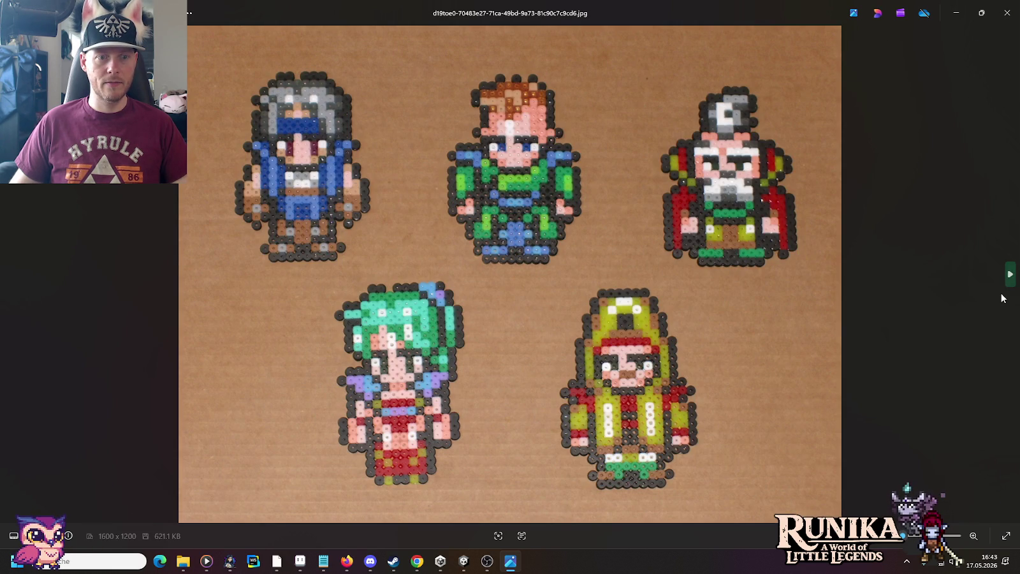
pyautogui.press('Right')
pyautogui.press('Right')
pyautogui.press('Right')
pyautogui.press('Right')
pyautogui.press('Right')
pyautogui.press('Right')
pyautogui.press('Right')
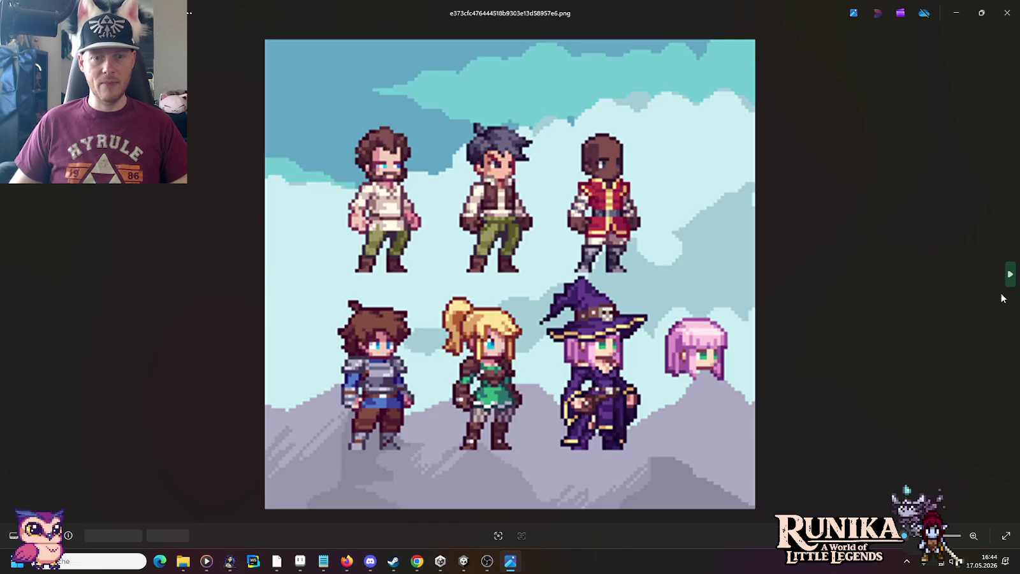
pyautogui.press('Right')
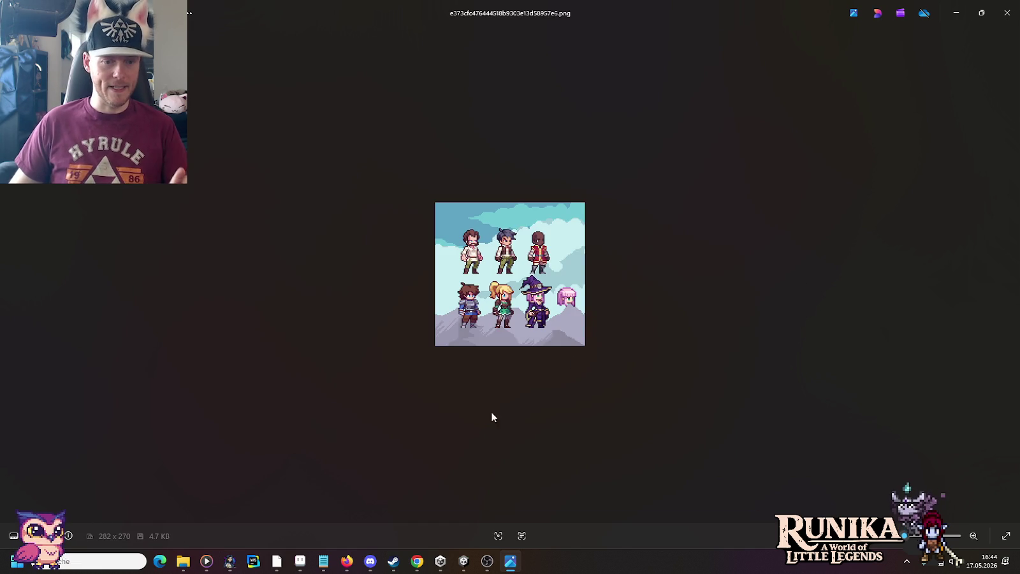
pyautogui.click(300, 561)
pyautogui.click(524, 286)
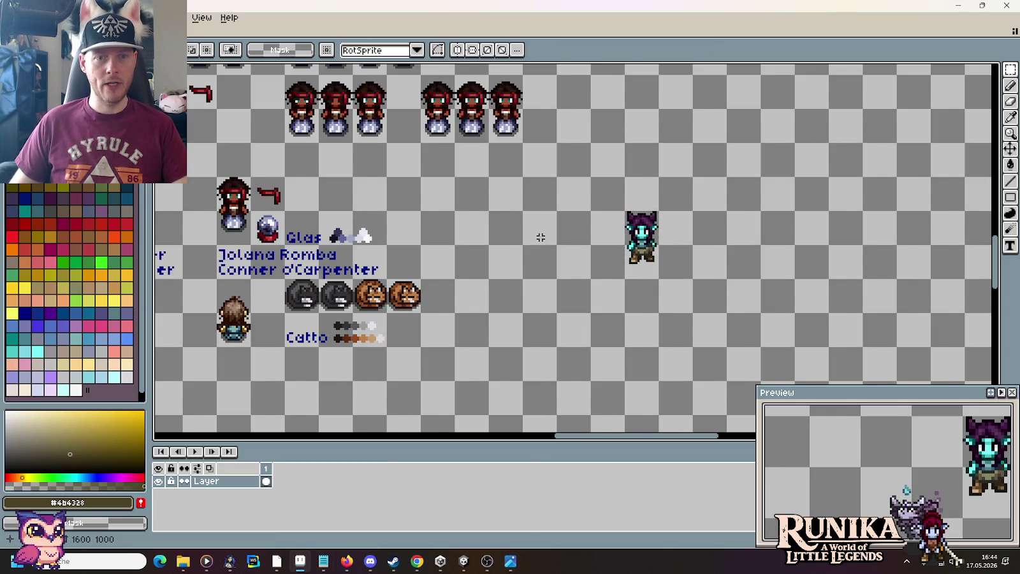
pyautogui.scroll(-2, 537, 237)
pyautogui.scroll(-1, 510, 172)
pyautogui.scroll(3, 520, 252)
pyautogui.scroll(1, 517, 253)
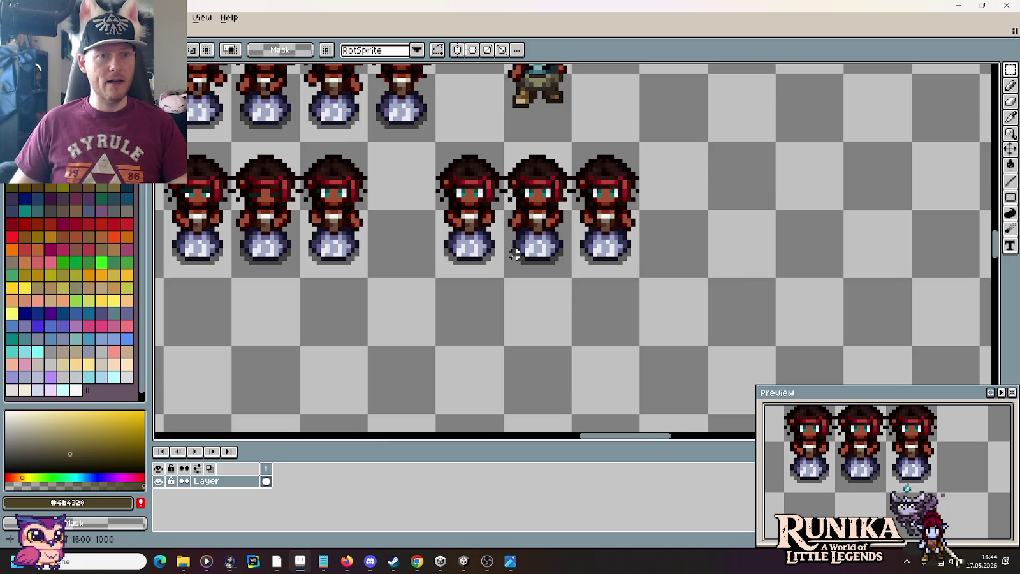
pyautogui.scroll(-1, 515, 254)
pyautogui.moveTo(276, 215); pyautogui.dragTo(594, 268)
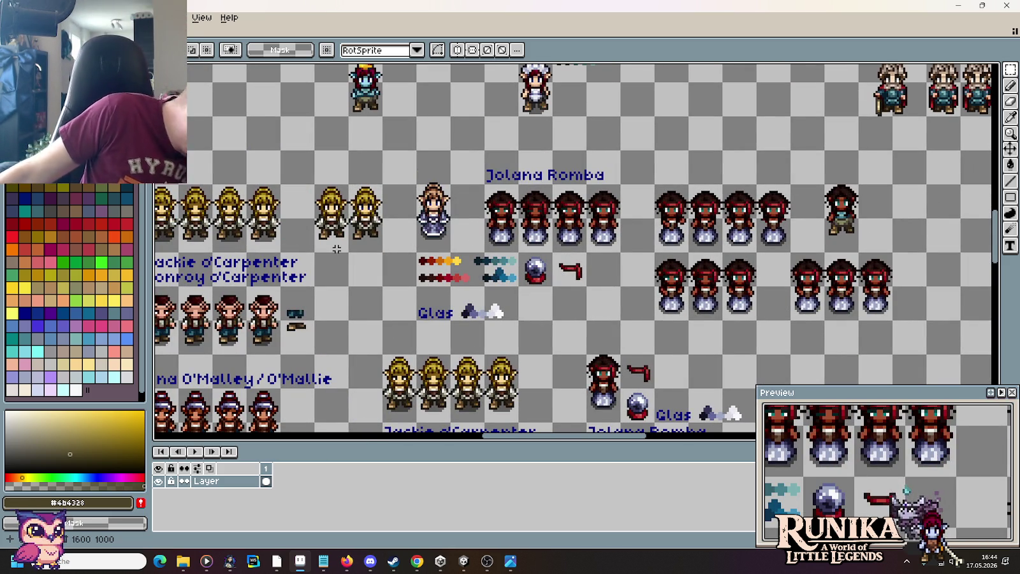
pyautogui.moveTo(522, 369); pyautogui.dragTo(540, 192)
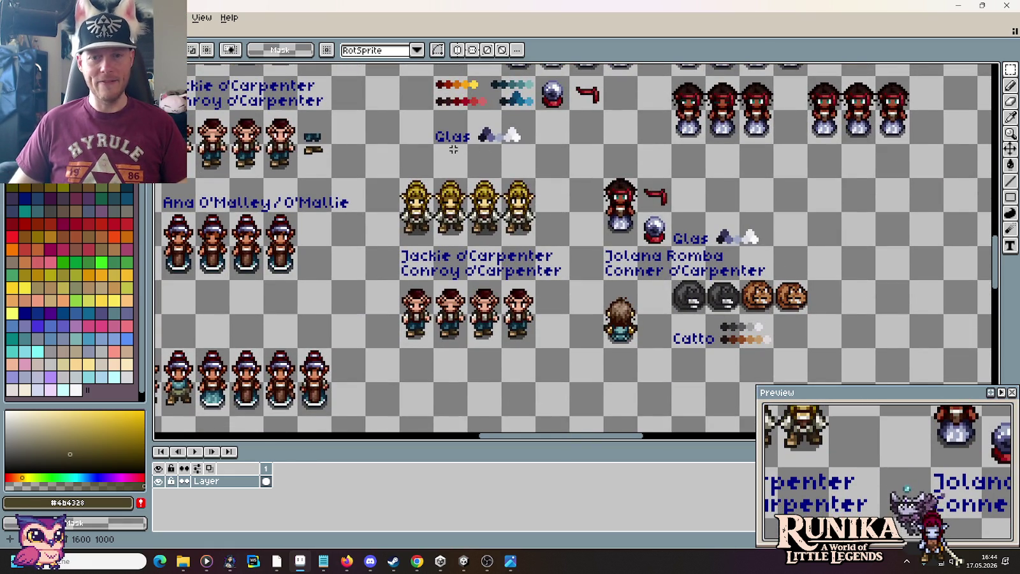
pyautogui.moveTo(453, 149); pyautogui.dragTo(603, 270)
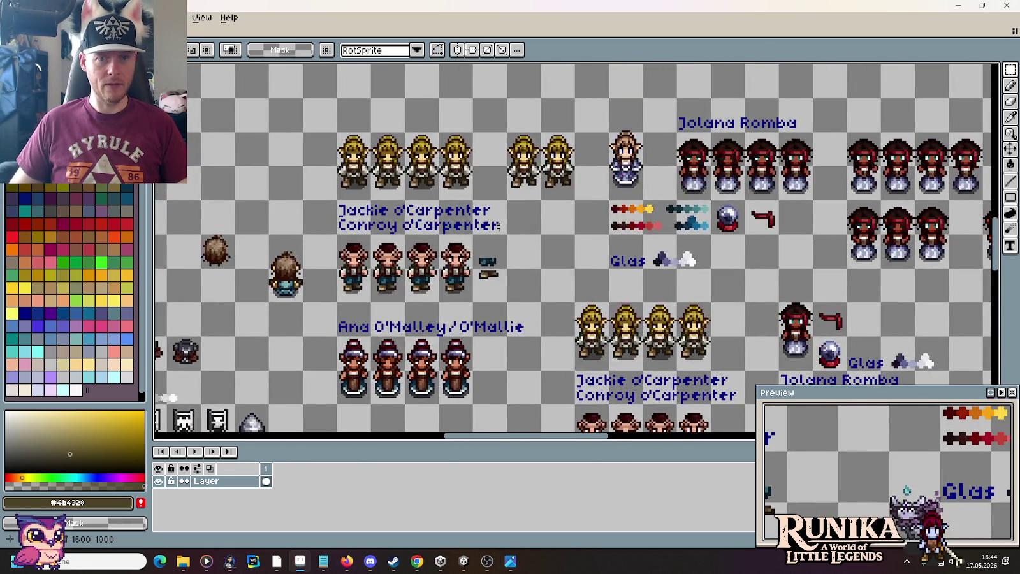
pyautogui.moveTo(717, 173); pyautogui.dragTo(262, 255)
pyautogui.moveTo(611, 155); pyautogui.dragTo(569, 359)
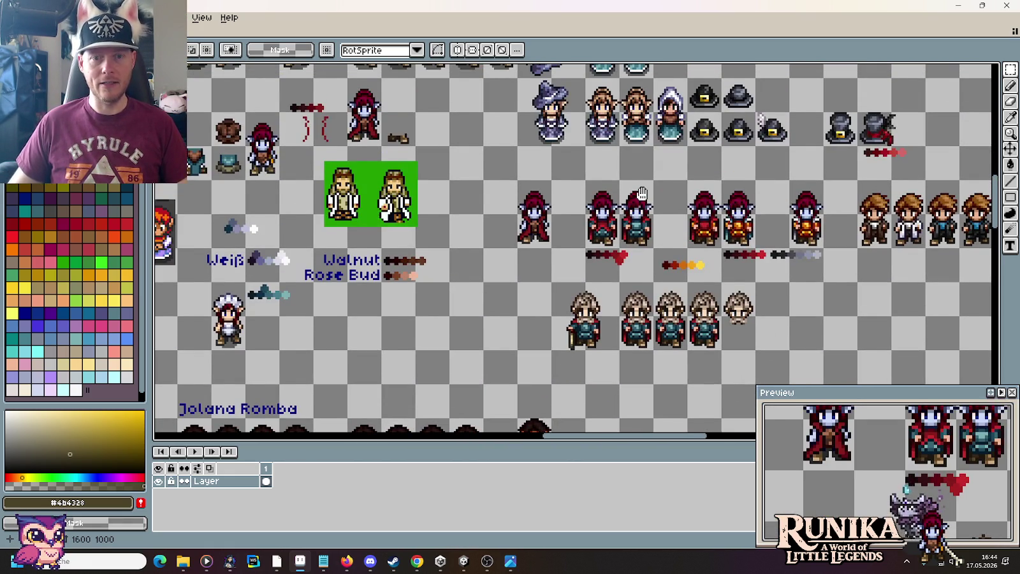
pyautogui.moveTo(642, 194); pyautogui.dragTo(601, 308)
pyautogui.scroll(2, 614, 154)
pyautogui.scroll(1, 615, 153)
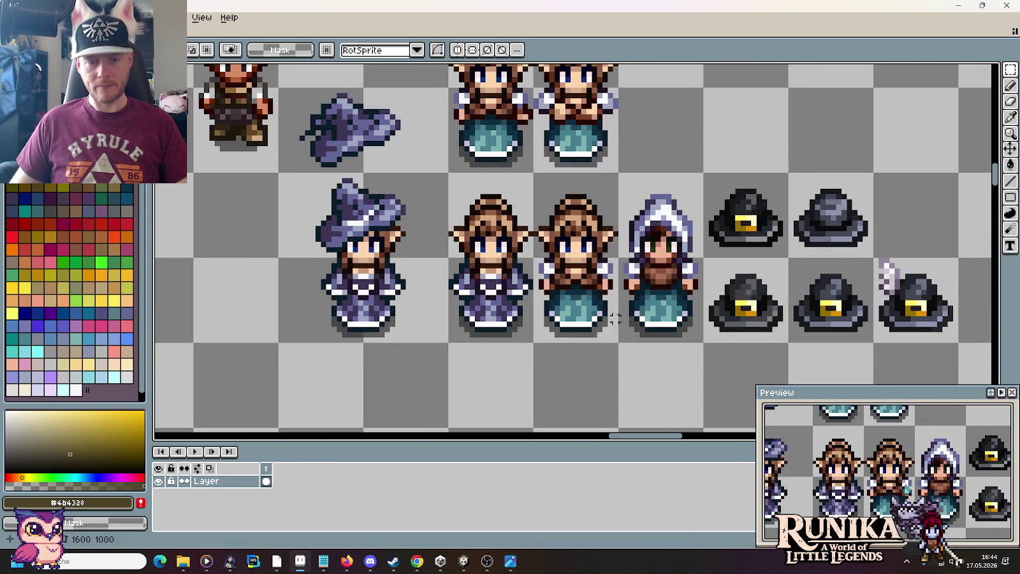
pyautogui.moveTo(595, 307); pyautogui.dragTo(574, 211)
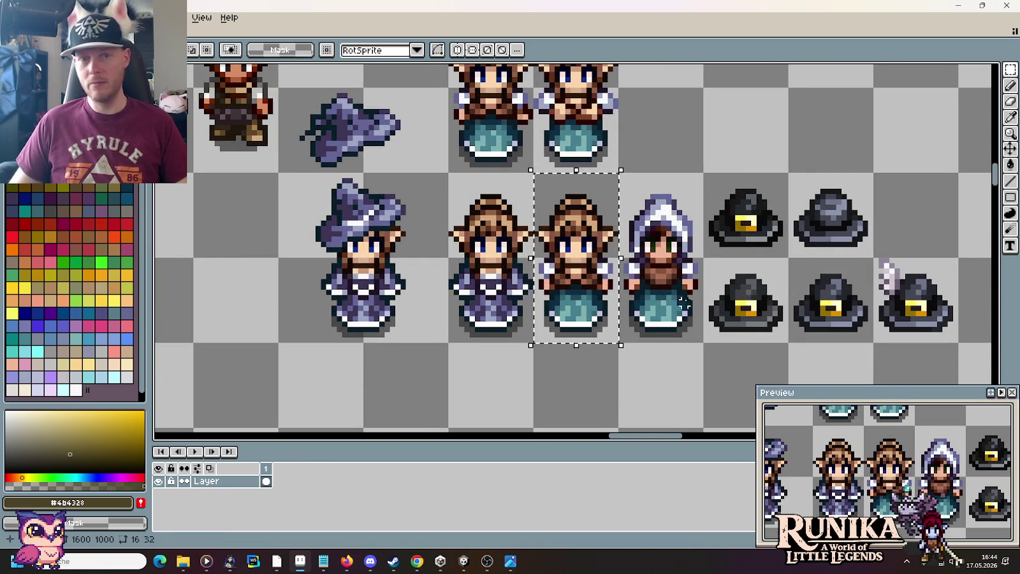
pyautogui.hotkey('ctrl', 'd')
pyautogui.moveTo(593, 255); pyautogui.dragTo(639, 327)
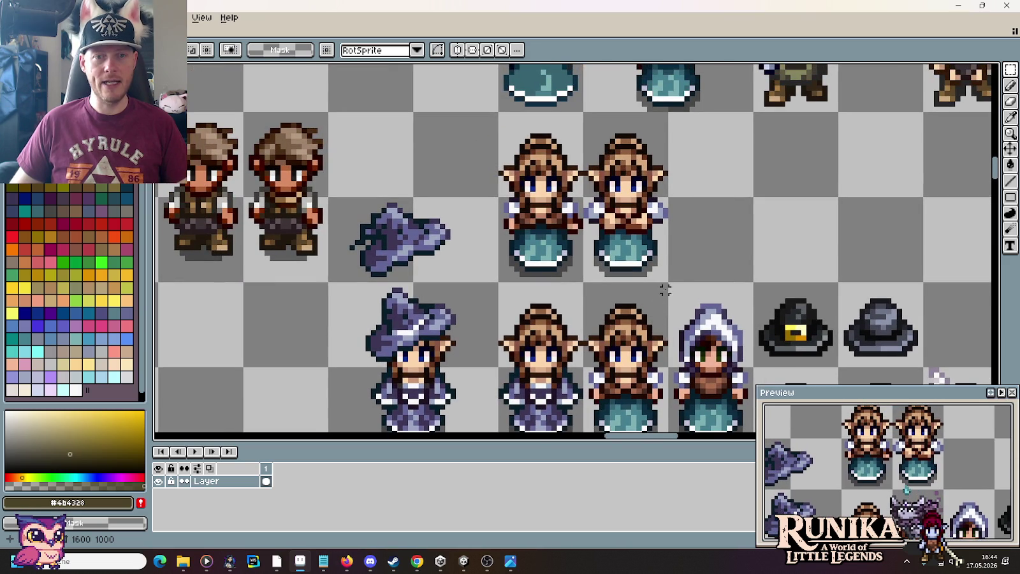
pyautogui.moveTo(569, 280); pyautogui.dragTo(559, 168)
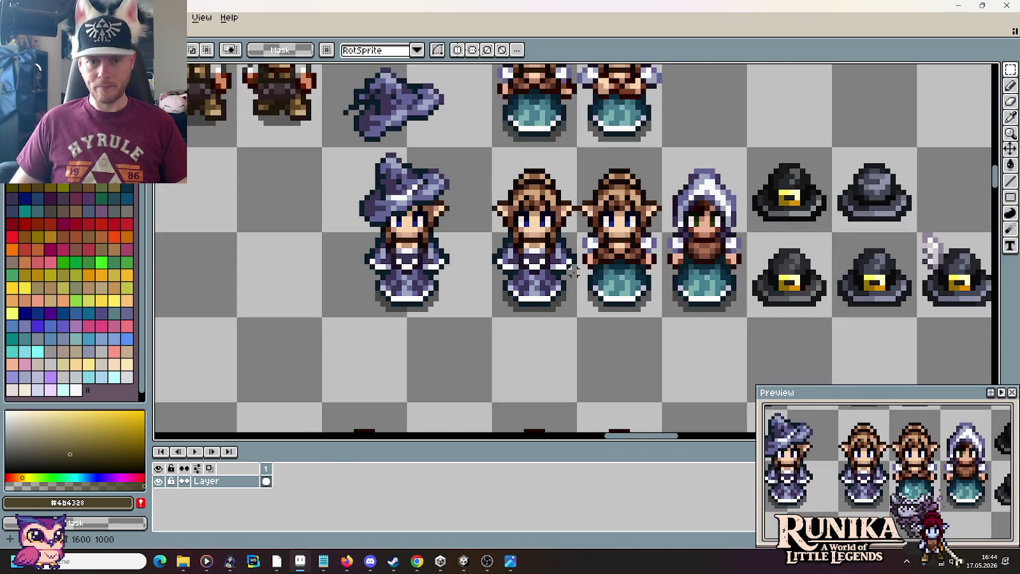
pyautogui.moveTo(466, 135)
pyautogui.mouseDown()
pyautogui.moveTo(546, 317)
pyautogui.moveTo(448, 200)
pyautogui.mouseUp()
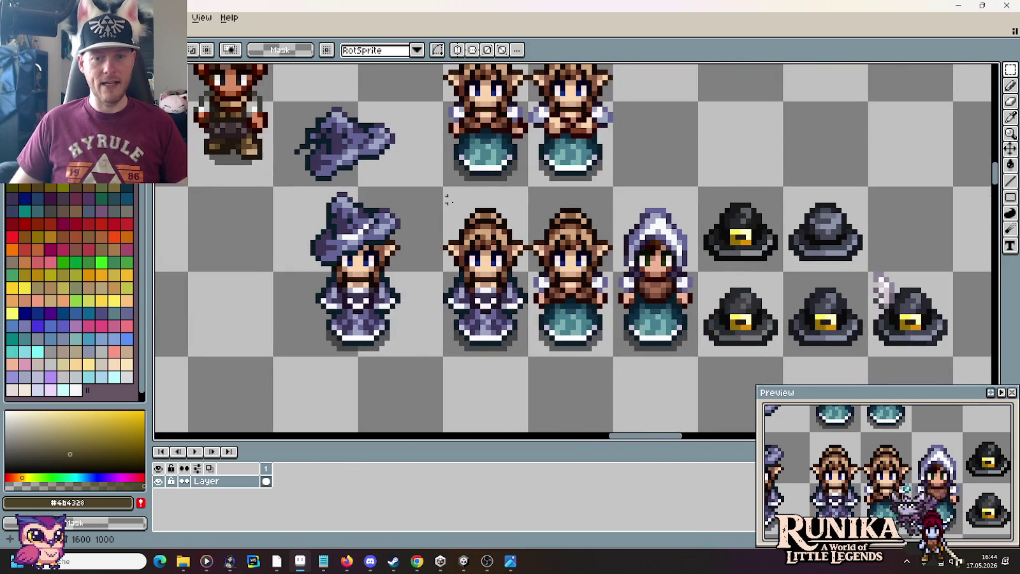
pyautogui.moveTo(604, 169)
pyautogui.mouseDown()
pyautogui.moveTo(615, 274)
pyautogui.moveTo(626, 183)
pyautogui.mouseUp()
pyautogui.moveTo(506, 312); pyautogui.dragTo(524, 330)
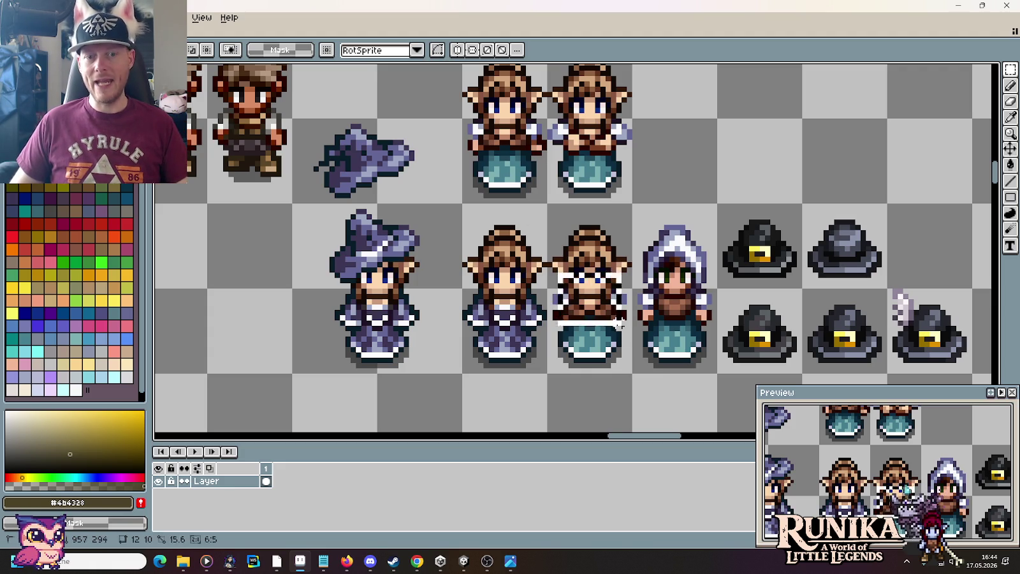
pyautogui.scroll(-1, 635, 339)
pyautogui.scroll(-1, 636, 338)
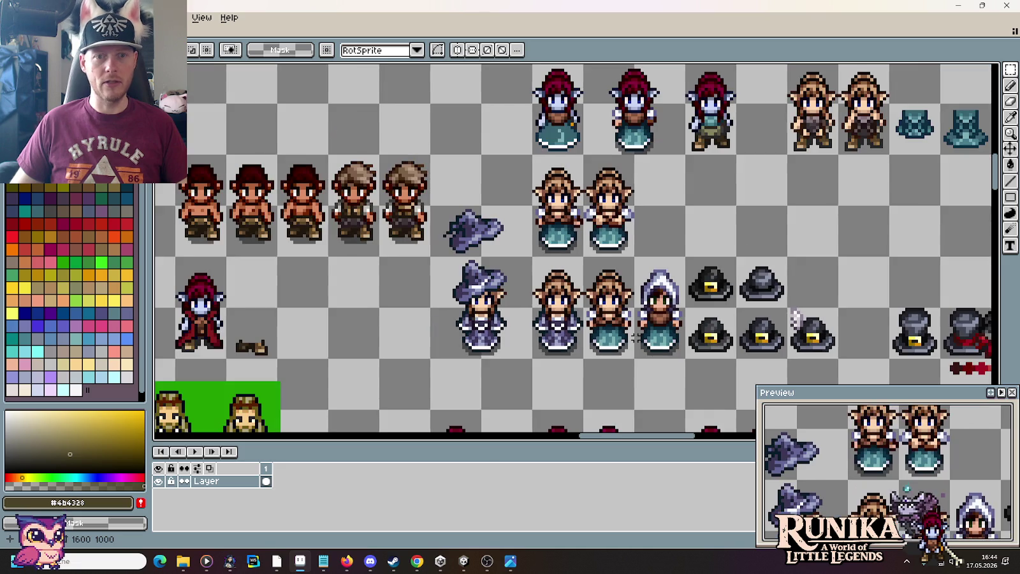
pyautogui.moveTo(657, 143)
pyautogui.mouseDown()
pyautogui.moveTo(599, 277)
pyautogui.moveTo(524, 253)
pyautogui.mouseUp()
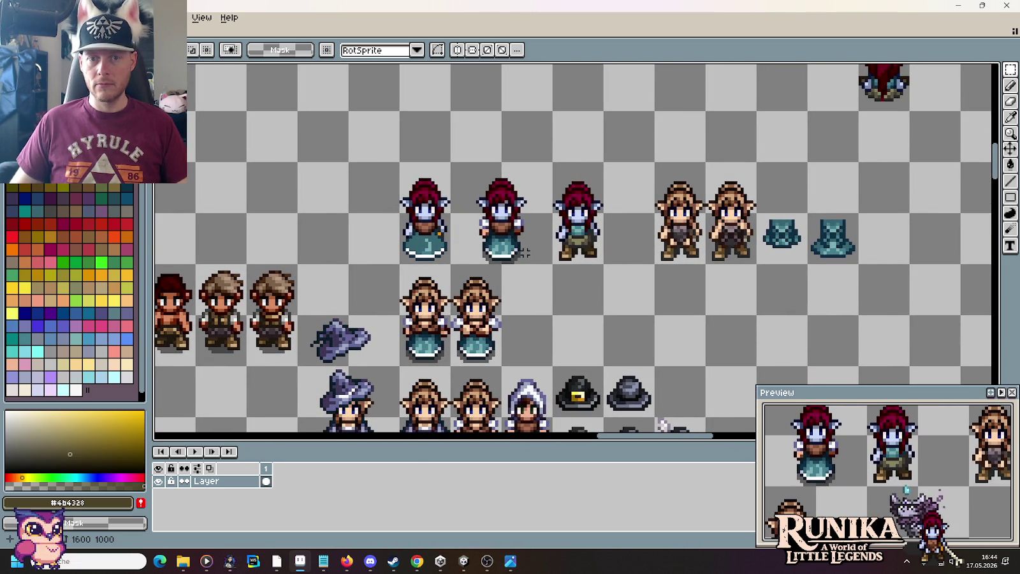
pyautogui.moveTo(704, 160); pyautogui.dragTo(757, 264)
pyautogui.click(777, 323)
pyautogui.scroll(-1, 776, 323)
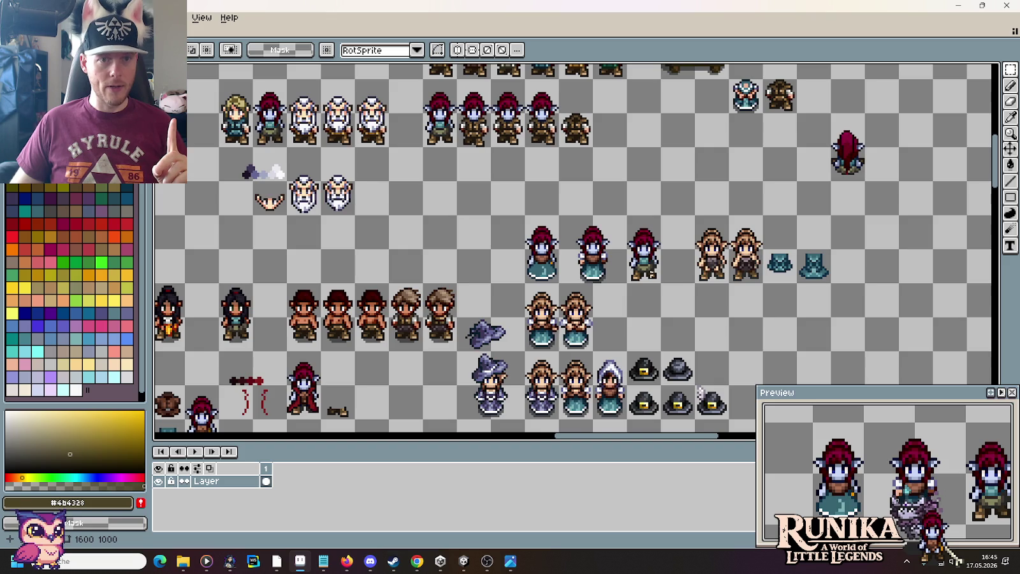
pyautogui.scroll(-1, 453, 216)
pyautogui.scroll(-1, 552, 230)
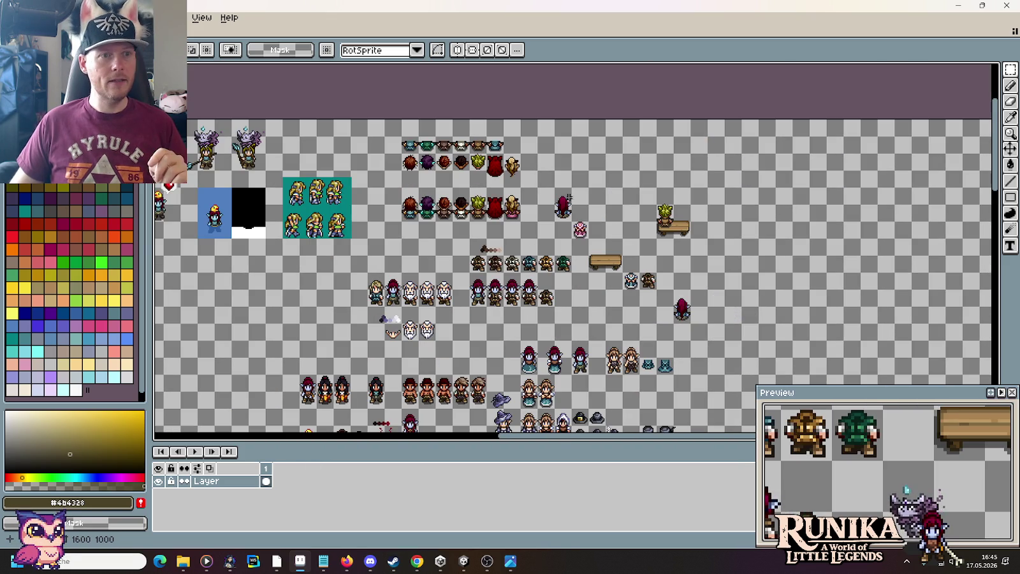
pyautogui.moveTo(551, 230); pyautogui.dragTo(334, 167)
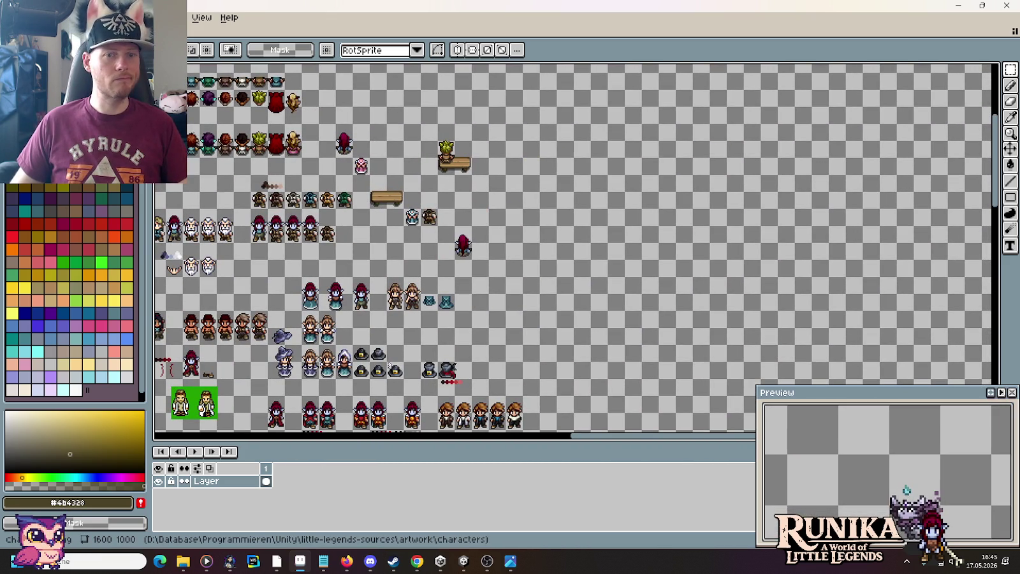
# Open animations.png, look over its sprites, then close it and view the character sheet.
pyautogui.hotkey('ctrl', 'o')
pyautogui.doubleClick(472, 210)
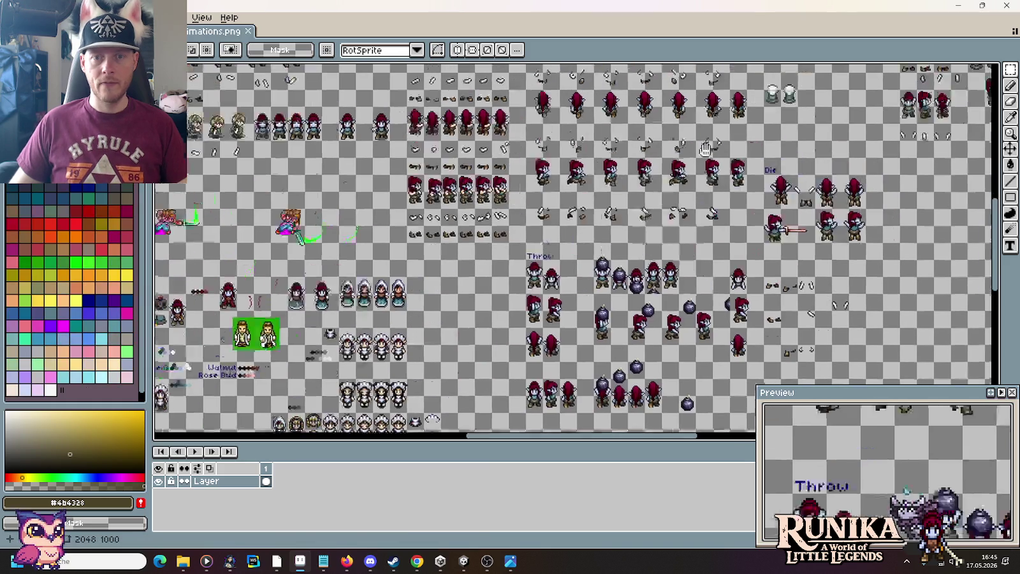
pyautogui.scroll(1, 433, 247)
pyautogui.scroll(1, 433, 248)
pyautogui.moveTo(433, 247)
pyautogui.mouseDown()
pyautogui.moveTo(555, 324)
pyautogui.moveTo(753, 193)
pyautogui.mouseUp()
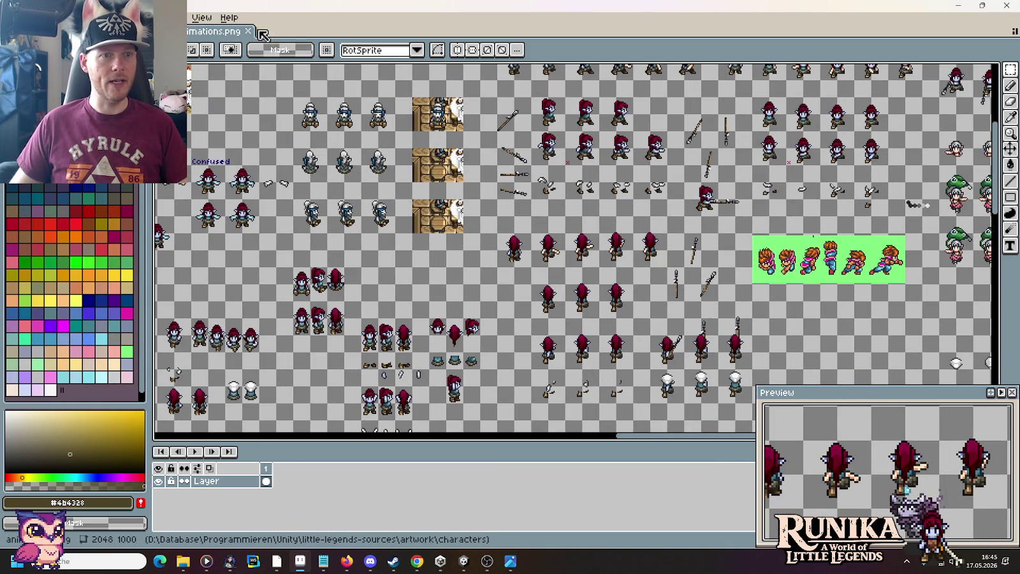
pyautogui.click(248, 30)
pyautogui.scroll(-2, 325, 255)
pyautogui.scroll(1, 326, 255)
pyautogui.scroll(1, 446, 245)
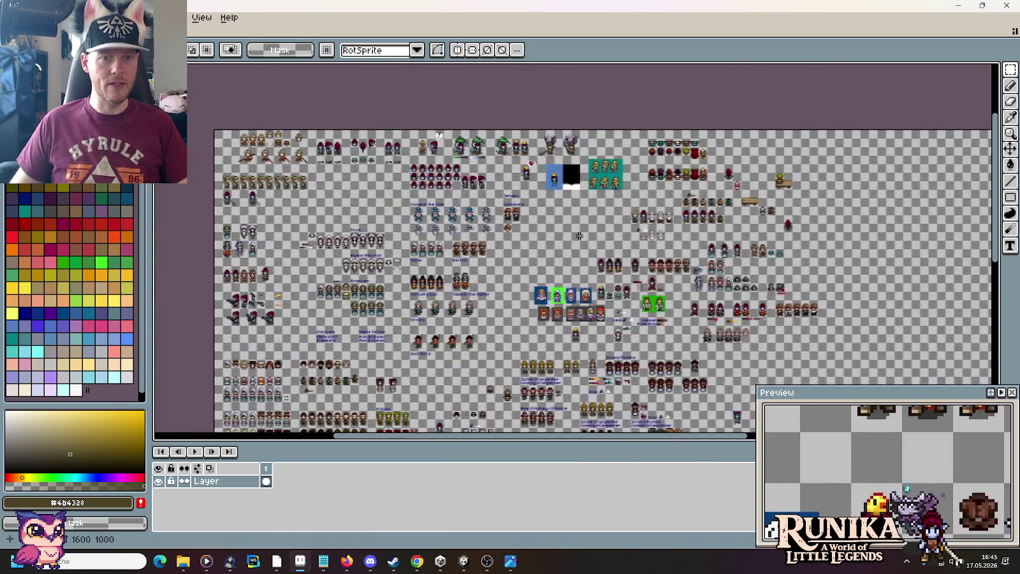
pyautogui.scroll(1, 579, 236)
pyautogui.moveTo(615, 224); pyautogui.dragTo(370, 253)
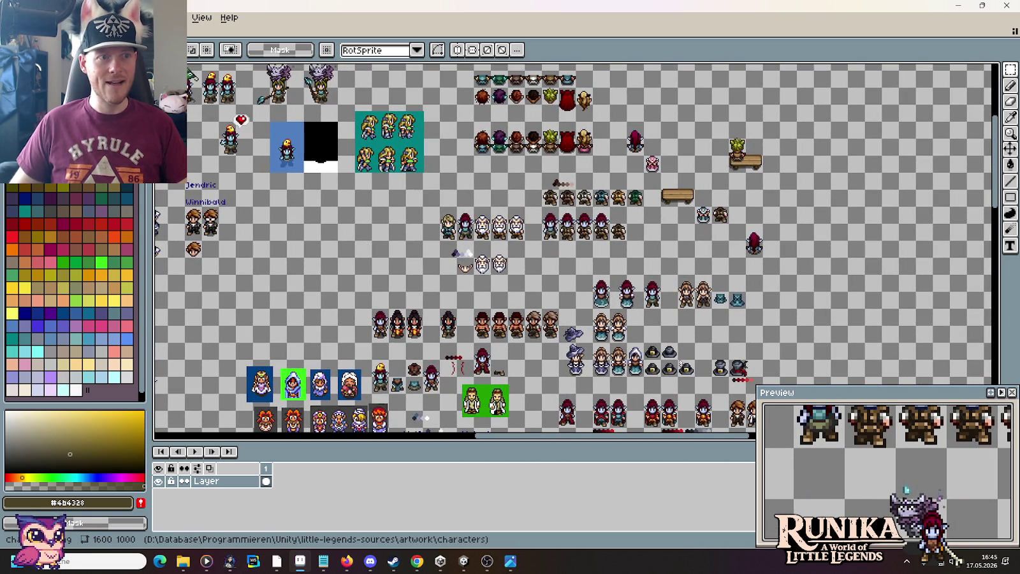
# Open clothing.png and pan across its clothing sprites.
pyautogui.hotkey('ctrl', 'o')
pyautogui.scroll(-1, 458, 300)
pyautogui.doubleClick(457, 300)
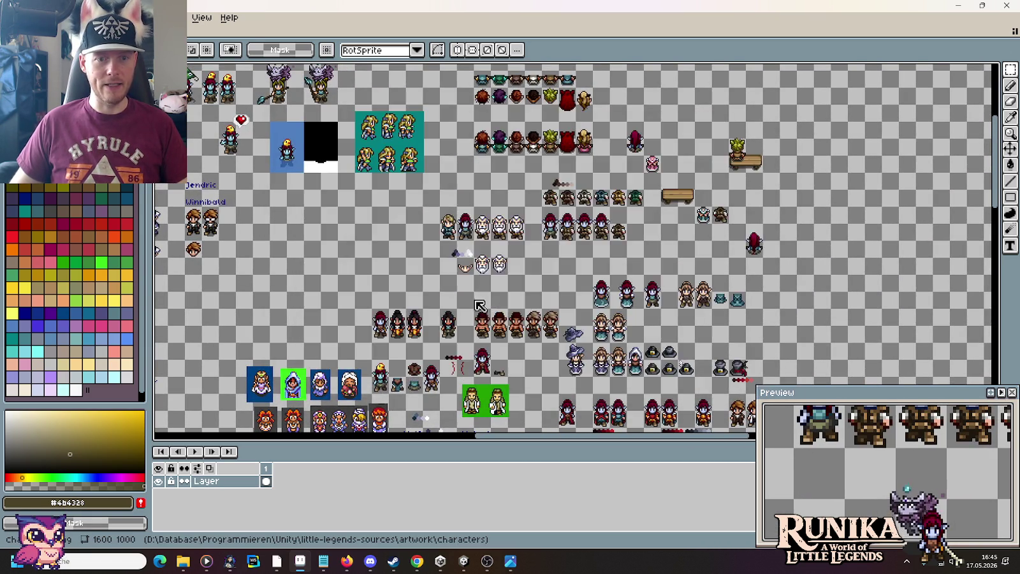
pyautogui.moveTo(717, 156); pyautogui.dragTo(450, 349)
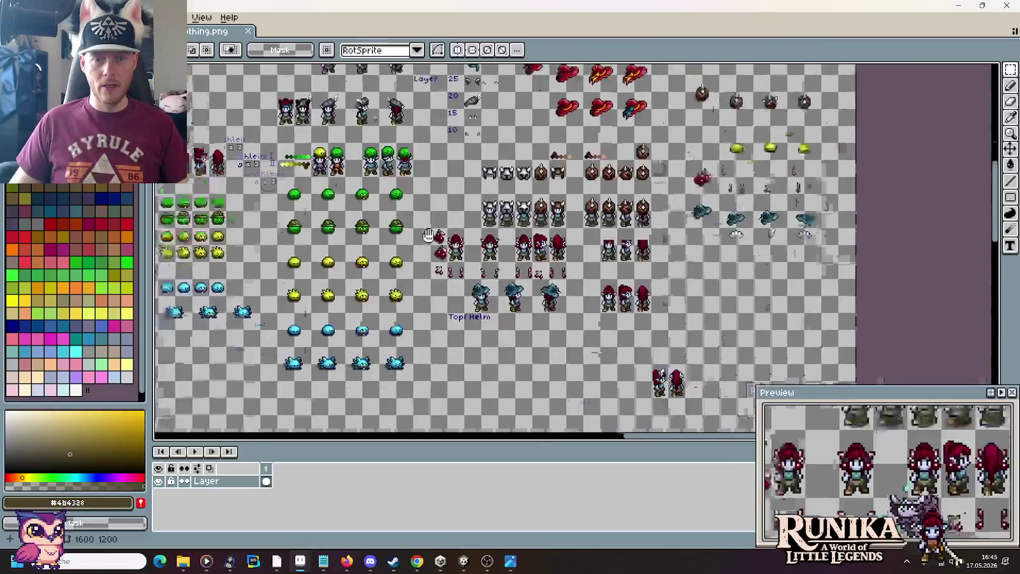
# Find the pink-dress girls on the clothing sheet and select the 16x32 girl sprite.
pyautogui.moveTo(720, 218)
pyautogui.mouseDown()
pyautogui.moveTo(481, 187)
pyautogui.moveTo(601, 308)
pyautogui.mouseUp()
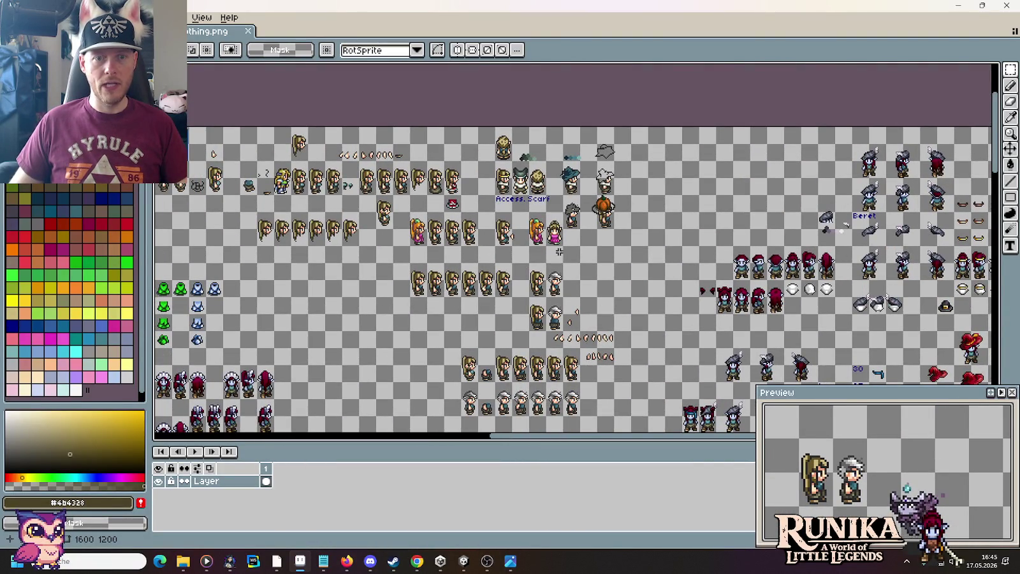
pyautogui.scroll(3, 559, 252)
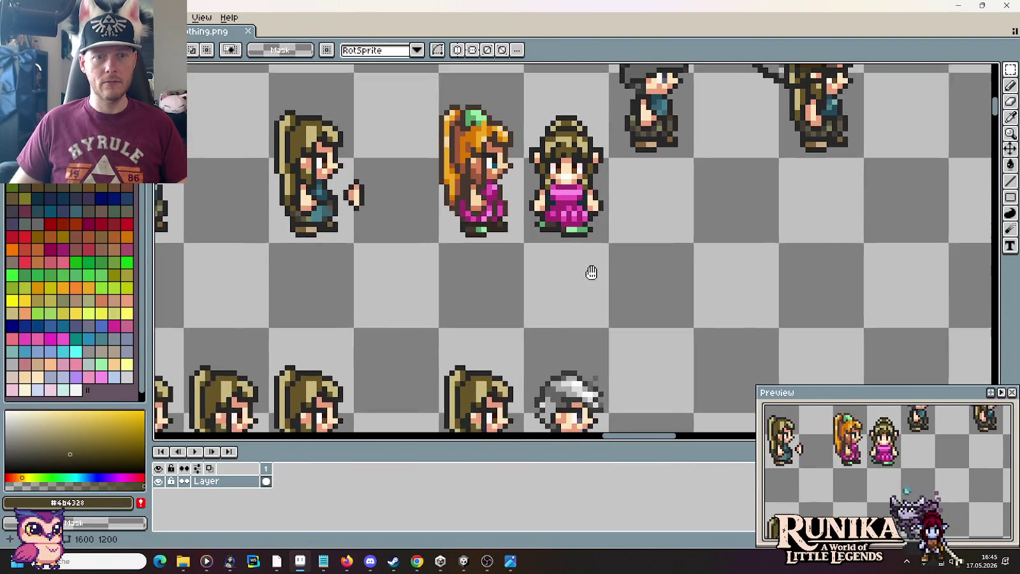
pyautogui.moveTo(559, 252); pyautogui.dragTo(669, 300)
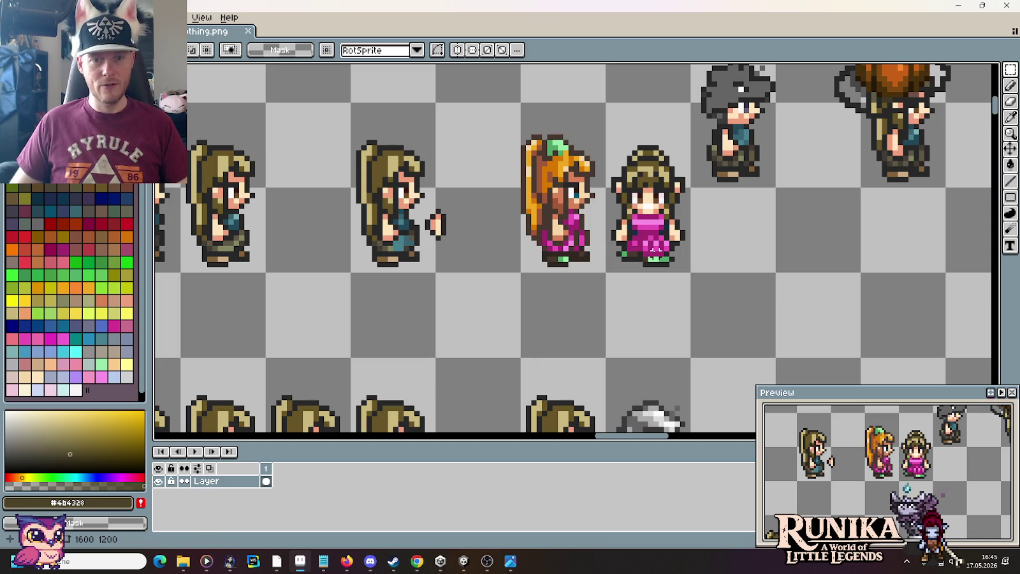
pyautogui.moveTo(692, 274); pyautogui.dragTo(604, 101)
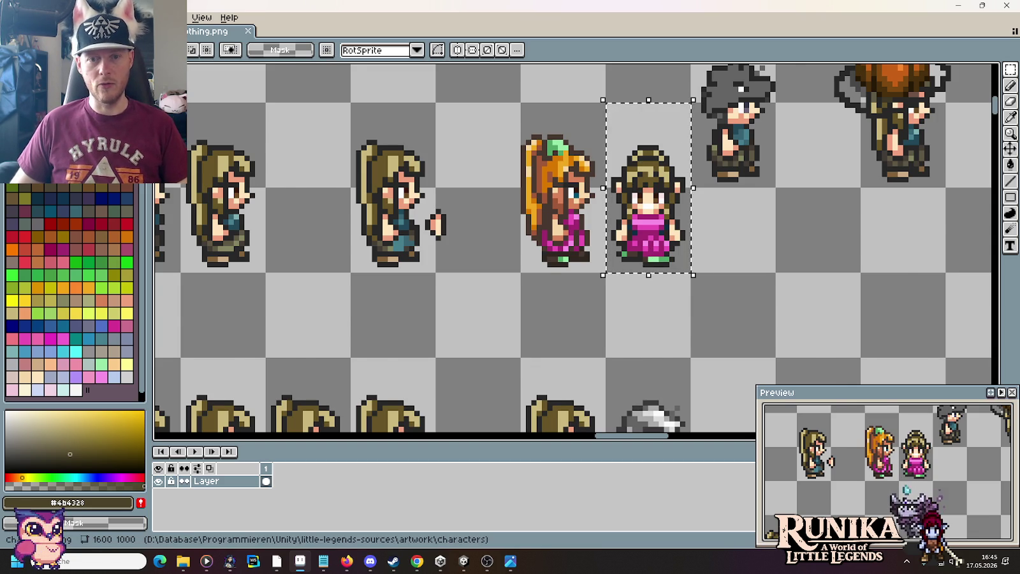
pyautogui.scroll(-3, 493, 121)
pyautogui.scroll(-1, 493, 121)
pyautogui.scroll(1, 493, 121)
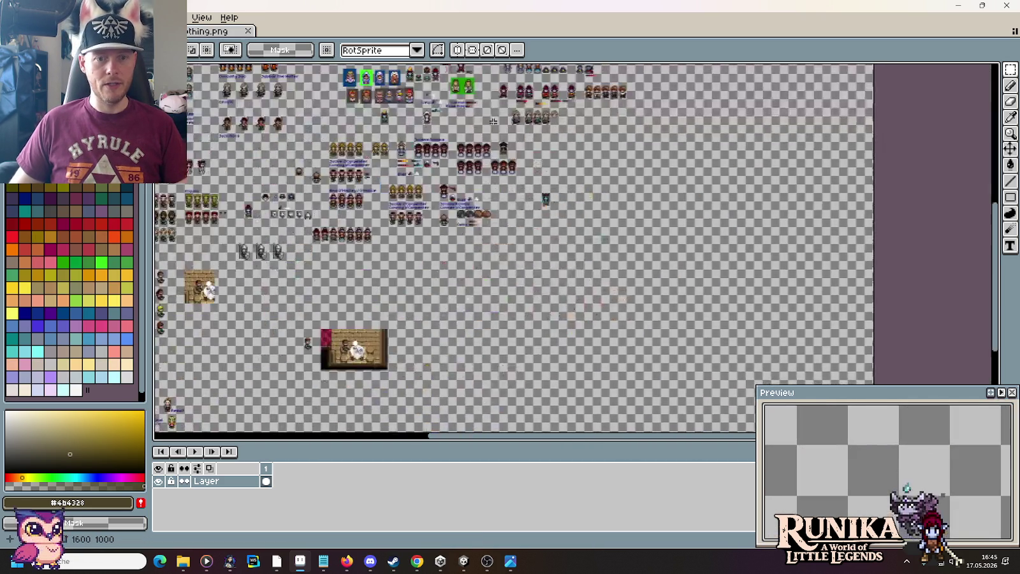
pyautogui.scroll(5, 542, 163)
pyautogui.scroll(-1, 608, 271)
pyautogui.scroll(1, 492, 212)
# Paste the pink-dress girl beside the teal horned sprite and commit its placement.
pyautogui.hotkey('ctrl', 'v')
pyautogui.moveTo(550, 263)
pyautogui.mouseDown()
pyautogui.moveTo(501, 285)
pyautogui.moveTo(410, 270)
pyautogui.moveTo(456, 269)
pyautogui.mouseUp()
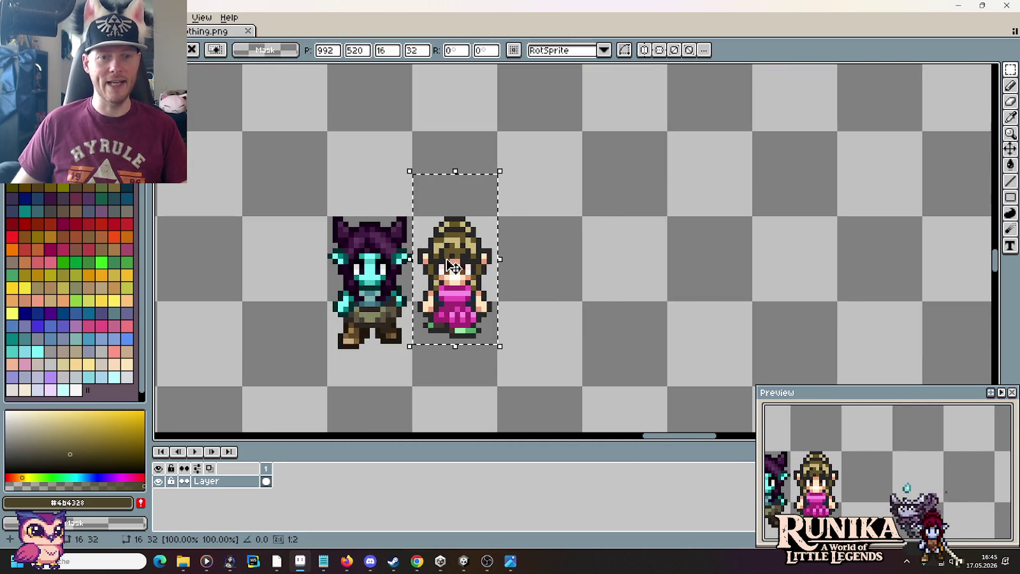
pyautogui.click(616, 288)
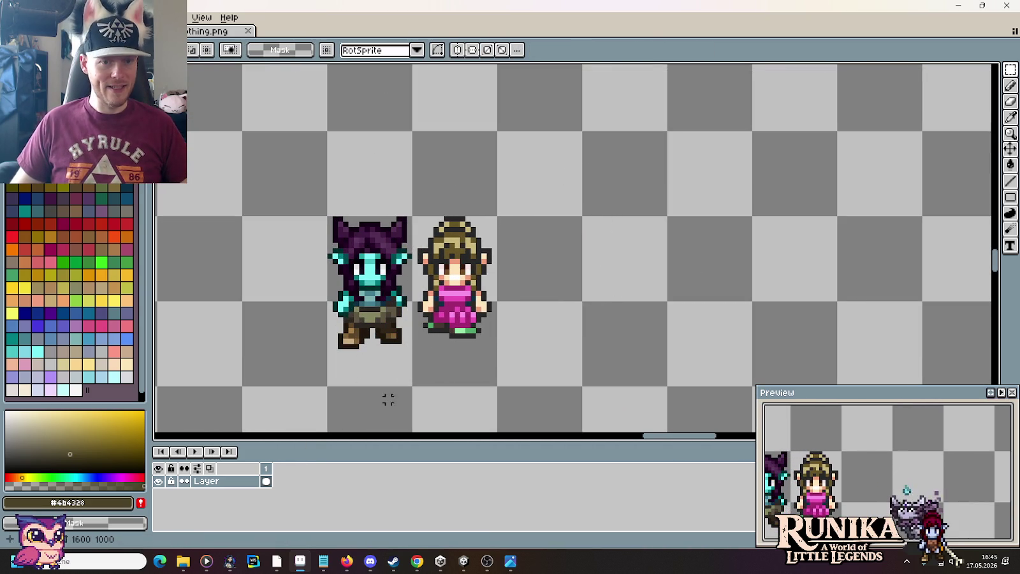
pyautogui.moveTo(183, 561)
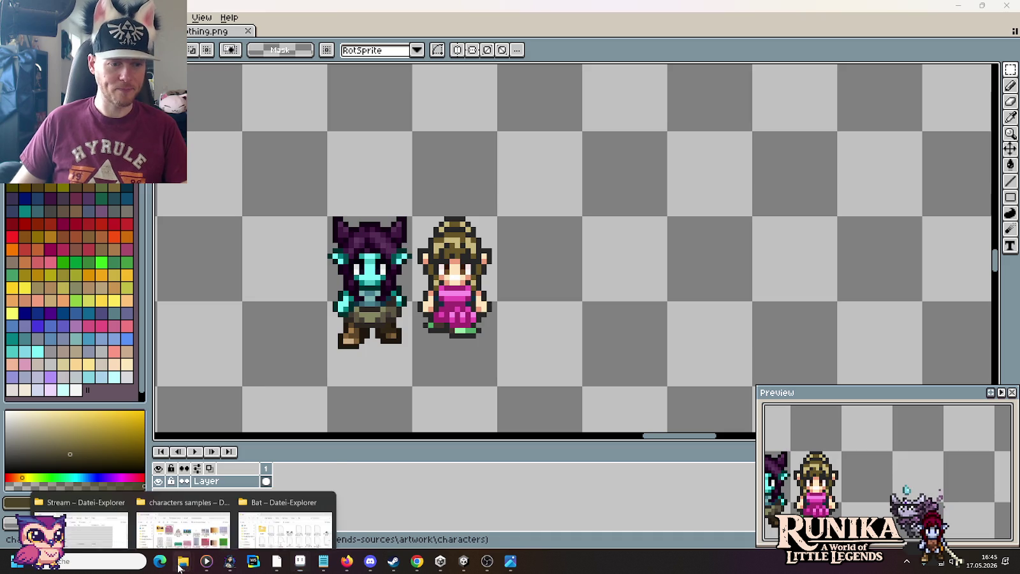
pyautogui.click(219, 524)
# Browse the characters samples folder and preview legend-of-zelda-nes-sprites-png-14.png.
pyautogui.click(194, 513)
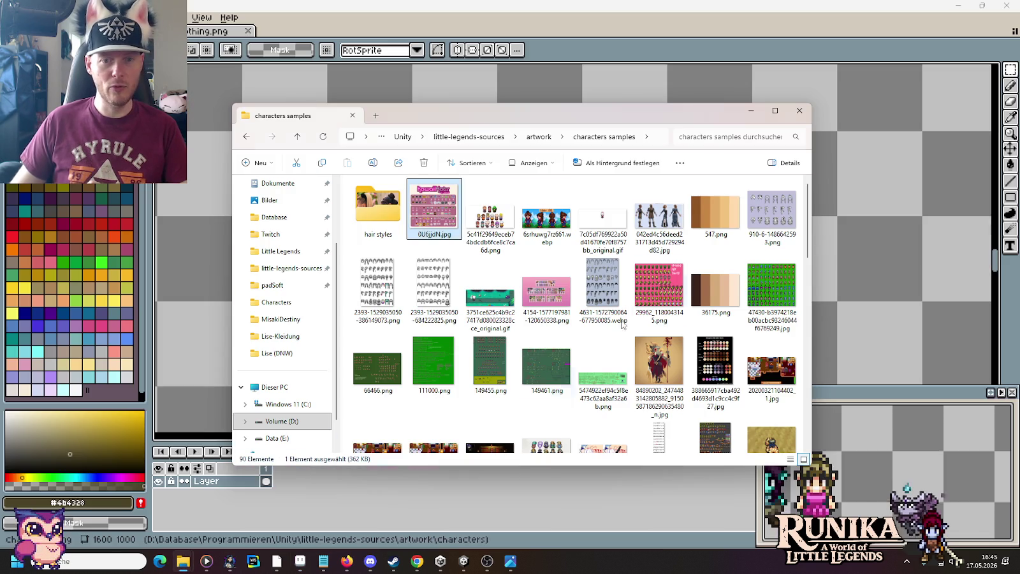
pyautogui.scroll(-5, 636, 321)
pyautogui.scroll(-3, 636, 320)
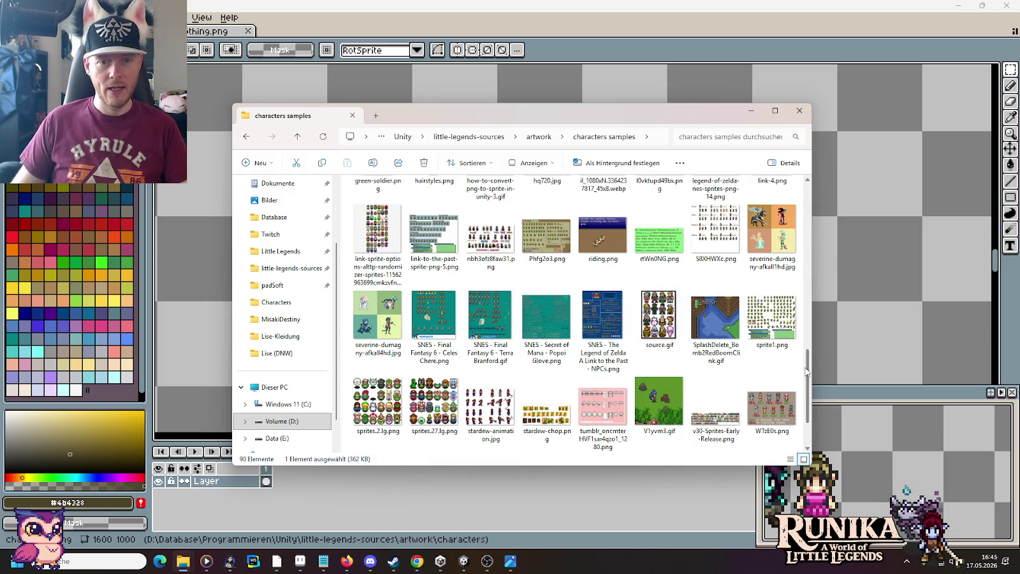
pyautogui.scroll(3, 606, 343)
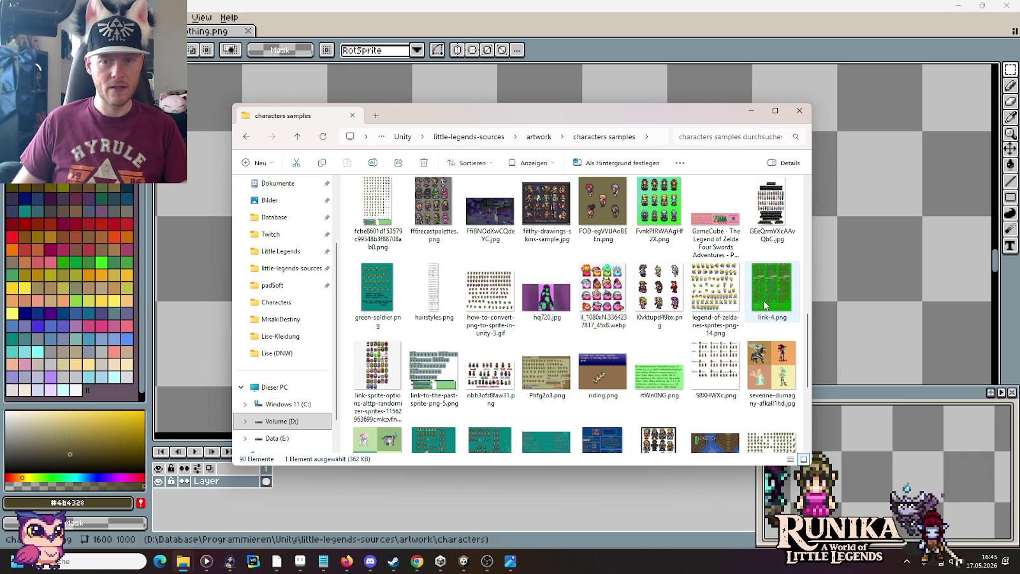
pyautogui.doubleClick(714, 292)
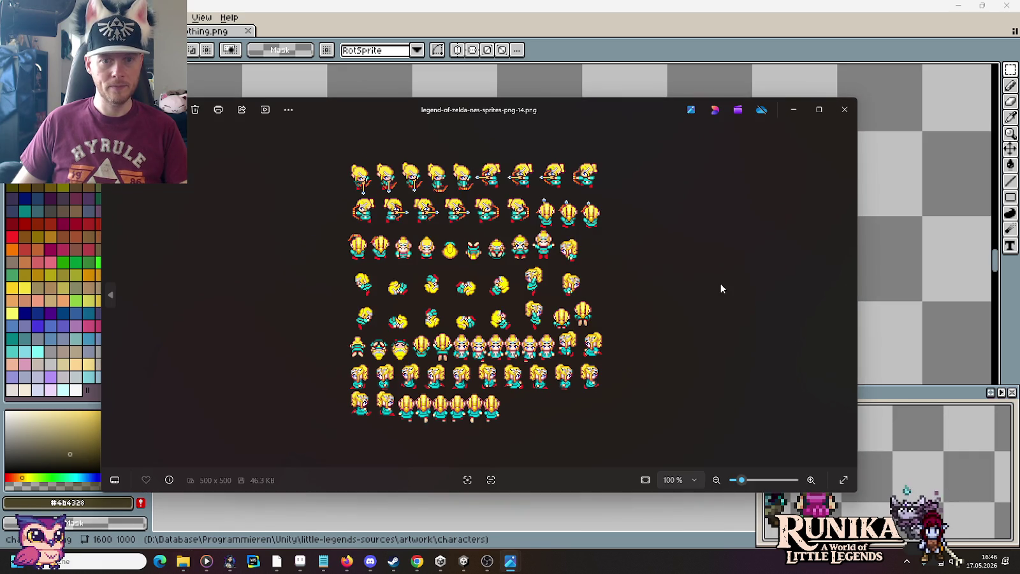
pyautogui.click(845, 110)
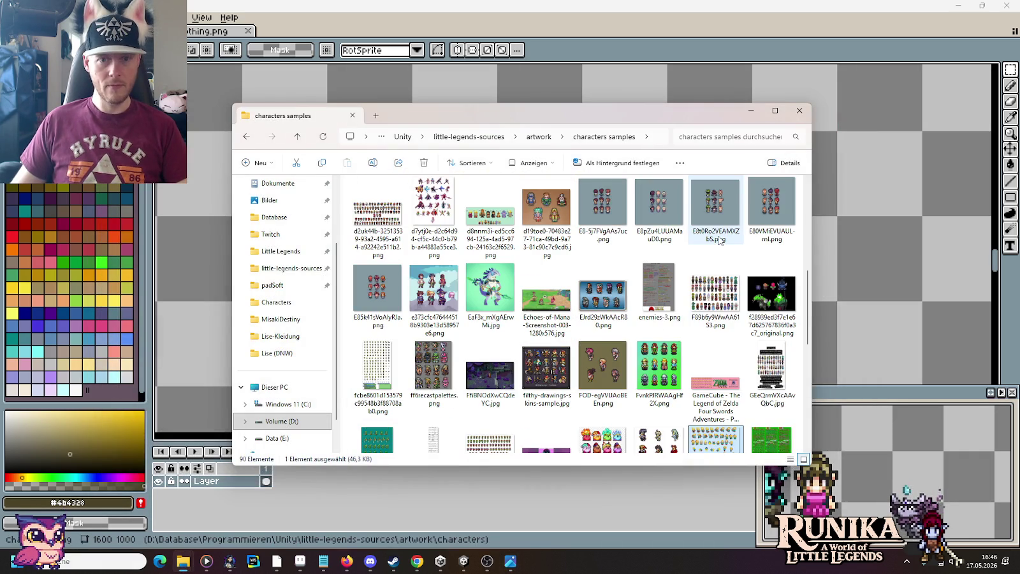
# Preview 66466.png, then drag it from Explorer into Aseprite to open it.
pyautogui.scroll(2, 719, 239)
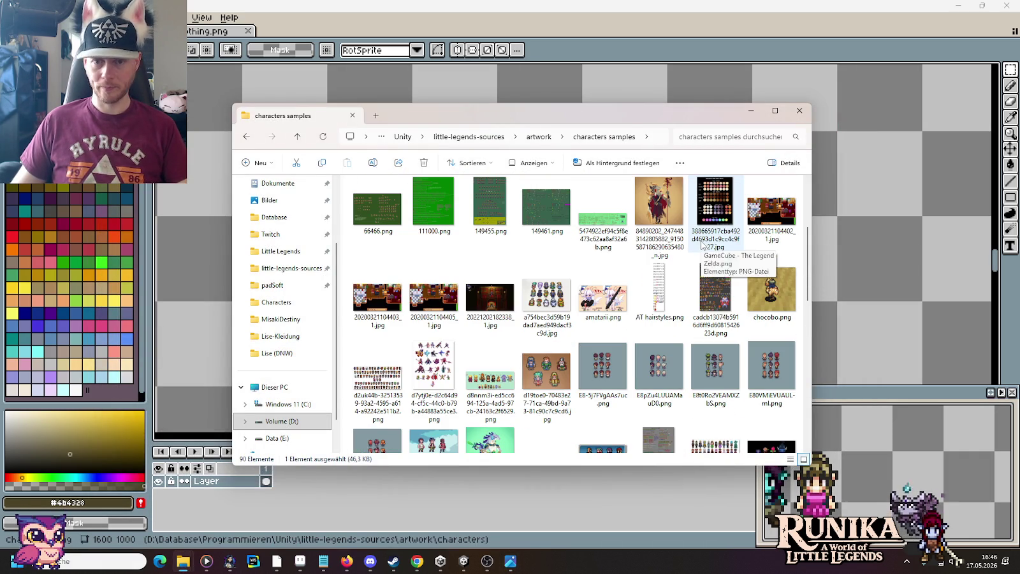
pyautogui.scroll(2, 701, 243)
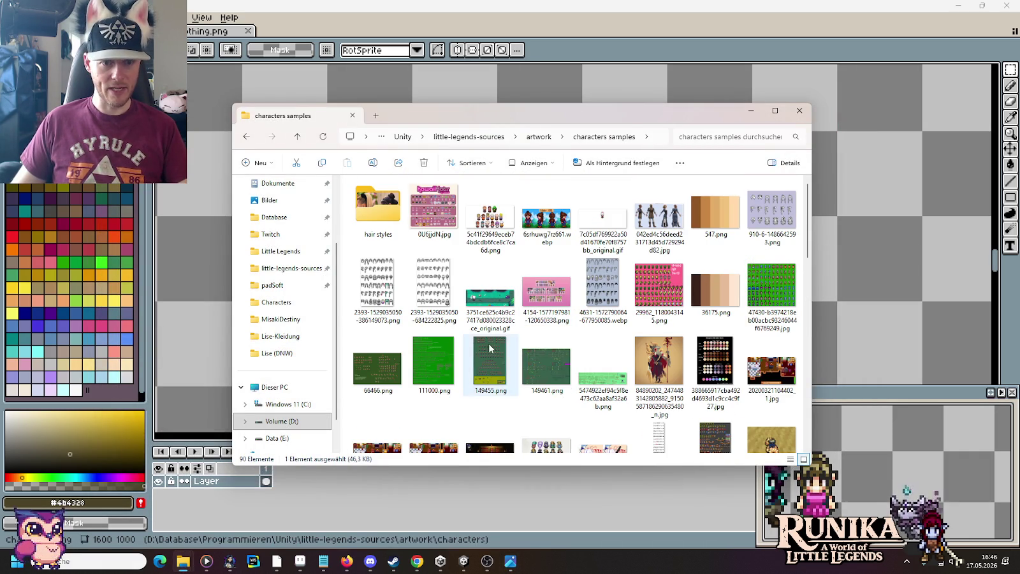
pyautogui.doubleClick(488, 348)
pyautogui.click(118, 294)
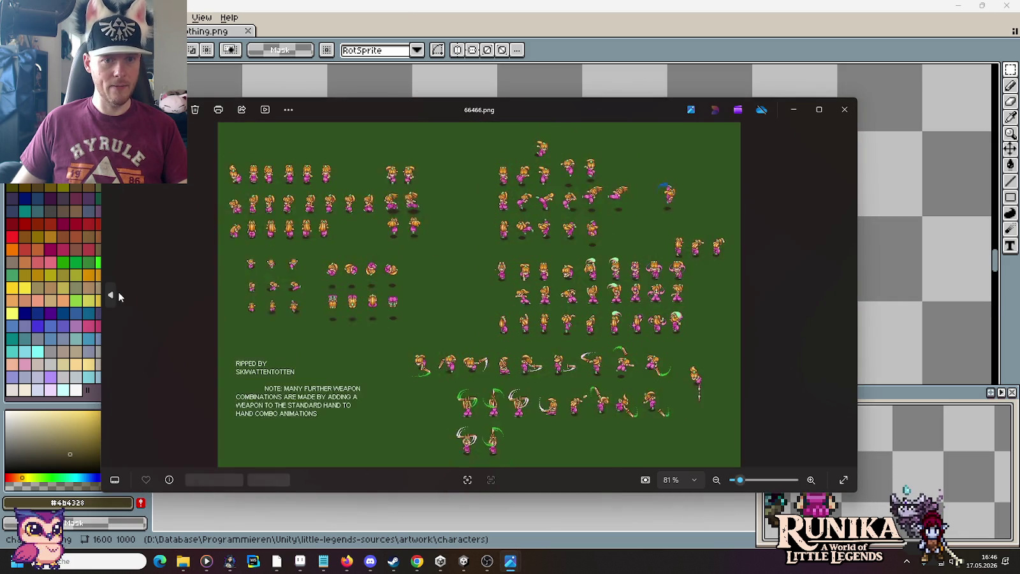
pyautogui.click(844, 110)
pyautogui.click(376, 364)
pyautogui.moveTo(376, 363); pyautogui.dragTo(837, 34)
pyautogui.scroll(-1, 613, 242)
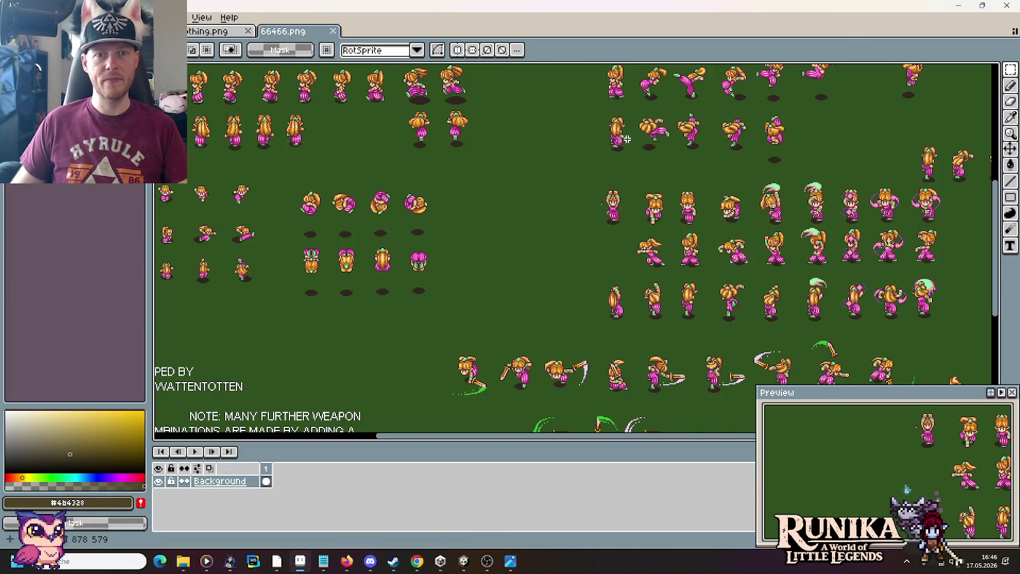
# Copy a front-facing girl sprite from 66466.png and close that sheet.
pyautogui.scroll(1, 613, 230)
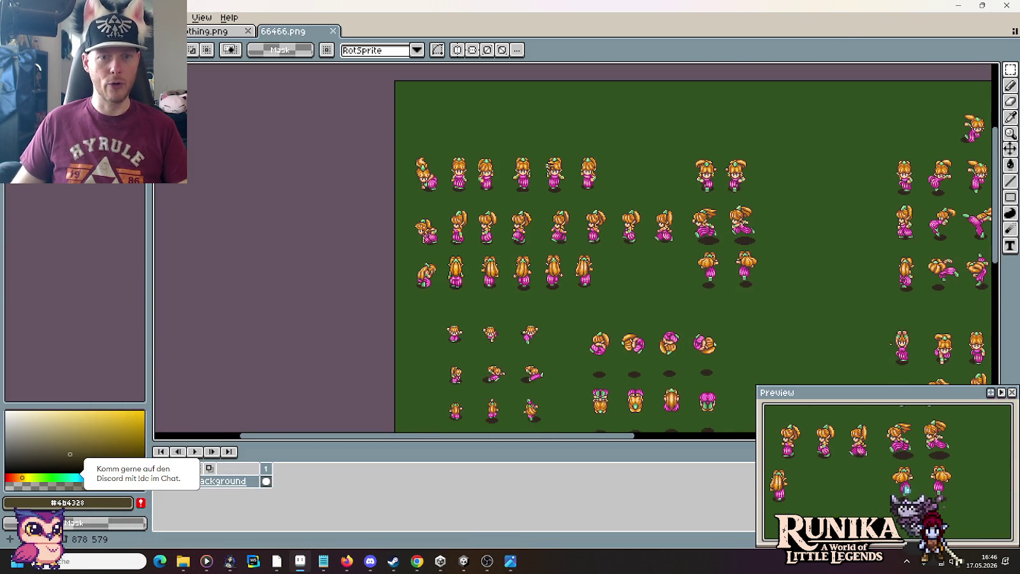
pyautogui.scroll(2, 550, 165)
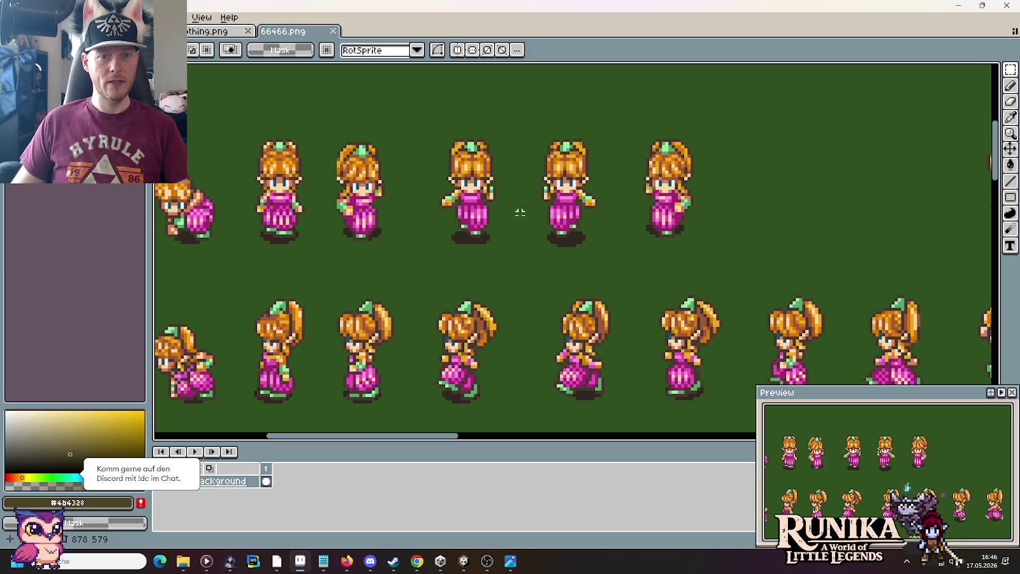
pyautogui.moveTo(289, 243)
pyautogui.mouseDown()
pyautogui.moveTo(425, 212)
pyautogui.moveTo(386, 102)
pyautogui.mouseUp()
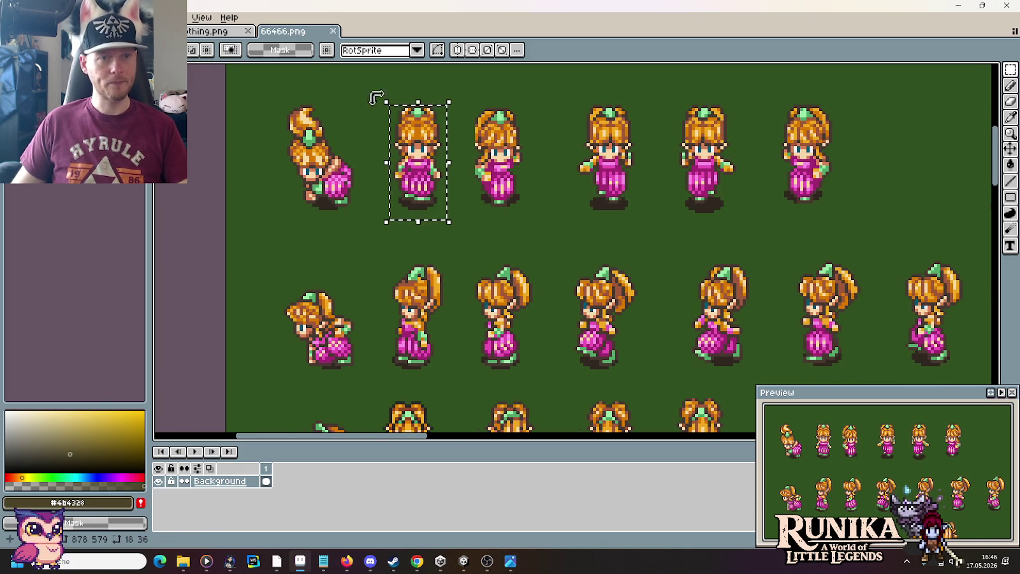
pyautogui.hotkey('ctrl', 'c')
pyautogui.click(332, 31)
# Paste the girl to the right of the pink-dress girl, redoing a misplaced paste.
pyautogui.hotkey('ctrl', 'v')
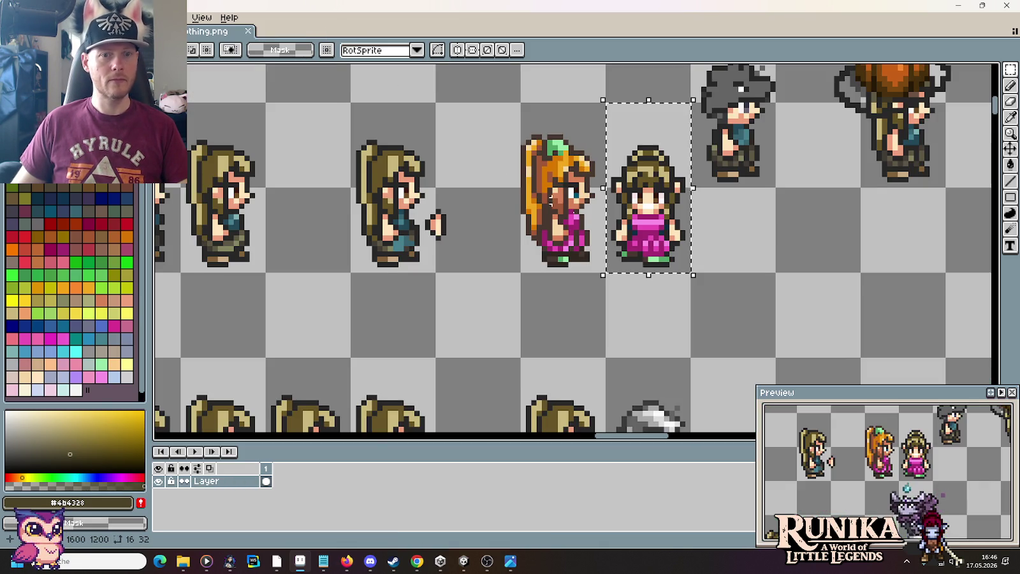
pyautogui.hotkey('ctrl', 'v')
pyautogui.scroll(3, 603, 258)
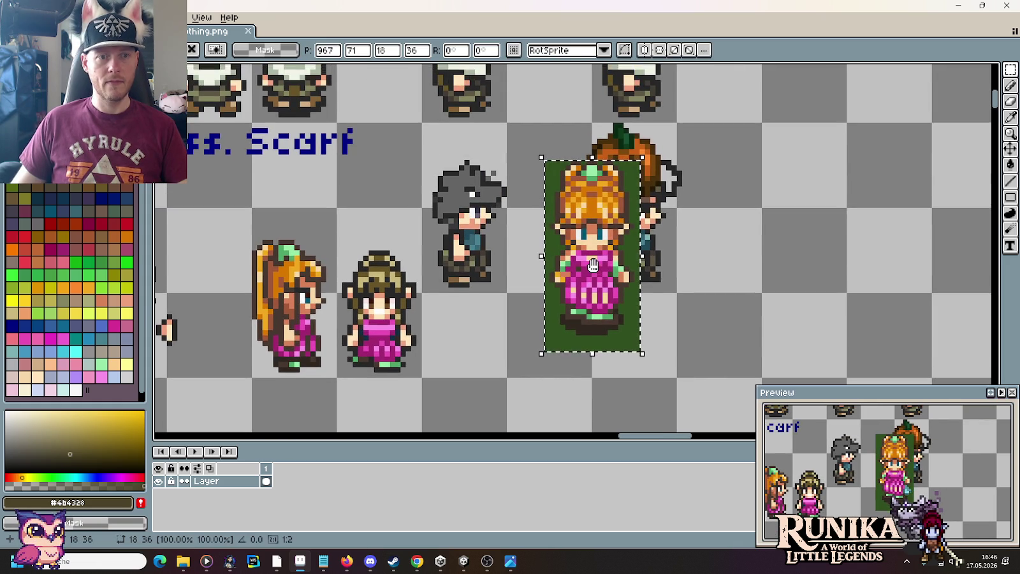
pyautogui.press('Escape')
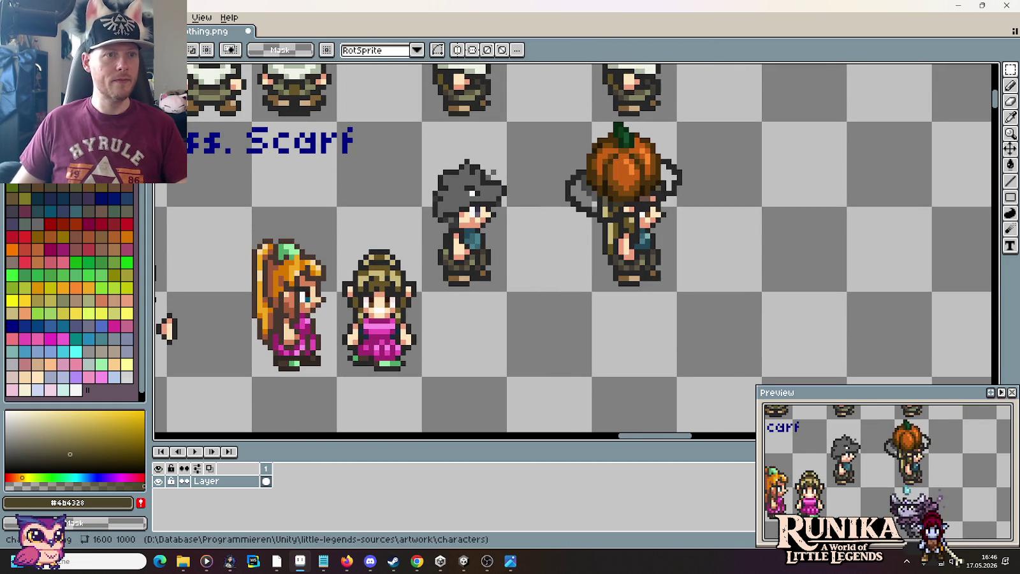
pyautogui.hotkey('ctrl', 'z')
pyautogui.hotkey('ctrl', 'v')
pyautogui.moveTo(552, 272); pyautogui.dragTo(628, 319)
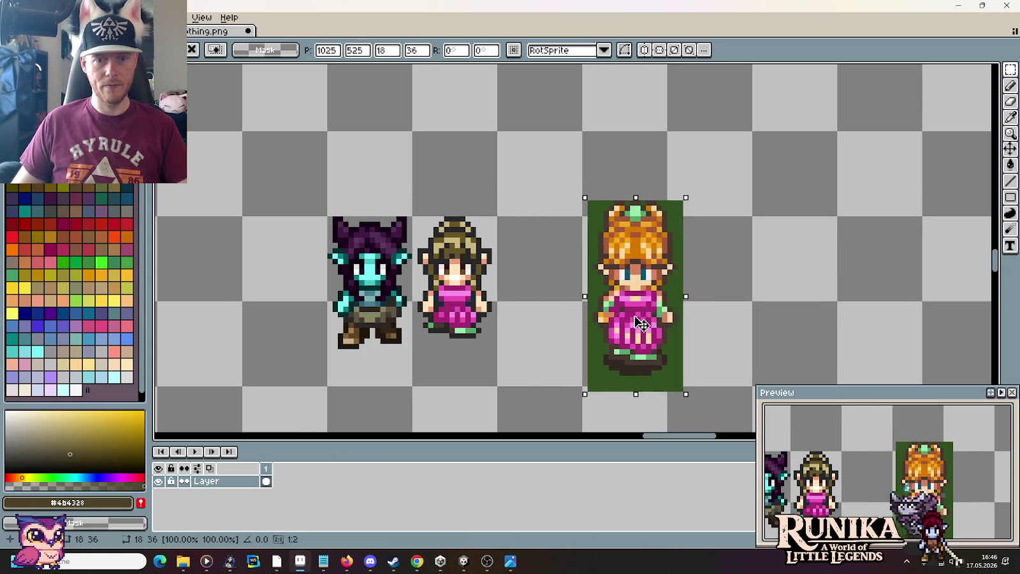
pyautogui.click(546, 314)
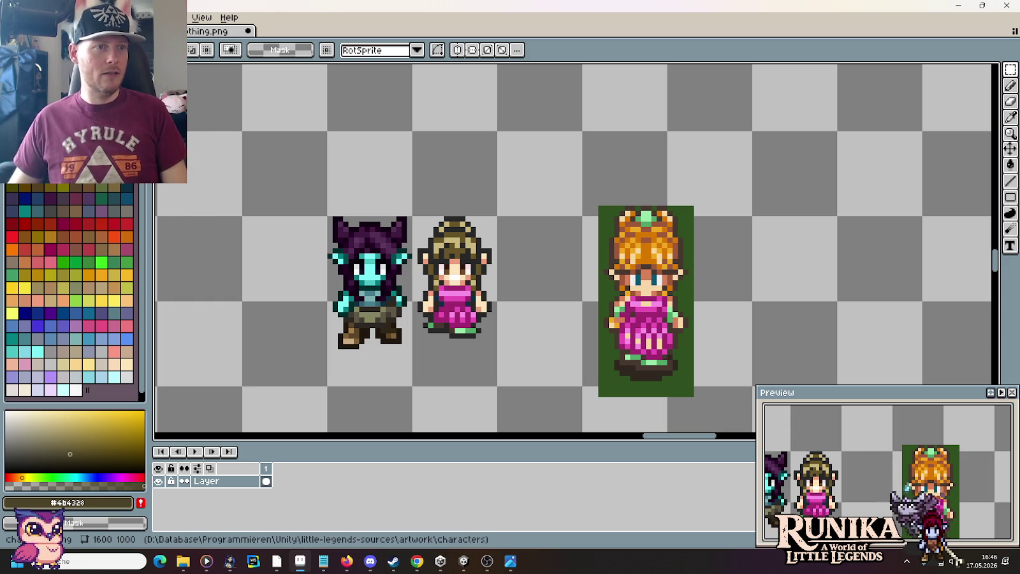
pyautogui.click(16, 17)
pyautogui.click(228, 69)
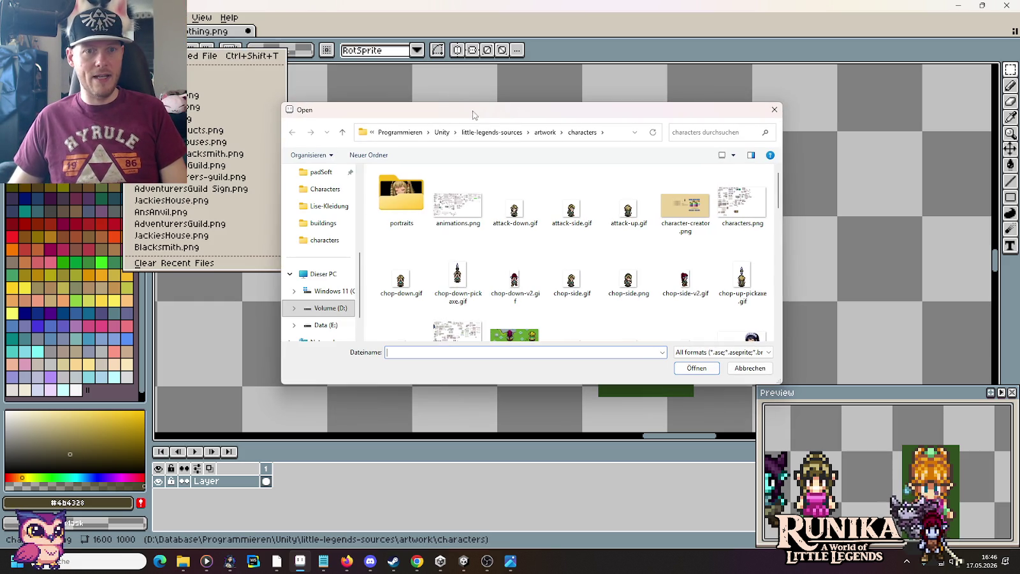
# Open color-palettes.png from the artwork folder and zoom into its palettes.
pyautogui.click(548, 131)
pyautogui.scroll(-3, 555, 202)
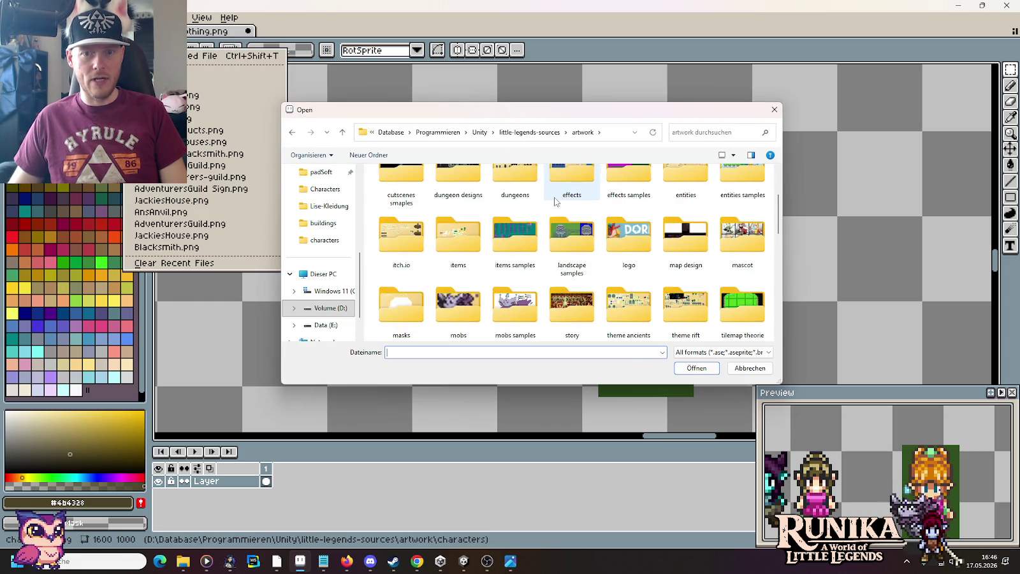
pyautogui.click(420, 283)
pyautogui.doubleClick(420, 283)
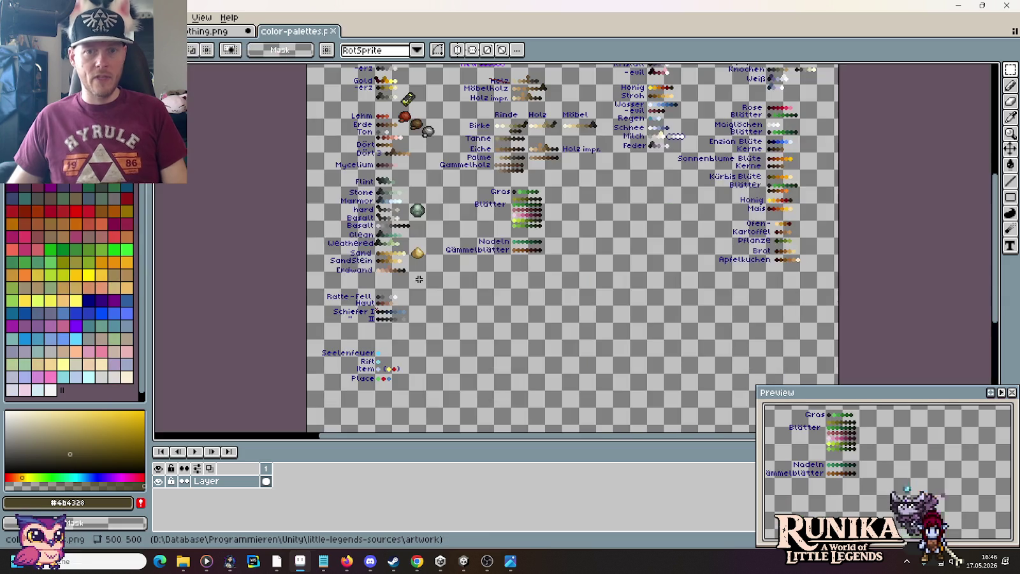
pyautogui.scroll(1, 703, 137)
pyautogui.scroll(1, 703, 136)
pyautogui.scroll(1, 704, 137)
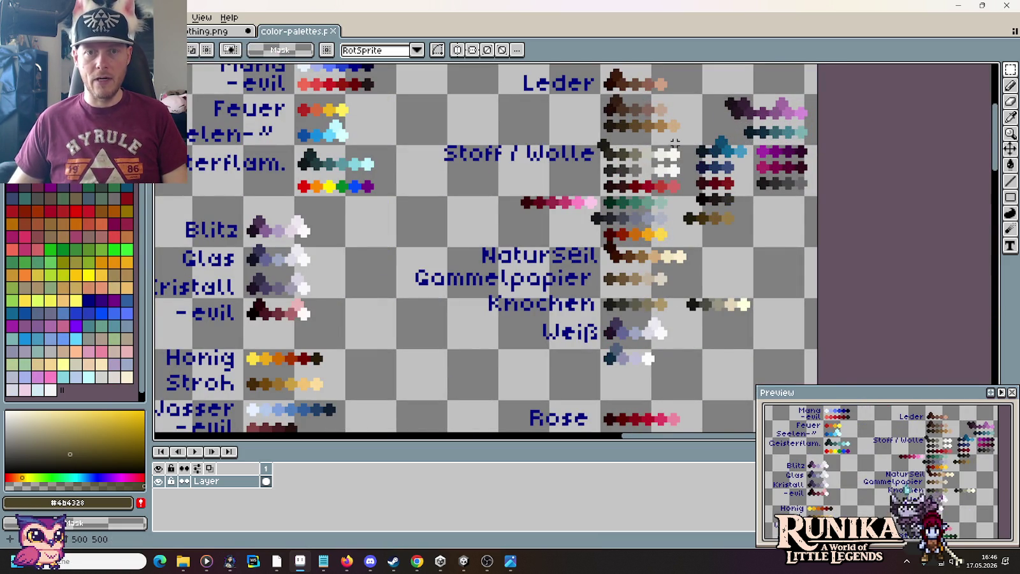
pyautogui.scroll(1, 674, 140)
pyautogui.scroll(1, 672, 174)
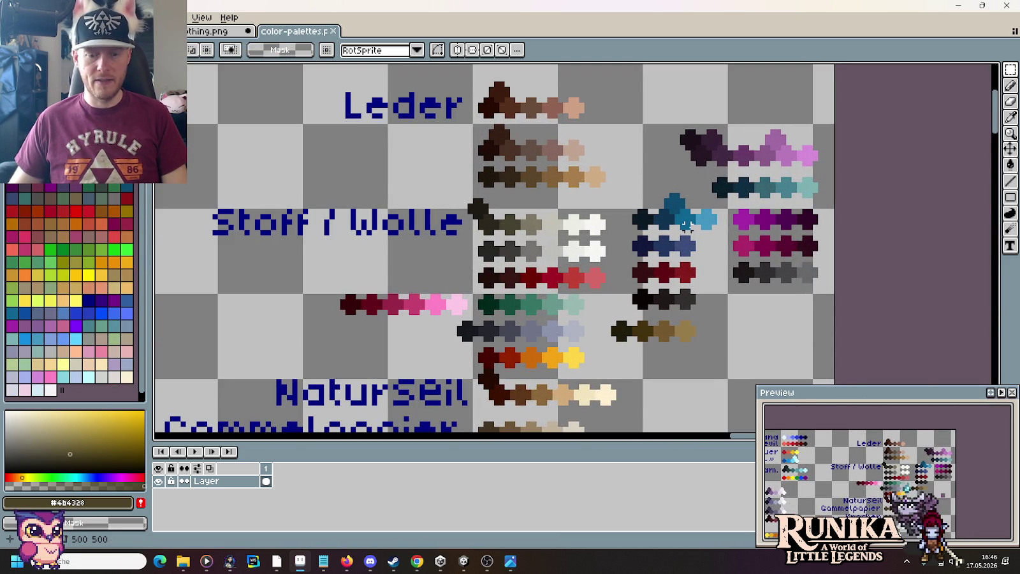
# Copy the magenta palette row below the pink-dress girl, then deselect it.
pyautogui.moveTo(649, 99); pyautogui.dragTo(837, 167)
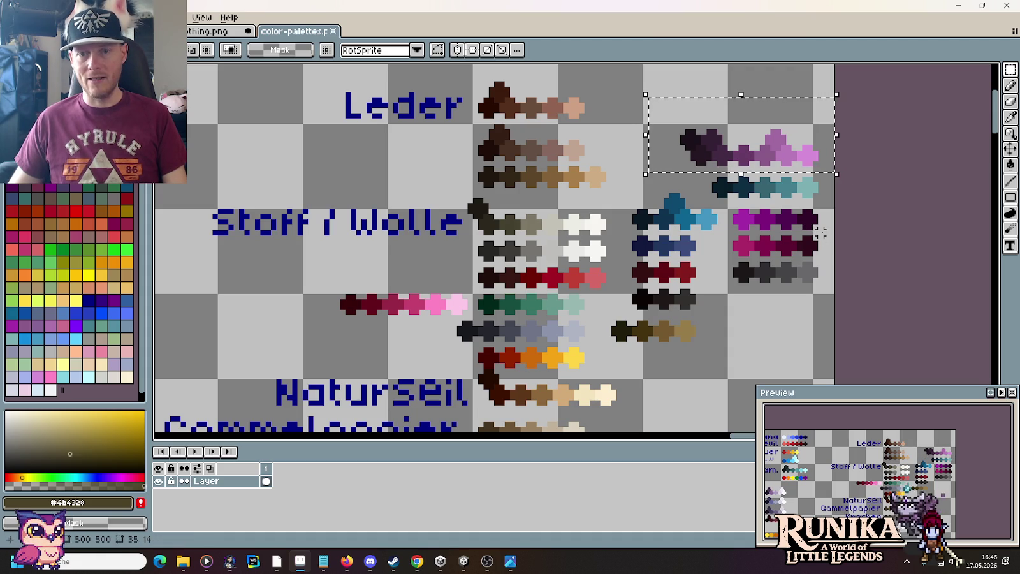
pyautogui.moveTo(822, 230); pyautogui.dragTo(727, 262)
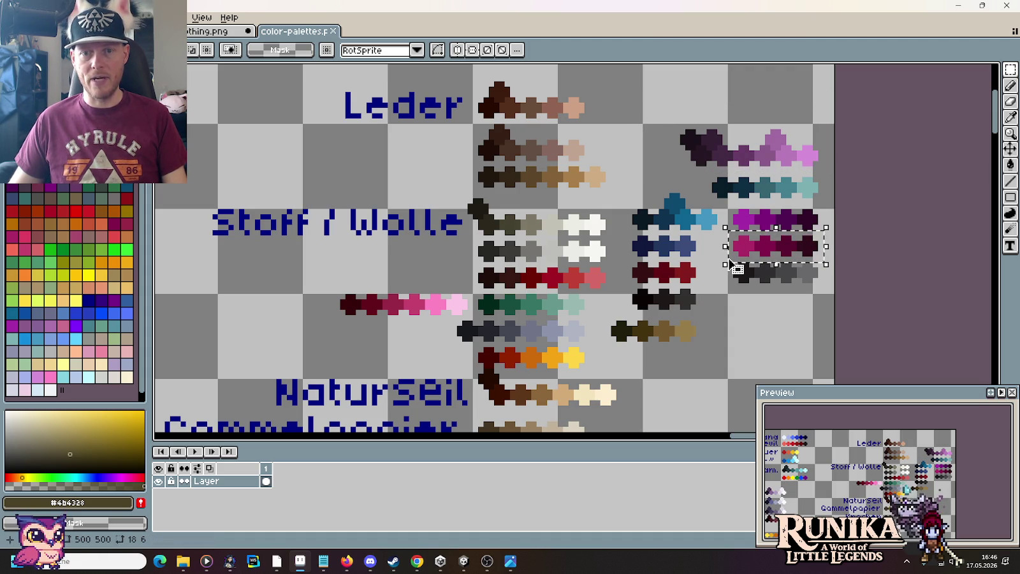
pyautogui.hotkey('ctrl', 'Tab')
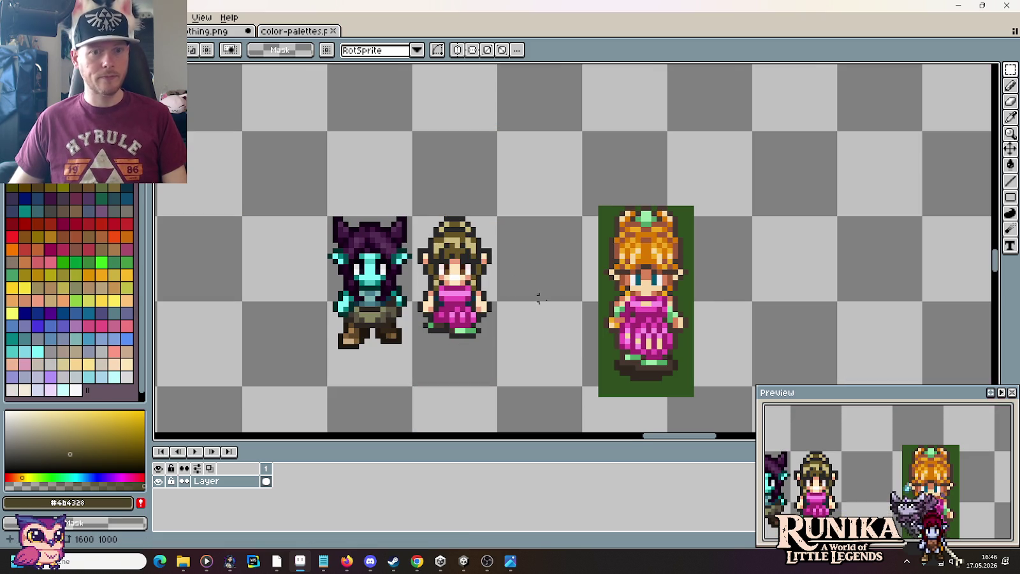
pyautogui.hotkey('ctrl', 'v')
pyautogui.moveTo(599, 264)
pyautogui.mouseDown()
pyautogui.moveTo(479, 215)
pyautogui.moveTo(491, 304)
pyautogui.moveTo(581, 347)
pyautogui.mouseUp()
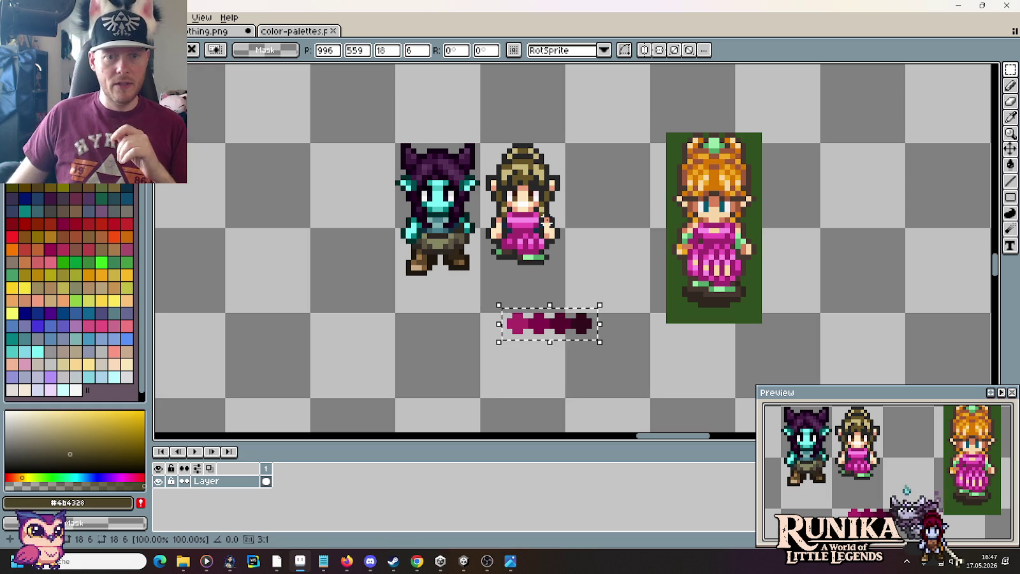
pyautogui.click(287, 32)
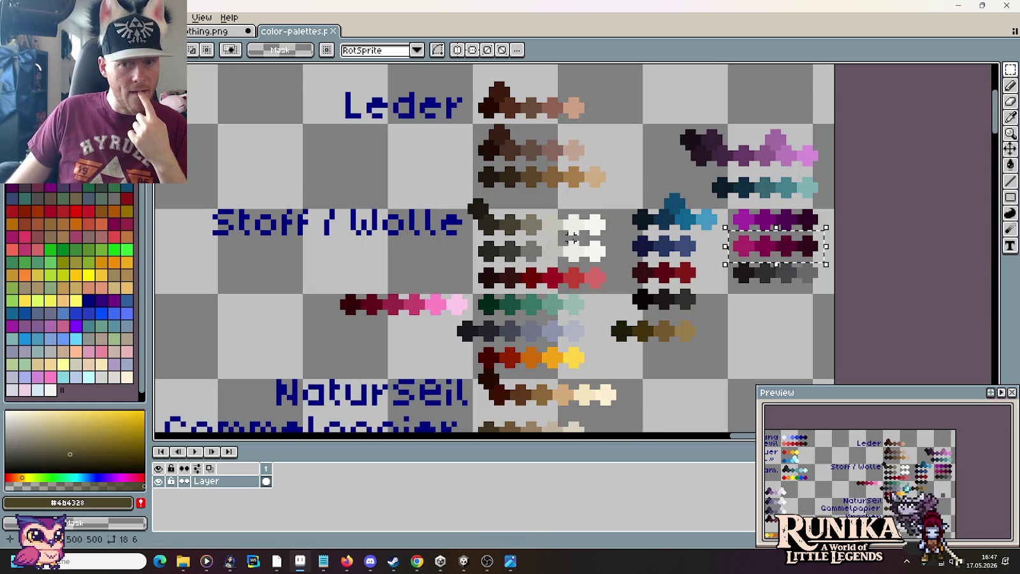
pyautogui.hotkey('ctrl', 'd')
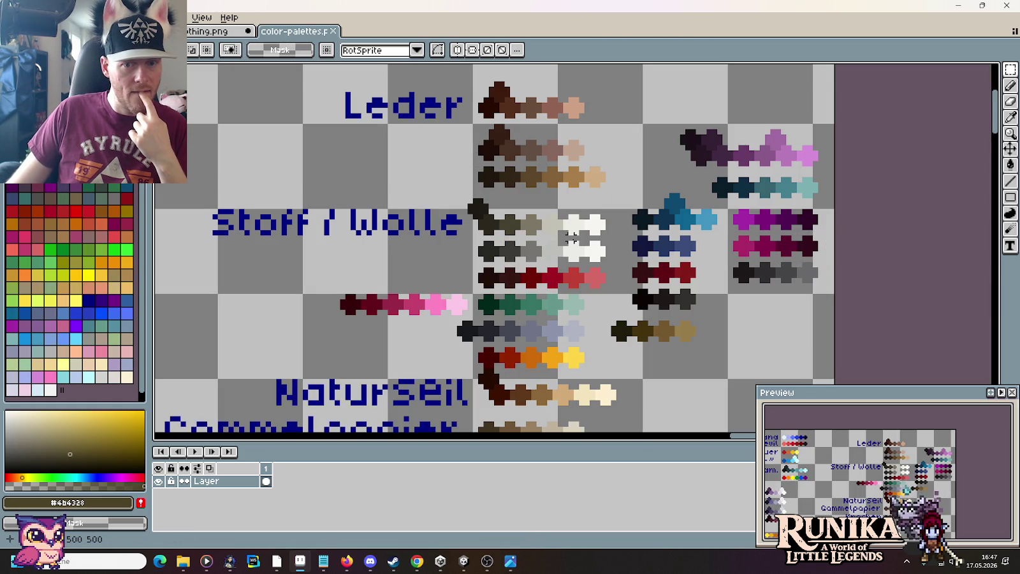
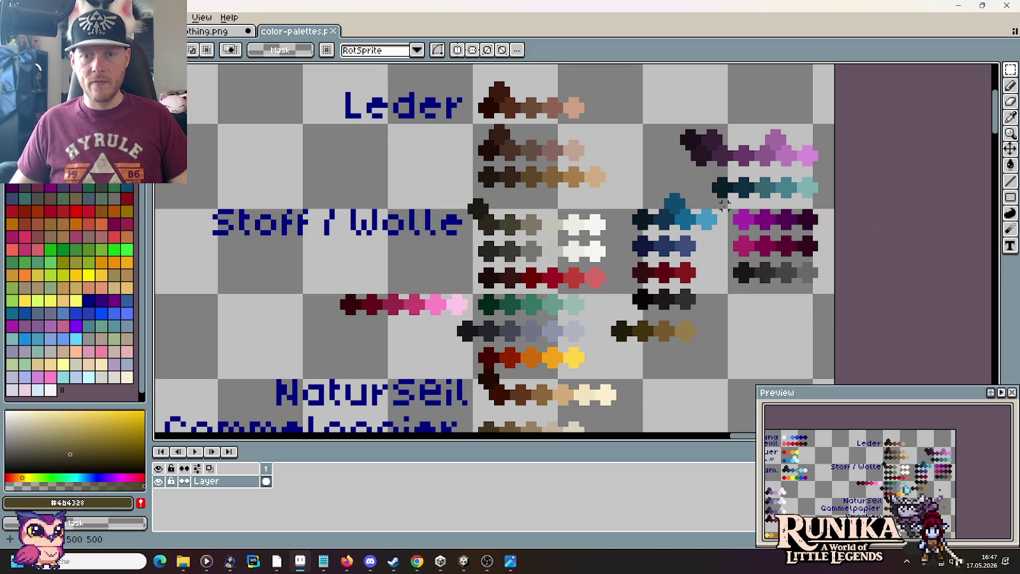
# Copy the purple palette row and paste it left of the horned goblin in the sprite.
pyautogui.moveTo(656, 110); pyautogui.dragTo(837, 173)
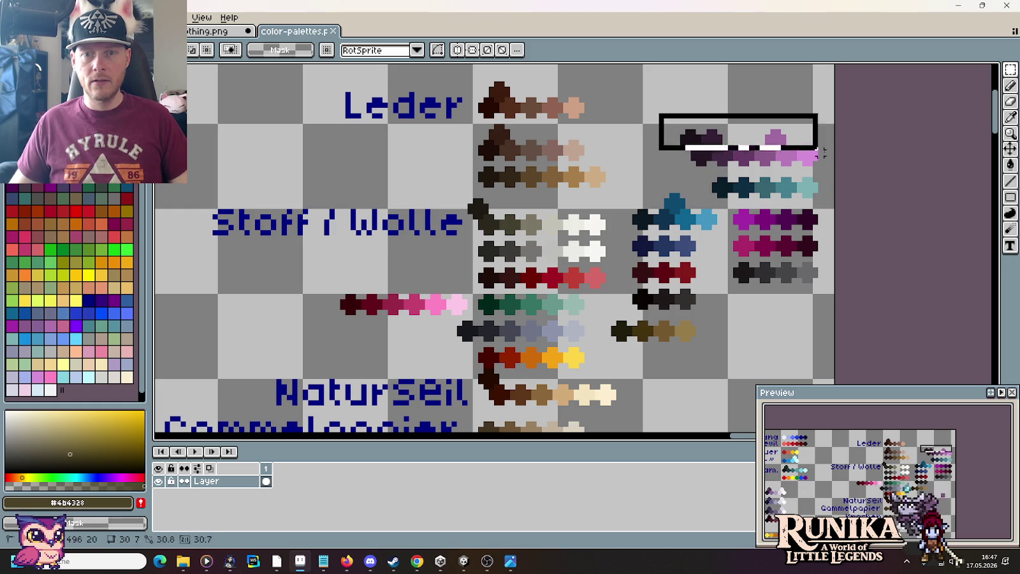
pyautogui.click(778, 244)
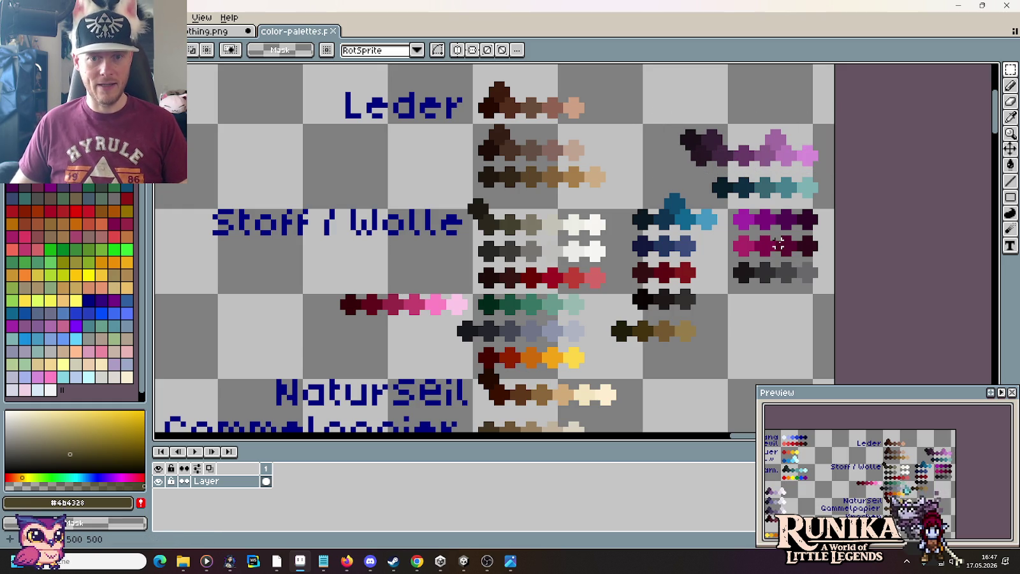
pyautogui.moveTo(677, 108); pyautogui.dragTo(837, 179)
pyautogui.hotkey('ctrl', 'c')
pyautogui.hotkey('ctrl', 'Tab')
pyautogui.hotkey('ctrl', 'v')
pyautogui.hotkey('ctrl', 'v')
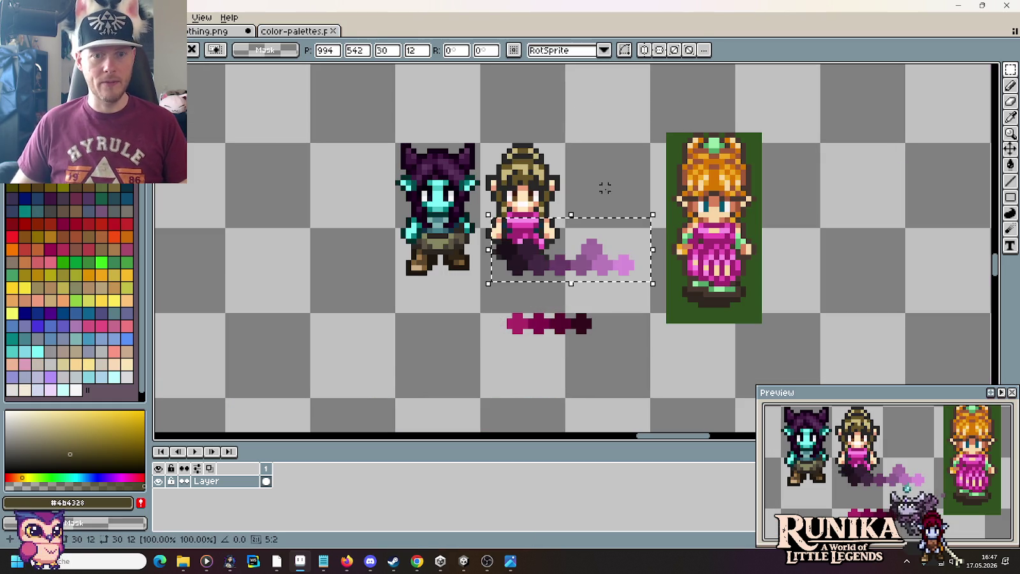
pyautogui.moveTo(614, 250)
pyautogui.mouseDown()
pyautogui.moveTo(387, 239)
pyautogui.moveTo(498, 223)
pyautogui.mouseUp()
pyautogui.click(498, 223)
# Zoom the canvas and take the goblin's face cyan as the pencil colour.
pyautogui.scroll(2, 498, 223)
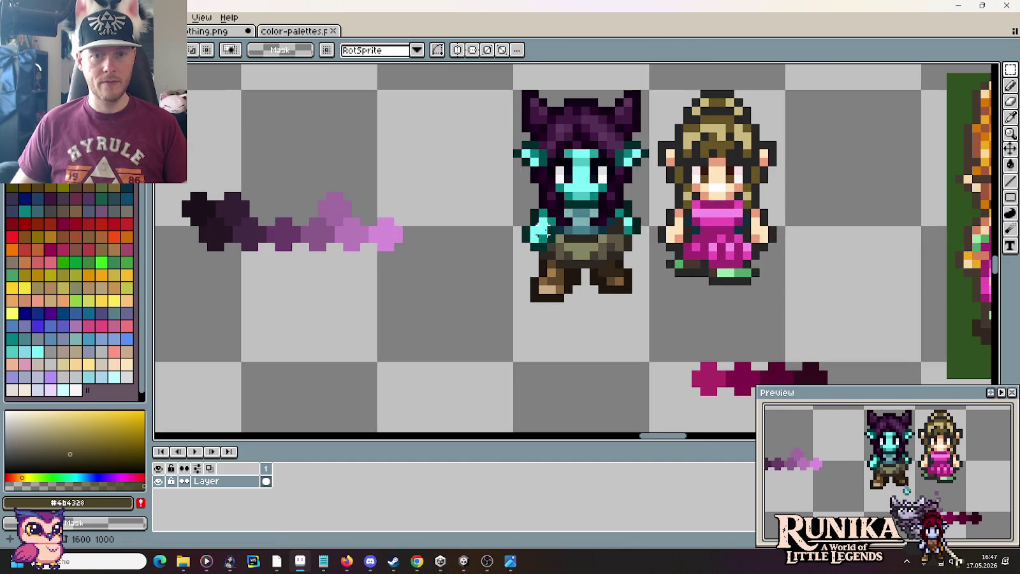
pyautogui.scroll(-1, 648, 255)
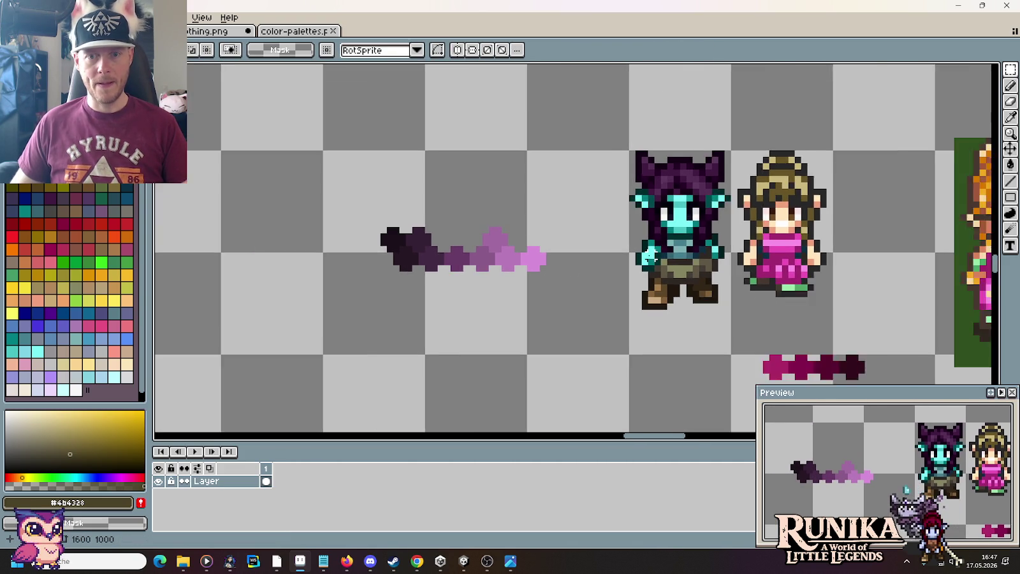
pyautogui.scroll(-1, 648, 255)
pyautogui.scroll(-1, 648, 255)
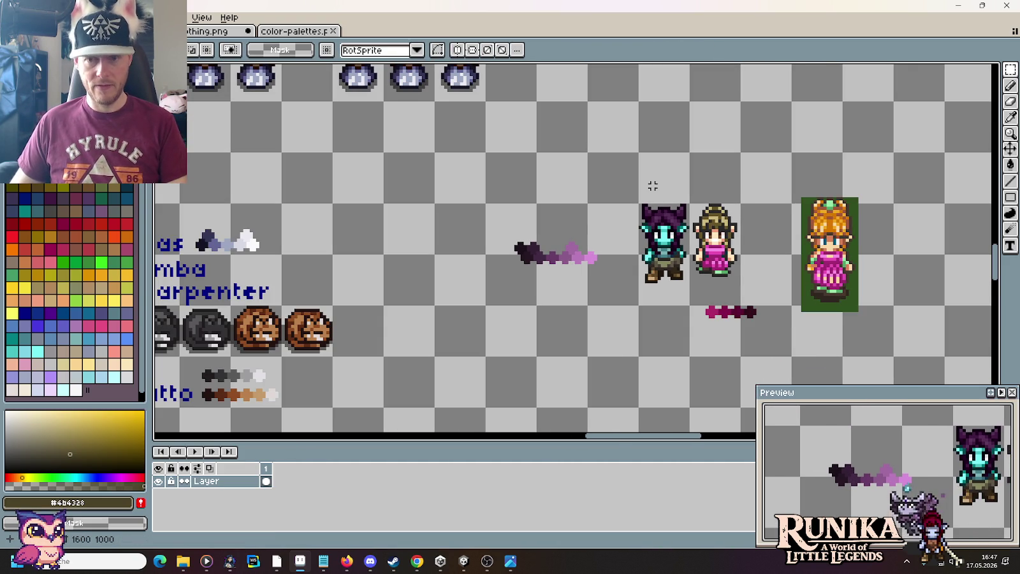
pyautogui.scroll(1, 665, 211)
pyautogui.scroll(-1, 665, 211)
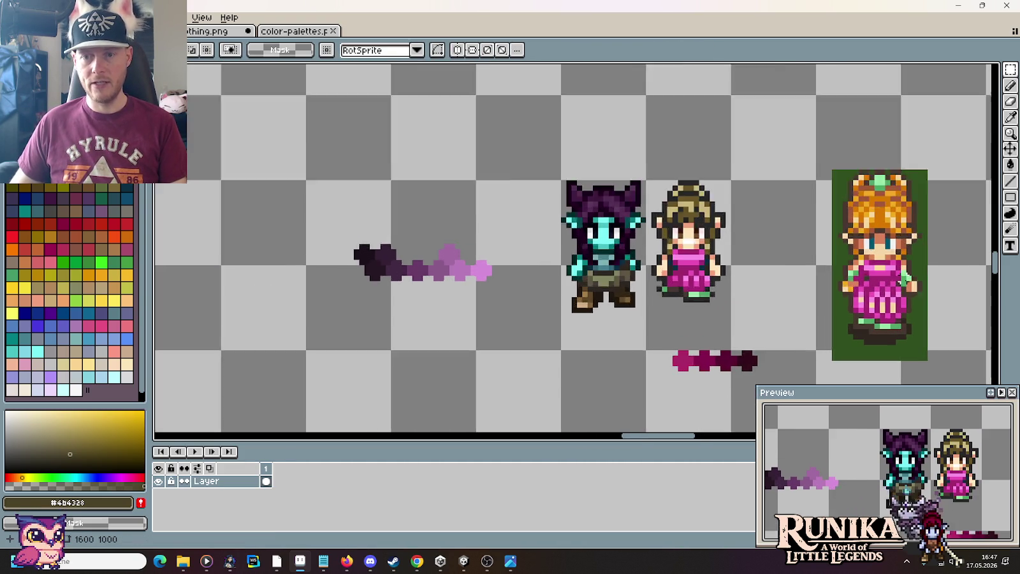
pyautogui.scroll(3, 864, 255)
pyautogui.scroll(-1, 822, 236)
pyautogui.scroll(-1, 822, 236)
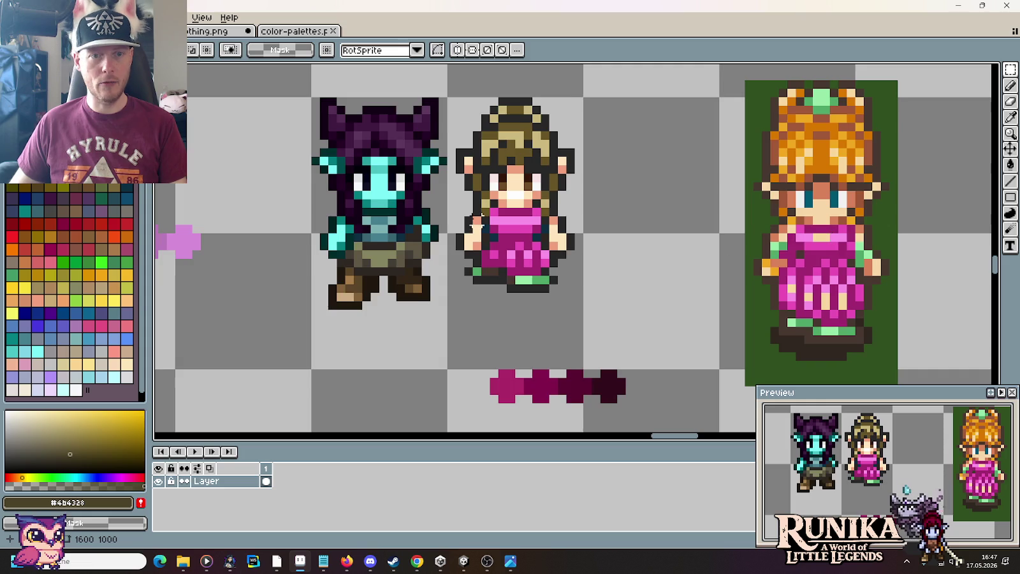
pyautogui.hscroll(-3, 639, 203)
pyautogui.scroll(1, 639, 202)
pyautogui.press('b')
pyautogui.keyDown('alt'); pyautogui.click(639, 203); pyautogui.keyUp('alt')
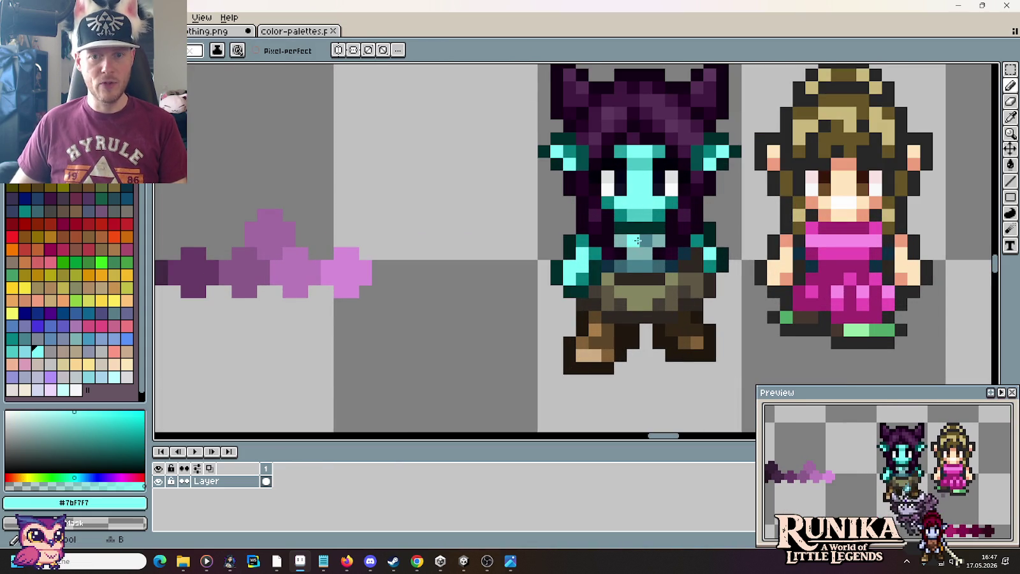
# Pick light pink from the purple ramp and paint three pink pixels on the goblin's hand.
pyautogui.moveTo(454, 293); pyautogui.dragTo(579, 282)
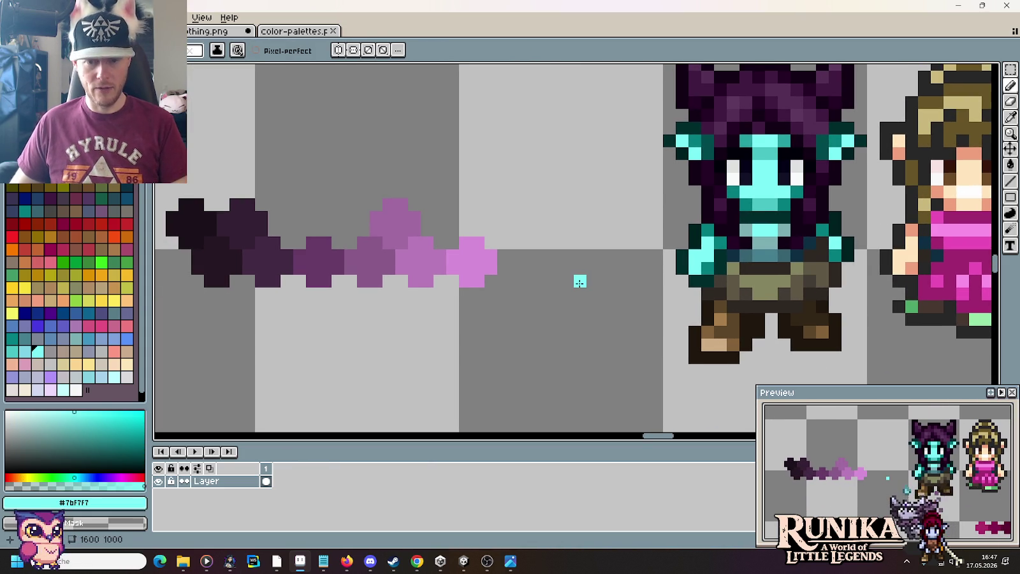
pyautogui.press('i')
pyautogui.click(478, 258)
pyautogui.press('b')
pyautogui.click(701, 242)
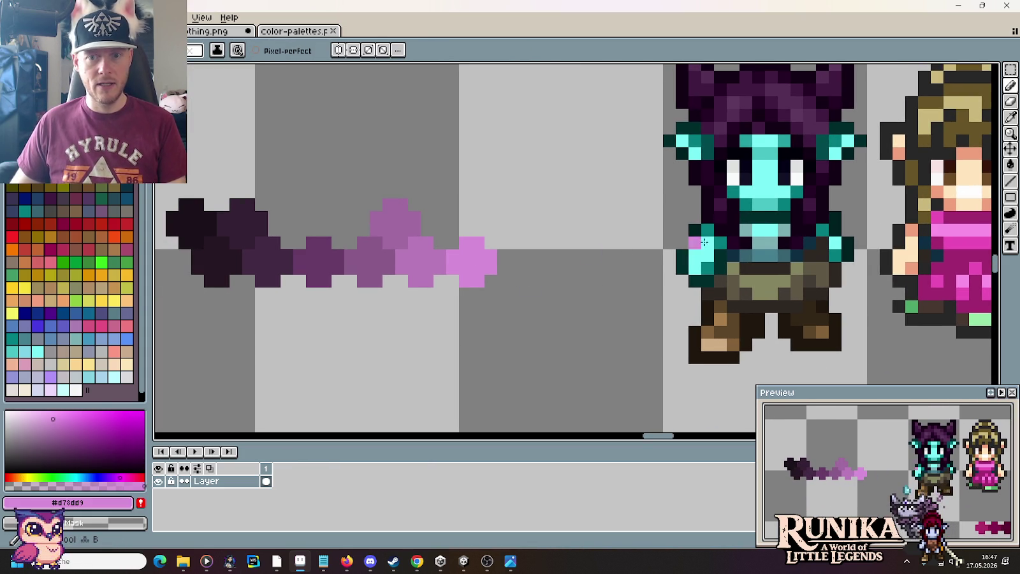
pyautogui.click(744, 241)
pyautogui.click(538, 230)
# Return to the color-palettes sheet and paste the copied ramp there.
pyautogui.scroll(-2, 536, 231)
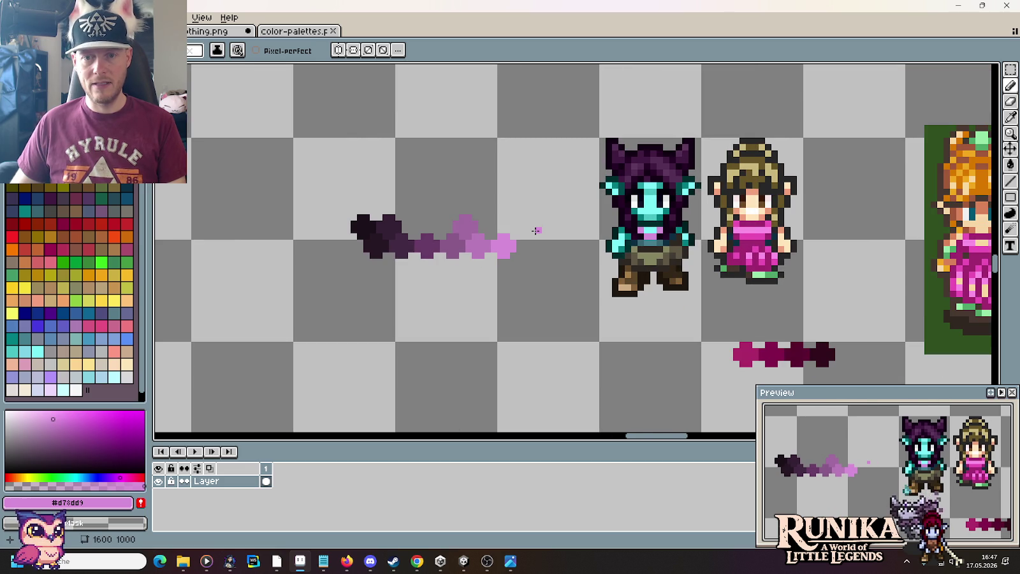
pyautogui.scroll(-1, 535, 231)
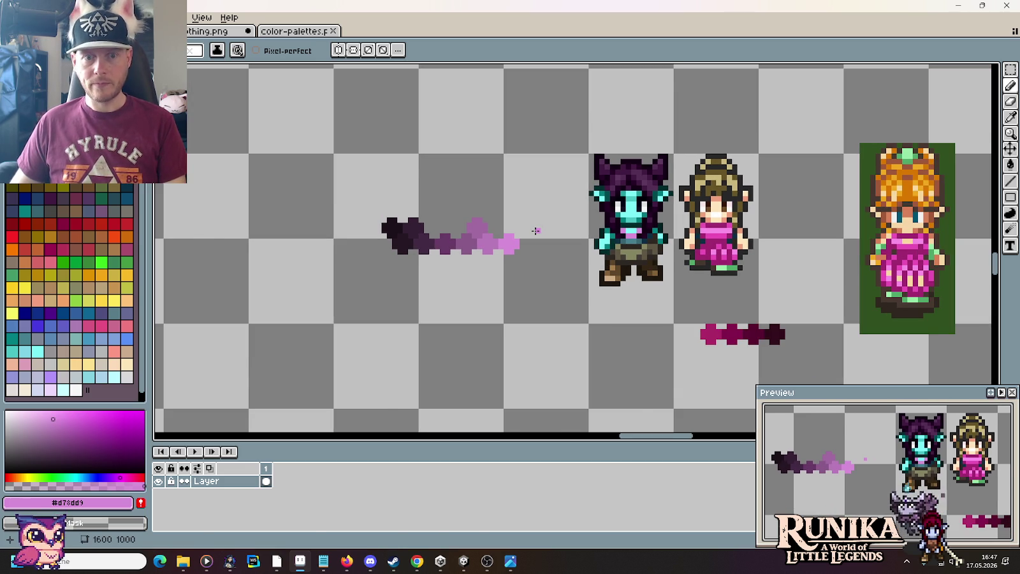
pyautogui.click(293, 31)
pyautogui.hotkey('ctrl', 'v')
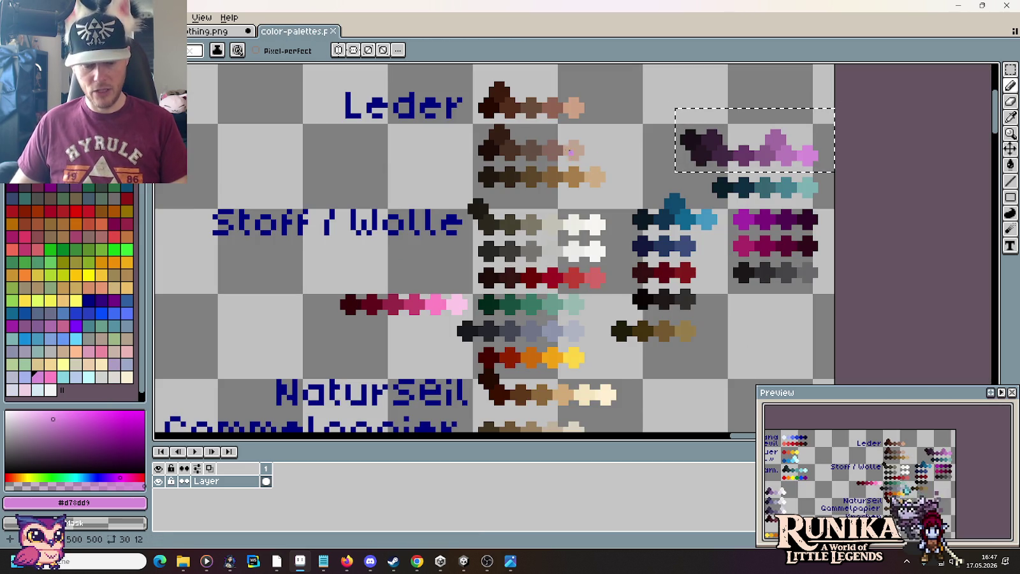
# Copy the orange-to-yellow palette row and paste it above the purple ramp in the sprite.
pyautogui.moveTo(474, 125); pyautogui.dragTo(611, 165)
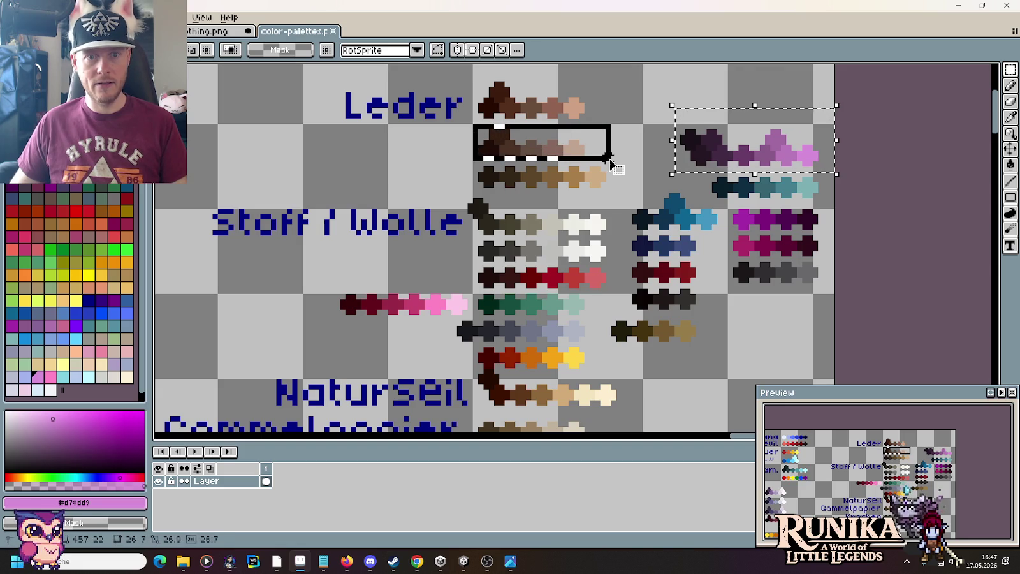
pyautogui.click(580, 285)
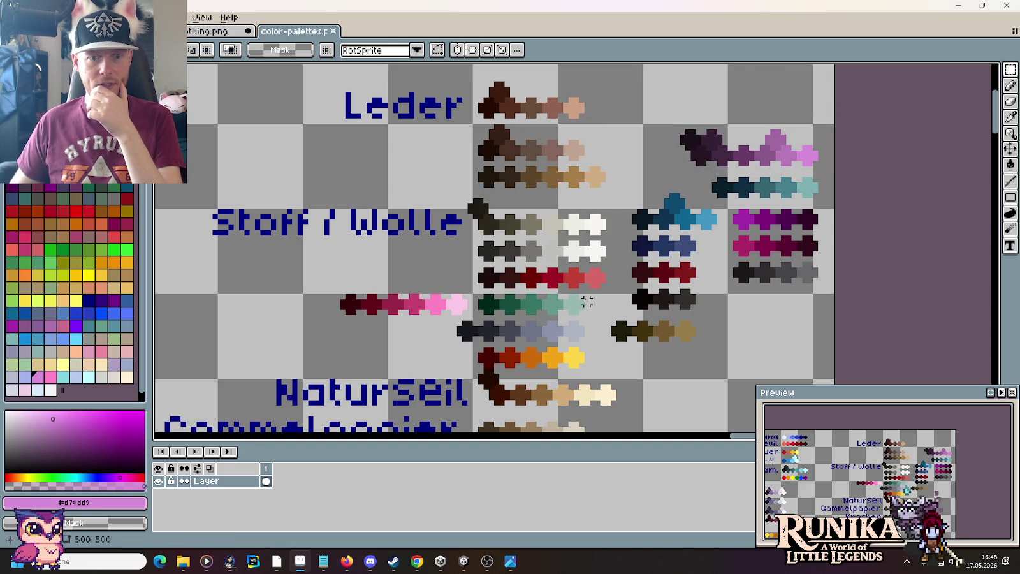
pyautogui.moveTo(466, 340); pyautogui.dragTo(601, 370)
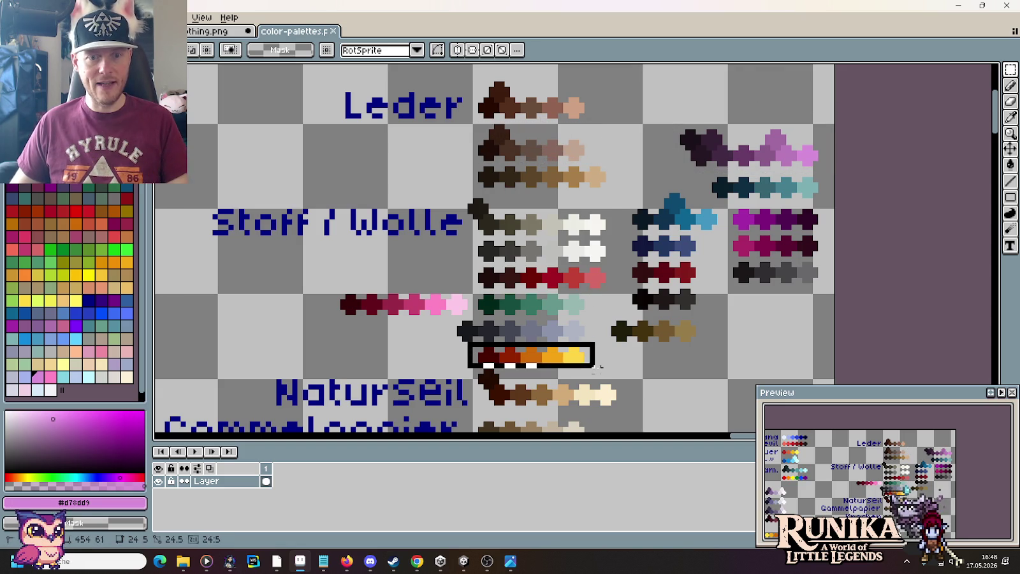
pyautogui.hotkey('ctrl', 'c')
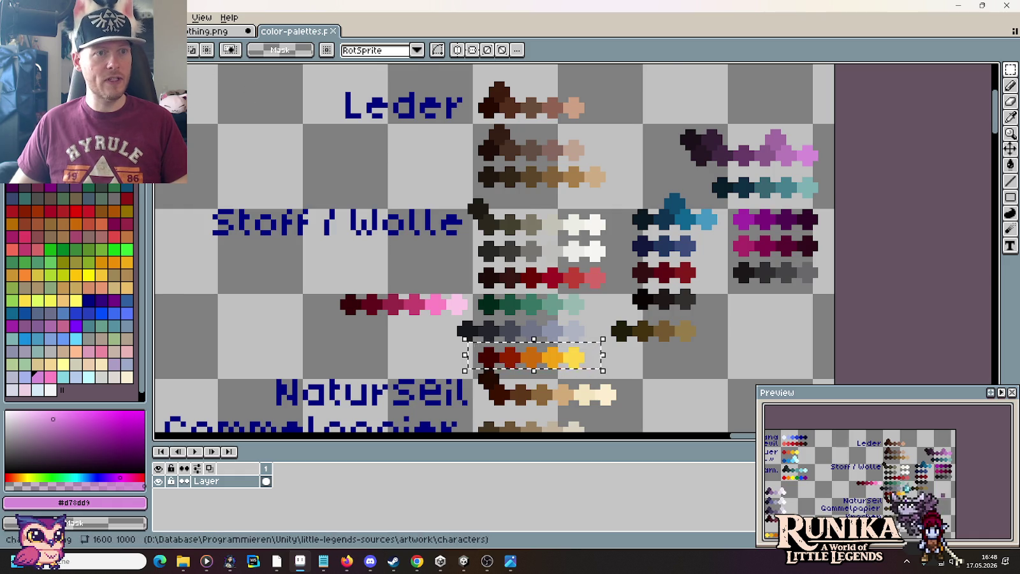
pyautogui.hotkey('ctrl', 'Tab')
pyautogui.hotkey('ctrl', 'v')
pyautogui.moveTo(579, 268); pyautogui.dragTo(510, 214)
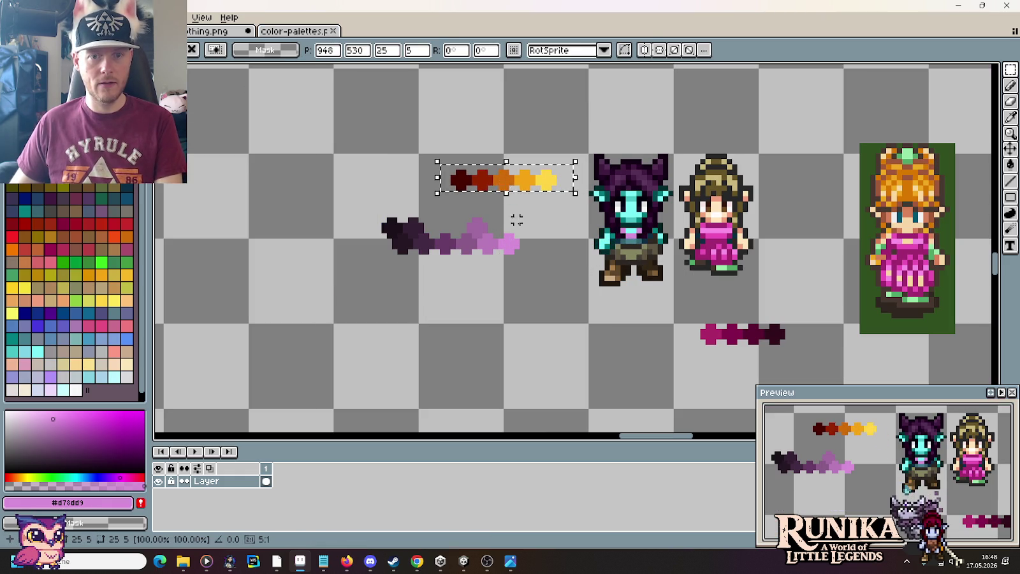
pyautogui.click(514, 221)
# Take bright yellow from the new ramp and paint it across the goblin's belt.
pyautogui.scroll(2, 538, 209)
pyautogui.press('b')
pyautogui.keyDown('alt'); pyautogui.click(547, 153); pyautogui.keyUp('alt')
pyautogui.click(777, 260)
pyautogui.click(764, 273)
pyautogui.click(753, 272)
pyautogui.moveTo(738, 260); pyautogui.dragTo(722, 261)
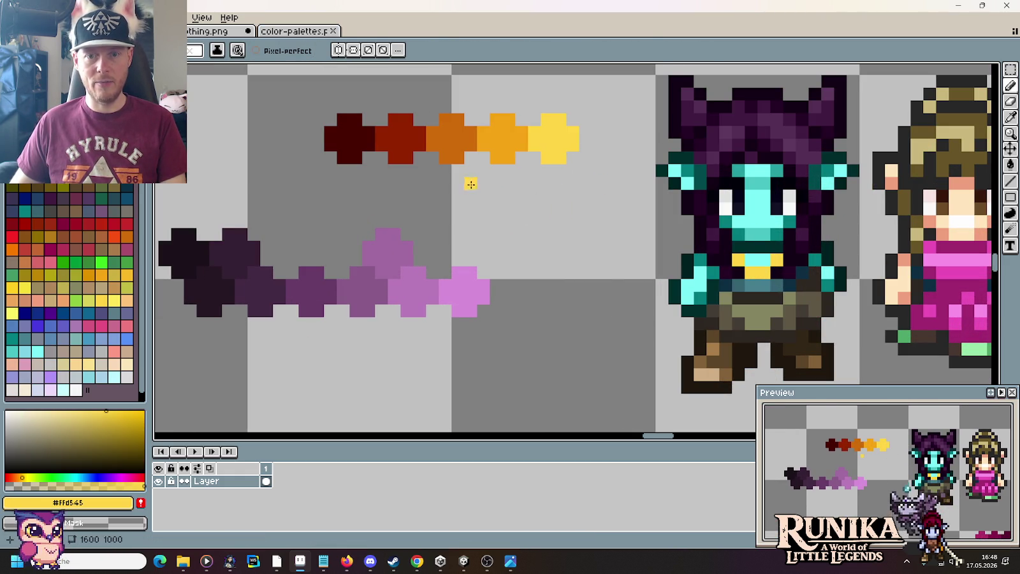
pyautogui.keyDown('alt'); pyautogui.click(504, 137); pyautogui.keyUp('alt')
pyautogui.click(752, 281)
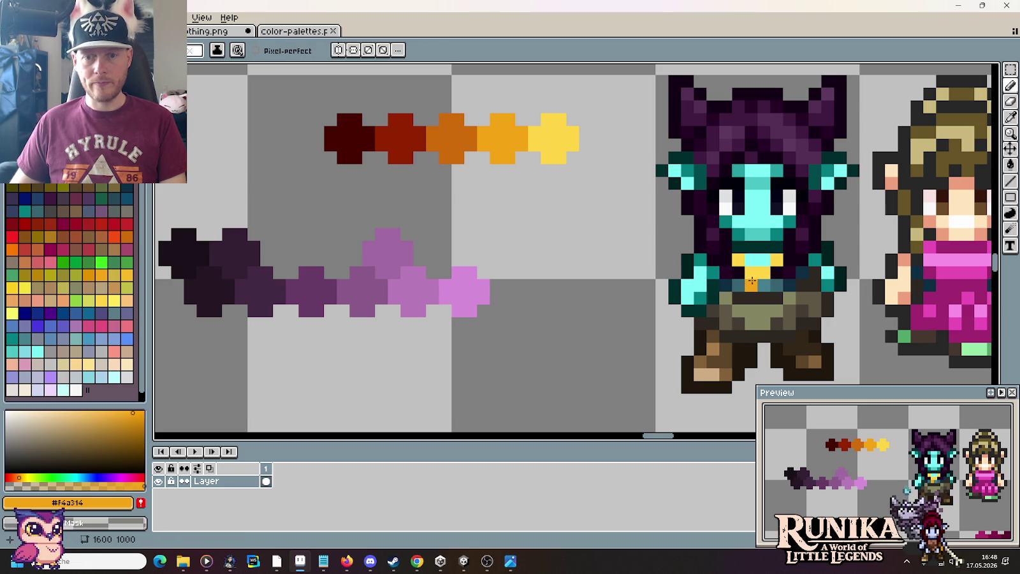
pyautogui.keyDown('alt'); pyautogui.click(453, 137); pyautogui.keyUp('alt')
pyautogui.click(759, 284)
pyautogui.click(637, 247)
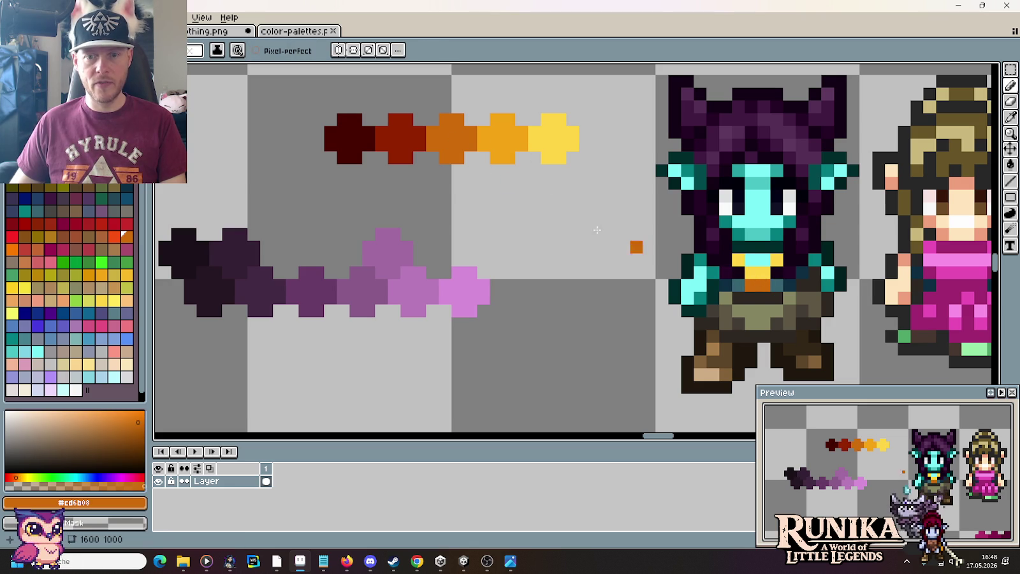
pyautogui.keyDown('alt'); pyautogui.click(406, 133); pyautogui.keyUp('alt')
pyautogui.hotkey('ctrl', 'z')
pyautogui.click(740, 284)
pyautogui.click(776, 285)
pyautogui.keyDown('alt'); pyautogui.click(344, 137); pyautogui.keyUp('alt')
pyautogui.scroll(1, 757, 276)
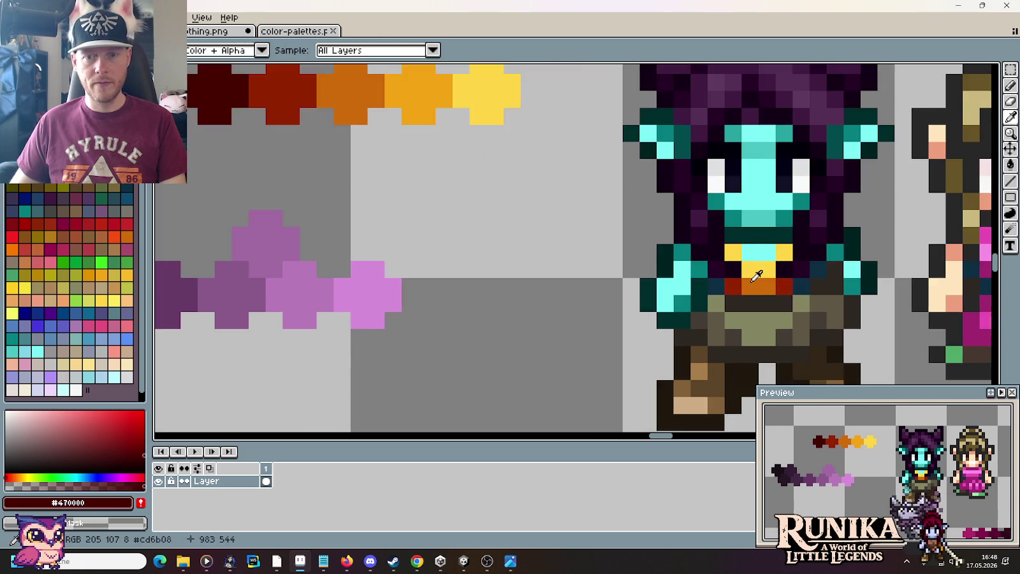
pyautogui.scroll(1, 757, 276)
pyautogui.click(690, 285)
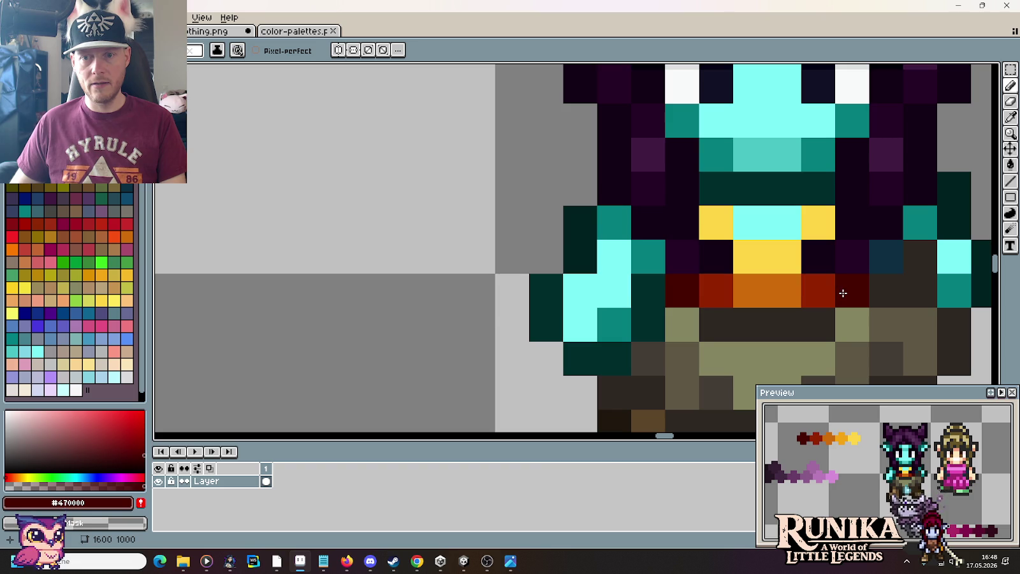
pyautogui.click(843, 292)
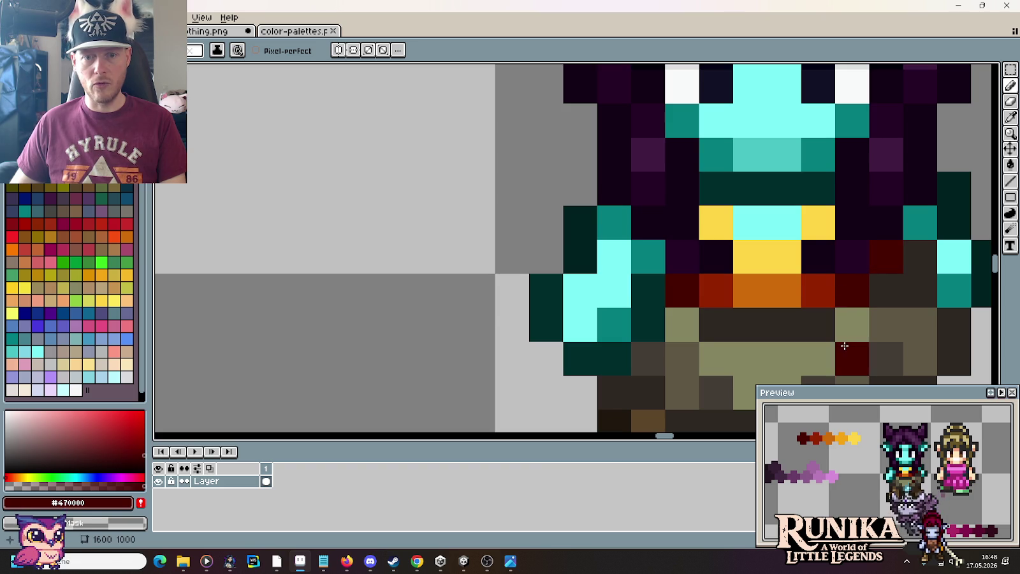
pyautogui.scroll(-3, 775, 311)
pyautogui.scroll(-2, 772, 307)
pyautogui.scroll(-2, 803, 320)
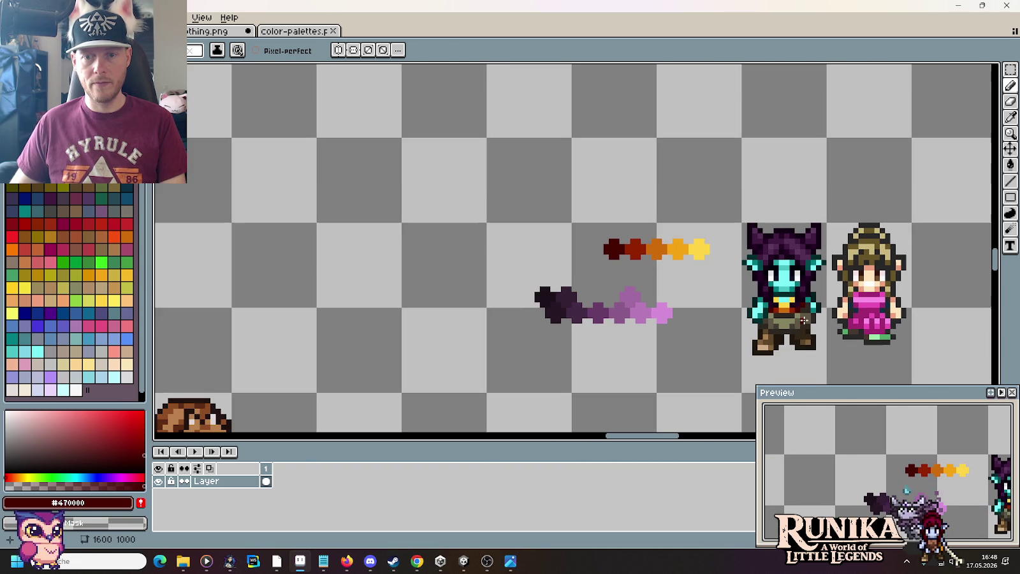
pyautogui.moveTo(838, 324); pyautogui.dragTo(588, 229)
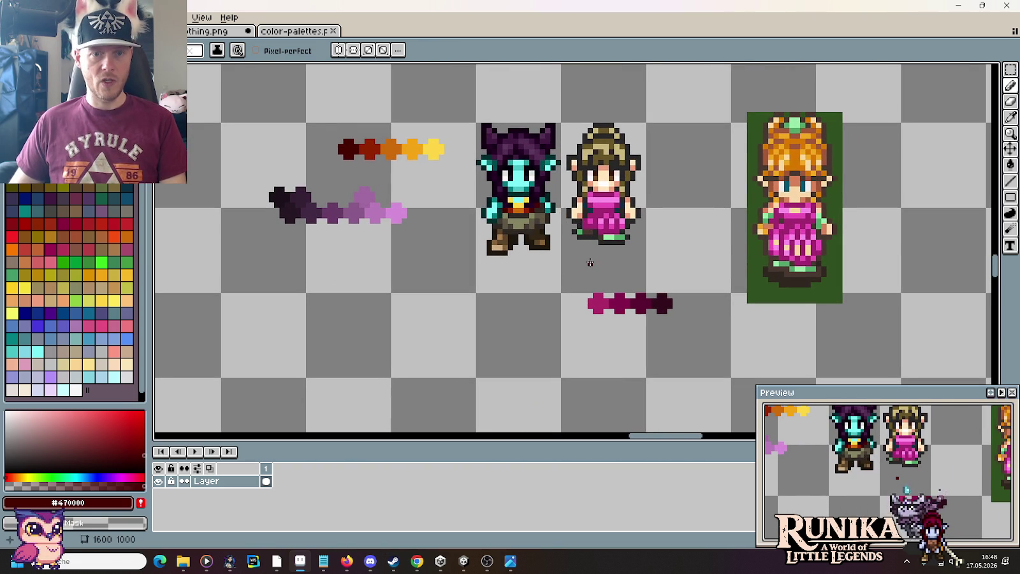
pyautogui.scroll(1, 589, 264)
pyautogui.scroll(1, 572, 254)
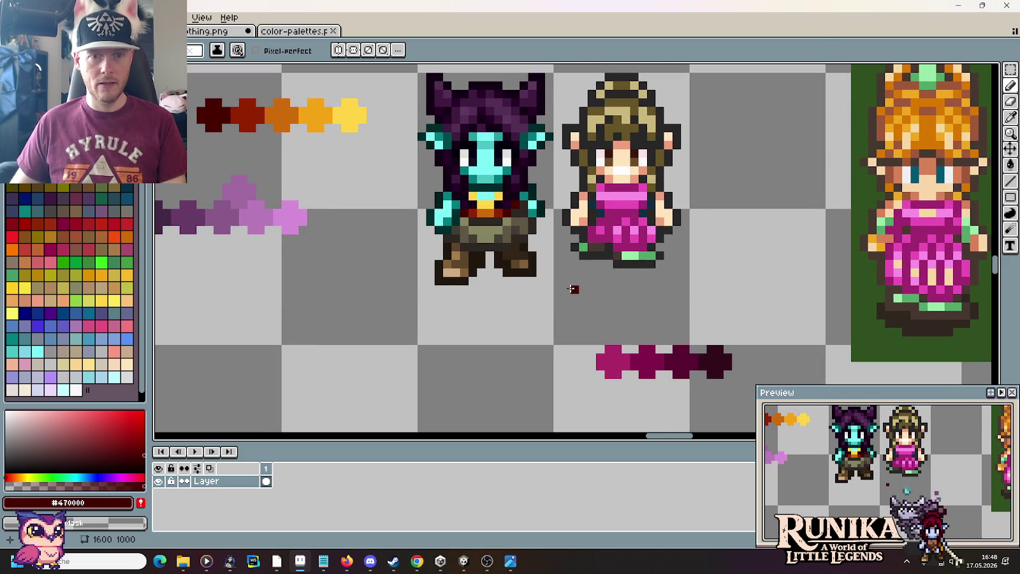
pyautogui.press('i')
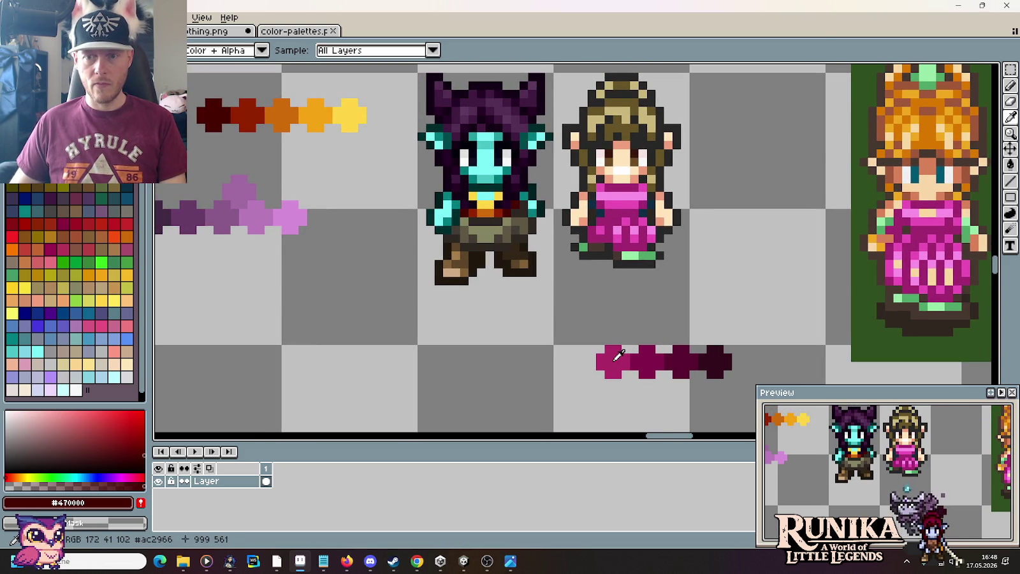
pyautogui.click(719, 352)
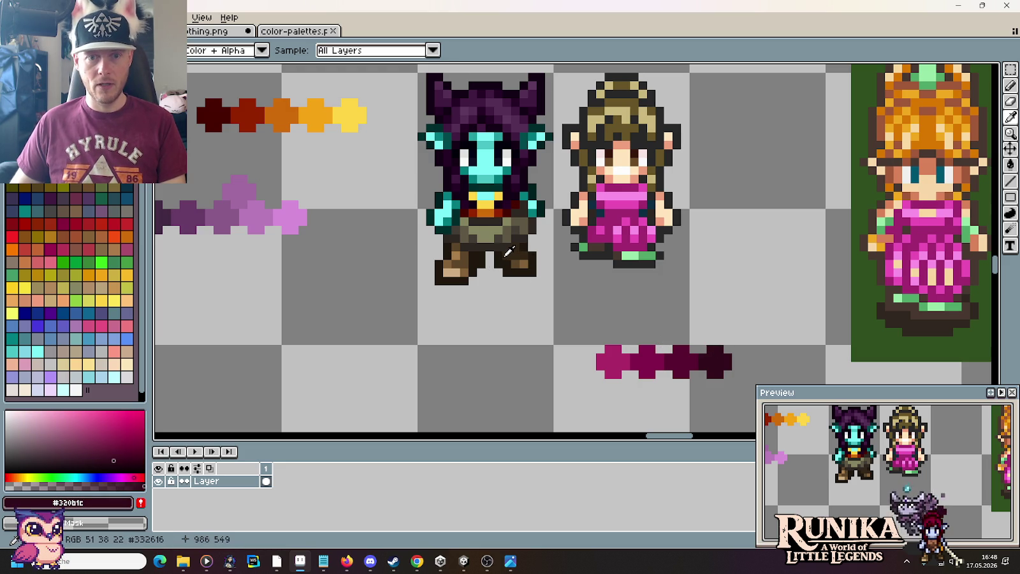
pyautogui.press('b')
pyautogui.scroll(1, 497, 256)
pyautogui.scroll(3, 497, 256)
pyautogui.scroll(-3, 497, 255)
pyautogui.scroll(-2, 497, 255)
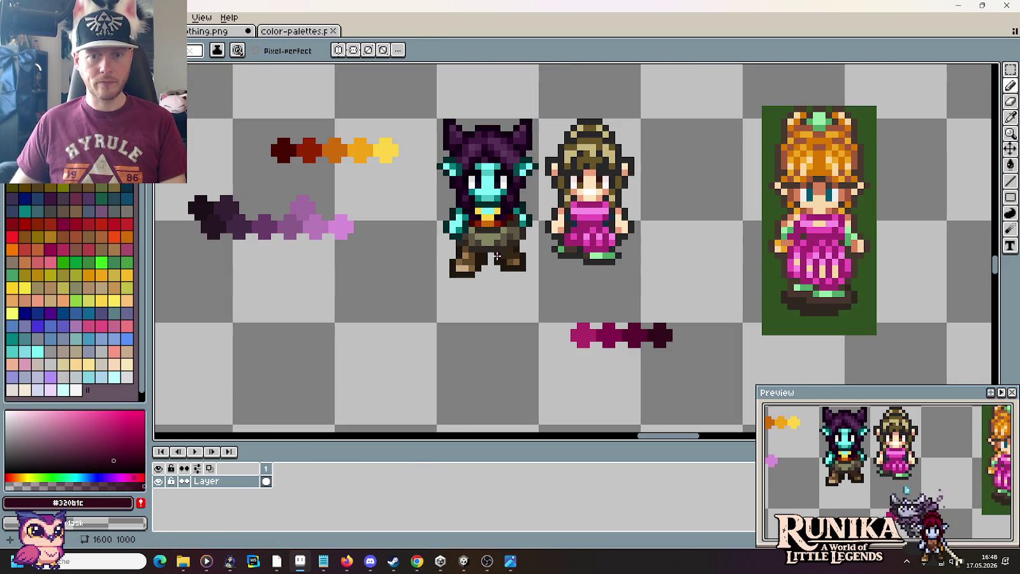
pyautogui.scroll(2, 496, 256)
# Paint dark maroon pixels between the legs, on the hip and across the hip row.
pyautogui.click(514, 256)
pyautogui.click(563, 224)
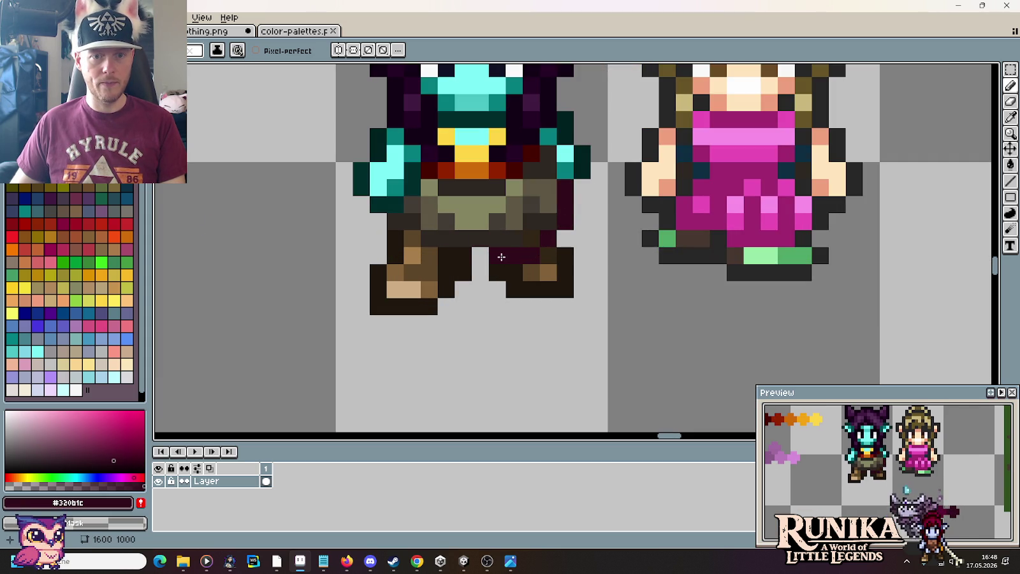
pyautogui.click(410, 266)
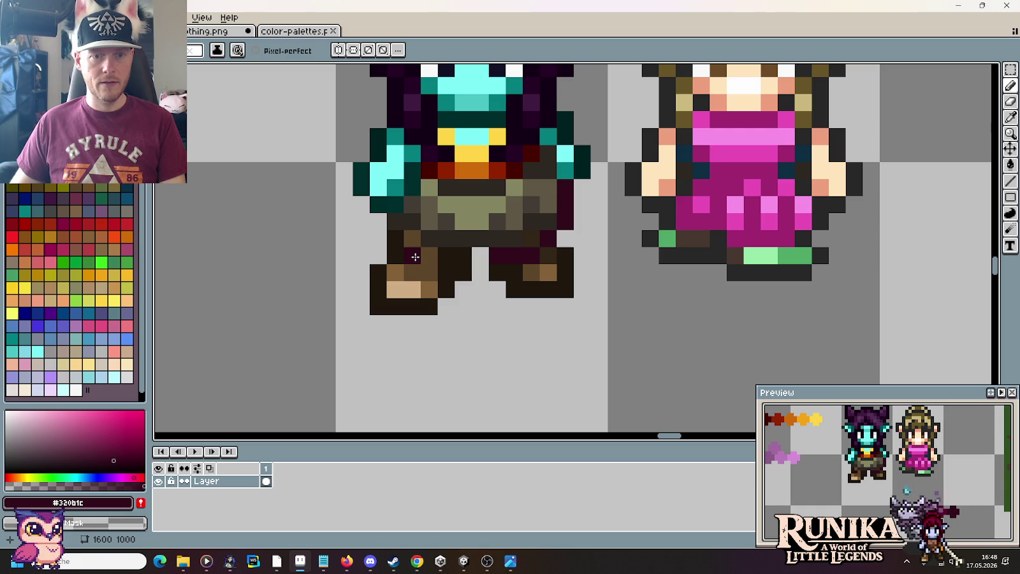
pyautogui.moveTo(415, 257); pyautogui.dragTo(465, 254)
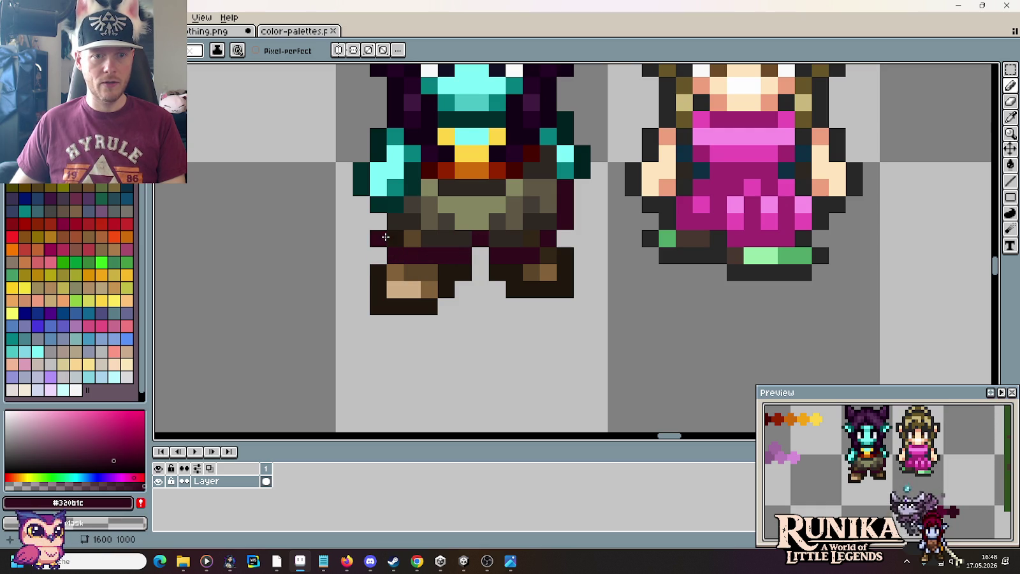
# Pick the #580a31 magenta and paint a dark magenta column down the right leg.
pyautogui.scroll(-3, 456, 255)
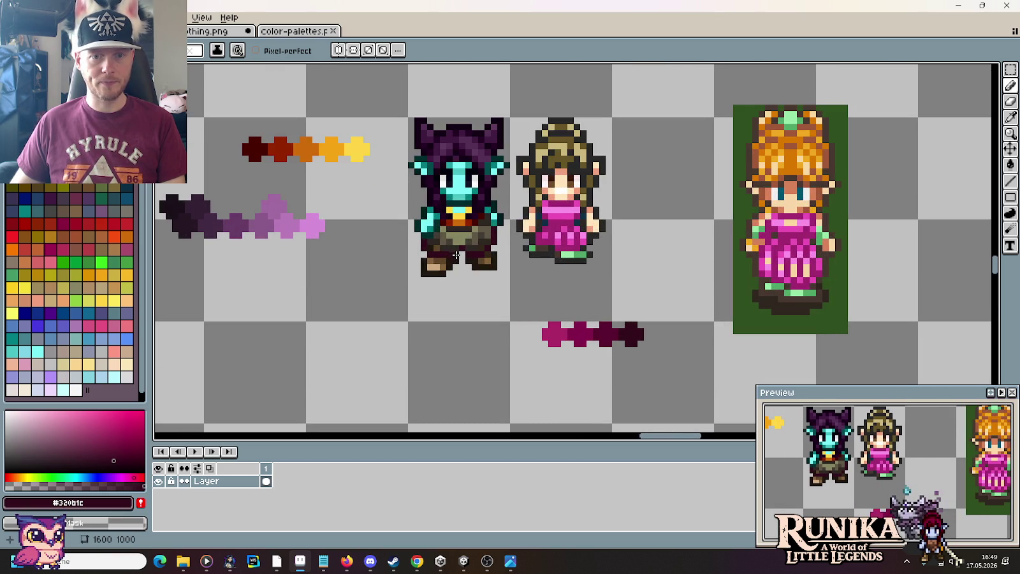
pyautogui.keyDown('alt'); pyautogui.click(591, 325); pyautogui.keyUp('alt')
pyautogui.scroll(2, 520, 246)
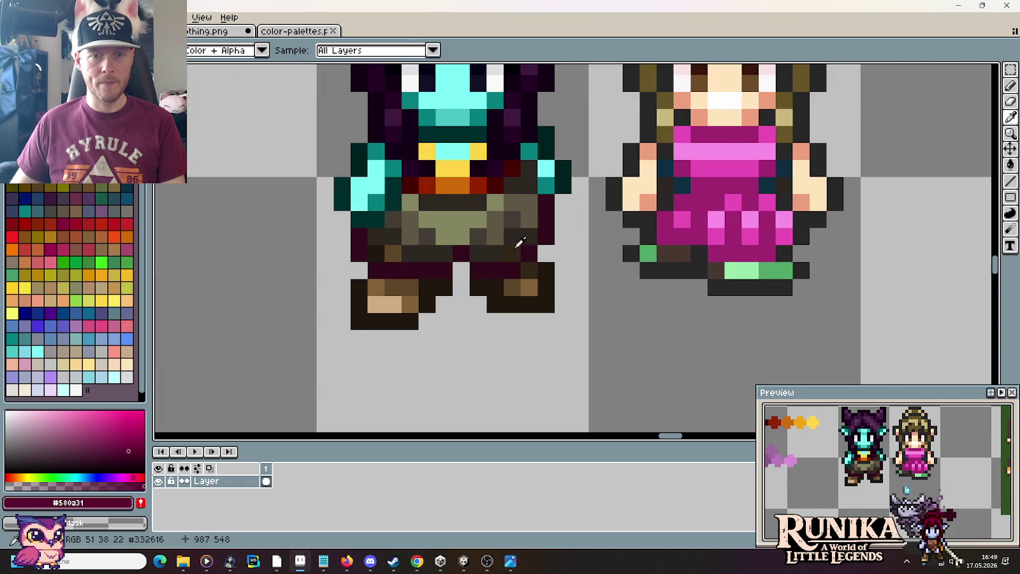
pyautogui.scroll(-1, 519, 242)
pyautogui.scroll(-1, 520, 242)
pyautogui.scroll(-1, 518, 241)
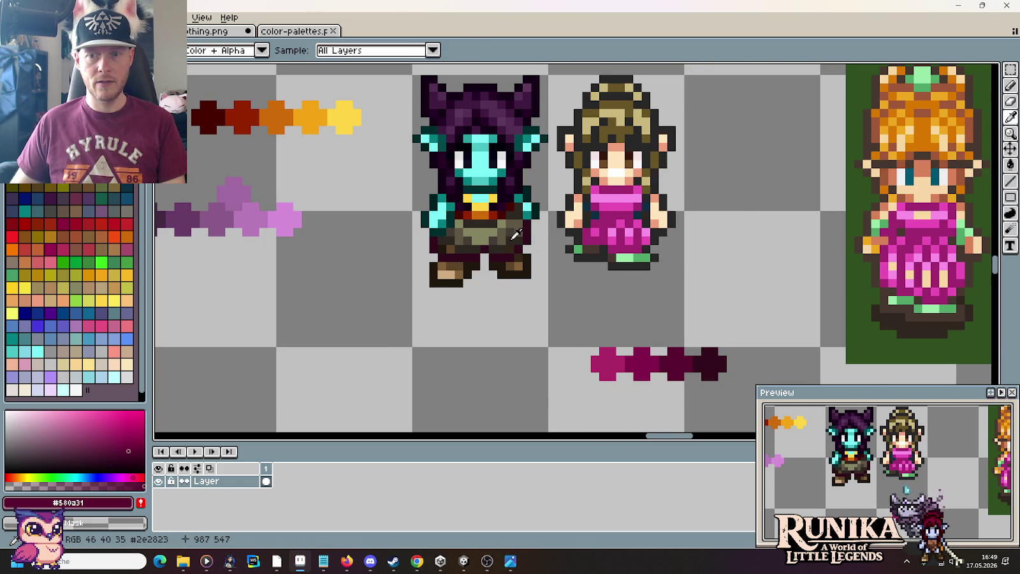
pyautogui.press('b')
pyautogui.scroll(1, 504, 230)
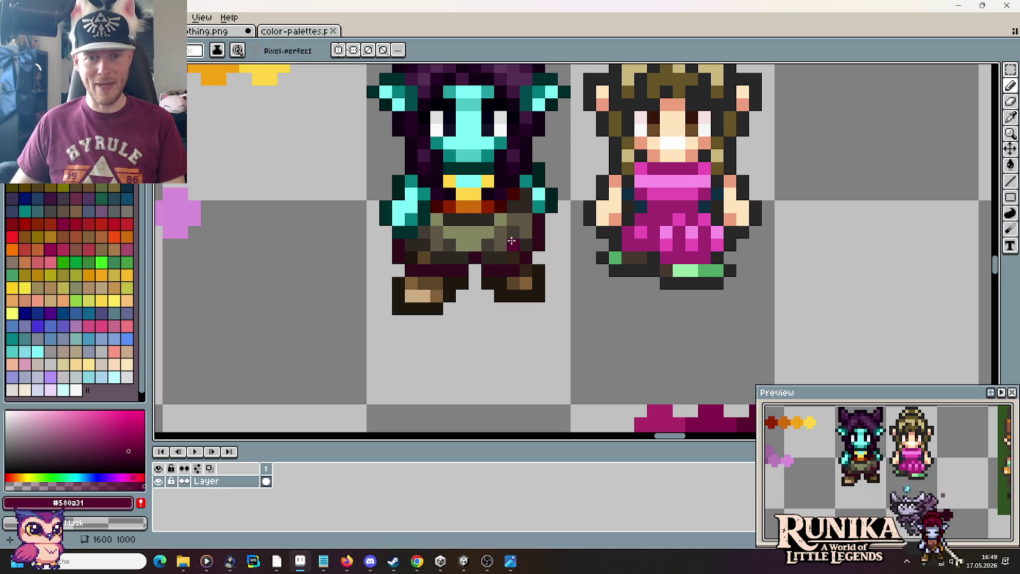
pyautogui.scroll(1, 511, 229)
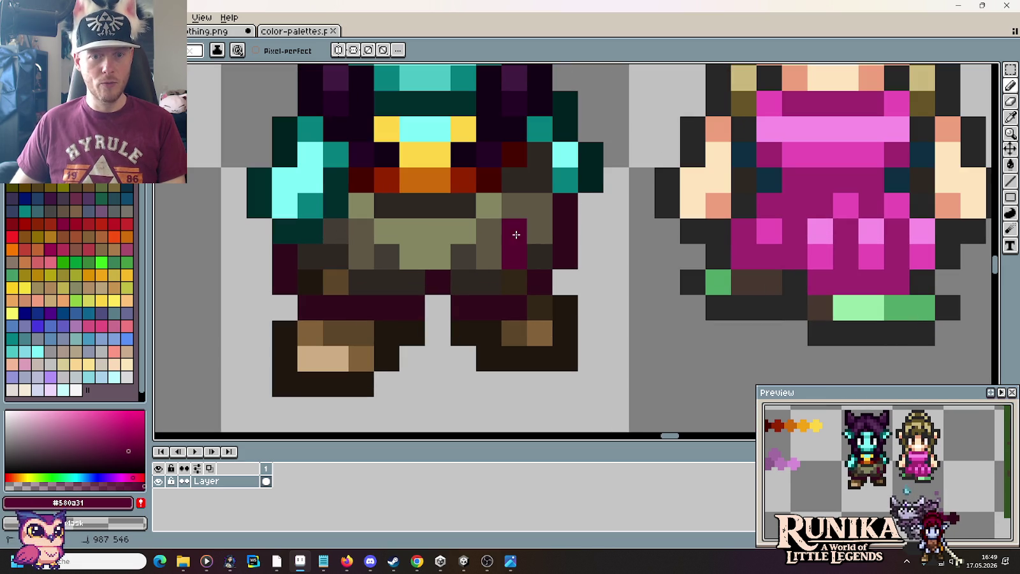
pyautogui.scroll(-1, 512, 221)
pyautogui.press('i')
pyautogui.press('b')
pyautogui.moveTo(514, 215); pyautogui.dragTo(514, 242)
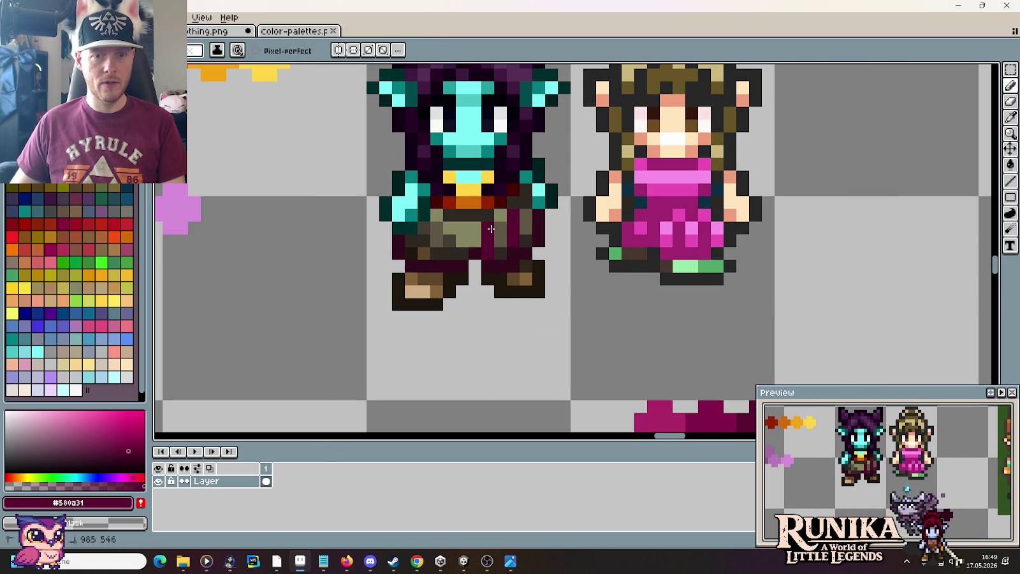
# Clear the pant pixels between the legs and repaint the leg pixels in maroon.
pyautogui.moveTo(507, 250)
pyautogui.mouseDown()
pyautogui.moveTo(502, 236)
pyautogui.moveTo(527, 228)
pyautogui.moveTo(527, 246)
pyautogui.moveTo(433, 215)
pyautogui.moveTo(452, 229)
pyautogui.moveTo(450, 249)
pyautogui.mouseUp()
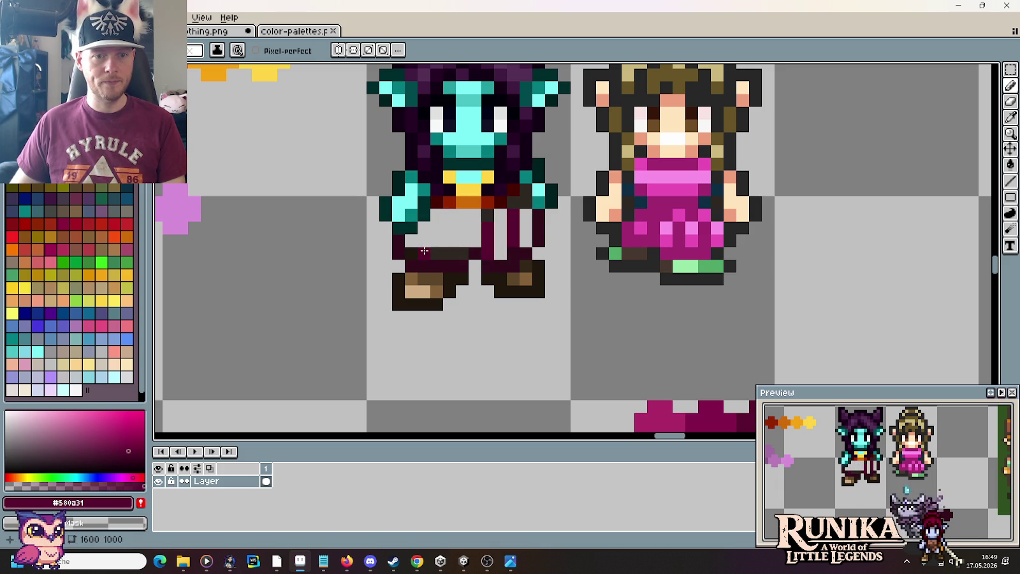
pyautogui.scroll(-3, 458, 250)
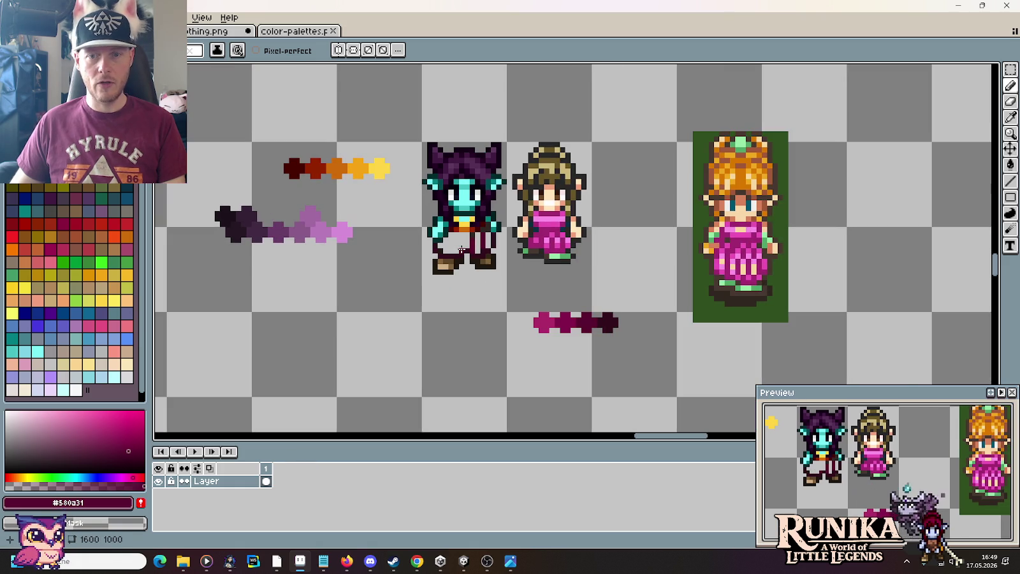
pyautogui.scroll(1, 461, 249)
pyautogui.scroll(1, 461, 249)
pyautogui.moveTo(460, 250); pyautogui.dragTo(478, 238)
pyautogui.scroll(-2, 478, 238)
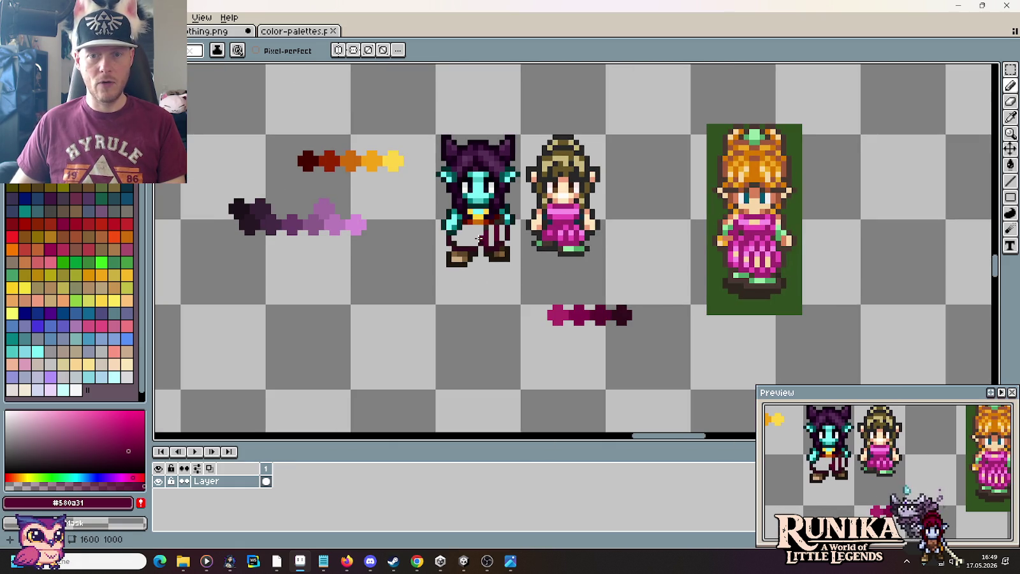
pyautogui.scroll(2, 479, 238)
pyautogui.moveTo(478, 238)
pyautogui.mouseDown()
pyautogui.moveTo(418, 256)
pyautogui.moveTo(390, 234)
pyautogui.mouseUp()
pyautogui.click(398, 217)
# Pick the darker #320b1c maroon and paint a leg pixel with it.
pyautogui.keyDown('alt'); pyautogui.click(379, 273); pyautogui.keyUp('alt')
pyautogui.click(397, 257)
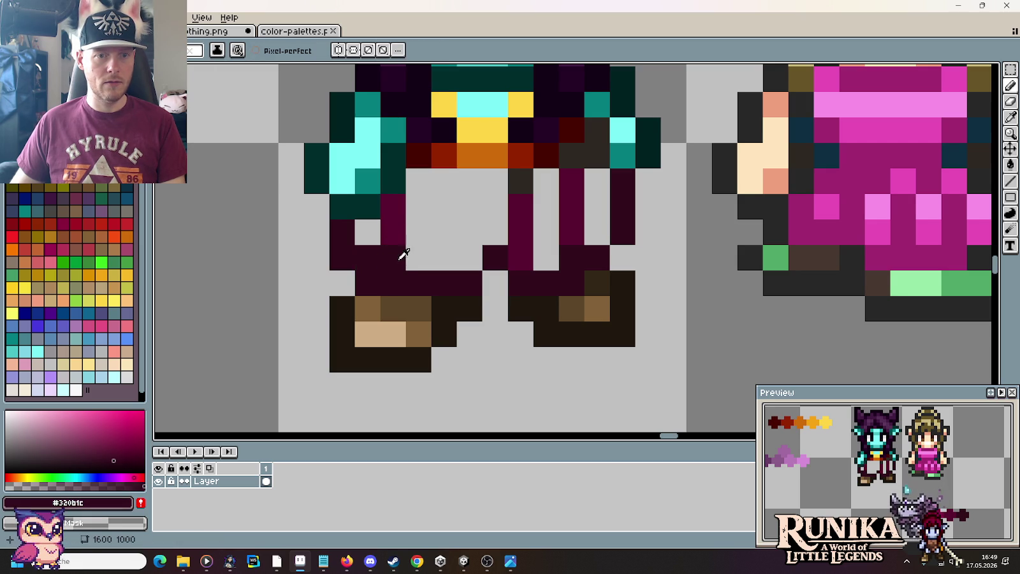
pyautogui.press('i')
pyautogui.scroll(-2, 403, 252)
pyautogui.scroll(3, 653, 287)
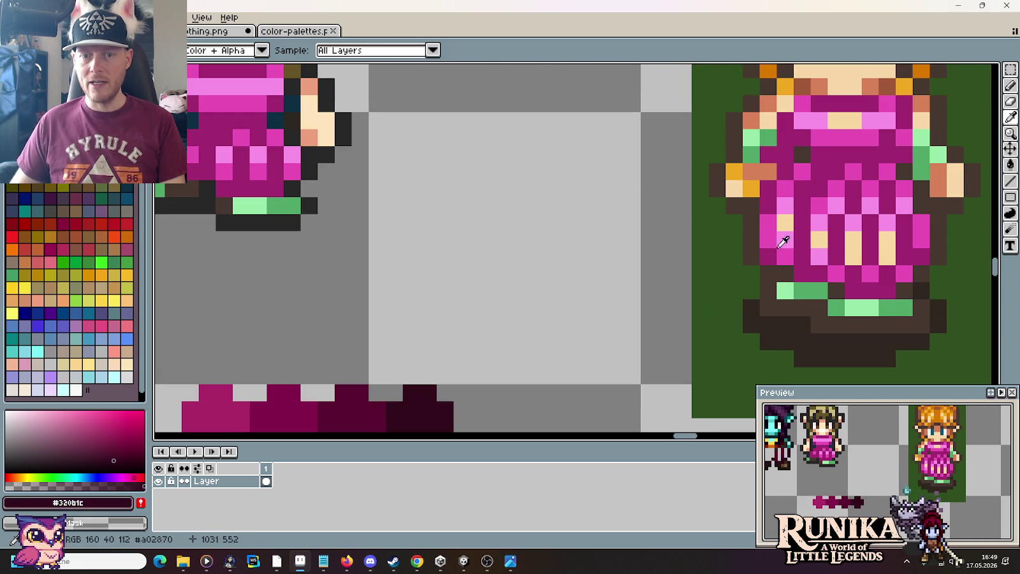
pyautogui.scroll(-1, 794, 220)
pyautogui.scroll(-1, 801, 231)
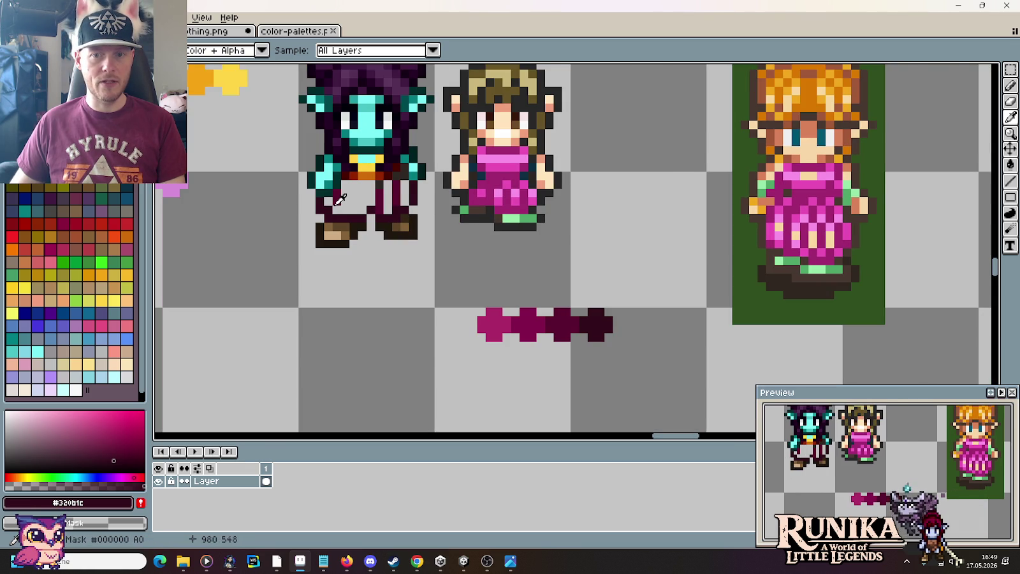
pyautogui.scroll(1, 340, 200)
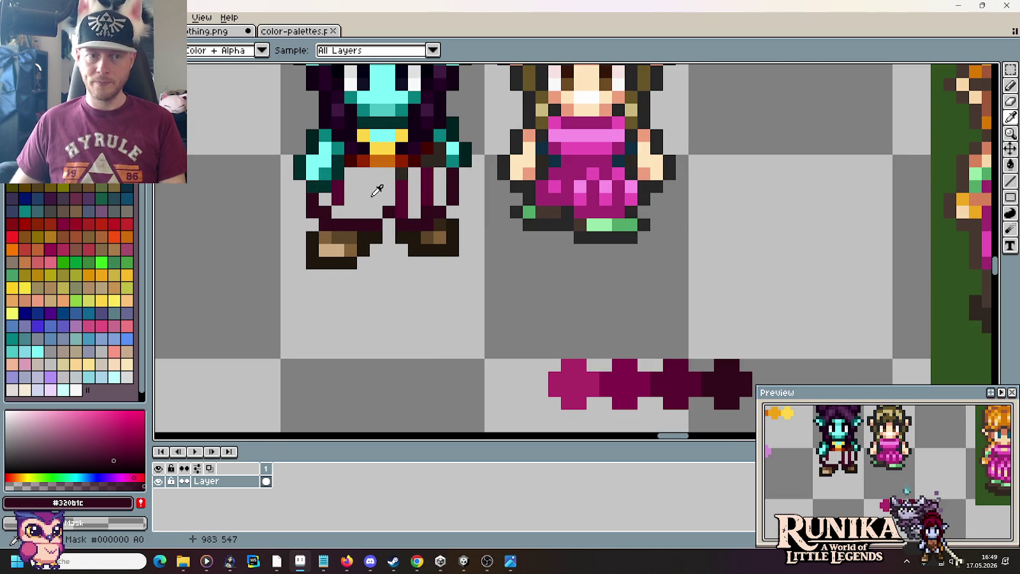
pyautogui.scroll(-1, 357, 190)
pyautogui.scroll(-1, 364, 188)
pyautogui.scroll(3, 376, 186)
# Paint #580a31 magenta stripes on the legs, erasing misplaced stripe pixels.
pyautogui.click(373, 190)
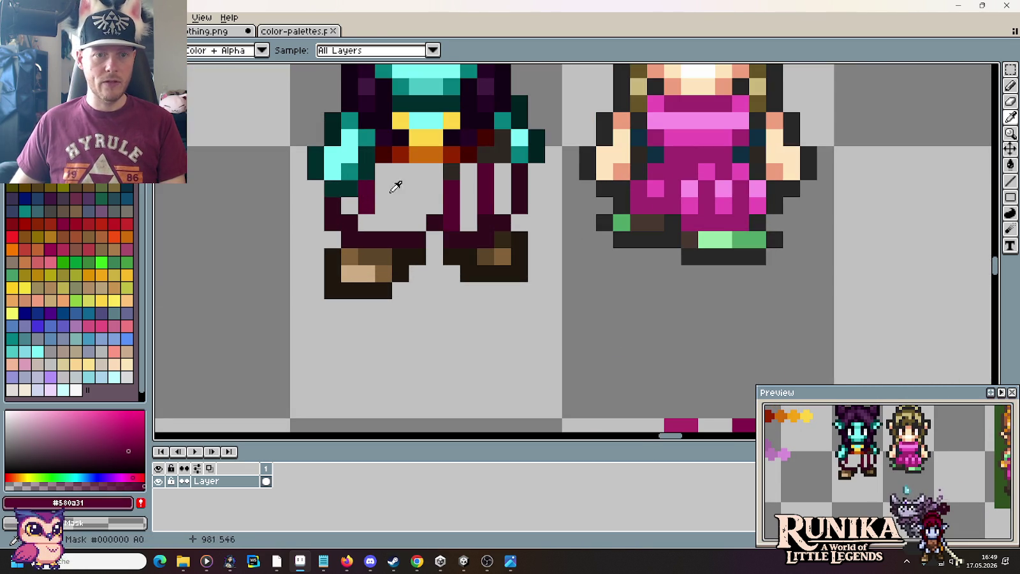
pyautogui.press('b')
pyautogui.moveTo(435, 172); pyautogui.dragTo(435, 205)
pyautogui.click(463, 221)
pyautogui.rightClick(463, 221)
pyautogui.rightClick(457, 220)
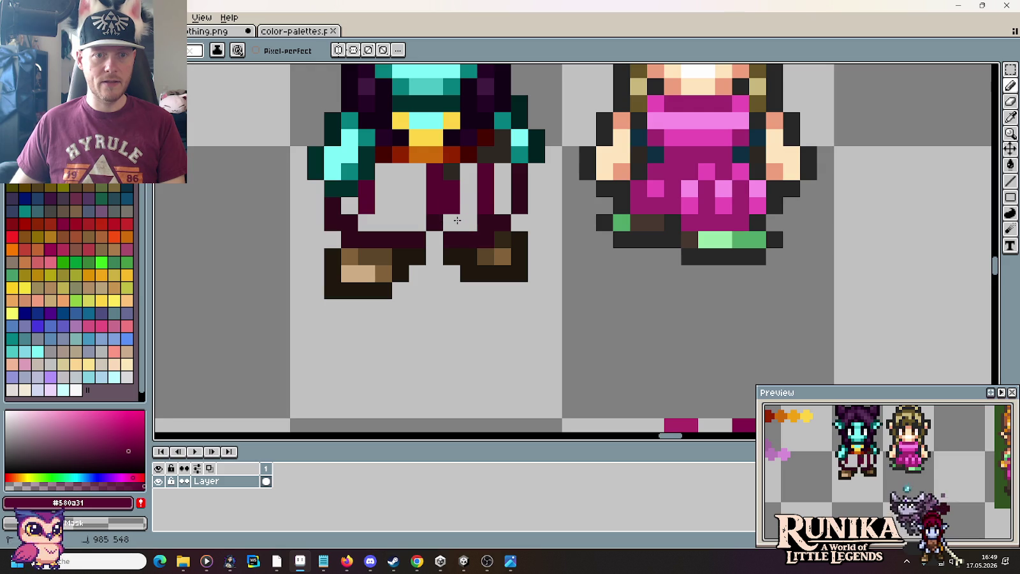
pyautogui.rightClick(452, 186)
pyautogui.rightClick(484, 191)
pyautogui.moveTo(469, 220); pyautogui.dragTo(467, 170)
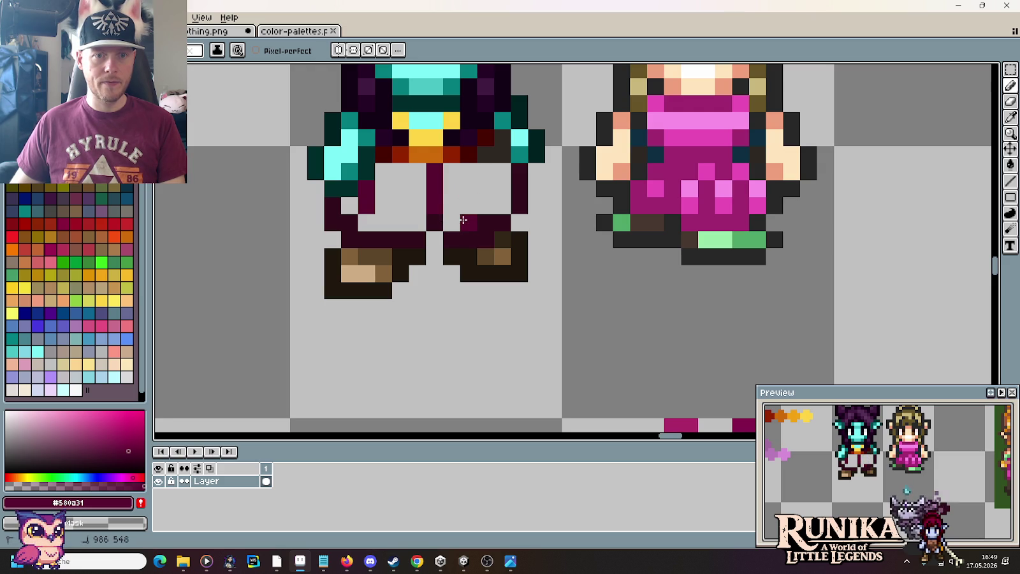
pyautogui.rightClick(485, 222)
pyautogui.click(437, 218)
# Add a magenta stripe up the left leg, undoing a stray hip pixel.
pyautogui.scroll(2, 437, 218)
pyautogui.click(405, 209)
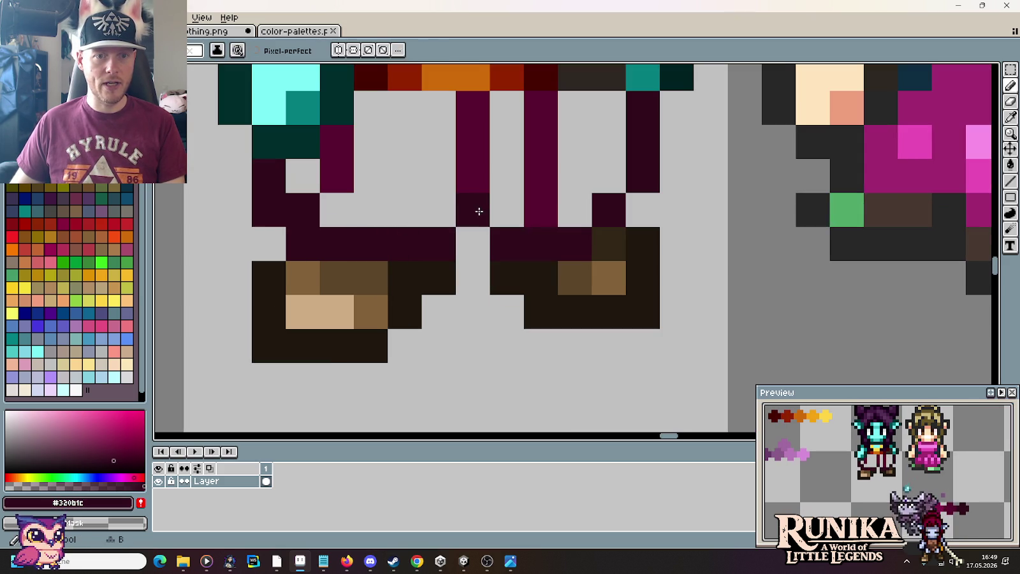
pyautogui.moveTo(401, 201)
pyautogui.mouseDown()
pyautogui.moveTo(403, 109)
pyautogui.moveTo(327, 214)
pyautogui.mouseUp()
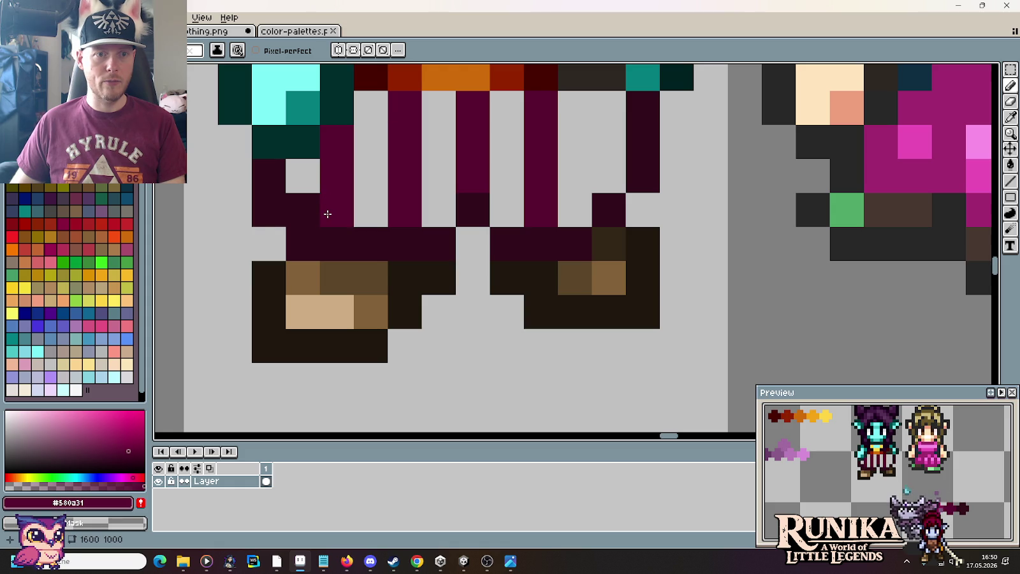
pyautogui.click(316, 205)
pyautogui.hotkey('ctrl', 'z')
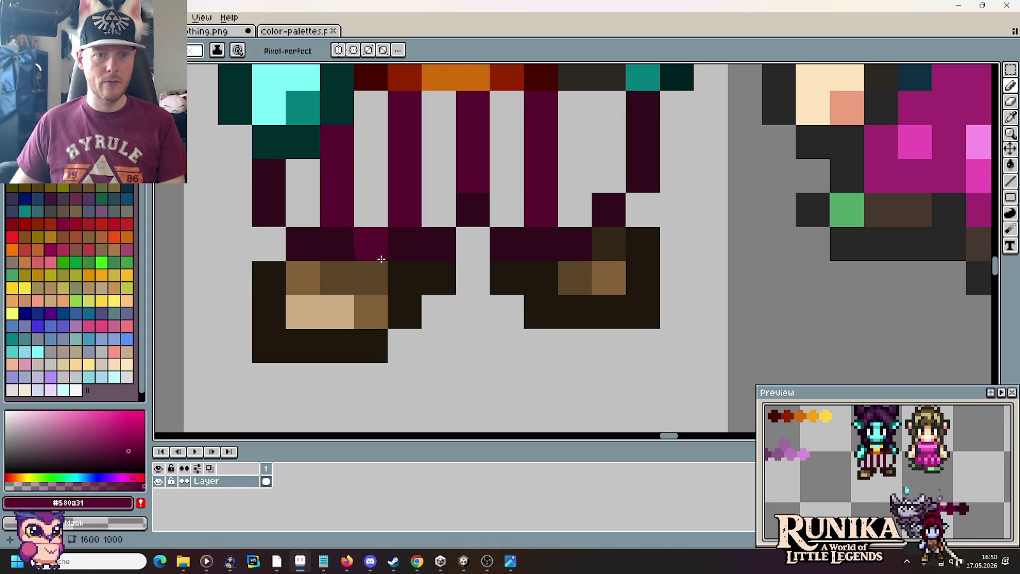
# Pick the #320b1c maroon again and paint a dark pixel on the stripe.
pyautogui.keyDown('alt'); pyautogui.click(301, 222); pyautogui.keyUp('alt')
pyautogui.scroll(-2, 362, 248)
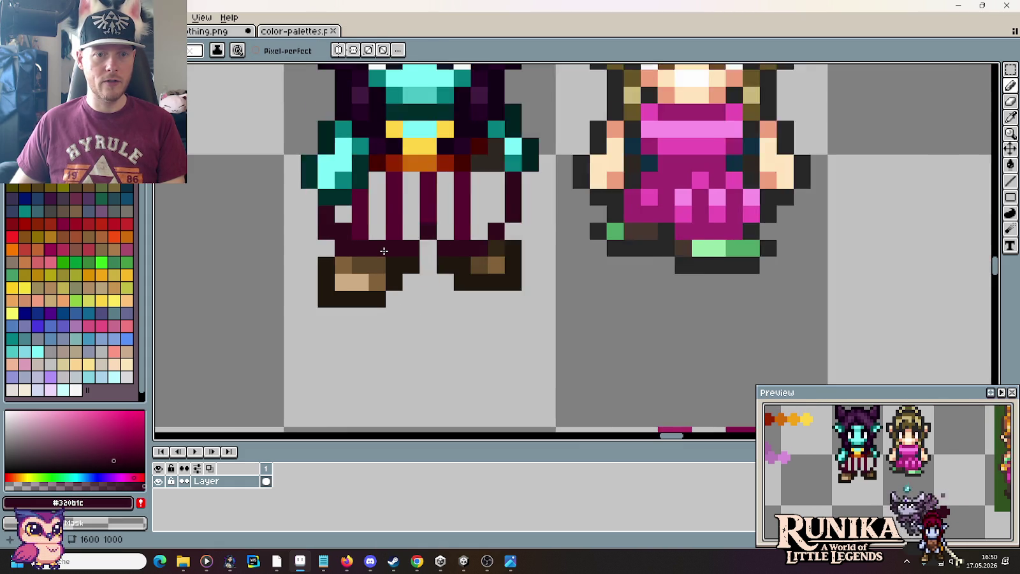
pyautogui.scroll(-3, 382, 250)
pyautogui.scroll(-1, 408, 254)
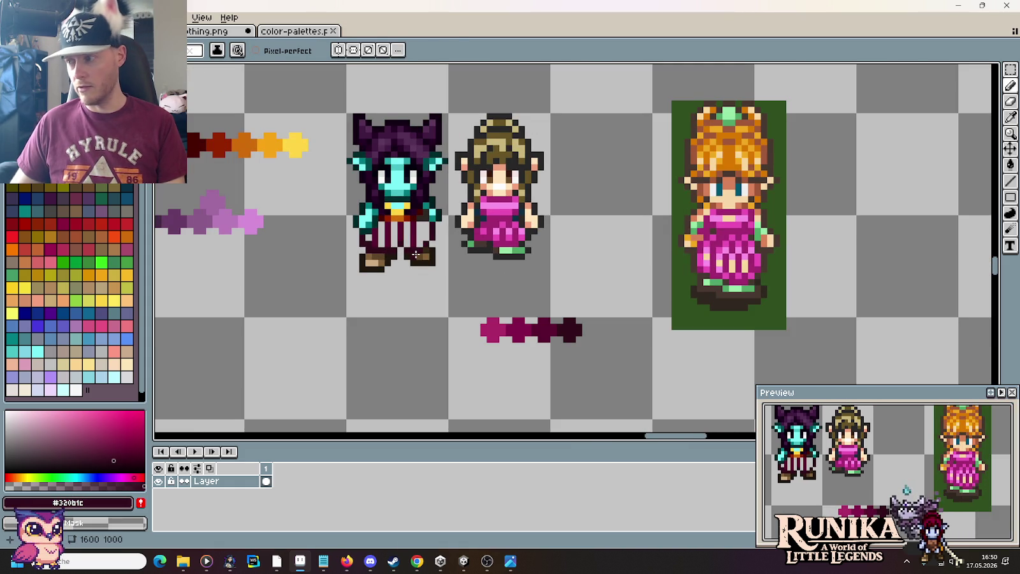
pyautogui.scroll(1, 437, 244)
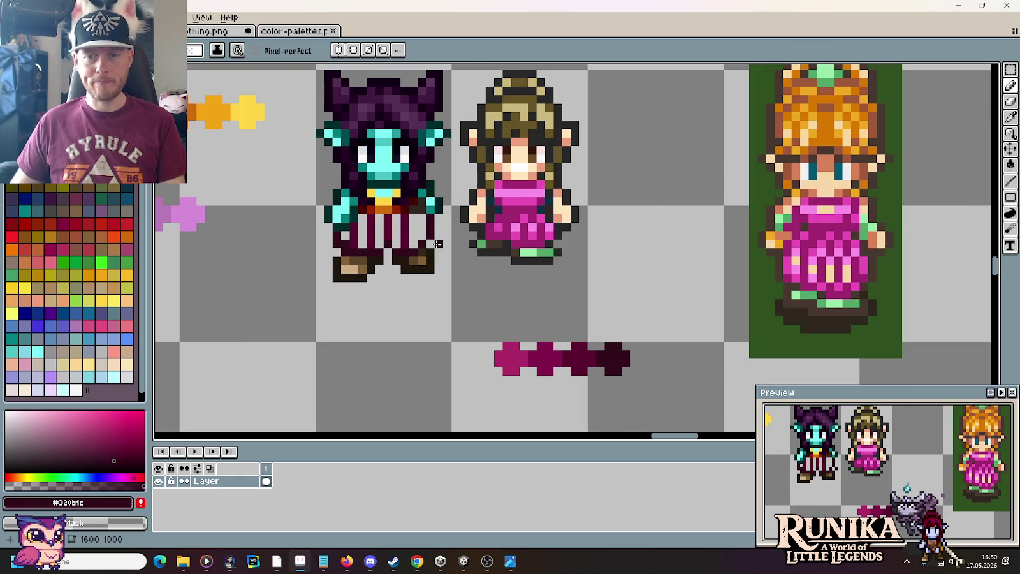
pyautogui.scroll(2, 437, 243)
pyautogui.press('i')
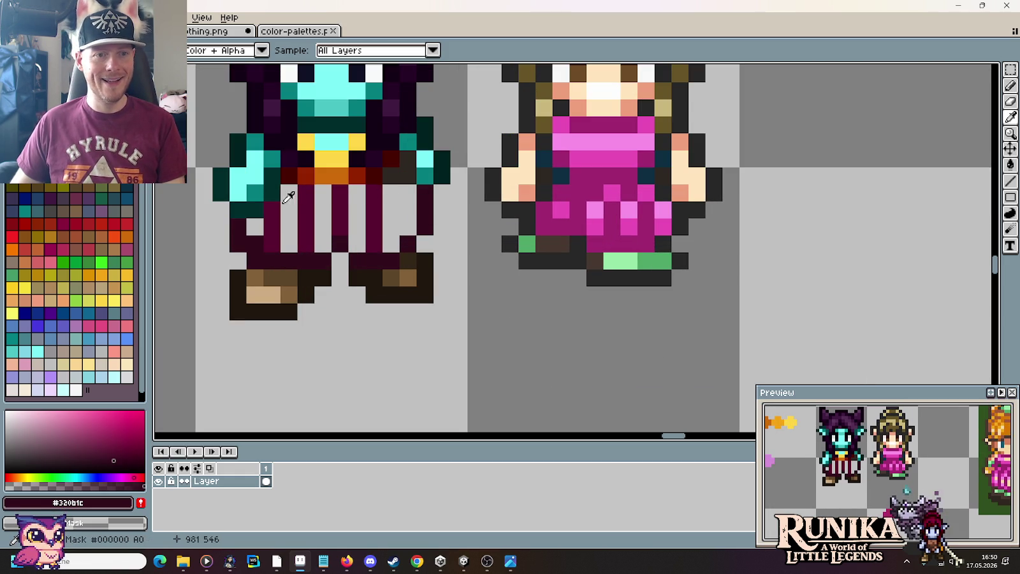
pyautogui.scroll(2, 429, 201)
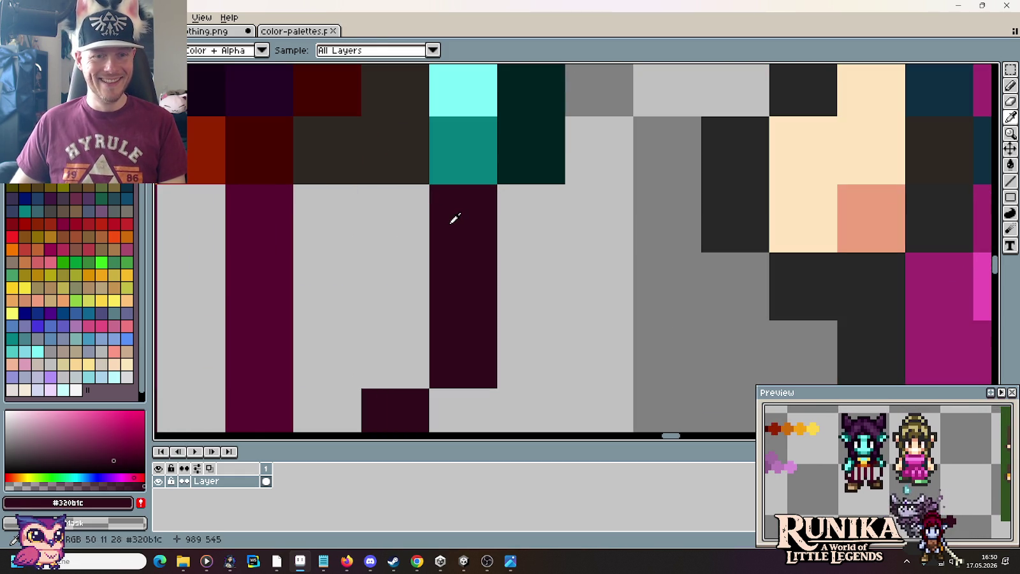
pyautogui.press('b')
pyautogui.click(422, 209)
# Recentre the goblin and start a dark maroon row across the top of the pants.
pyautogui.scroll(-3, 435, 214)
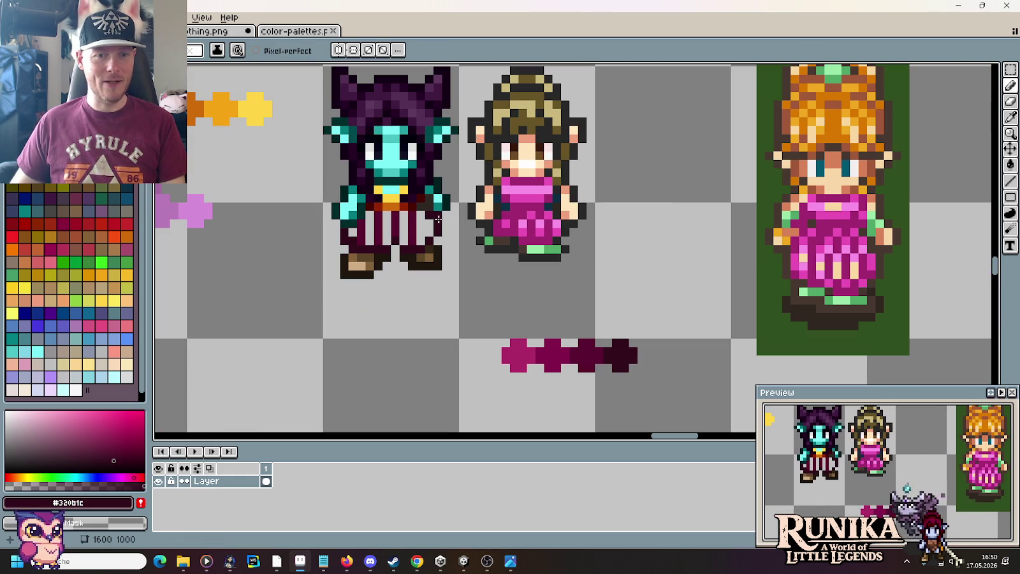
pyautogui.scroll(2, 402, 260)
pyautogui.scroll(1, 376, 231)
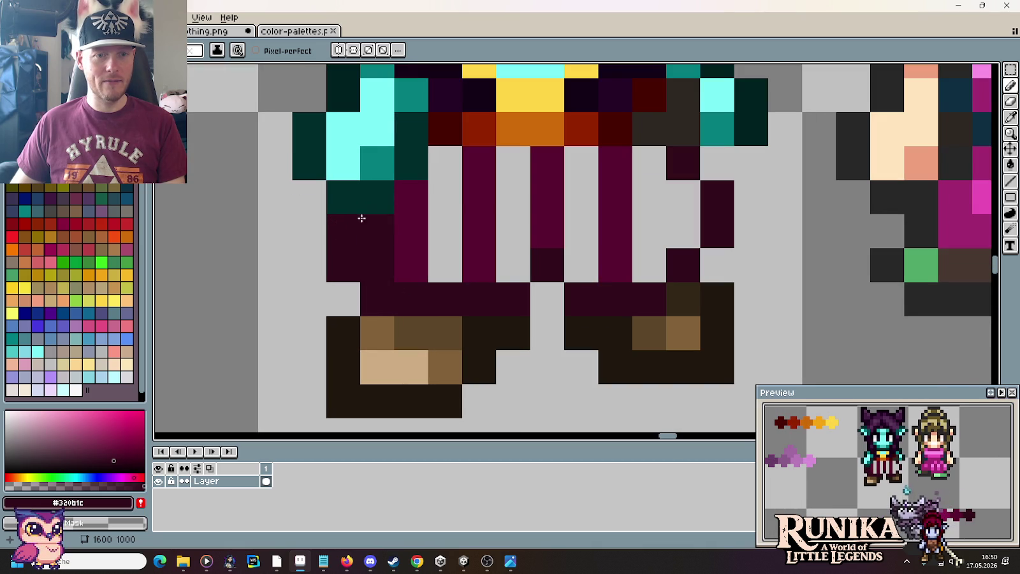
pyautogui.scroll(-1, 491, 211)
pyautogui.scroll(-1, 511, 194)
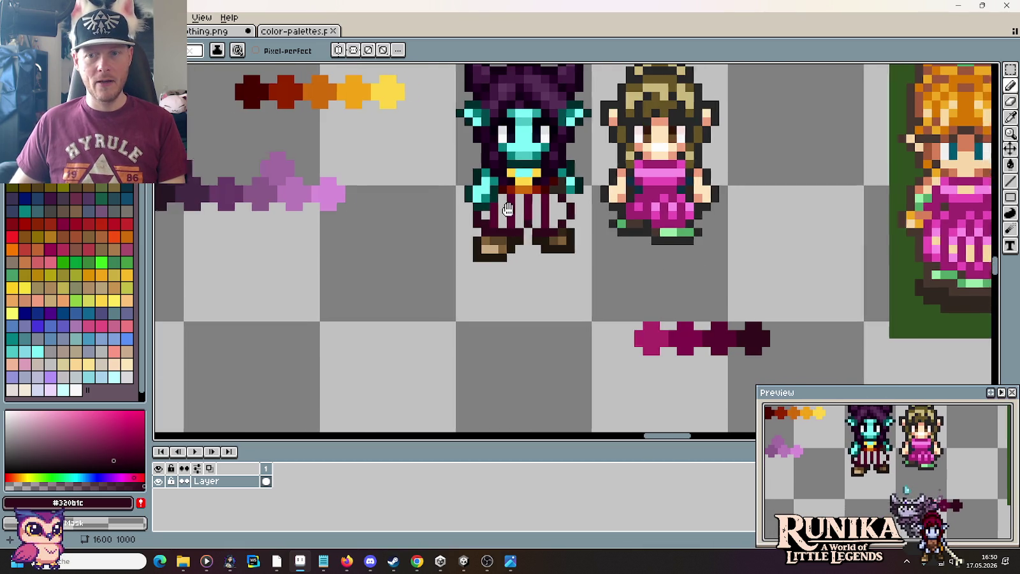
pyautogui.moveTo(511, 203); pyautogui.dragTo(427, 209)
pyautogui.scroll(1, 436, 191)
pyautogui.scroll(1, 440, 189)
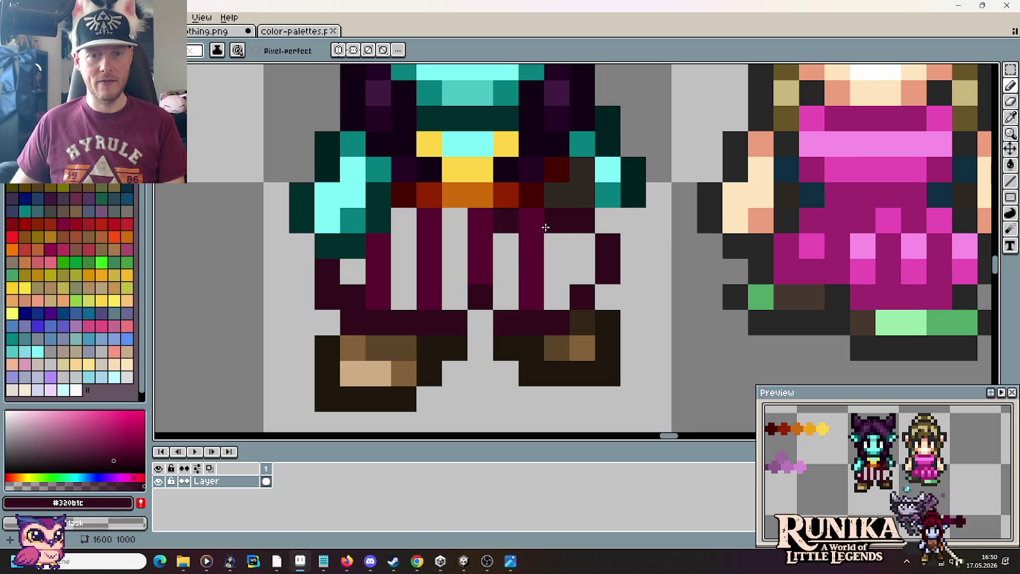
pyautogui.keyDown('shift'); pyautogui.click(514, 222); pyautogui.keyUp('shift')
# Extend the dark maroon waistband row across both legs and add a maroon pixel.
pyautogui.moveTo(514, 222); pyautogui.dragTo(426, 218)
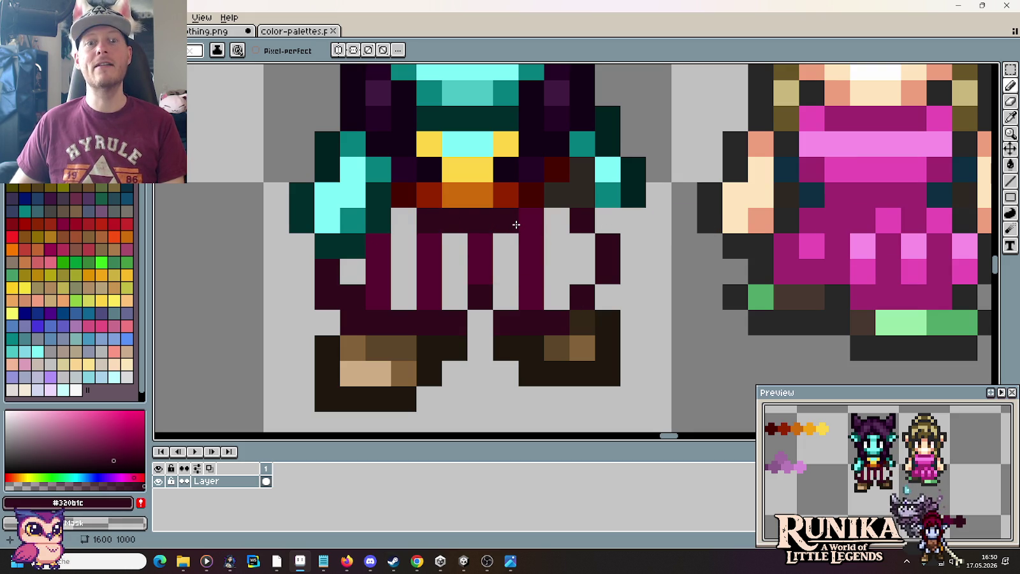
pyautogui.press('i')
pyautogui.click(542, 242)
pyautogui.press('b')
pyautogui.click(531, 220)
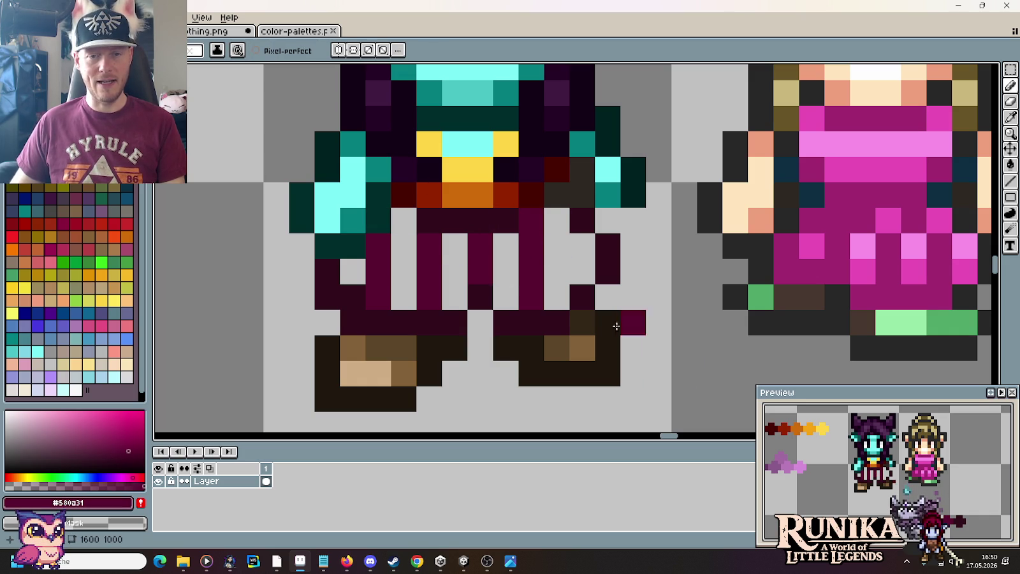
# Erase stray maroon pixels from the pants, undoing one wrong erase on the left leg.
pyautogui.press('i')
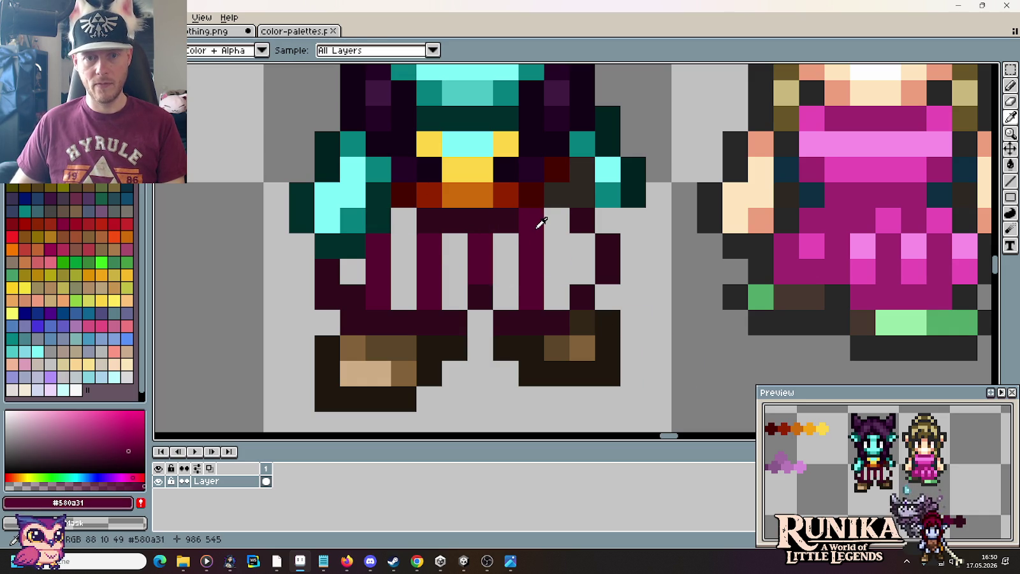
pyautogui.press('b')
pyautogui.rightClick(541, 217)
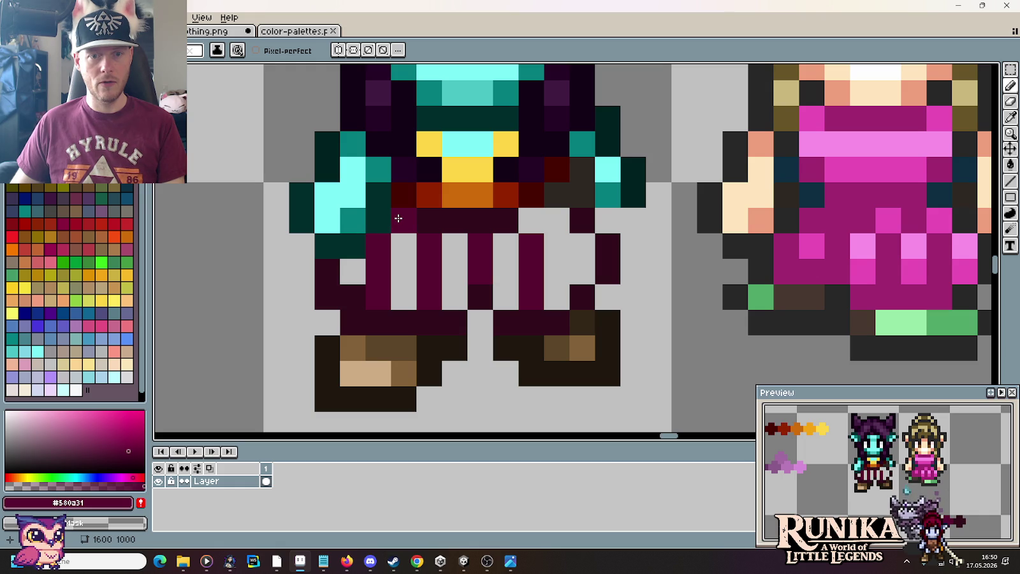
pyautogui.rightClick(378, 246)
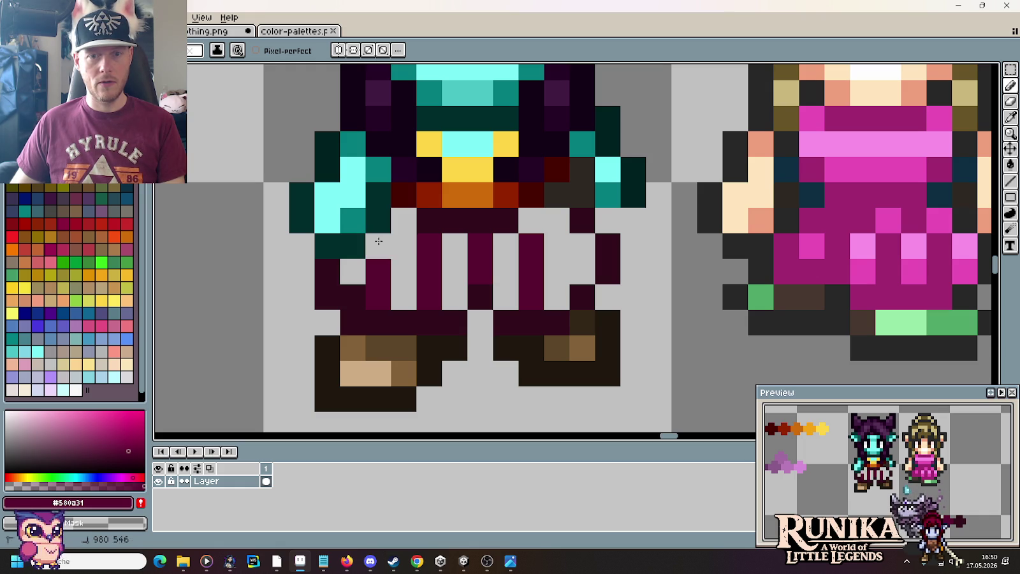
pyautogui.hotkey('ctrl', 'z')
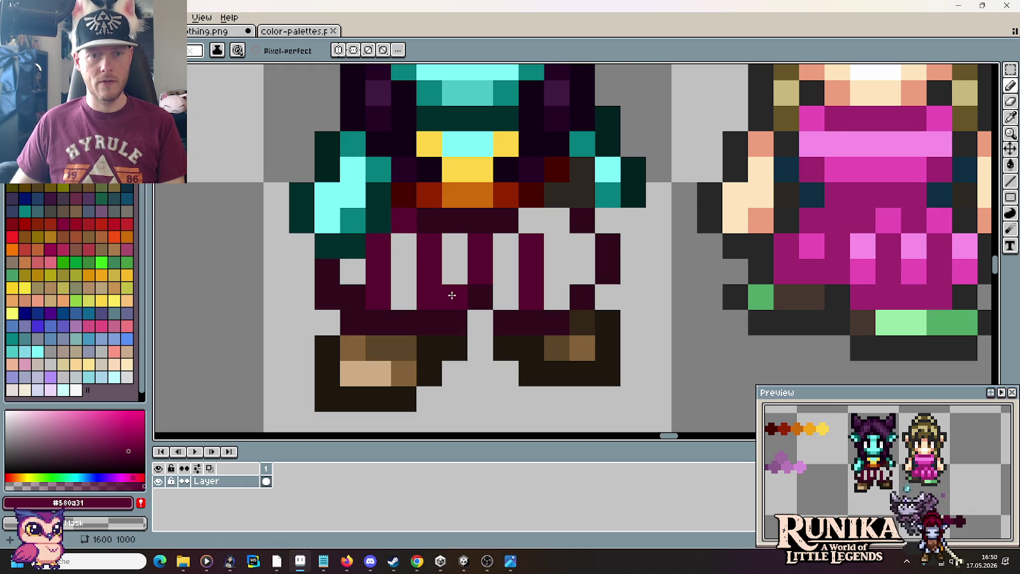
pyautogui.scroll(-3, 454, 297)
pyautogui.scroll(3, 498, 289)
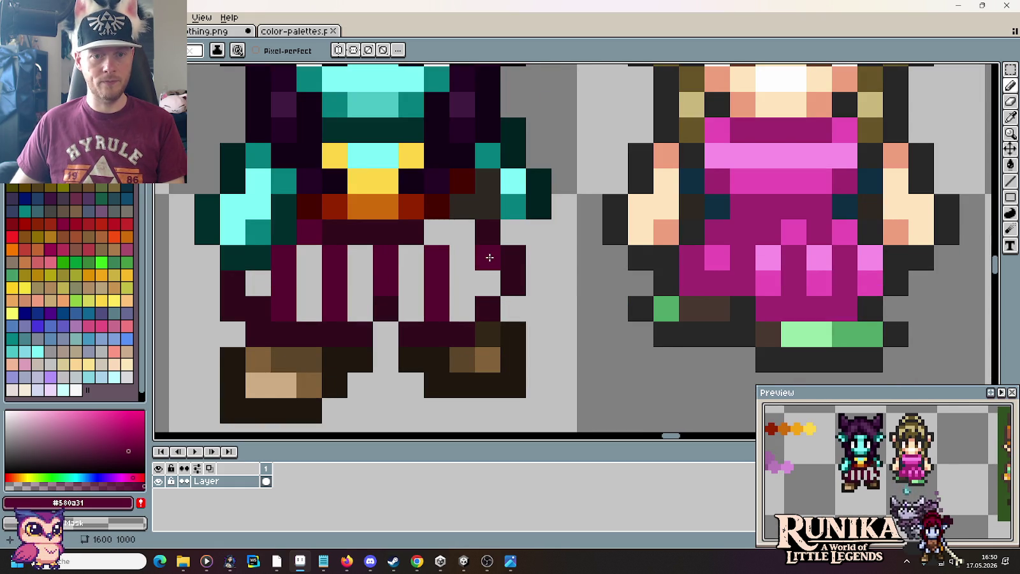
pyautogui.scroll(-2, 482, 309)
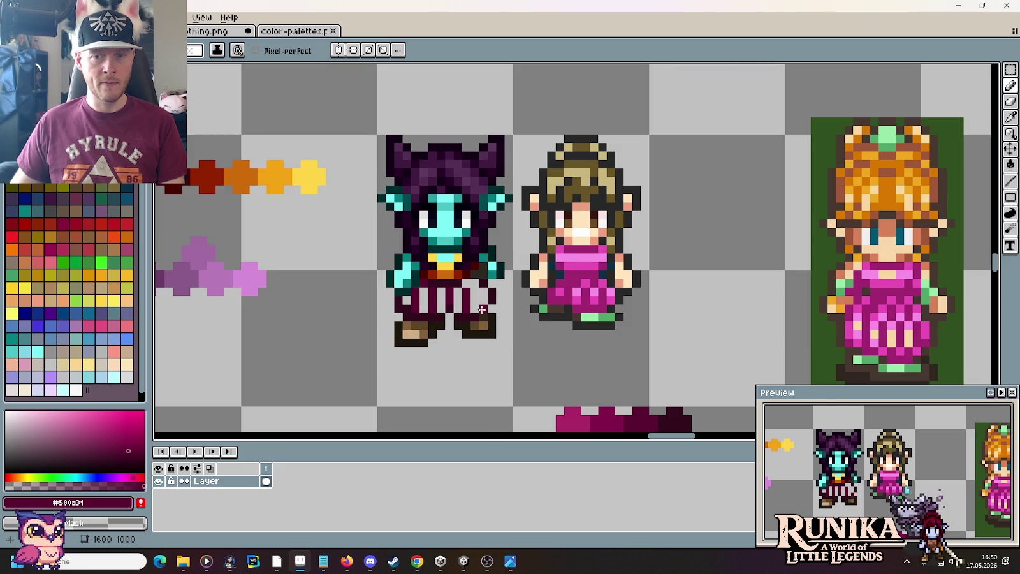
pyautogui.scroll(2, 482, 310)
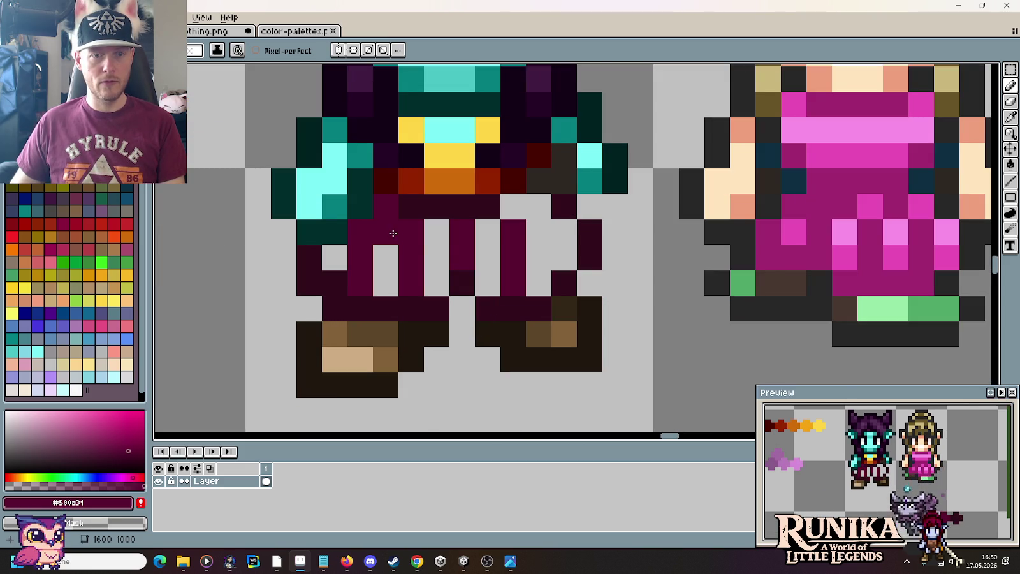
# Fix the leg stripes: swap one pixel to dark magenta, erase an extra right-leg pixel.
pyautogui.rightClick(408, 233)
pyautogui.click(411, 232)
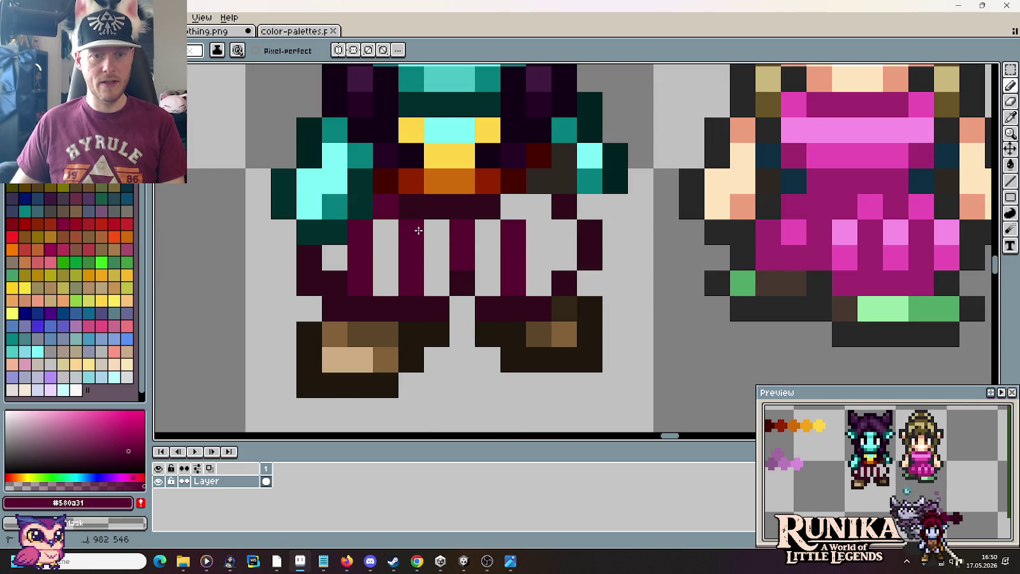
pyautogui.rightClick(513, 232)
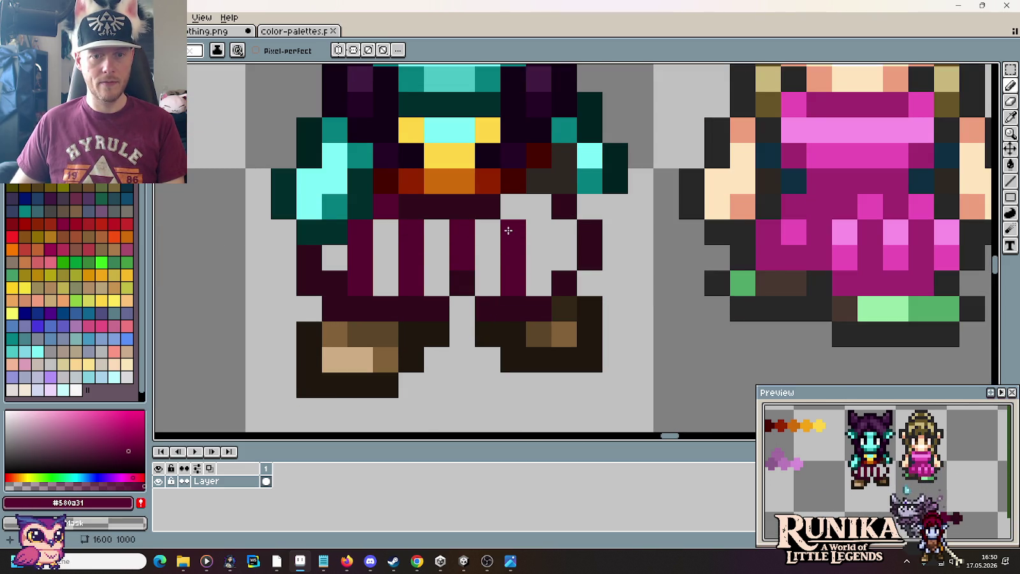
pyautogui.scroll(-3, 559, 266)
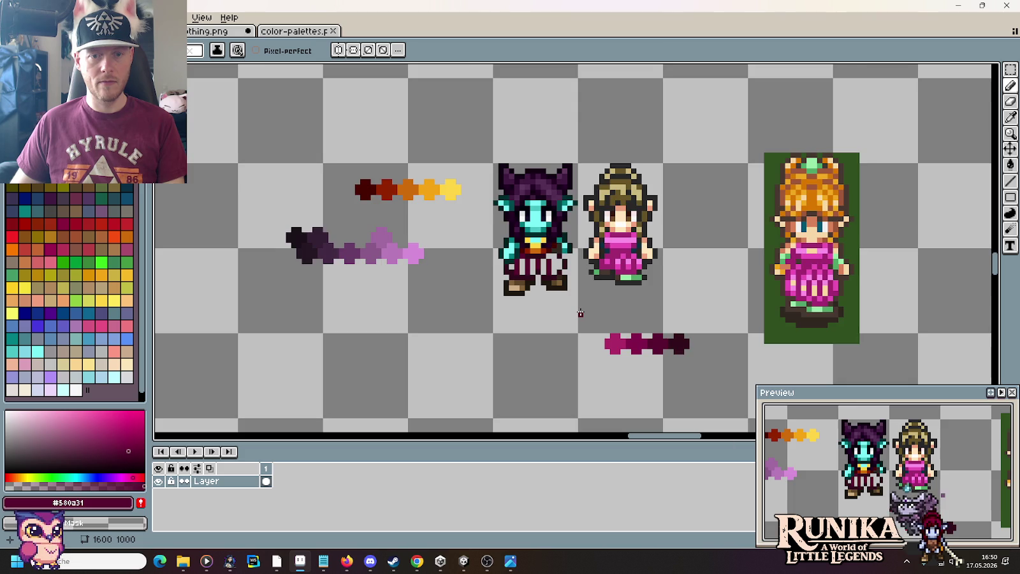
pyautogui.scroll(2, 580, 313)
# Bucket-fill the goblin's dark leg stripes with magenta #ac2966 from the palette strip.
pyautogui.keyDown('alt'); pyautogui.click(650, 376); pyautogui.keyUp('alt')
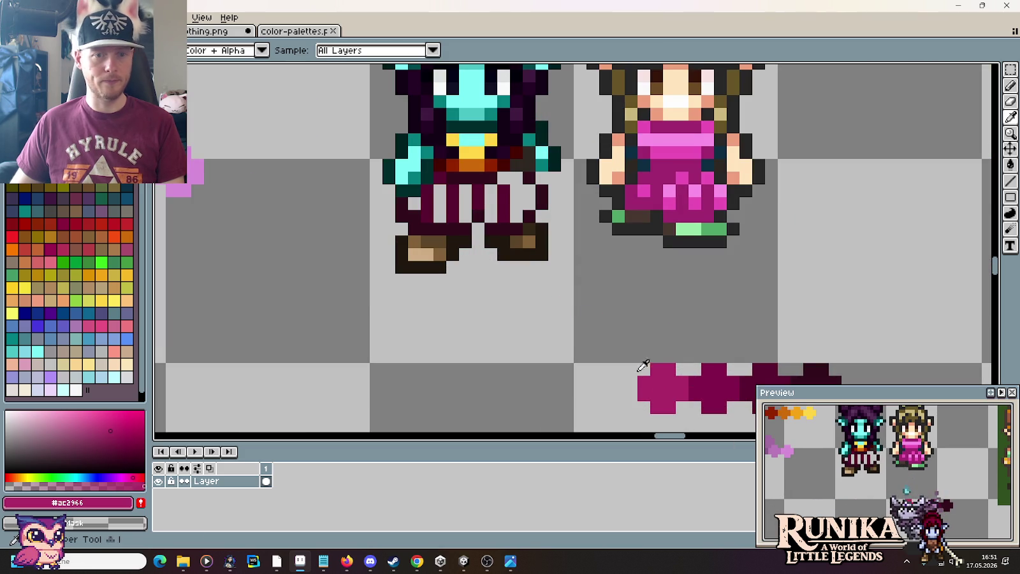
pyautogui.click(491, 203)
pyautogui.click(465, 203)
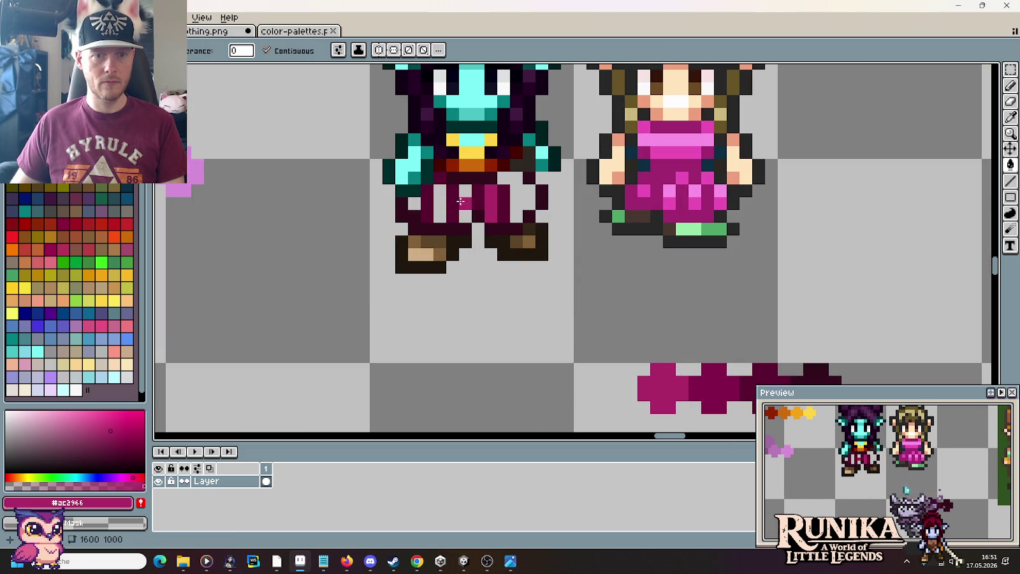
pyautogui.click(453, 203)
pyautogui.click(440, 203)
pyautogui.click(427, 203)
pyautogui.click(415, 202)
pyautogui.click(517, 182)
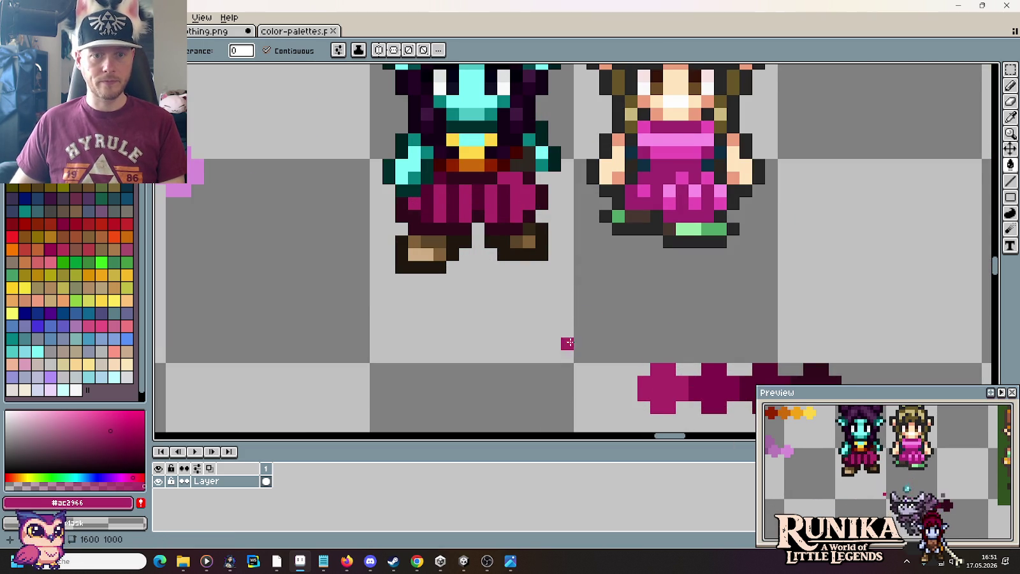
# Brighten the magenta to HSV Value 87 and add it as a pink swatch at the magenta strip's start.
pyautogui.scroll(-3, 569, 343)
pyautogui.scroll(3, 564, 337)
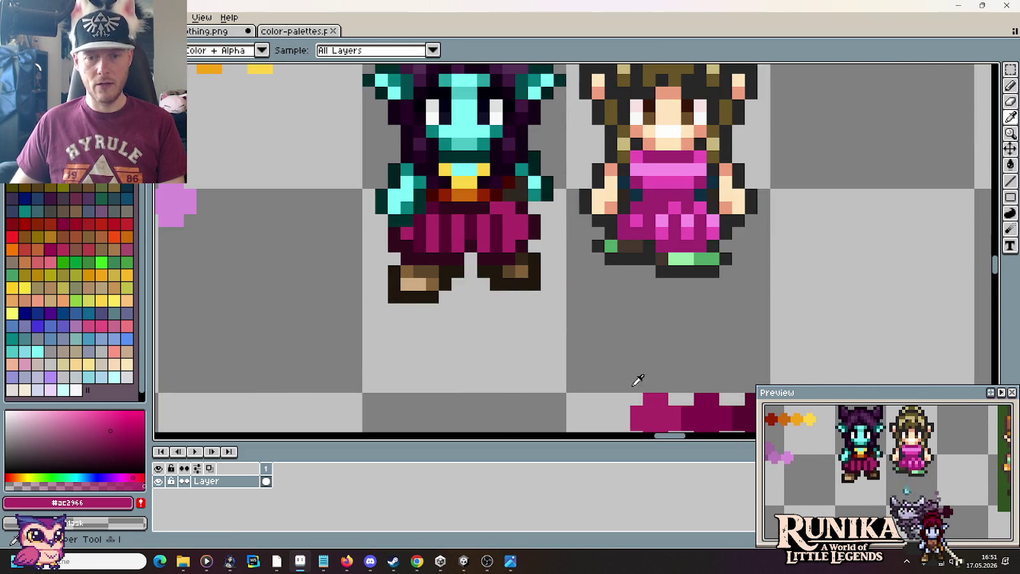
pyautogui.moveTo(638, 380); pyautogui.dragTo(608, 259)
pyautogui.click(95, 503)
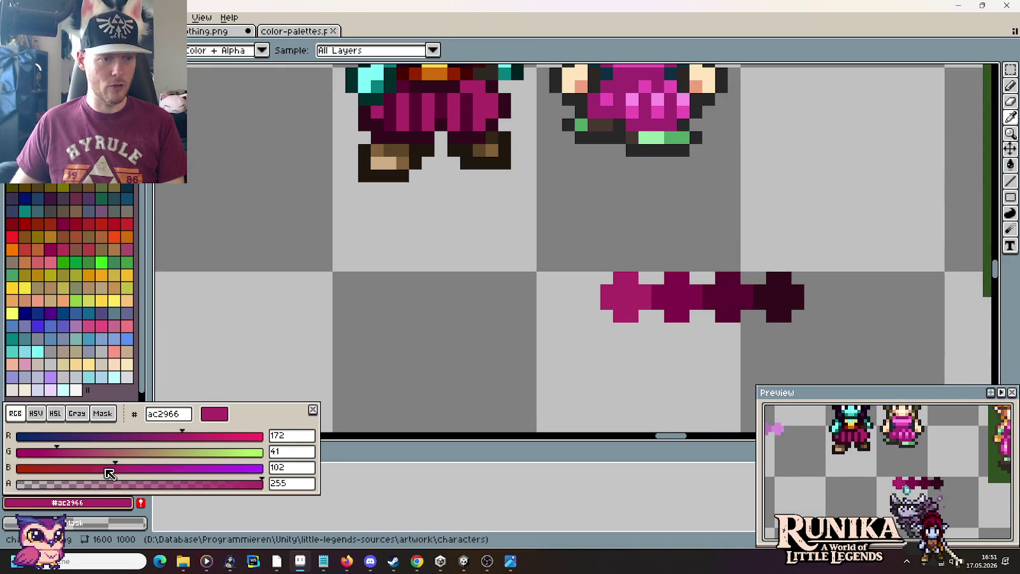
pyautogui.click(35, 413)
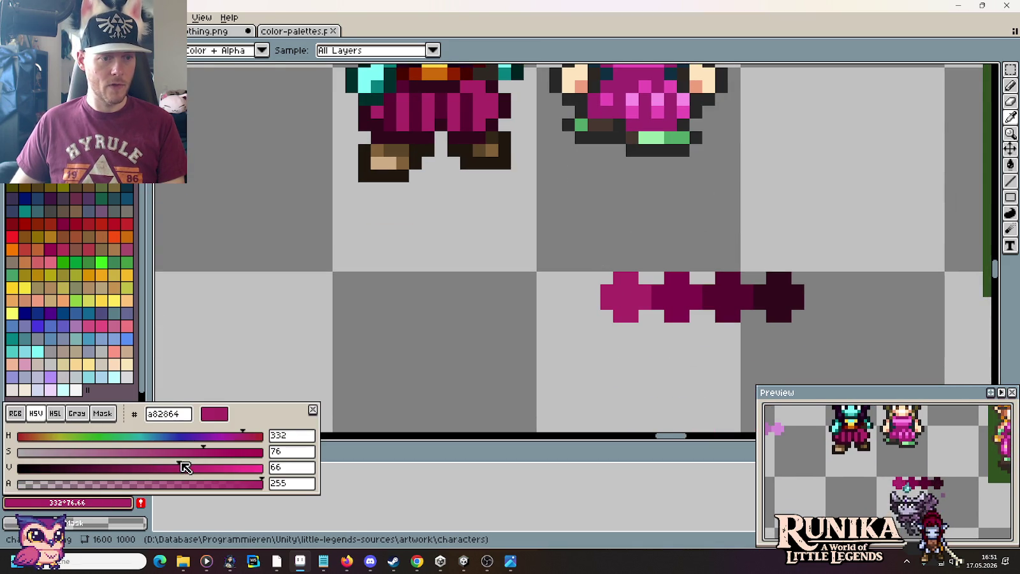
pyautogui.moveTo(184, 467); pyautogui.dragTo(234, 467)
pyautogui.press('b')
pyautogui.click(593, 294)
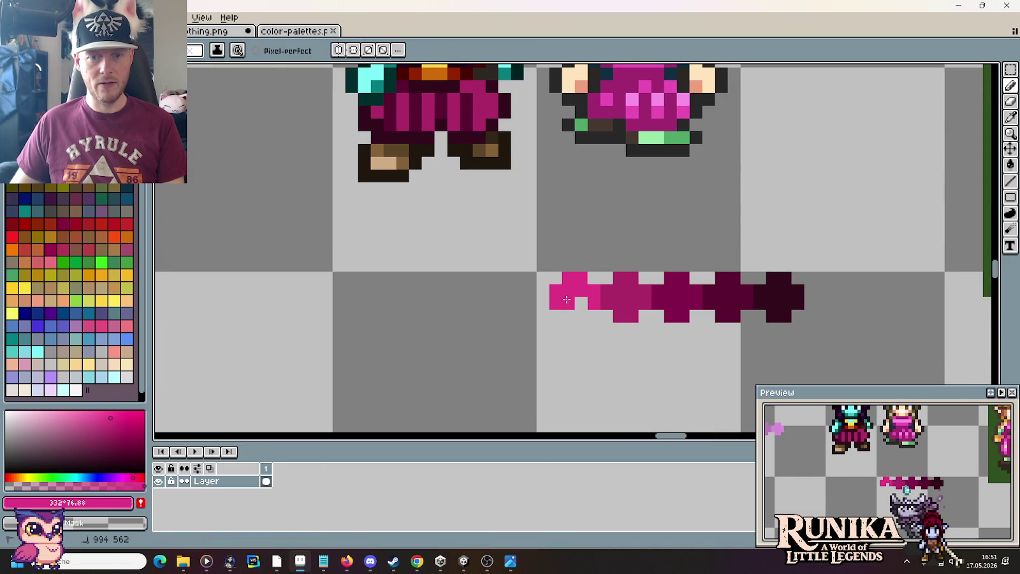
# Add bright pink highlight pixels on both legs of the goblin's pants.
pyautogui.scroll(2, 478, 171)
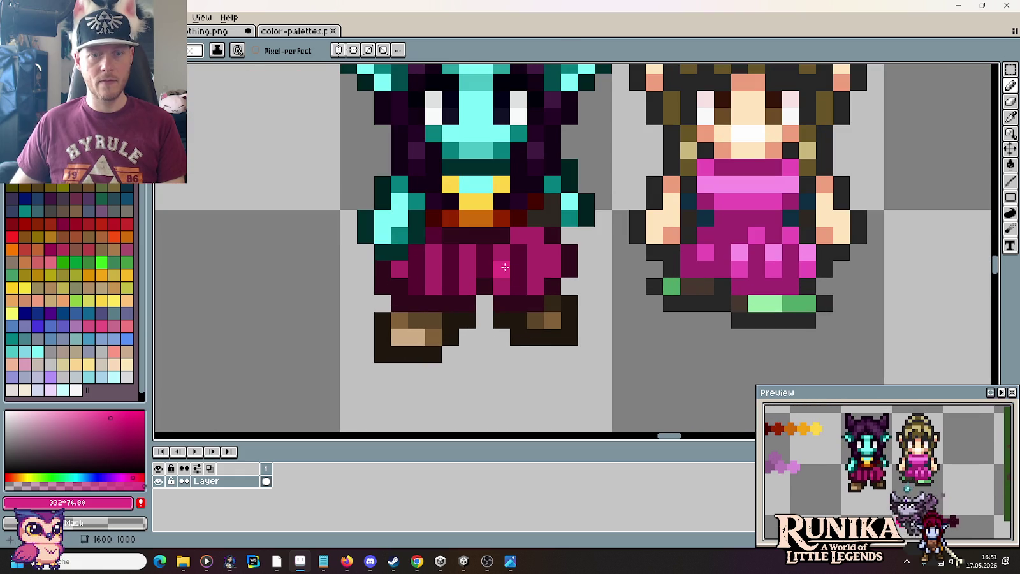
pyautogui.click(468, 268)
pyautogui.click(433, 268)
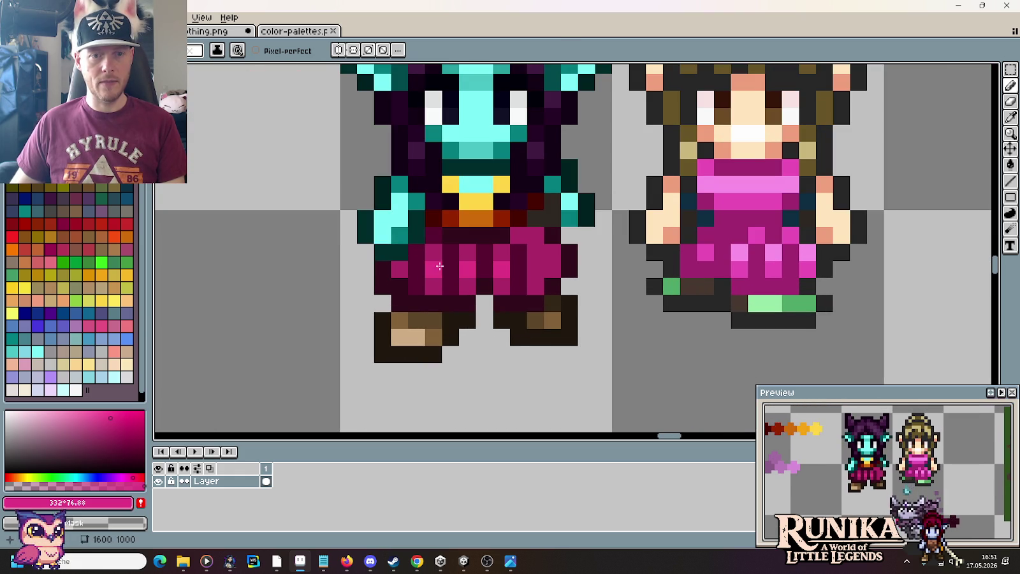
pyautogui.click(552, 268)
pyautogui.click(552, 252)
pyautogui.scroll(-1, 574, 281)
pyautogui.scroll(-3, 598, 308)
pyautogui.scroll(-1, 599, 308)
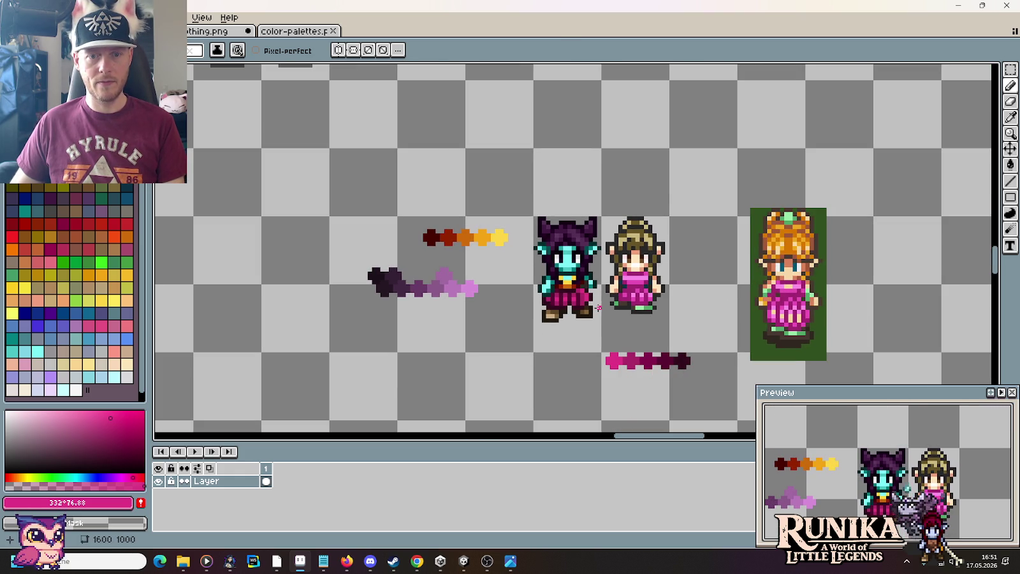
pyautogui.moveTo(576, 347); pyautogui.dragTo(527, 303)
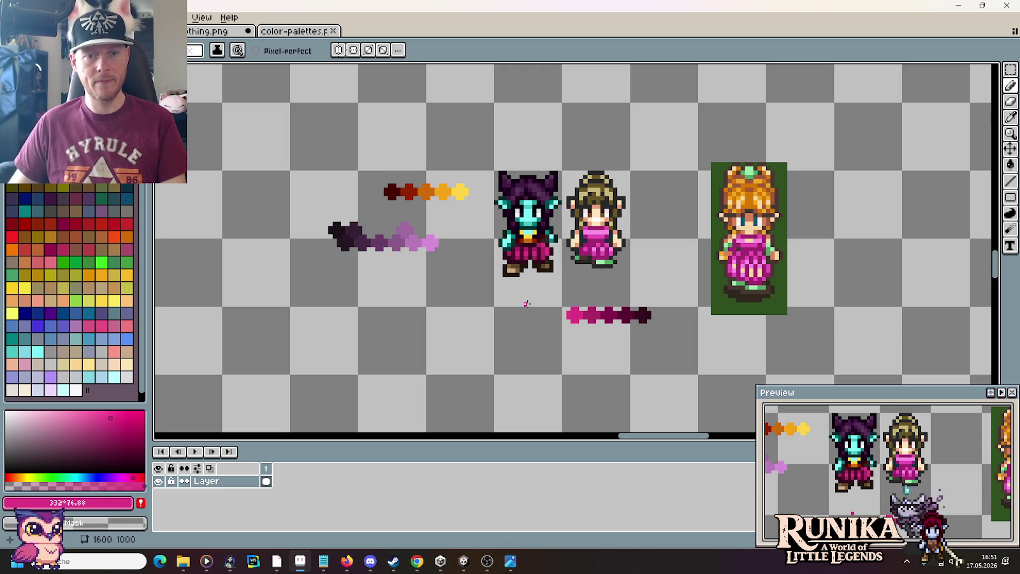
# Sample dark maroon from the pants and repaint a pants column dark maroon.
pyautogui.scroll(1, 506, 229)
pyautogui.scroll(1, 507, 230)
pyautogui.scroll(1, 609, 310)
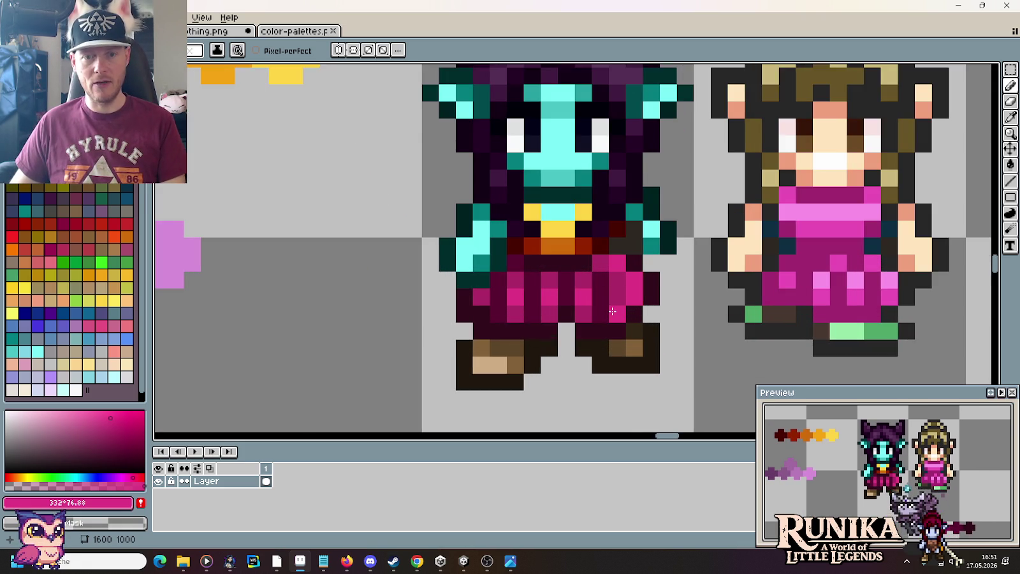
pyautogui.scroll(-3, 612, 311)
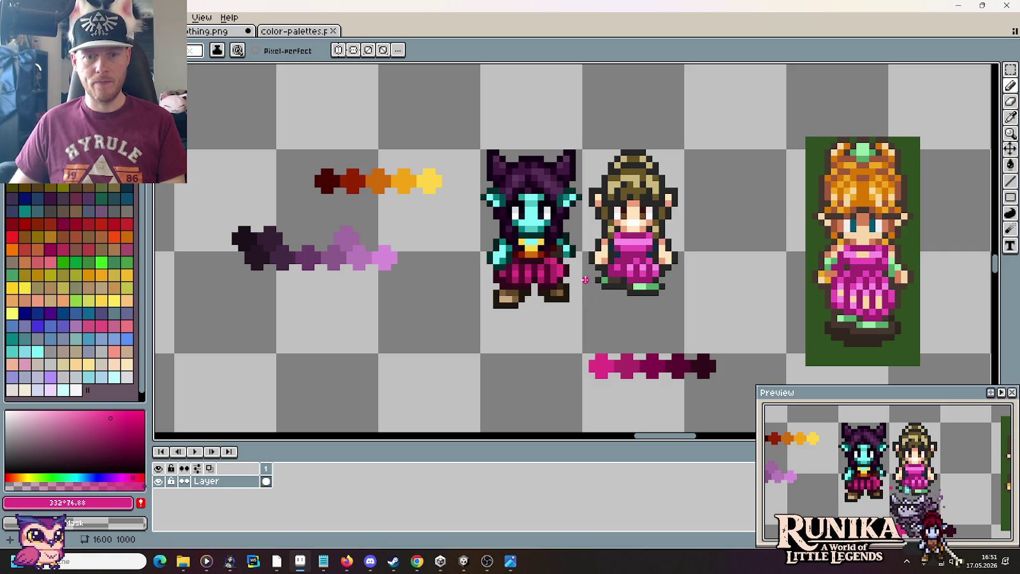
pyautogui.scroll(1, 574, 274)
pyautogui.scroll(-1, 574, 274)
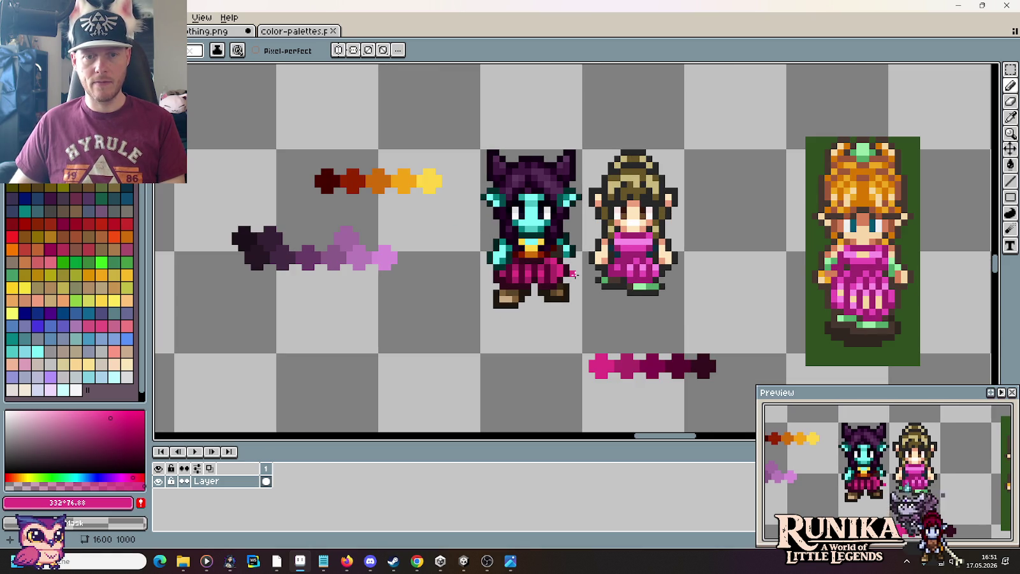
pyautogui.scroll(1, 564, 275)
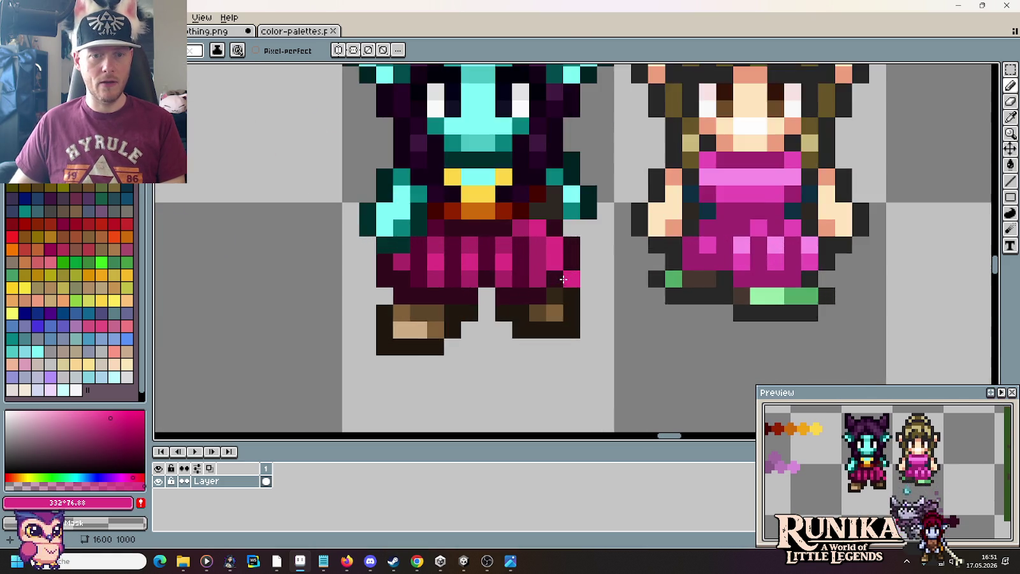
pyautogui.scroll(1, 564, 274)
pyautogui.keyDown('alt'); pyautogui.click(523, 271); pyautogui.keyUp('alt')
pyautogui.moveTo(523, 270); pyautogui.dragTo(522, 226)
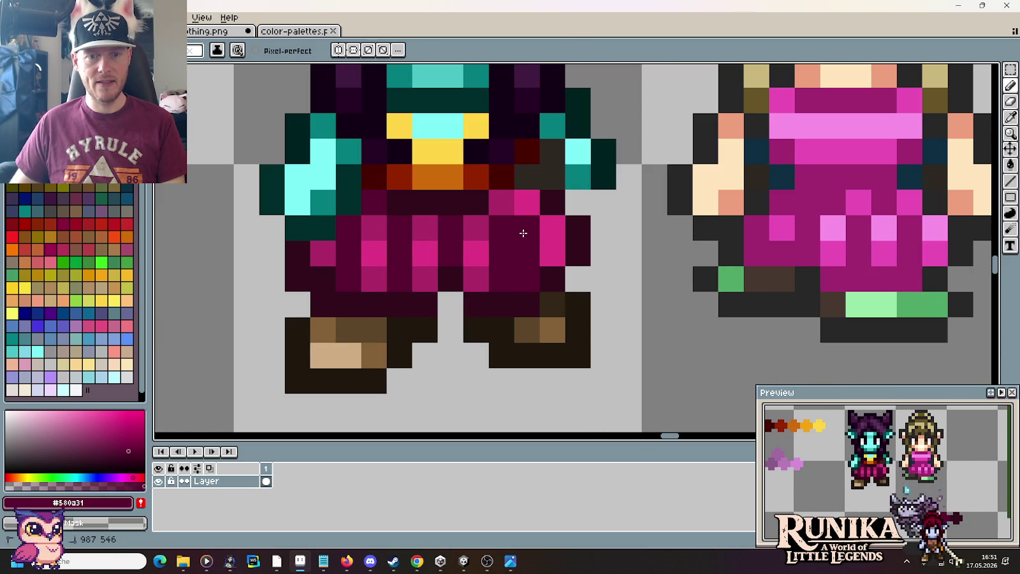
# Paint magenta pixels back into the pants stripes, including one on the right leg.
pyautogui.click(500, 203)
pyautogui.keyDown('alt'); pyautogui.click(481, 271); pyautogui.keyUp('alt')
pyautogui.click(497, 273)
pyautogui.moveTo(496, 273); pyautogui.dragTo(494, 227)
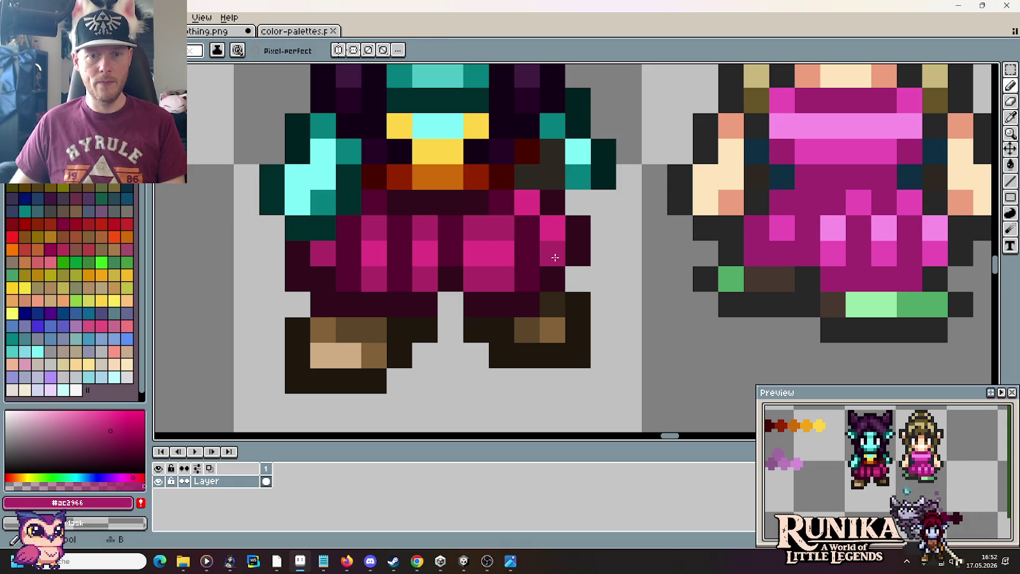
pyautogui.click(520, 200)
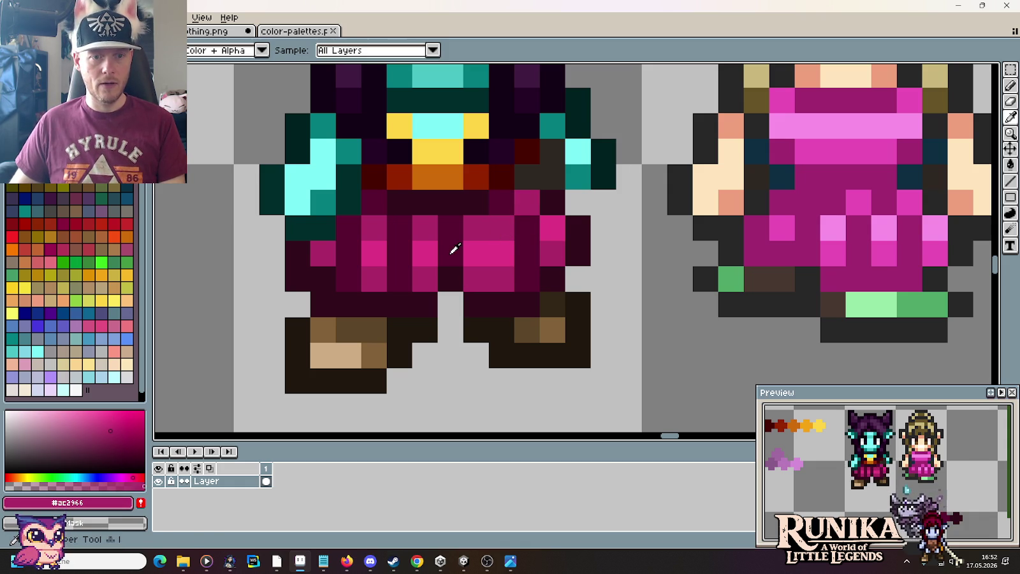
# Darken the gap between the legs and a stripe with the darkest maroon and #580a31.
pyautogui.keyDown('alt'); pyautogui.click(449, 274); pyautogui.keyUp('alt')
pyautogui.moveTo(427, 301)
pyautogui.mouseDown()
pyautogui.moveTo(442, 301)
pyautogui.moveTo(467, 278)
pyautogui.moveTo(468, 231)
pyautogui.mouseUp()
pyautogui.click(466, 278)
pyautogui.keyDown('alt'); pyautogui.click(453, 250); pyautogui.keyUp('alt')
pyautogui.keyDown('alt'); pyautogui.click(471, 273); pyautogui.keyUp('alt')
pyautogui.click(471, 228)
pyautogui.keyDown('alt'); pyautogui.click(447, 251); pyautogui.keyUp('alt')
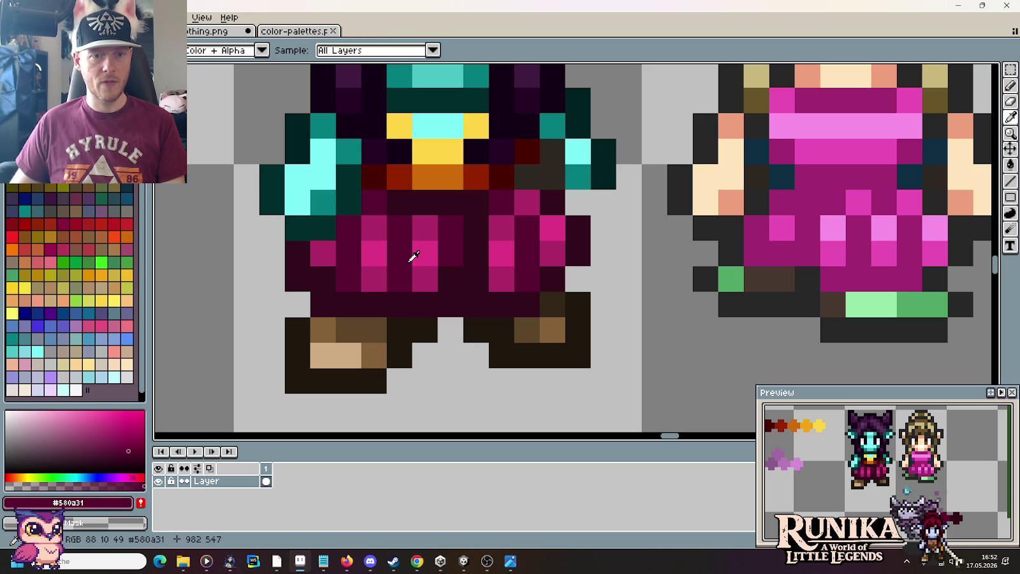
pyautogui.moveTo(417, 273)
pyautogui.mouseDown()
pyautogui.moveTo(419, 237)
pyautogui.moveTo(451, 237)
pyautogui.mouseUp()
# Paint alternating magenta, dark maroon and bright pink columns across the left leg.
pyautogui.keyDown('alt'); pyautogui.click(496, 268); pyautogui.keyUp('alt')
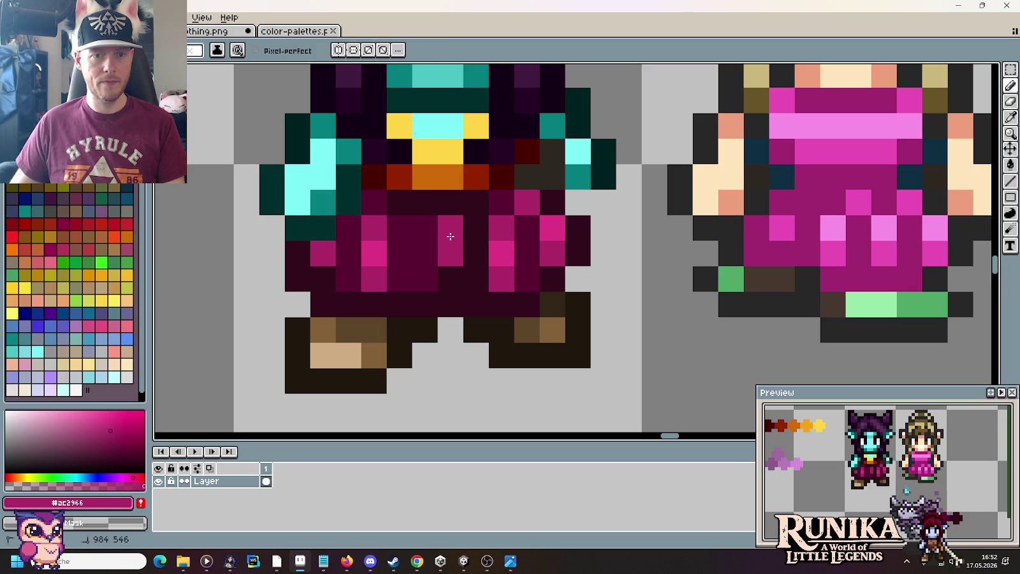
pyautogui.click(399, 280)
pyautogui.click(400, 229)
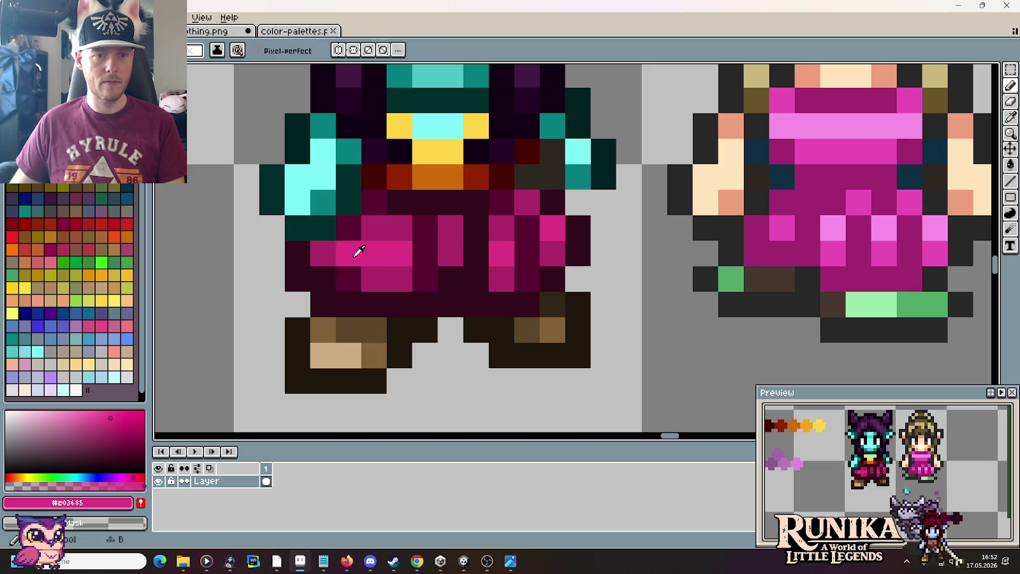
pyautogui.keyDown('alt'); pyautogui.click(358, 250); pyautogui.keyUp('alt')
pyautogui.moveTo(367, 268); pyautogui.dragTo(367, 232)
pyautogui.keyDown('alt'); pyautogui.click(404, 270); pyautogui.keyUp('alt')
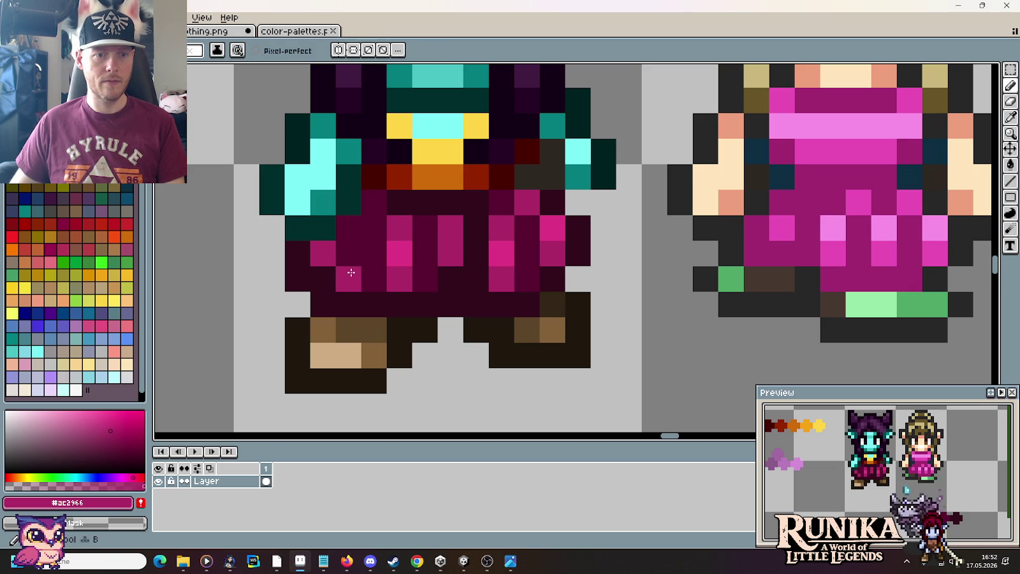
pyautogui.moveTo(349, 279); pyautogui.dragTo(349, 229)
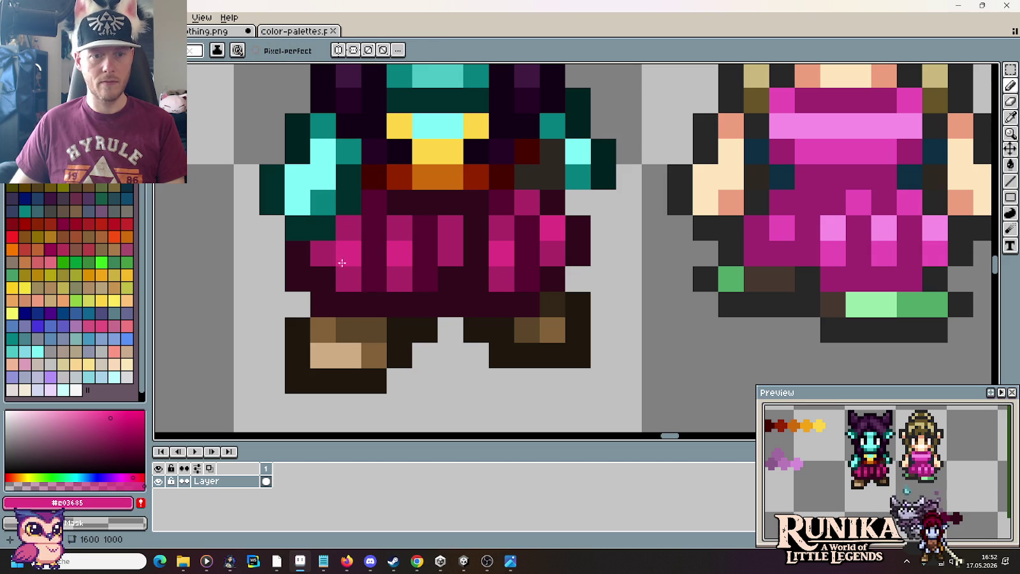
# Darken a stray magenta pixel and the bottom row of the pants with dark maroon.
pyautogui.keyDown('alt'); pyautogui.click(381, 246); pyautogui.keyUp('alt')
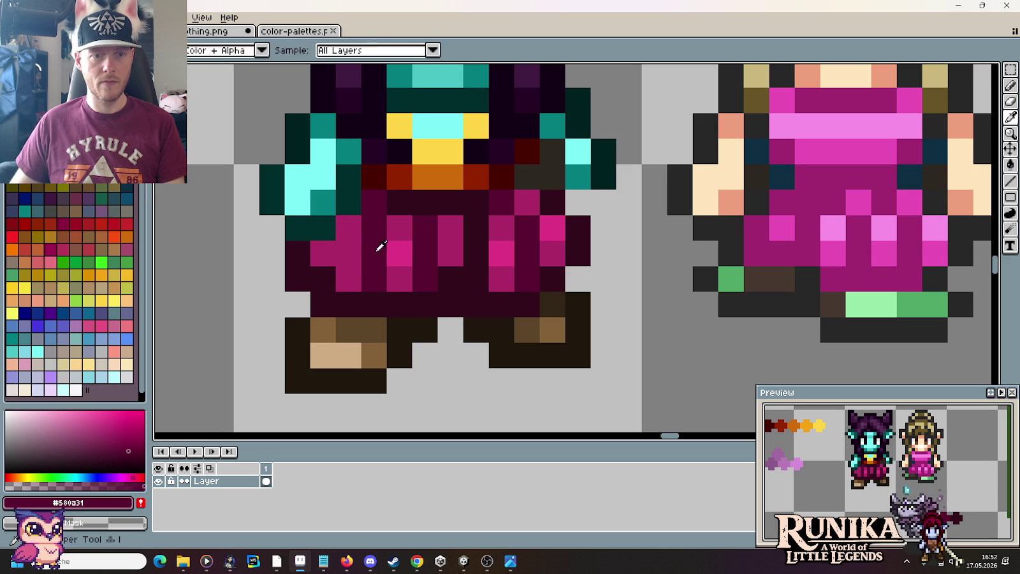
pyautogui.click(327, 251)
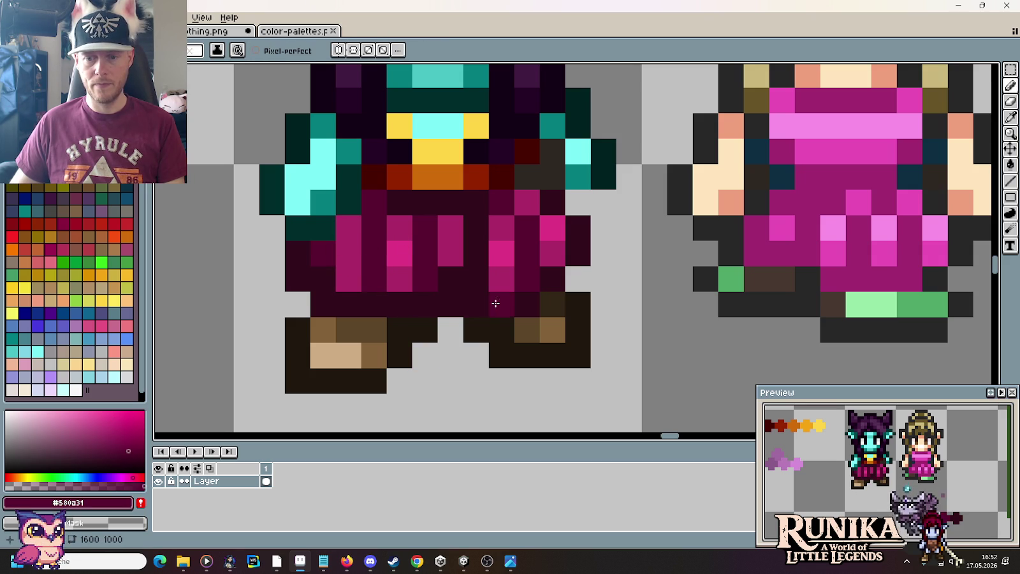
pyautogui.moveTo(426, 304); pyautogui.dragTo(344, 305)
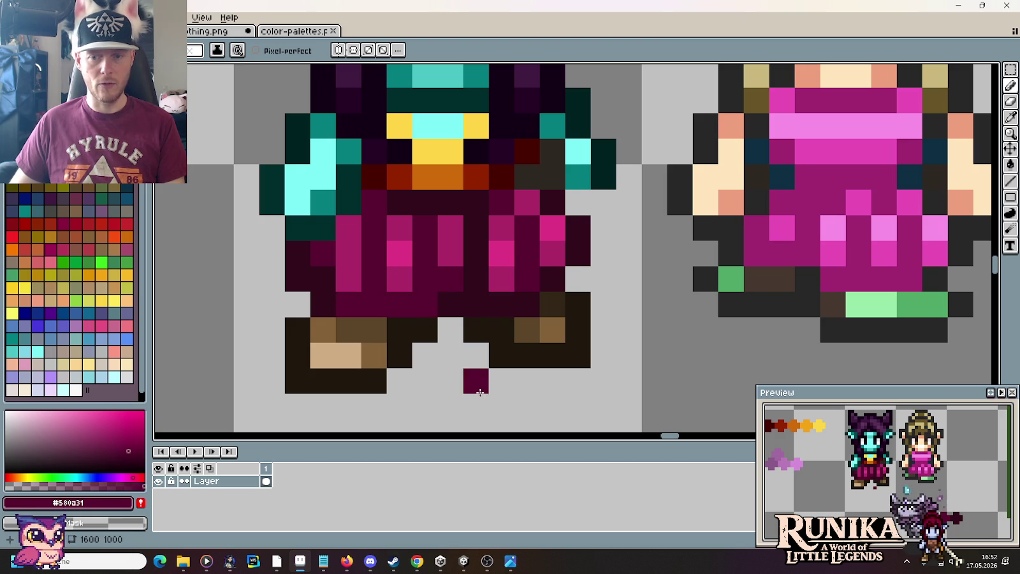
# Sample pink and maroon from the pants and paint a dark pants pixel mid pink.
pyautogui.scroll(-4, 529, 378)
pyautogui.scroll(-2, 541, 384)
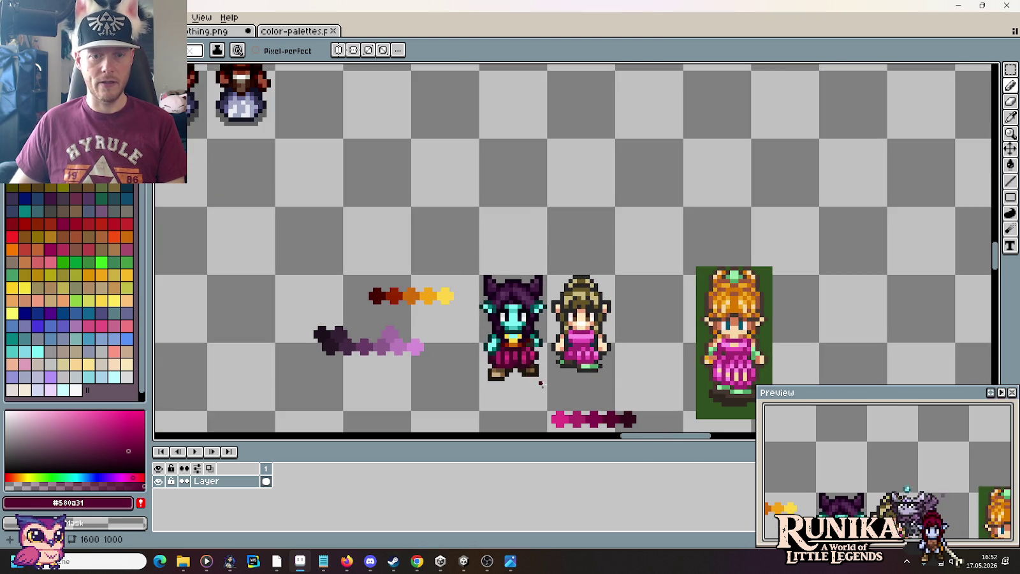
pyautogui.scroll(-5, 541, 383)
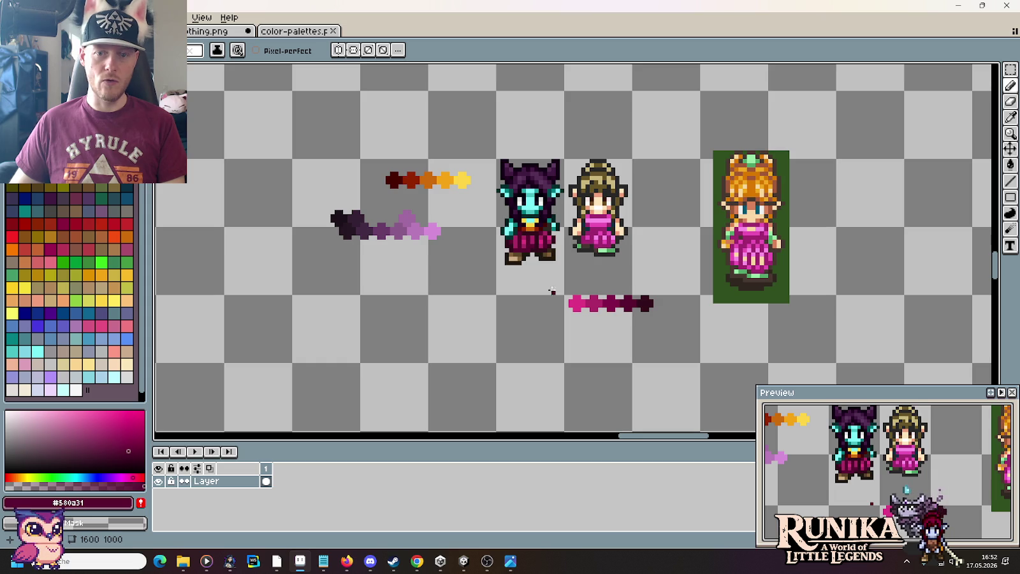
pyautogui.scroll(2, 552, 292)
pyautogui.keyDown('alt'); pyautogui.click(541, 182); pyautogui.keyUp('alt')
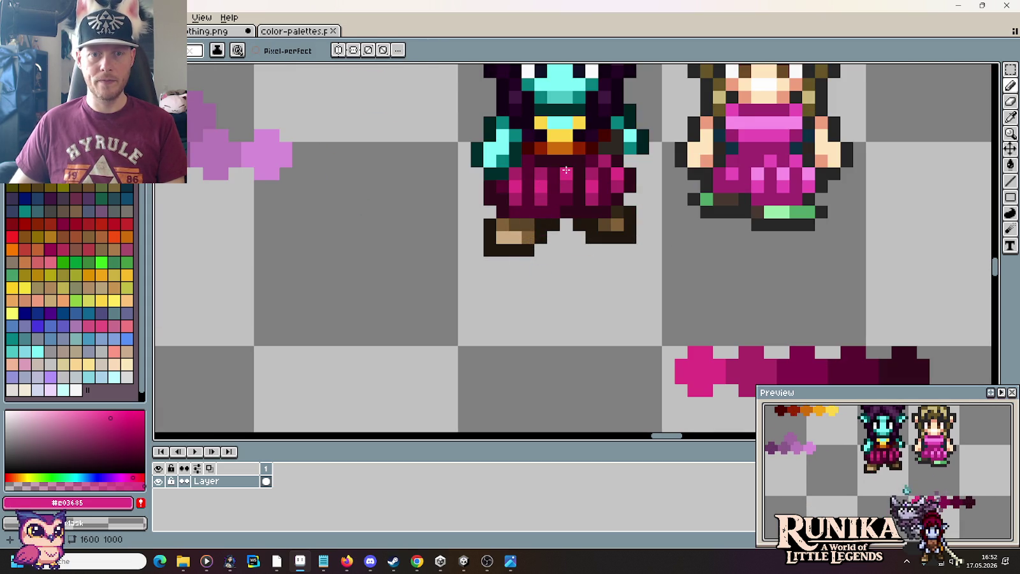
pyautogui.scroll(2, 548, 192)
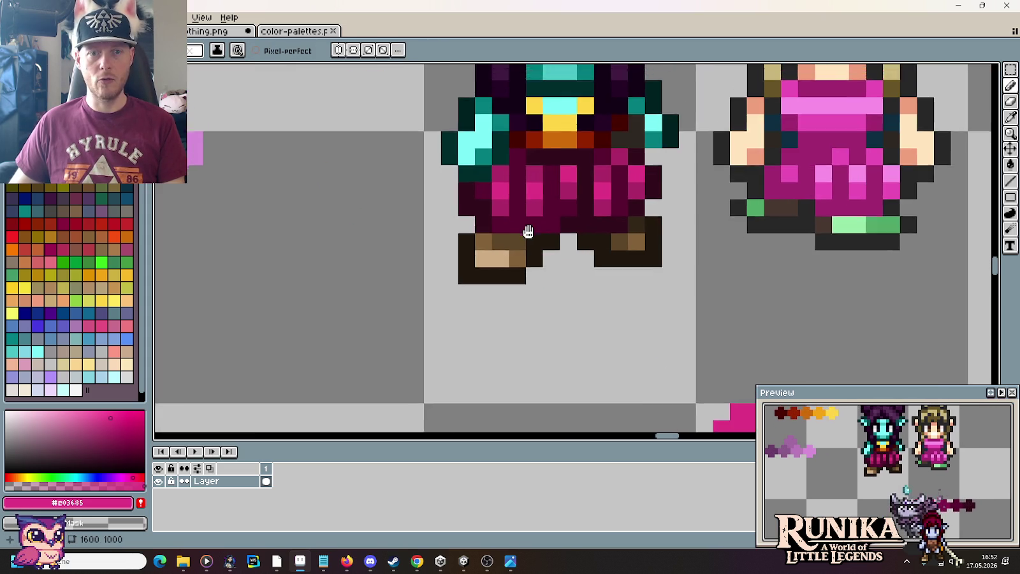
pyautogui.keyDown('alt'); pyautogui.click(468, 200); pyautogui.keyUp('alt')
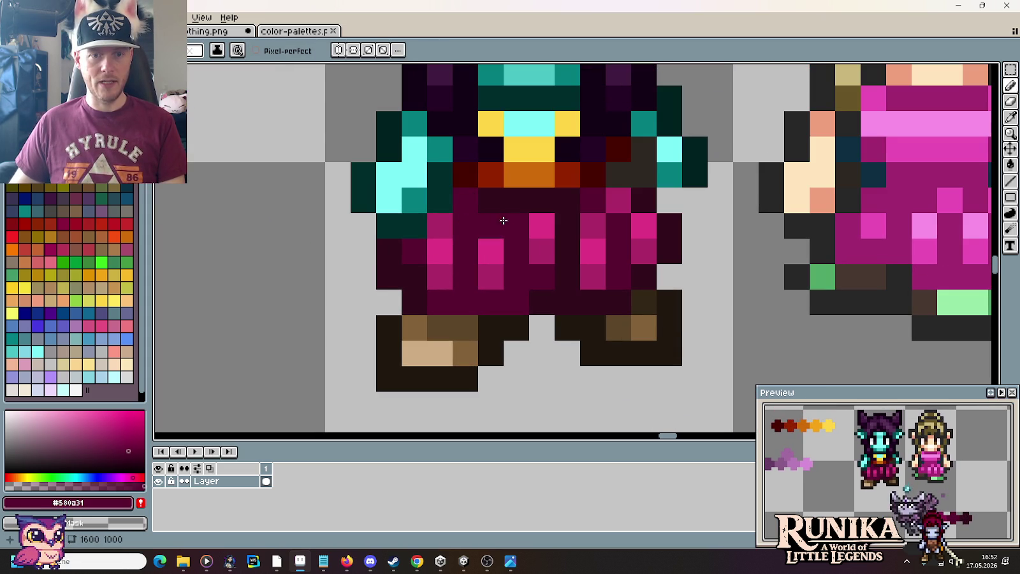
pyautogui.scroll(-4, 510, 221)
pyautogui.scroll(1, 757, 244)
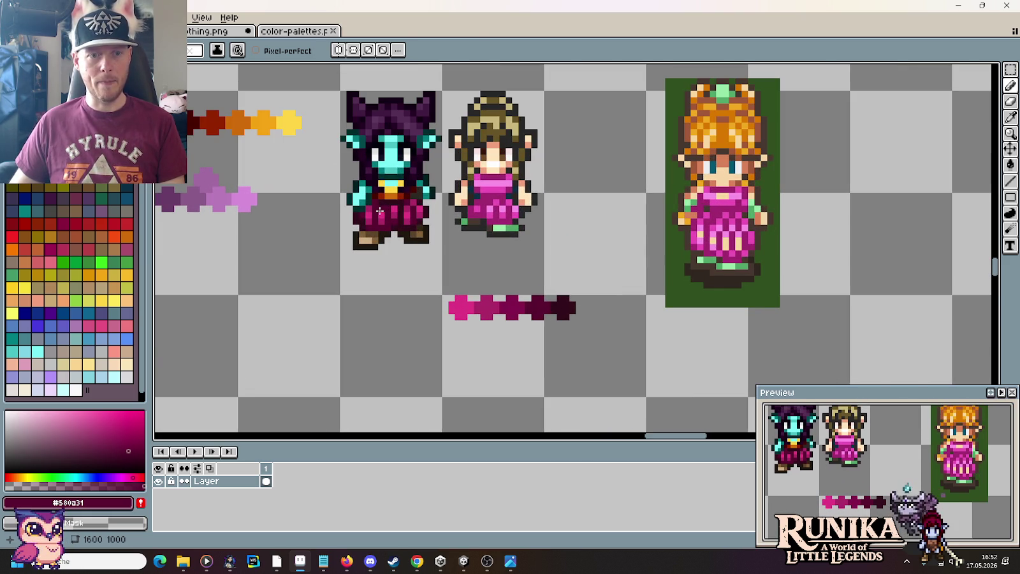
pyautogui.scroll(1, 379, 211)
pyautogui.scroll(1, 373, 208)
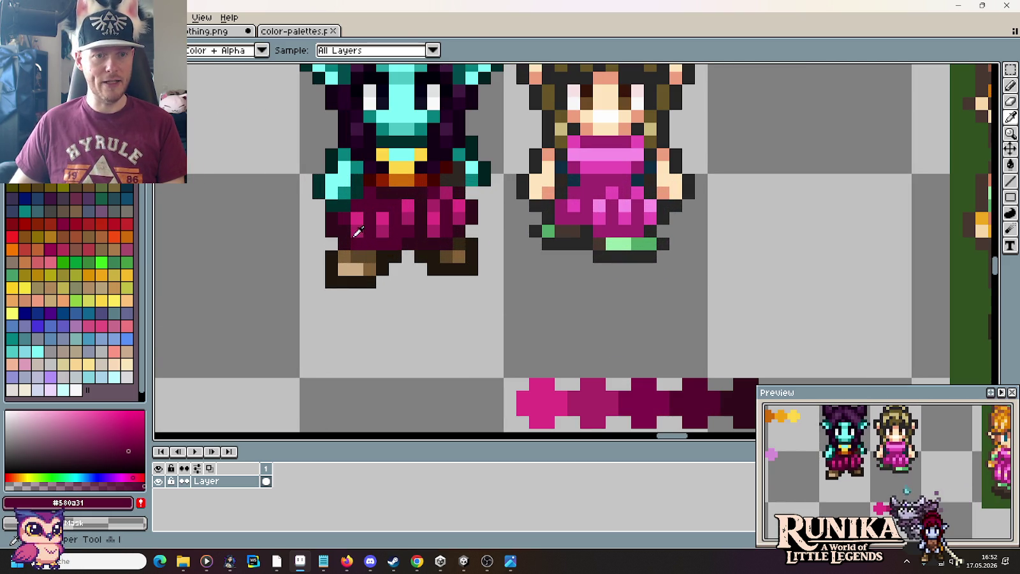
pyautogui.keyDown('alt'); pyautogui.click(367, 205); pyautogui.keyUp('alt')
pyautogui.click(400, 205)
# Compare the darkest maroon and dark maroon shades on the pants while zooming in and out.
pyautogui.scroll(-1, 429, 206)
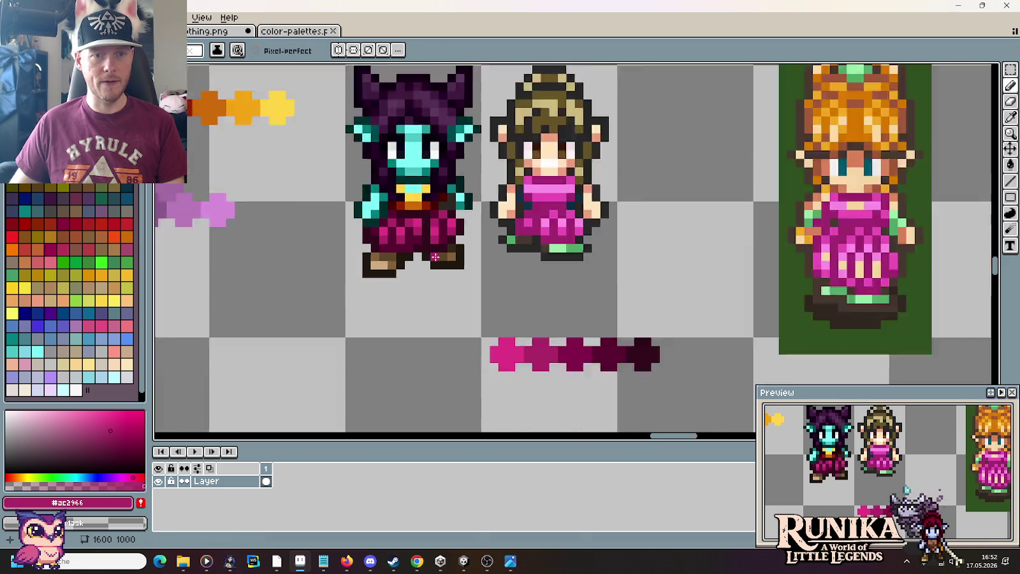
pyautogui.scroll(-2, 437, 246)
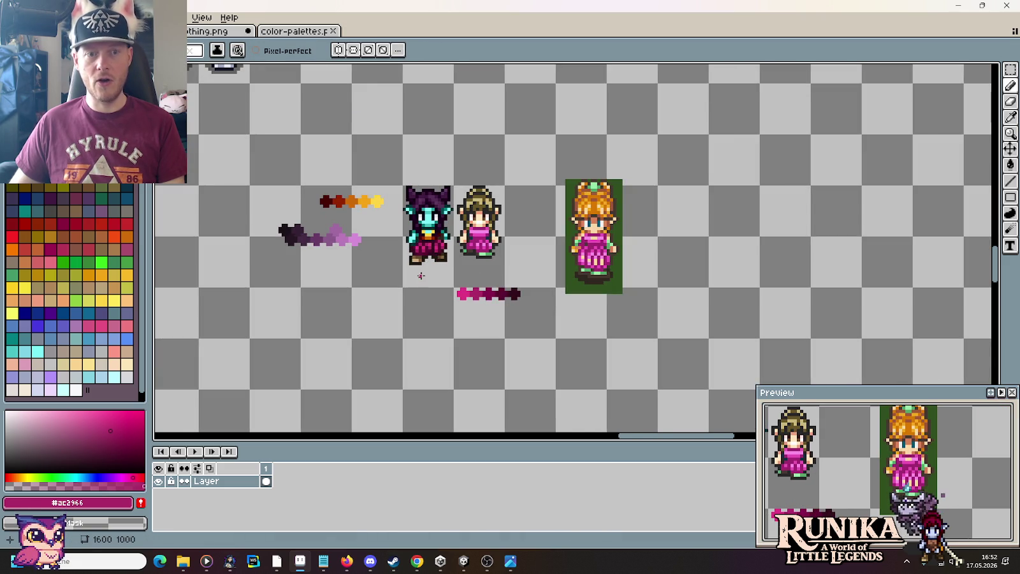
pyautogui.scroll(1, 425, 275)
pyautogui.scroll(1, 429, 262)
pyautogui.scroll(1, 433, 242)
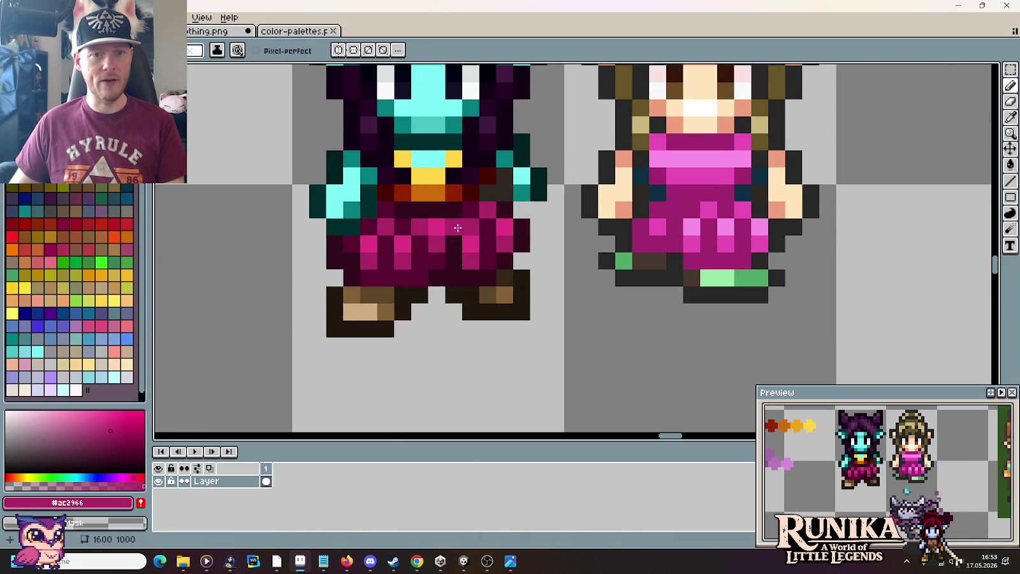
pyautogui.keyDown('alt'); pyautogui.click(438, 223); pyautogui.keyUp('alt')
pyautogui.keyDown('alt'); pyautogui.click(470, 210); pyautogui.keyUp('alt')
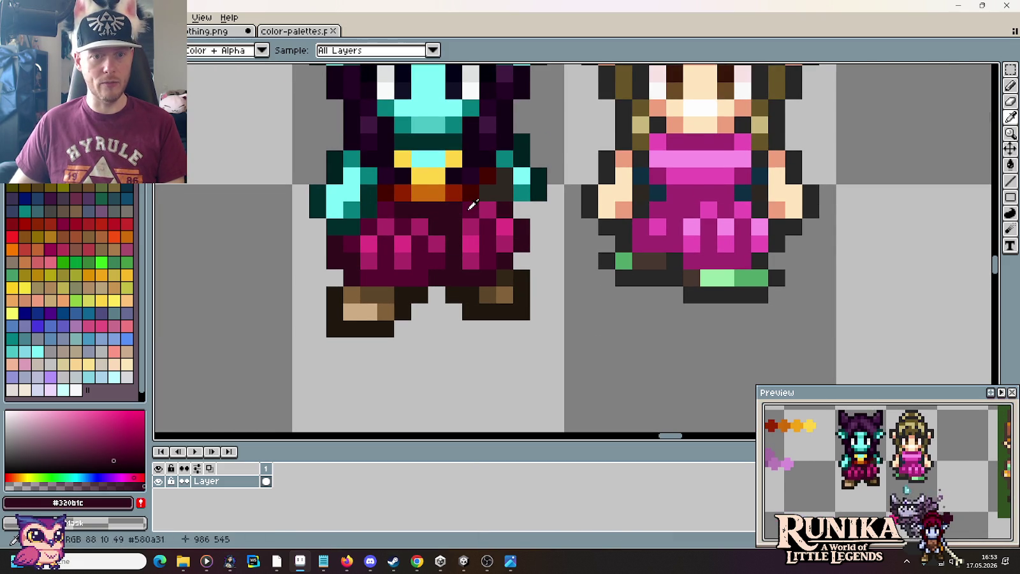
pyautogui.scroll(-1, 473, 305)
pyautogui.scroll(-1, 472, 305)
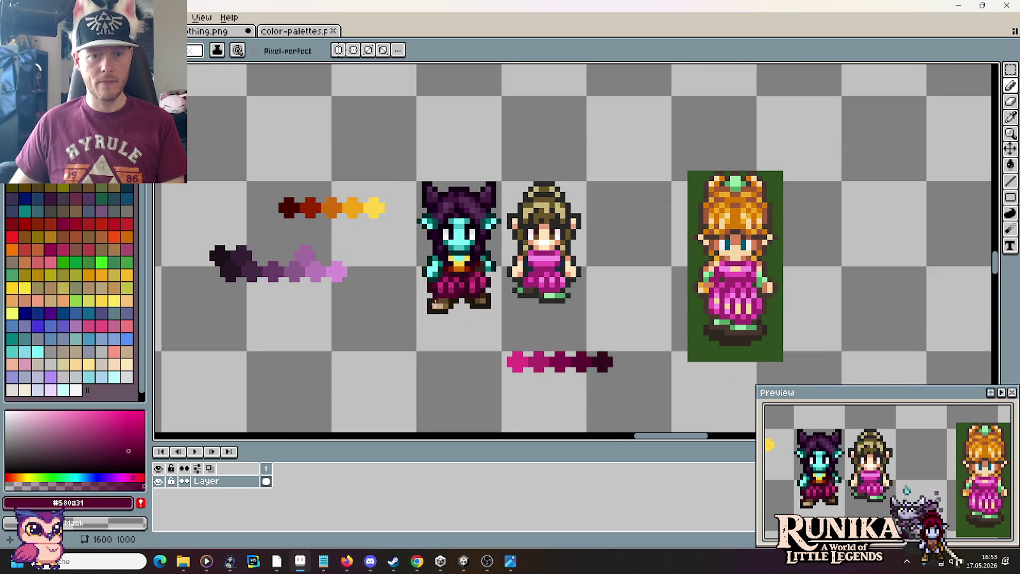
pyautogui.scroll(2, 460, 289)
pyautogui.keyDown('alt'); pyautogui.click(461, 293); pyautogui.keyUp('alt')
pyautogui.scroll(-2, 463, 319)
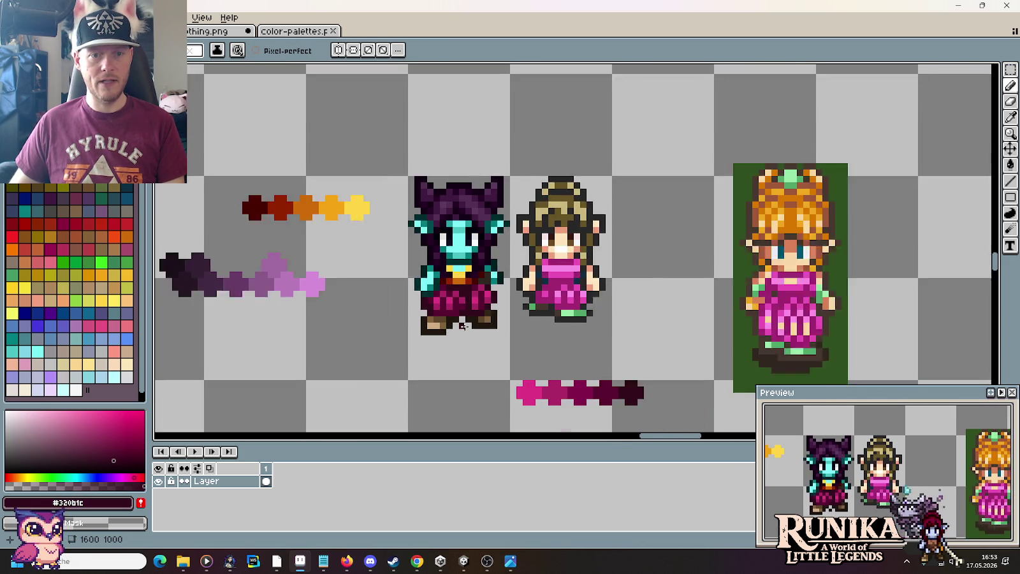
pyautogui.scroll(-1, 464, 332)
pyautogui.scroll(2, 462, 319)
pyautogui.scroll(2, 456, 268)
pyautogui.keyDown('alt'); pyautogui.click(455, 249); pyautogui.keyUp('alt')
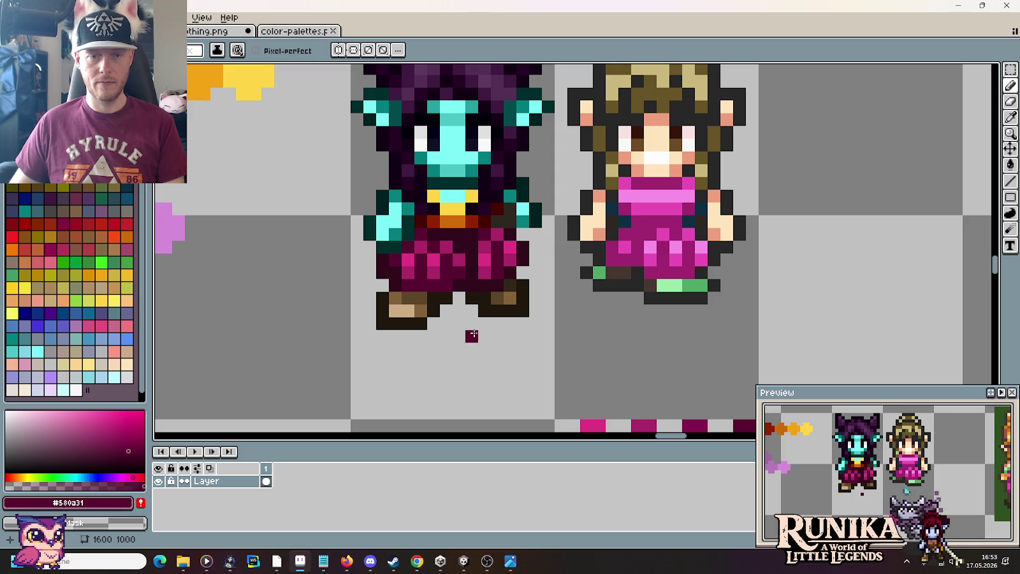
# Paint mid magenta pixels at the pants' lower right and on the right leg.
pyautogui.scroll(-3, 474, 333)
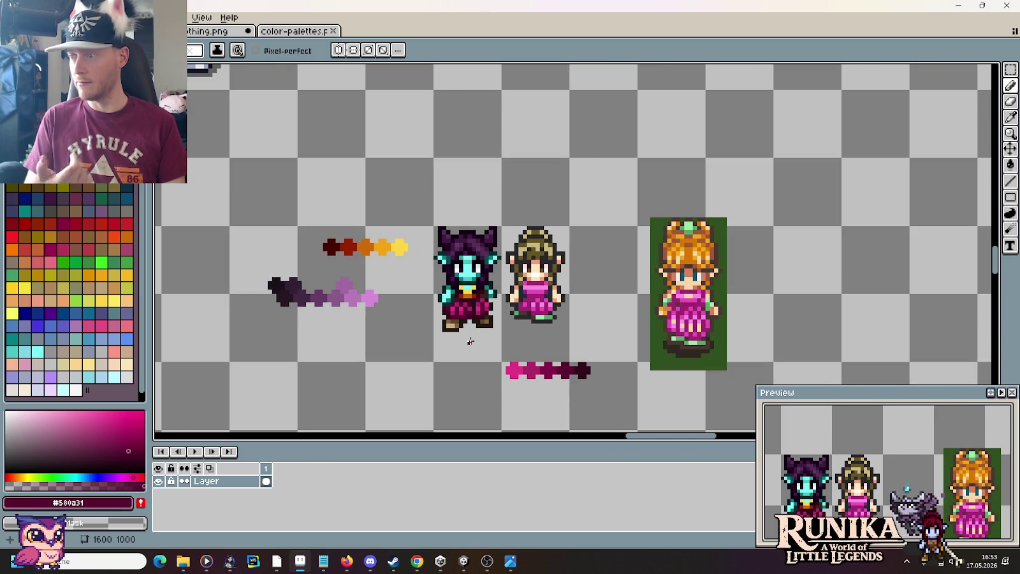
pyautogui.scroll(4, 475, 337)
pyautogui.scroll(3, 487, 319)
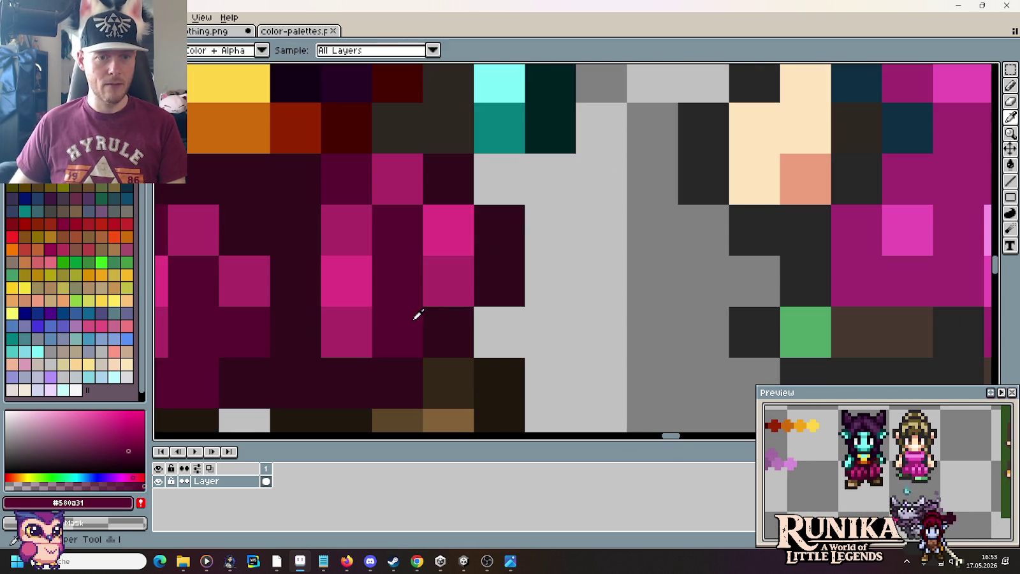
pyautogui.keyDown('alt'); pyautogui.click(446, 281); pyautogui.keyUp('alt')
pyautogui.click(550, 383)
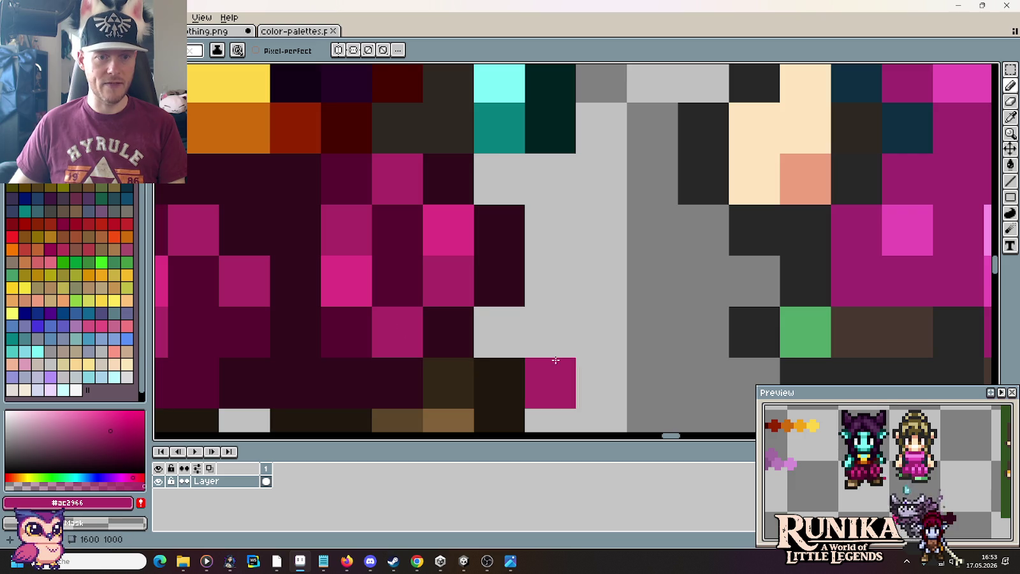
pyautogui.scroll(-5, 550, 382)
pyautogui.scroll(1, 556, 301)
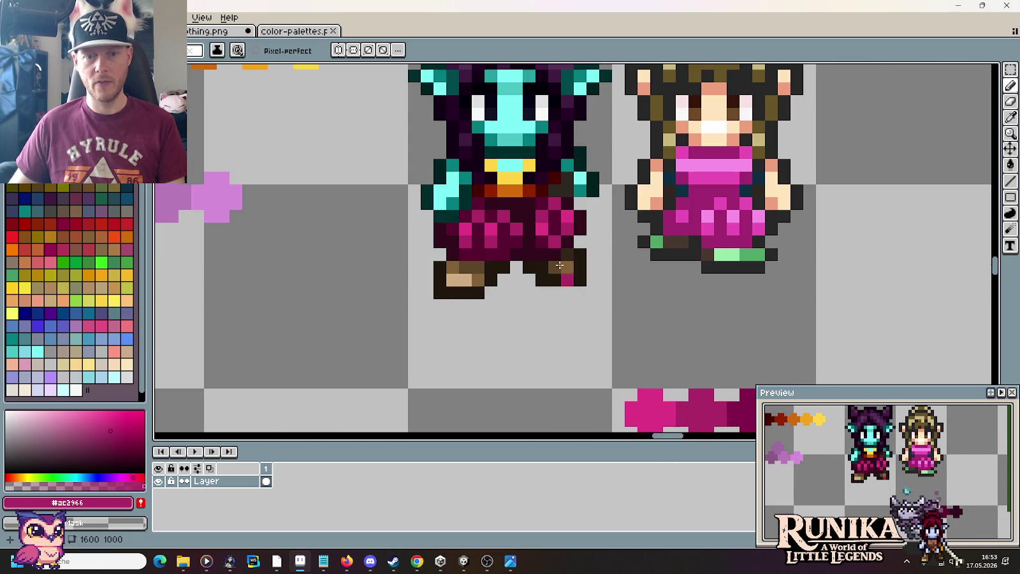
pyautogui.scroll(1, 577, 334)
pyautogui.click(543, 253)
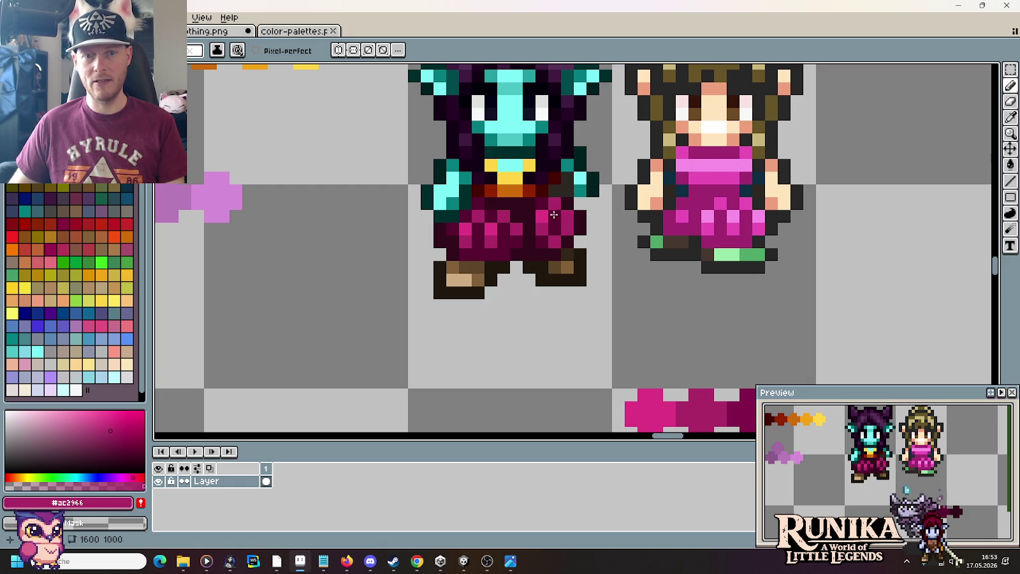
# Recolour one more dark pants pixel magenta and sample the dark teal from the arm.
pyautogui.scroll(-2, 587, 319)
pyautogui.scroll(-2, 588, 320)
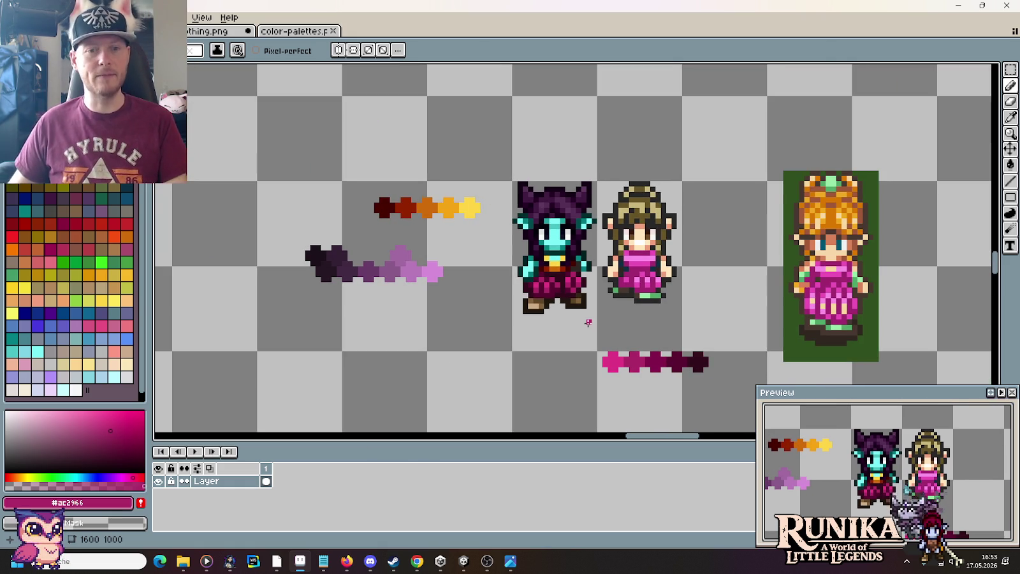
pyautogui.scroll(2, 588, 323)
pyautogui.scroll(2, 594, 347)
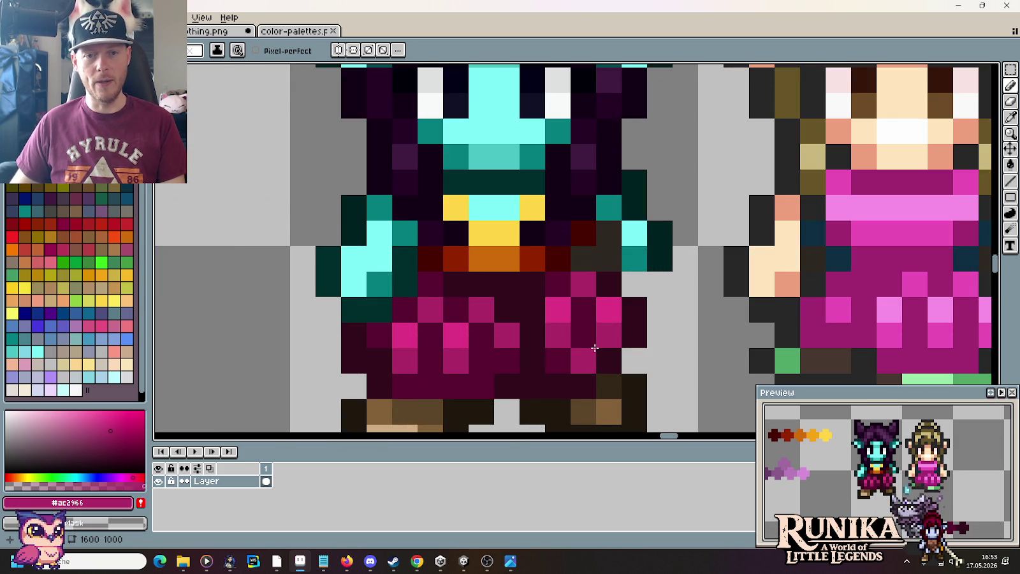
pyautogui.scroll(1, 594, 348)
pyautogui.click(594, 348)
pyautogui.scroll(1, 595, 327)
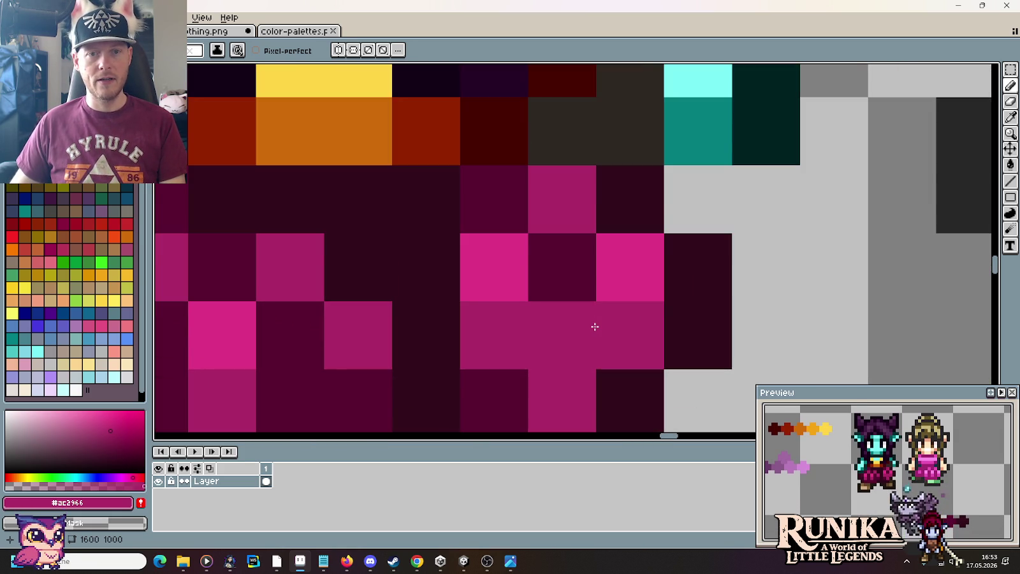
pyautogui.scroll(-1, 594, 326)
pyautogui.scroll(-1, 595, 327)
pyautogui.keyDown('alt'); pyautogui.click(652, 300); pyautogui.keyUp('alt')
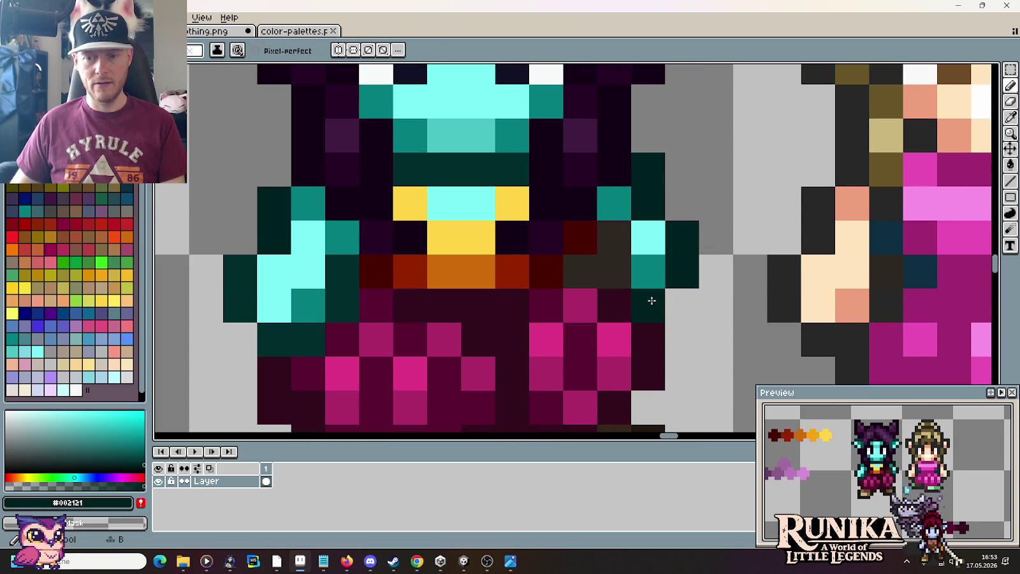
pyautogui.scroll(-5, 703, 325)
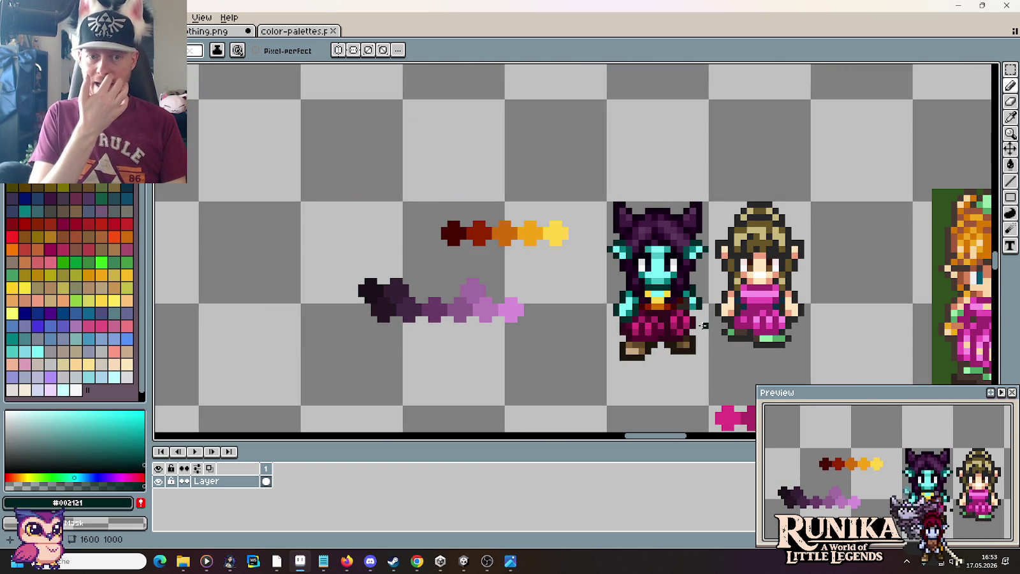
pyautogui.scroll(4, 701, 322)
pyautogui.scroll(1, 694, 315)
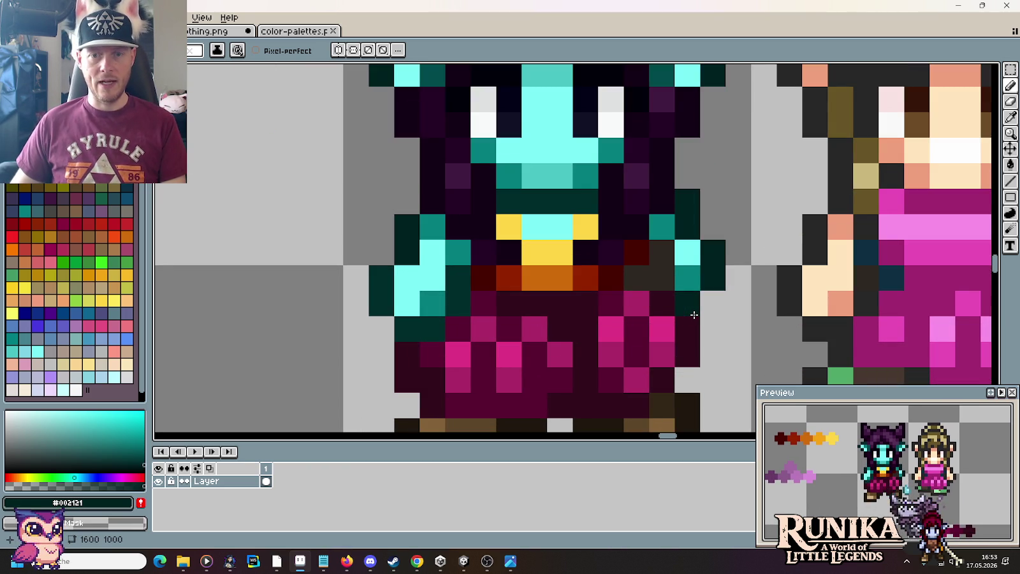
# Paint a teal arm pixel and dark teal #002121 outline pixels around the goblin's right arm.
pyautogui.press('i')
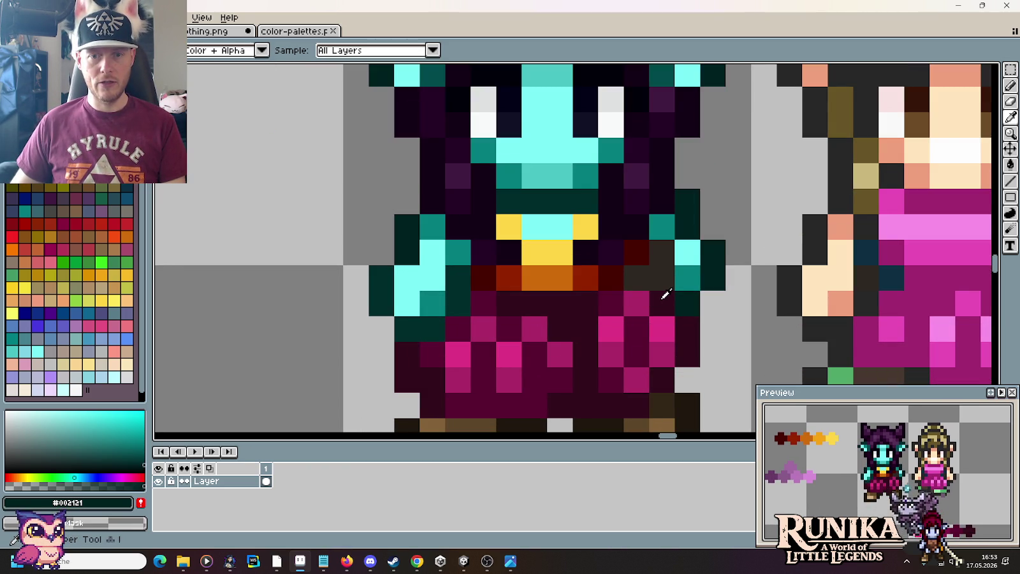
pyautogui.click(664, 294)
pyautogui.click(662, 276)
pyautogui.press('b')
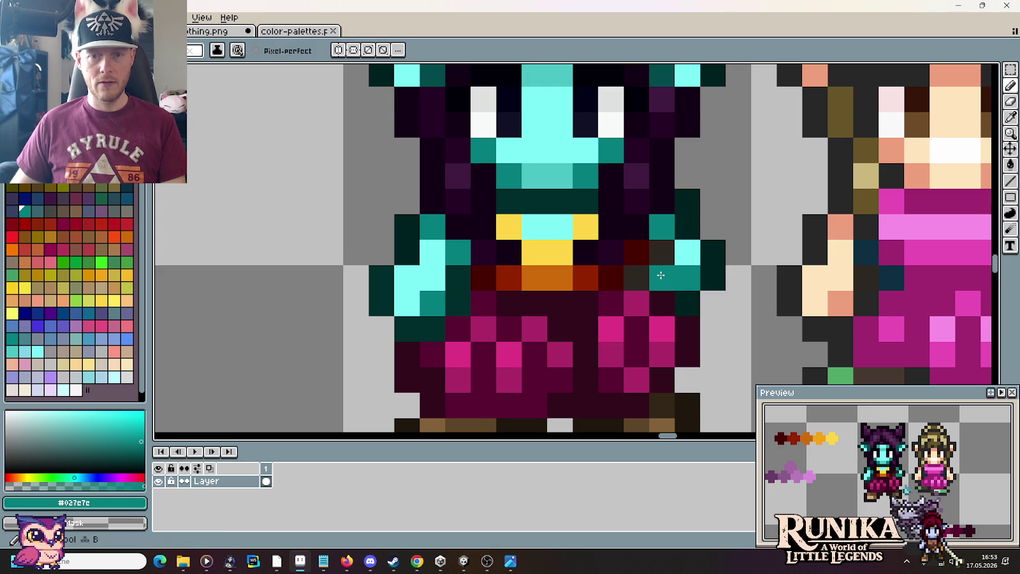
pyautogui.click(661, 255)
pyautogui.keyDown('alt'); pyautogui.click(688, 252); pyautogui.keyUp('alt')
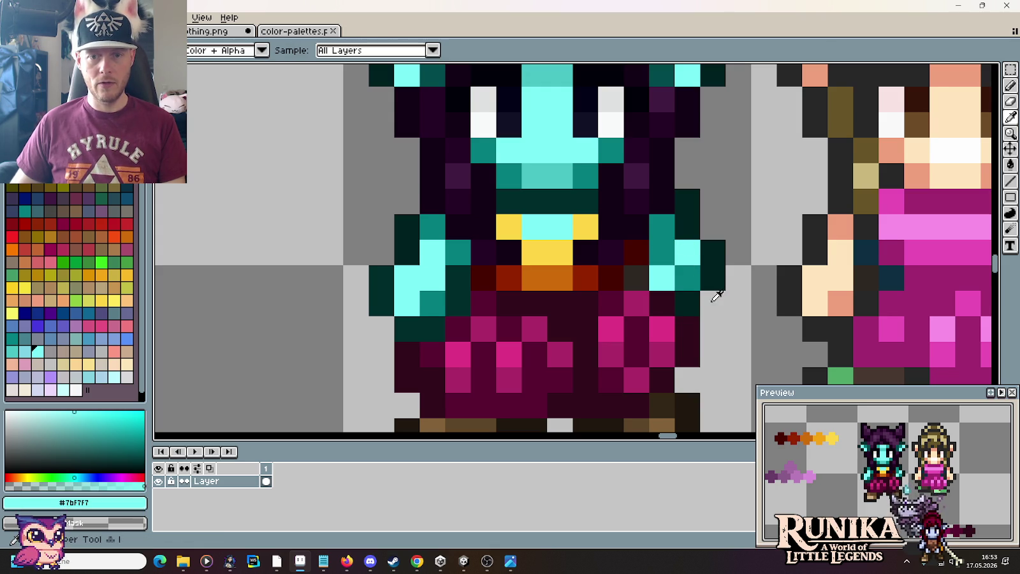
pyautogui.keyDown('alt'); pyautogui.click(697, 295); pyautogui.keyUp('alt')
pyautogui.click(661, 296)
pyautogui.click(633, 278)
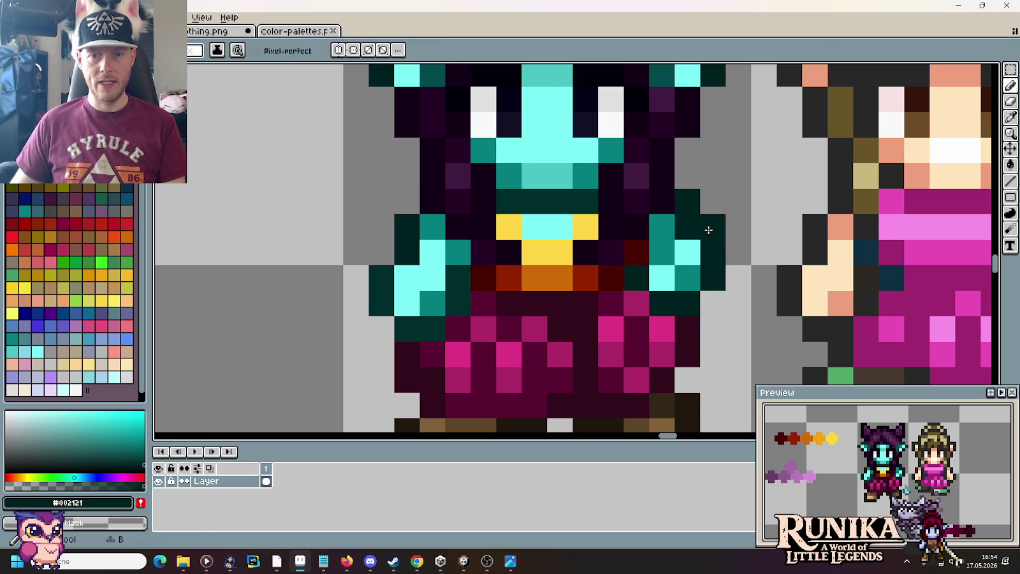
# Repaint arm pixels in teal and light cyan, then zoom out to the whole sprite.
pyautogui.keyDown('alt'); pyautogui.click(676, 228); pyautogui.keyUp('alt')
pyautogui.keyDown('alt'); pyautogui.click(684, 244); pyautogui.keyUp('alt')
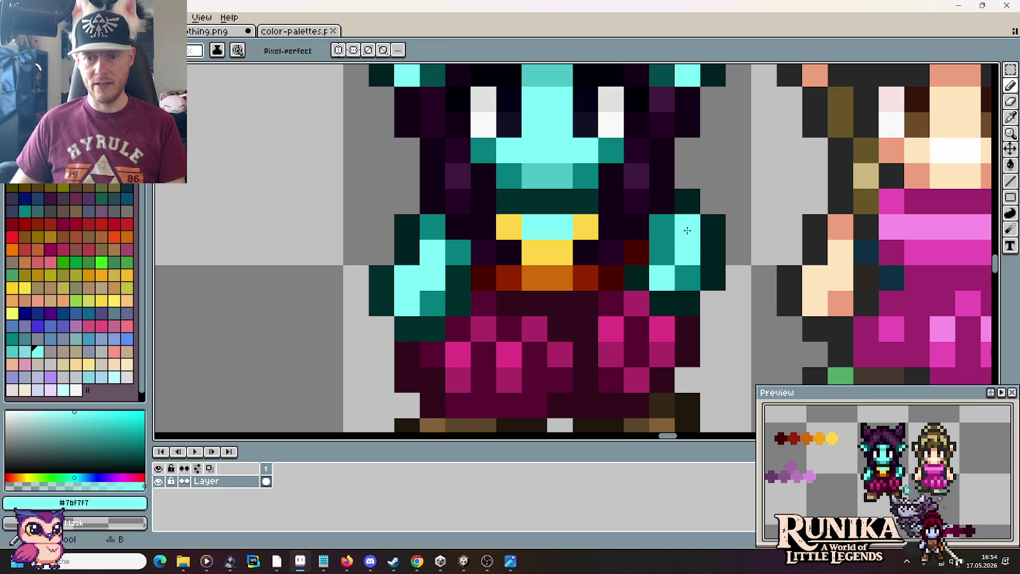
pyautogui.keyDown('alt'); pyautogui.click(677, 227); pyautogui.keyUp('alt')
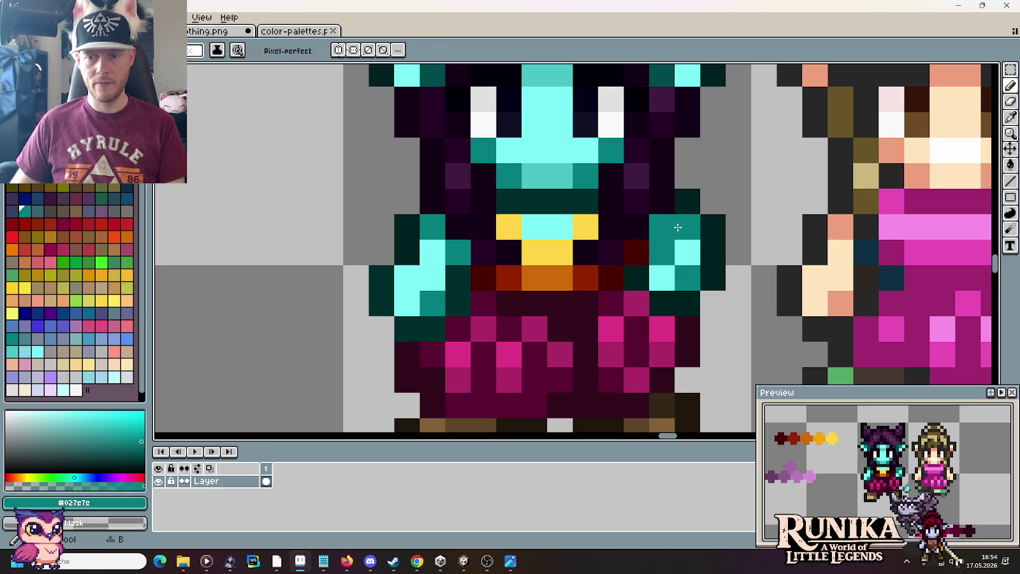
pyautogui.keyDown('alt'); pyautogui.click(686, 249); pyautogui.keyUp('alt')
pyautogui.rightClick(682, 228)
pyautogui.click(678, 274)
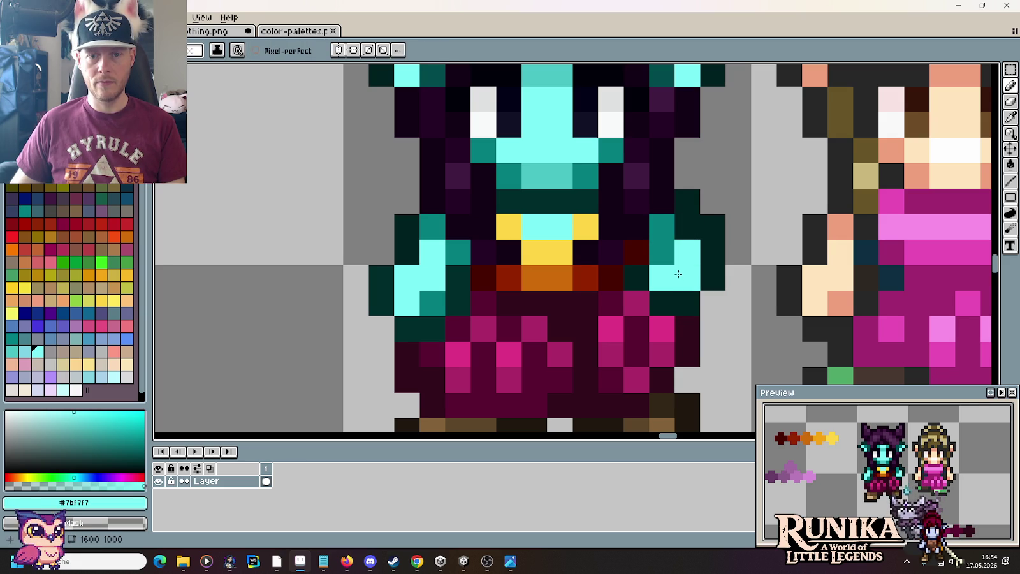
pyautogui.keyDown('alt'); pyautogui.click(683, 225); pyautogui.keyUp('alt')
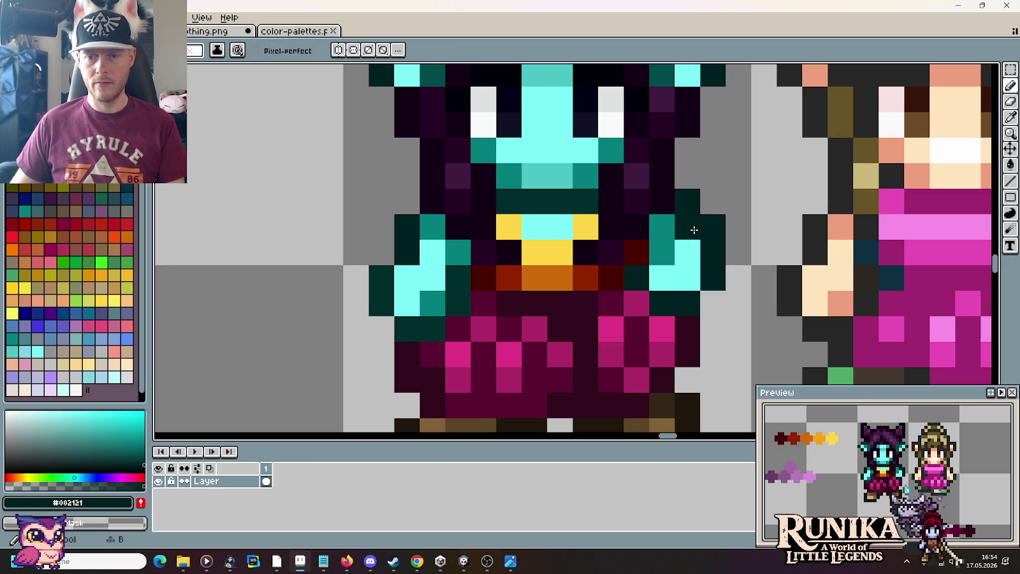
pyautogui.keyDown('alt'); pyautogui.click(684, 229); pyautogui.keyUp('alt')
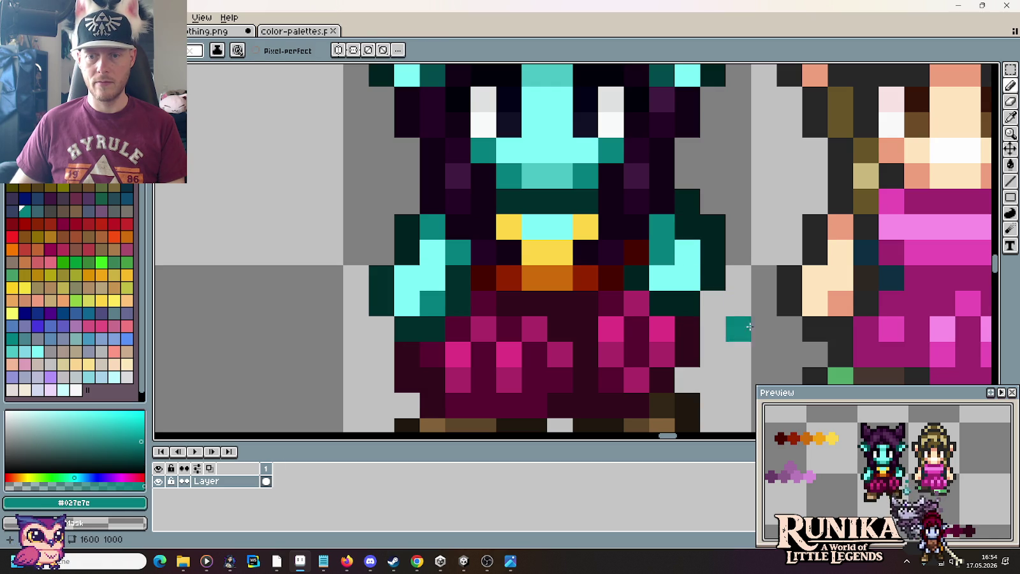
pyautogui.scroll(-5, 731, 300)
pyautogui.scroll(-1, 731, 300)
pyautogui.scroll(-1, 721, 275)
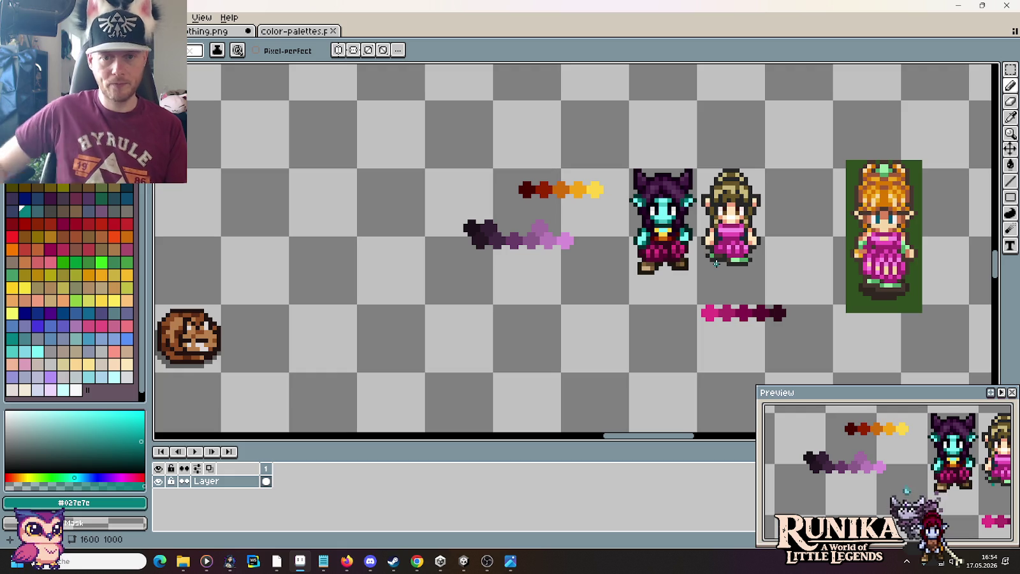
# Glance at the color-palettes sheet, then pan the sprite sheet to the red-haired characters.
pyautogui.click(287, 31)
pyautogui.click(222, 37)
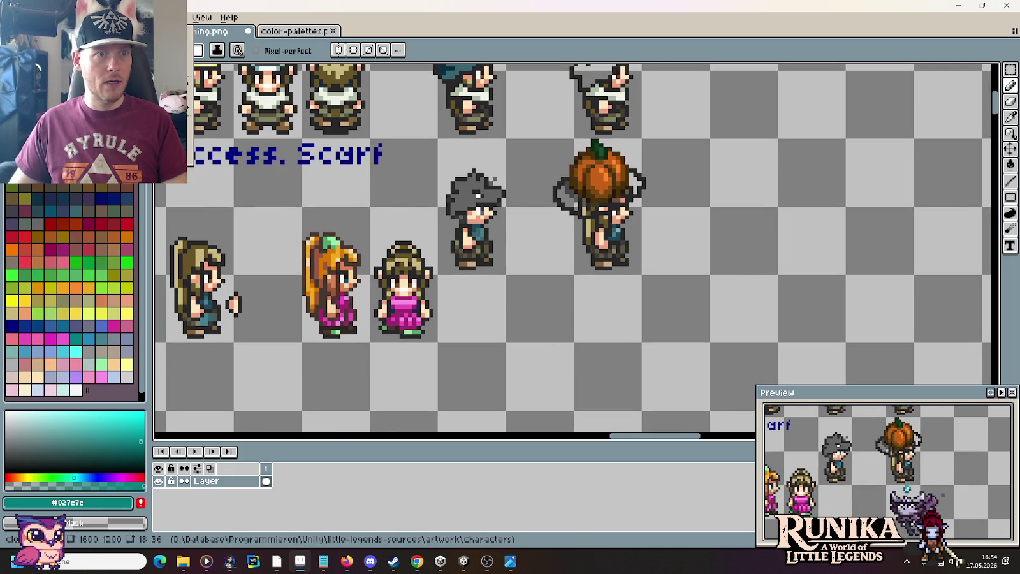
pyautogui.scroll(-1, 571, 311)
pyautogui.scroll(-2, 571, 311)
pyautogui.scroll(1, 572, 311)
pyautogui.scroll(1, 593, 268)
pyautogui.scroll(2, 631, 195)
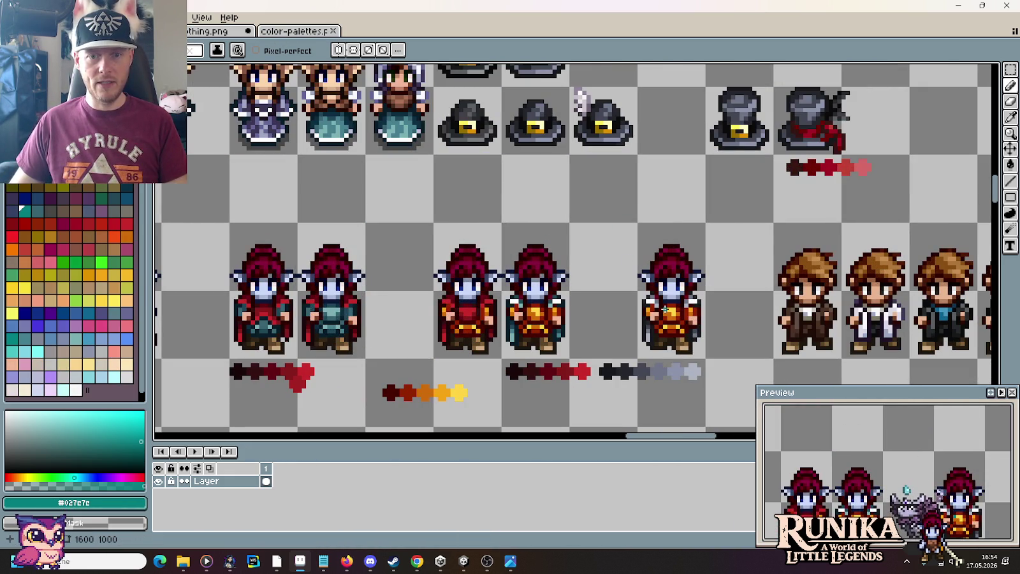
pyautogui.moveTo(649, 326); pyautogui.dragTo(762, 319)
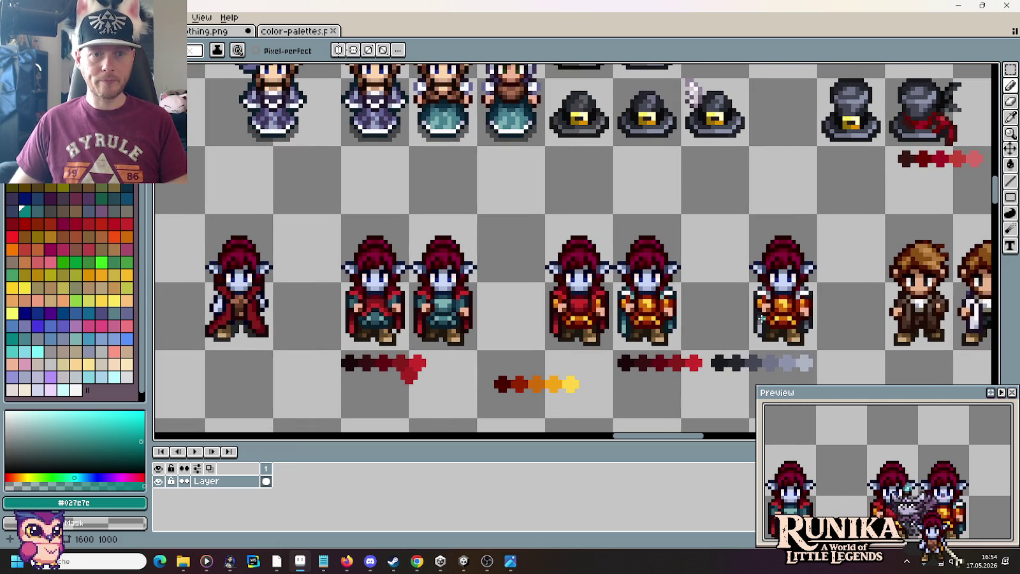
pyautogui.scroll(-1, 646, 307)
pyautogui.scroll(-1, 650, 286)
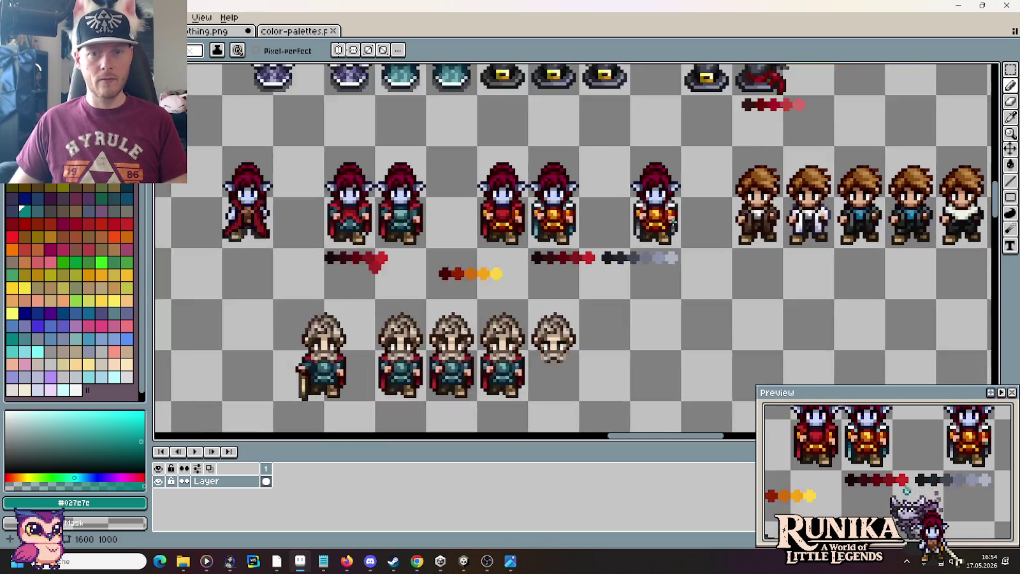
pyautogui.scroll(2, 660, 256)
pyautogui.scroll(2, 667, 221)
# Marquee a 6 by 7 pixel piece of the red-haired sprite, then pan back to the goblin.
pyautogui.press('m')
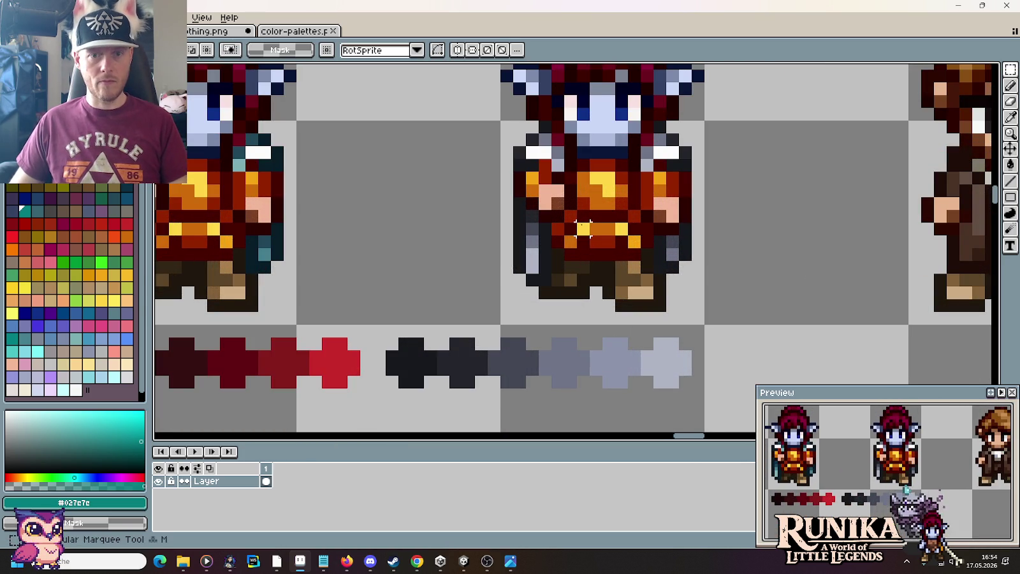
pyautogui.moveTo(579, 224); pyautogui.dragTo(498, 130)
pyautogui.scroll(-2, 503, 147)
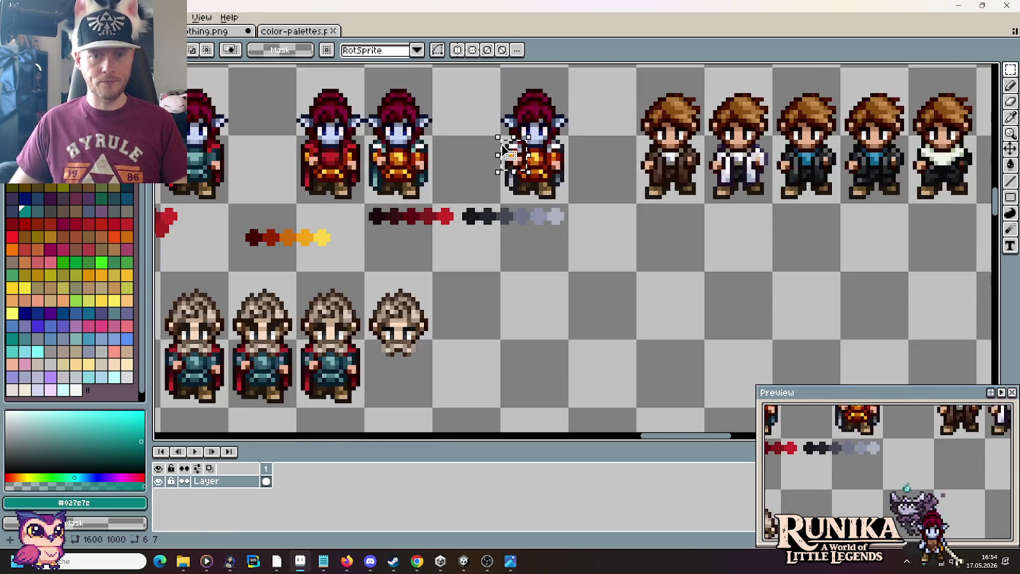
pyautogui.scroll(1, 622, 198)
pyautogui.scroll(1, 764, 222)
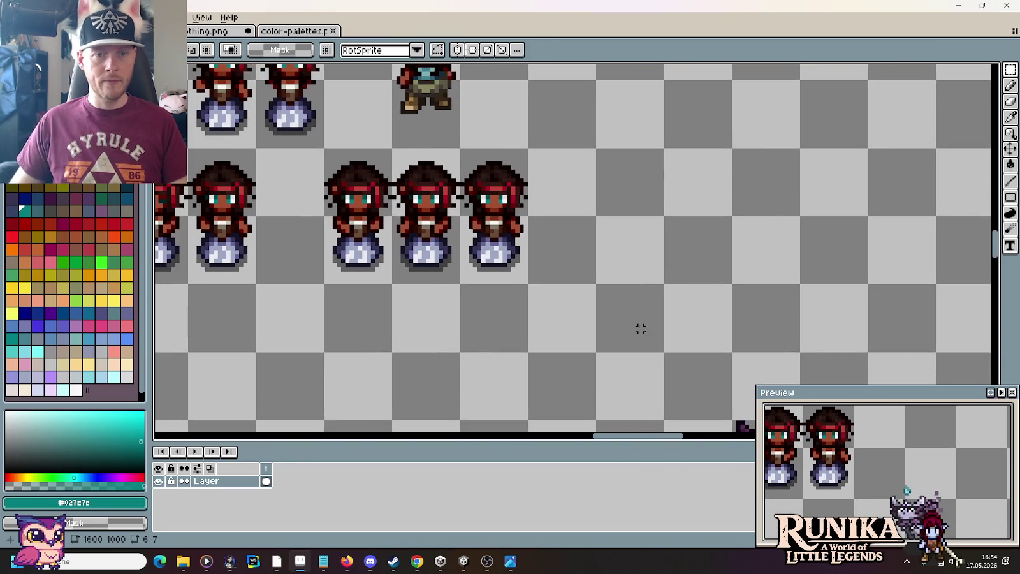
pyautogui.scroll(-2, 640, 328)
pyautogui.scroll(2, 640, 328)
pyautogui.moveTo(733, 287); pyautogui.dragTo(510, 281)
pyautogui.scroll(1, 586, 231)
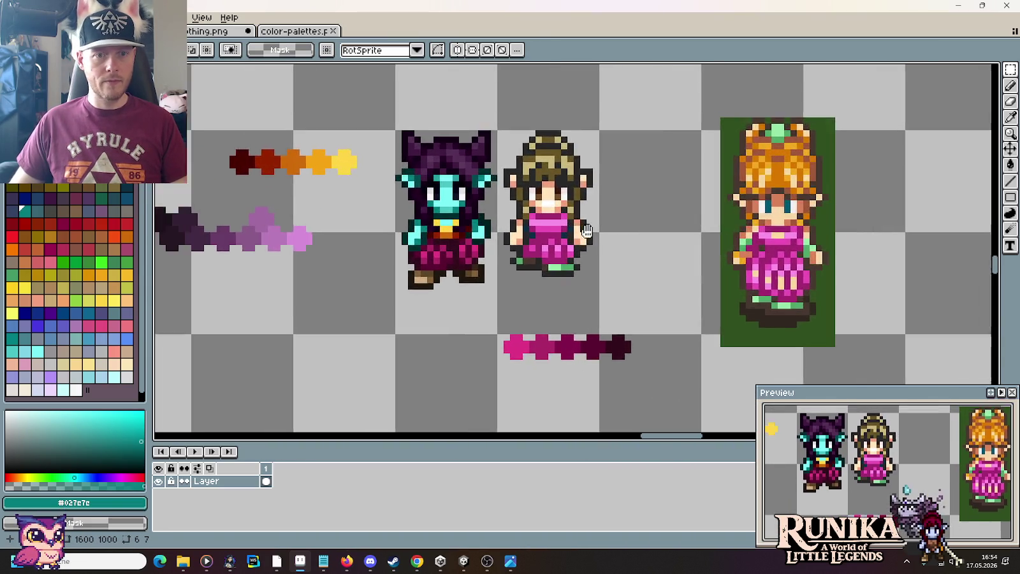
# Paste the red-haired piece beside the girl sprite, flipped horizontally, and drop it in place.
pyautogui.scroll(1, 587, 231)
pyautogui.hotkey('ctrl', 'v')
pyautogui.moveTo(893, 267); pyautogui.dragTo(707, 268)
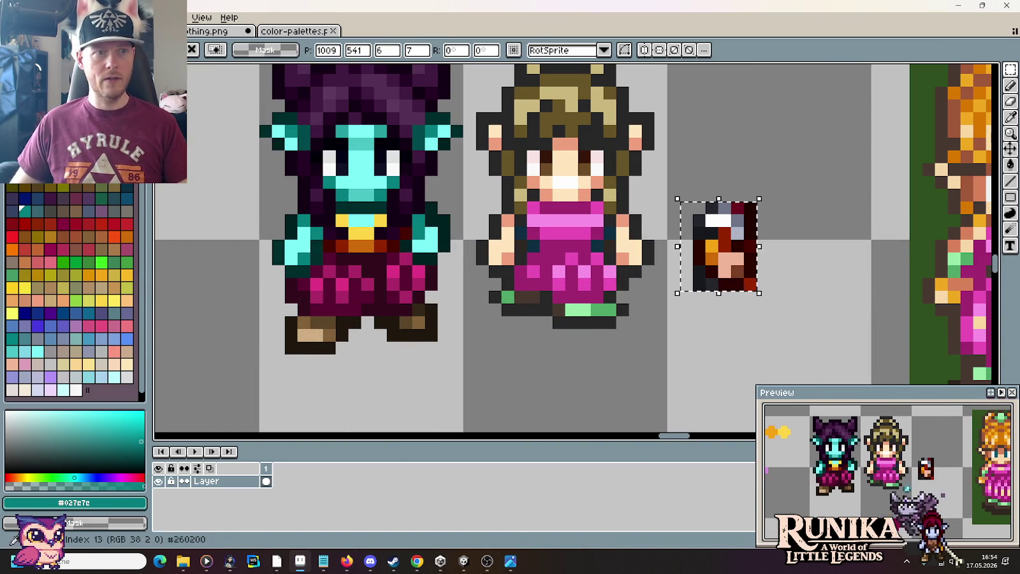
pyautogui.click(32, 17)
pyautogui.click(95, 179)
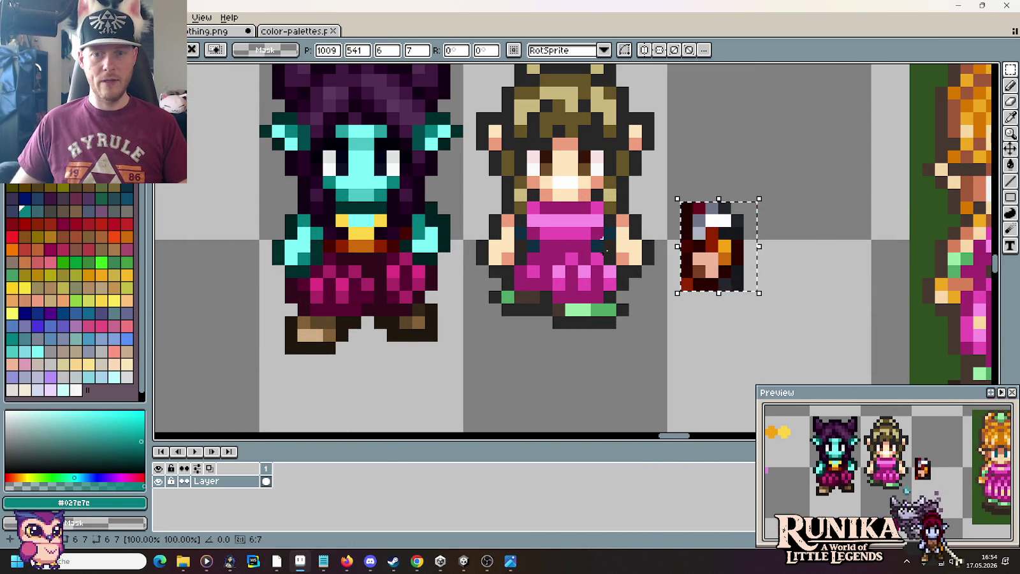
pyautogui.click(686, 297)
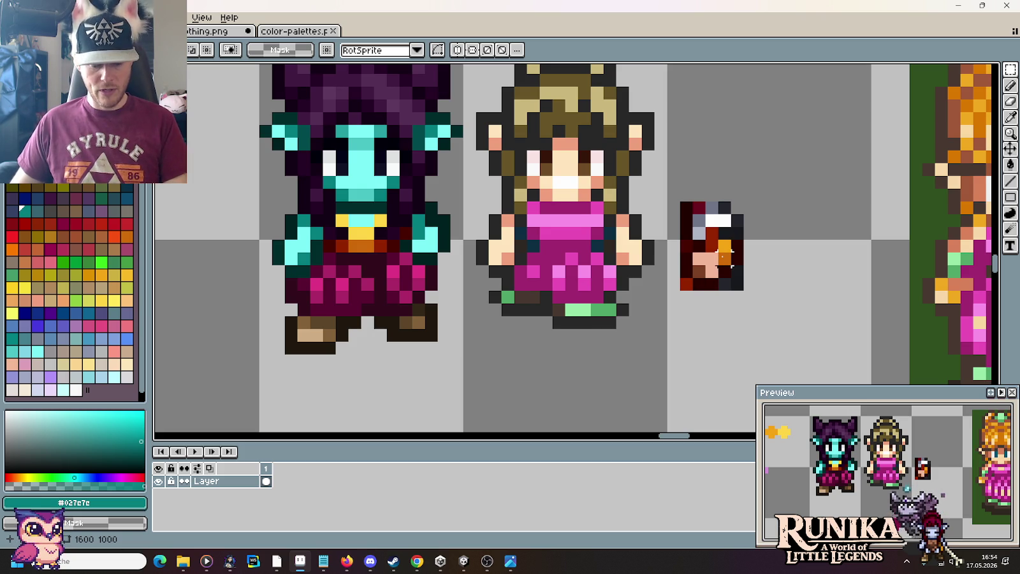
# Pencil light cyan and teal pixels below the goblin's hand.
pyautogui.scroll(1, 428, 281)
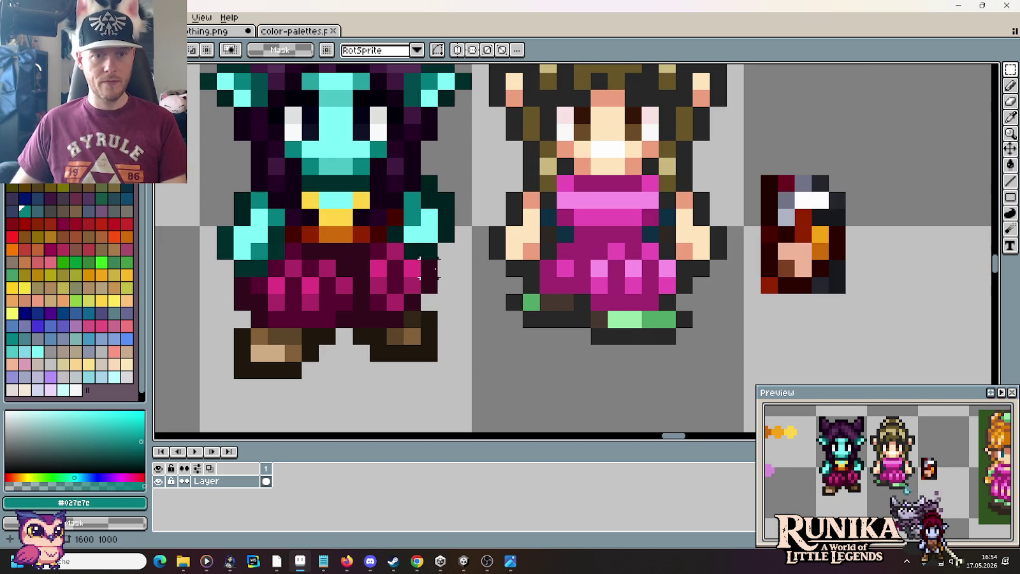
pyautogui.press('b')
pyautogui.keyDown('alt'); pyautogui.click(414, 236); pyautogui.keyUp('alt')
pyautogui.click(398, 236)
pyautogui.hotkey('ctrl', 'z')
pyautogui.click(410, 254)
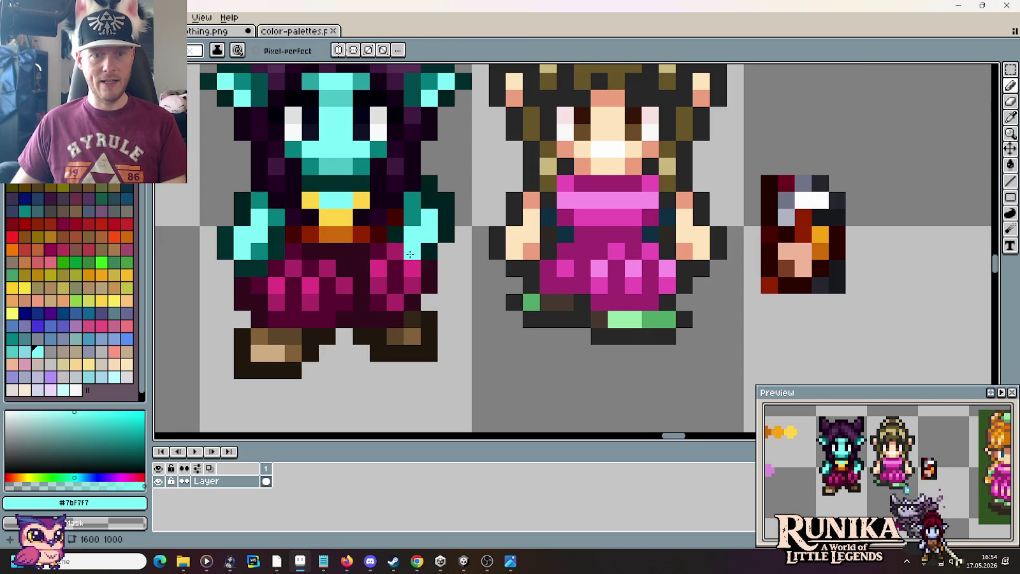
pyautogui.keyDown('alt'); pyautogui.click(411, 211); pyautogui.keyUp('alt')
pyautogui.click(396, 252)
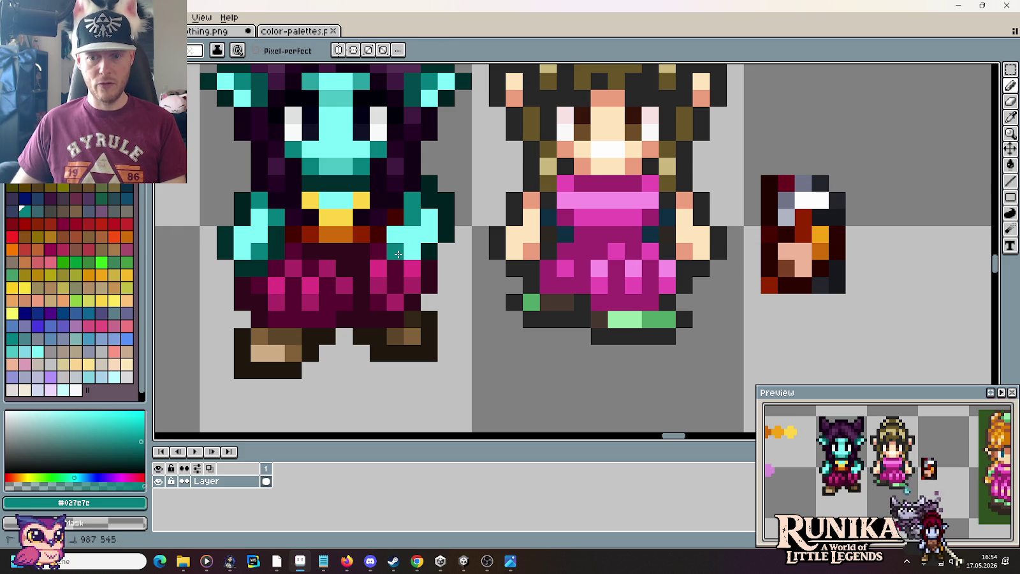
pyautogui.keyDown('alt'); pyautogui.click(433, 256); pyautogui.keyUp('alt')
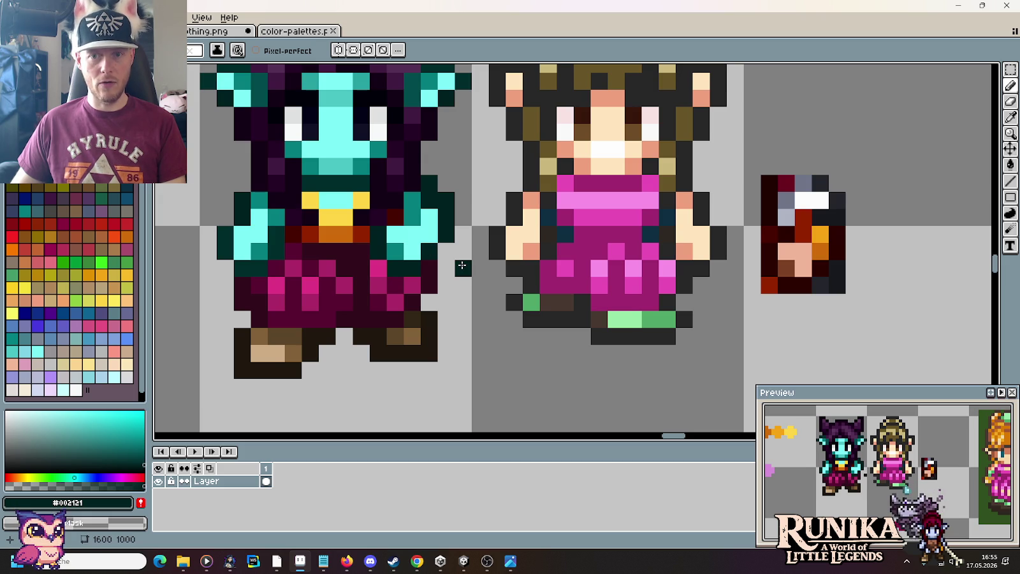
# Undo the last pixel edit and selection change, and switch to the eyedropper.
pyautogui.scroll(-5, 462, 265)
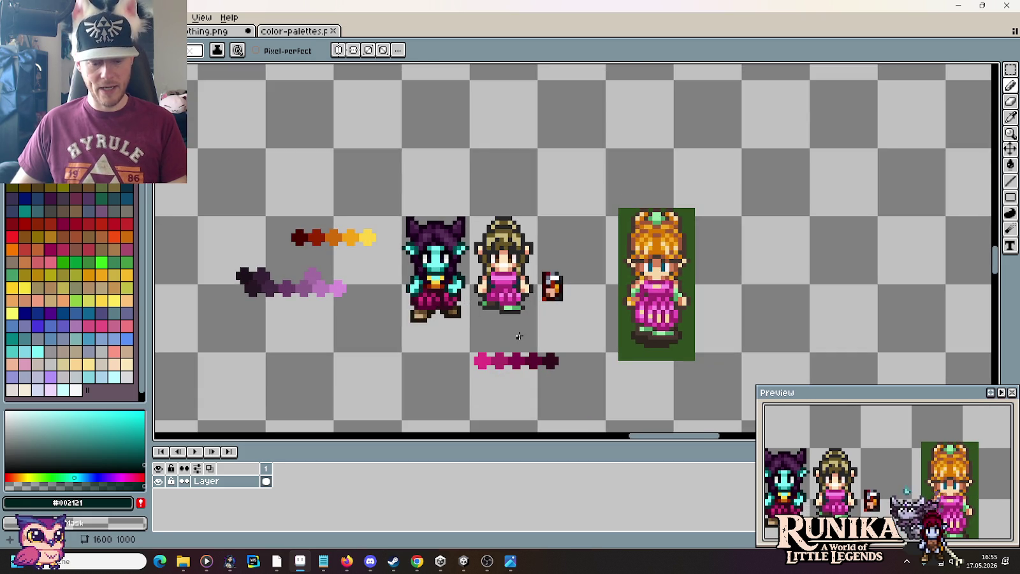
pyautogui.hotkey('ctrl', 'z')
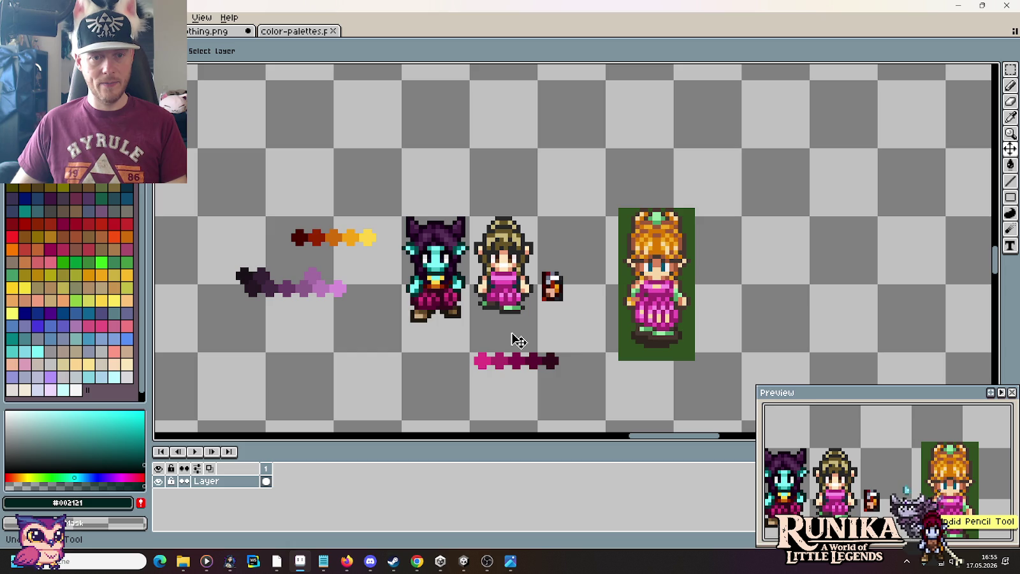
pyautogui.hotkey('ctrl', 'z')
pyautogui.press('i')
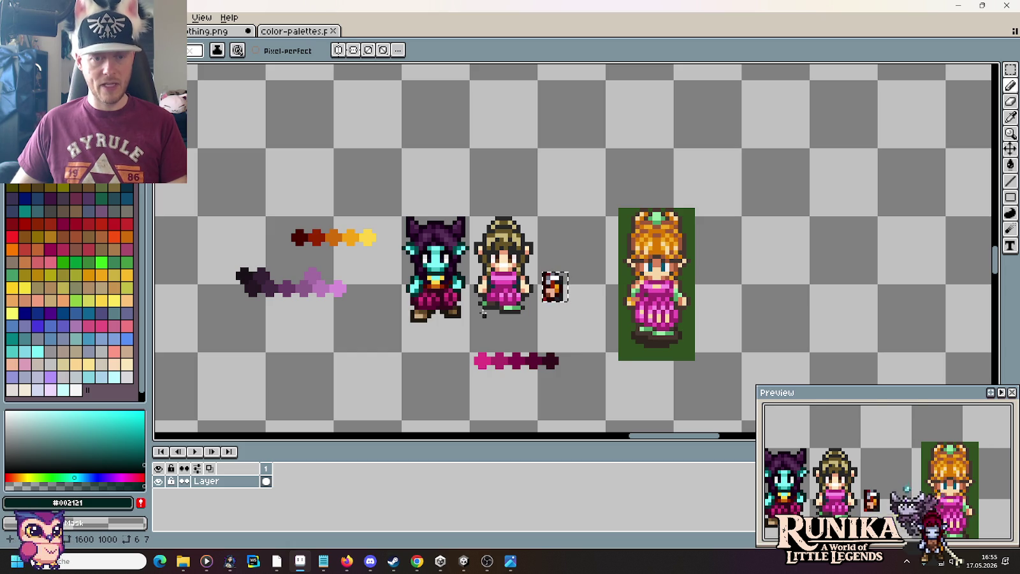
pyautogui.scroll(1, 466, 314)
pyautogui.scroll(2, 466, 313)
# Sample the light and dark teal shades from the goblin's hand for the pencil.
pyautogui.click(466, 314)
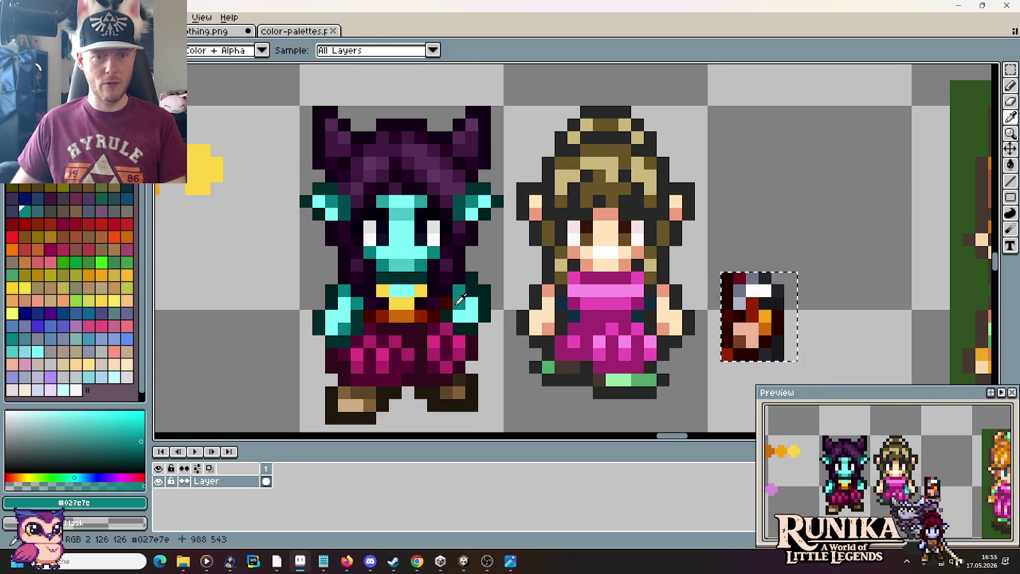
pyautogui.click(470, 303)
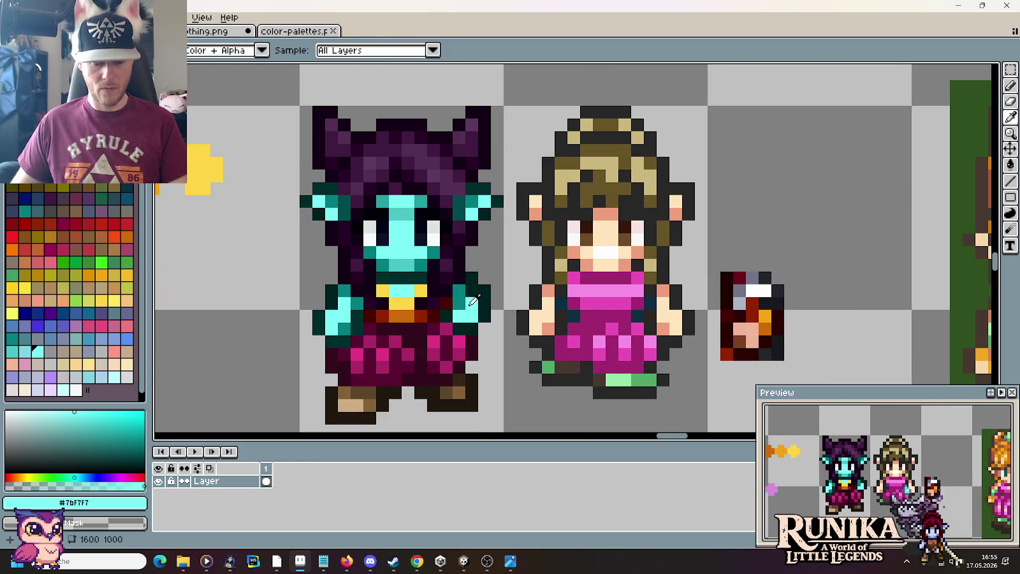
pyautogui.click(472, 302)
pyautogui.click(468, 306)
pyautogui.press('b')
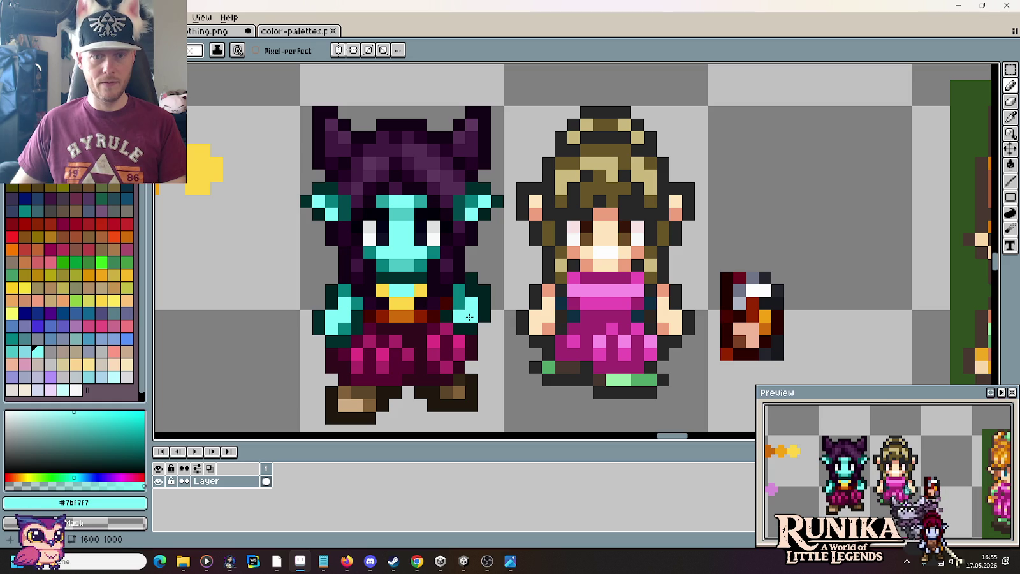
pyautogui.keyDown('alt'); pyautogui.click(466, 313); pyautogui.keyUp('alt')
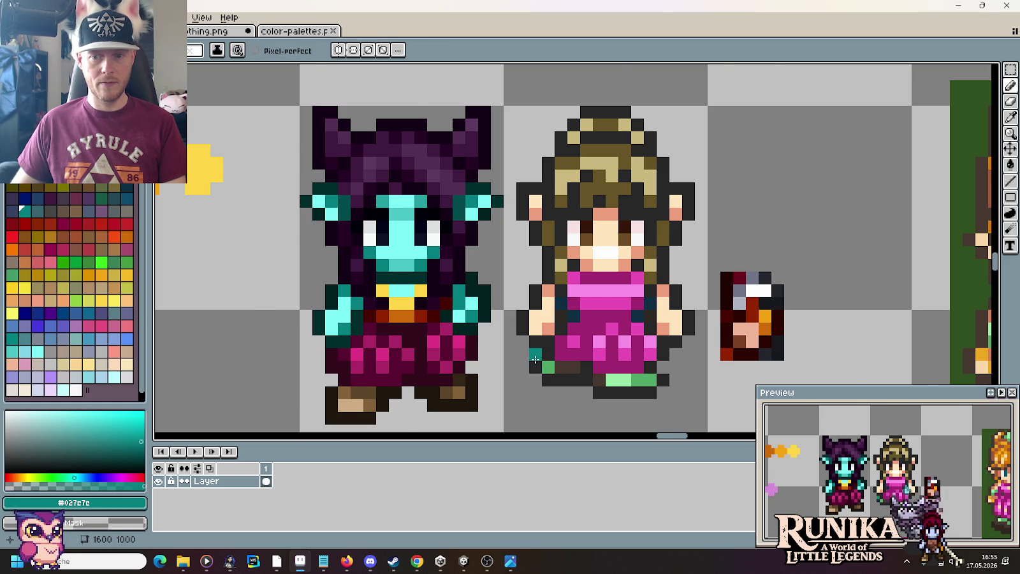
# Paint the goblin's yellow chest patch with the bright pink from the pants.
pyautogui.scroll(-4, 535, 360)
pyautogui.scroll(1, 524, 319)
pyautogui.scroll(1, 522, 312)
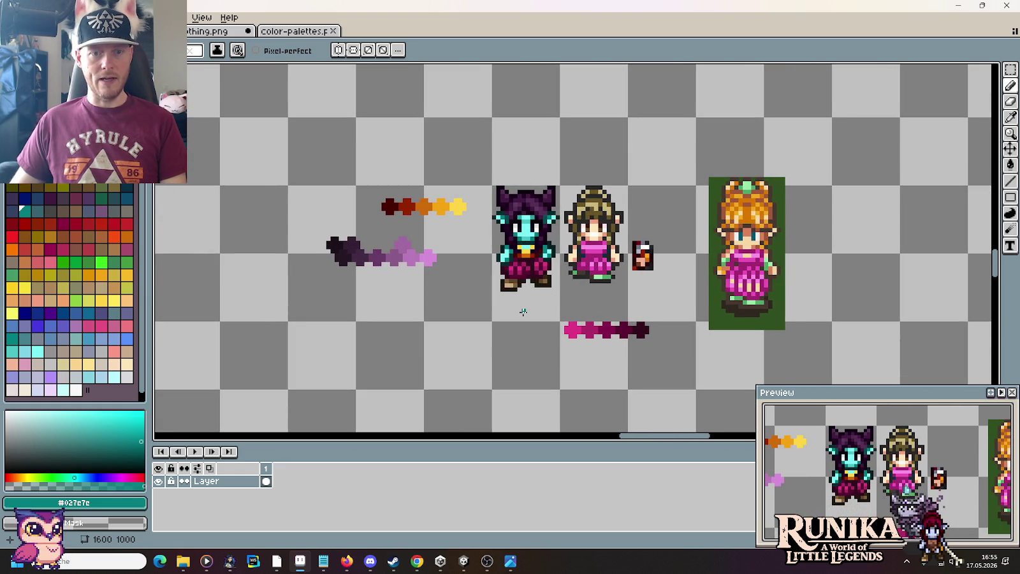
pyautogui.scroll(2, 516, 293)
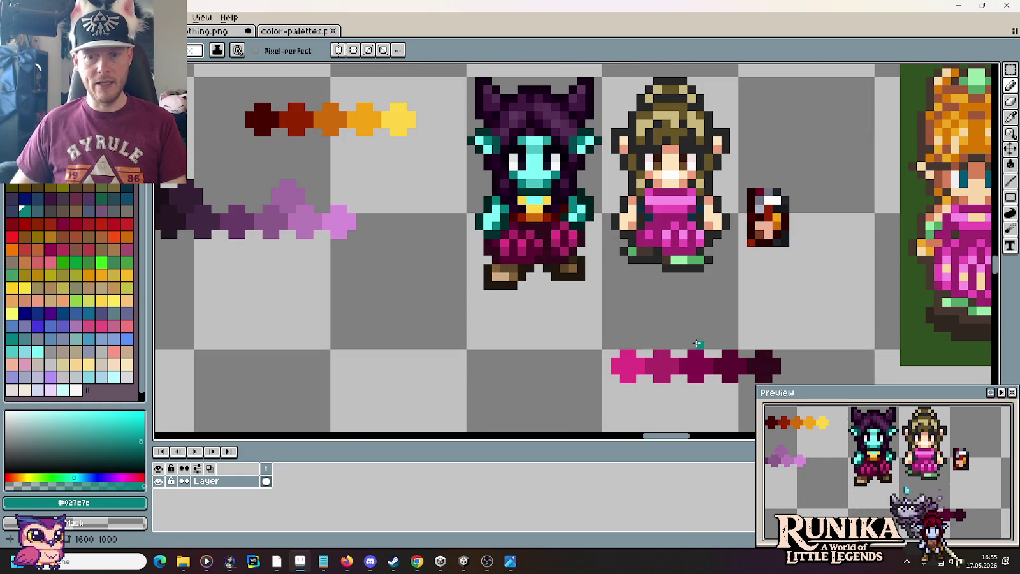
pyautogui.keyDown('alt'); pyautogui.click(637, 363); pyautogui.keyUp('alt')
pyautogui.click(522, 200)
pyautogui.moveTo(529, 208); pyautogui.dragTo(547, 225)
pyautogui.click(547, 200)
# Shade the belt pixels in darker magenta and pick the darkest magenta, zooming in.
pyautogui.keyDown('alt'); pyautogui.click(677, 369); pyautogui.keyUp('alt')
pyautogui.click(535, 216)
pyautogui.keyDown('alt'); pyautogui.click(701, 366); pyautogui.keyUp('alt')
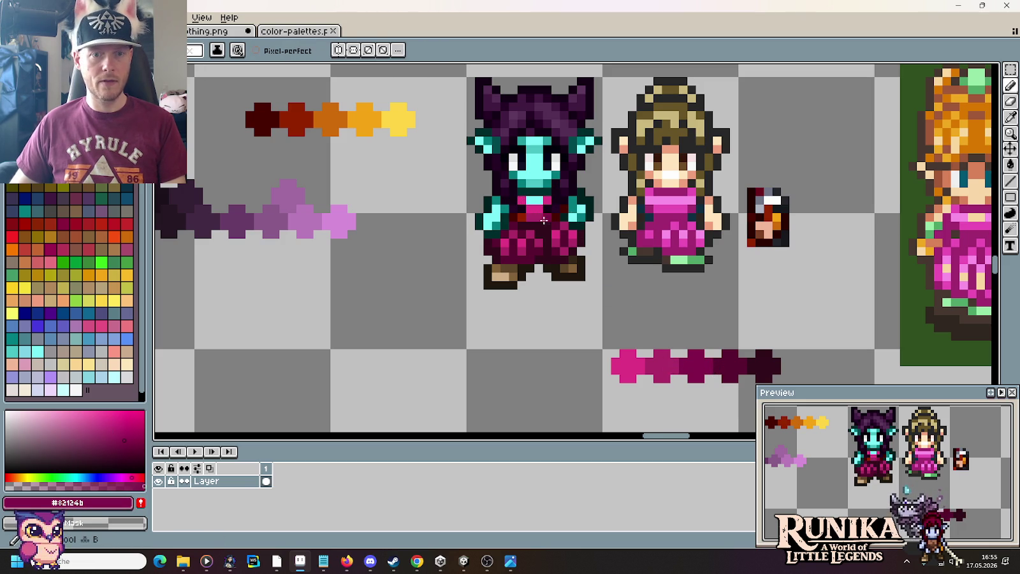
pyautogui.scroll(-2, 522, 218)
pyautogui.scroll(-2, 617, 320)
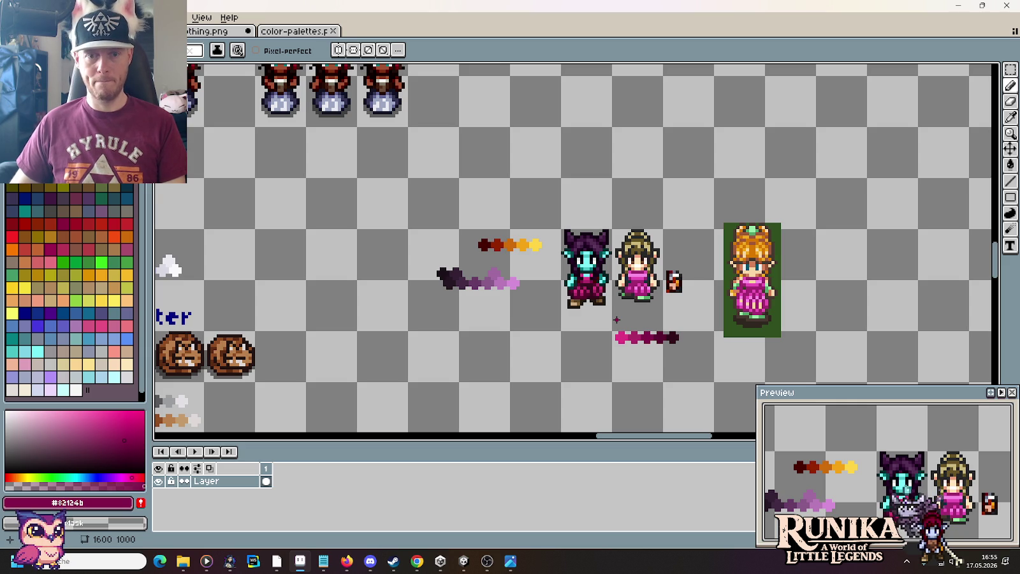
pyautogui.scroll(1, 616, 320)
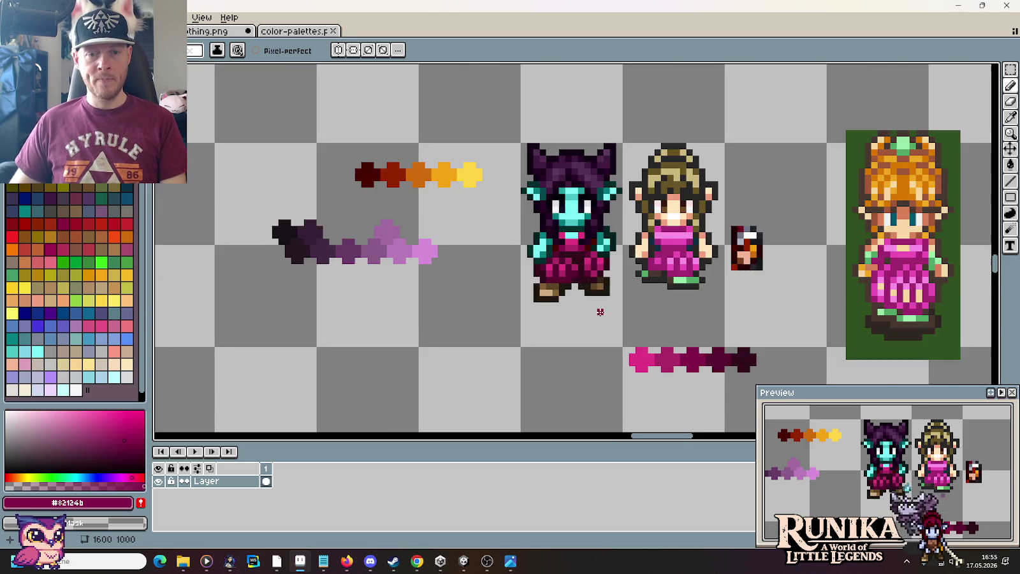
pyautogui.scroll(1, 600, 311)
pyautogui.scroll(-2, 600, 312)
pyautogui.scroll(-1, 600, 312)
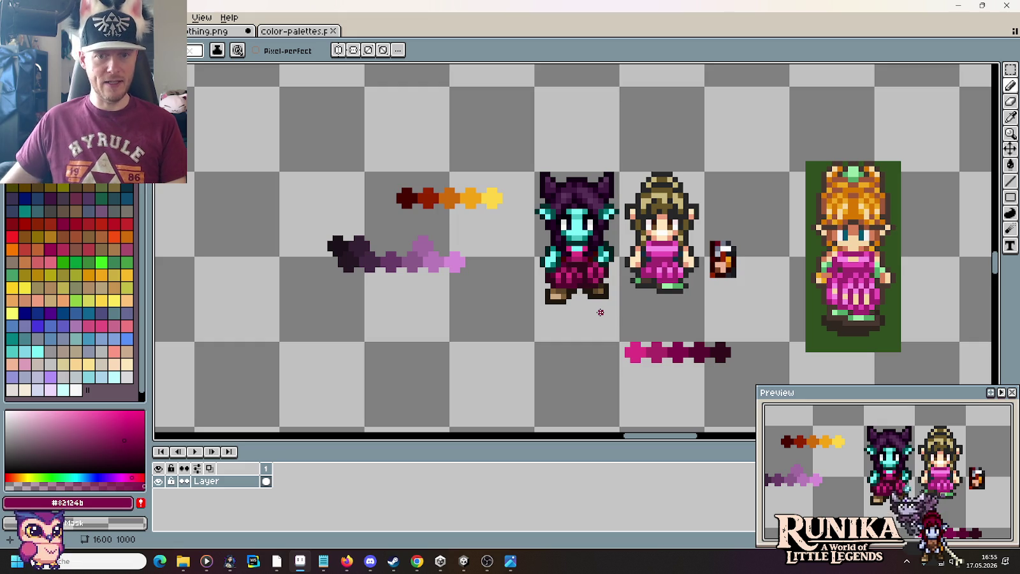
pyautogui.scroll(1, 584, 257)
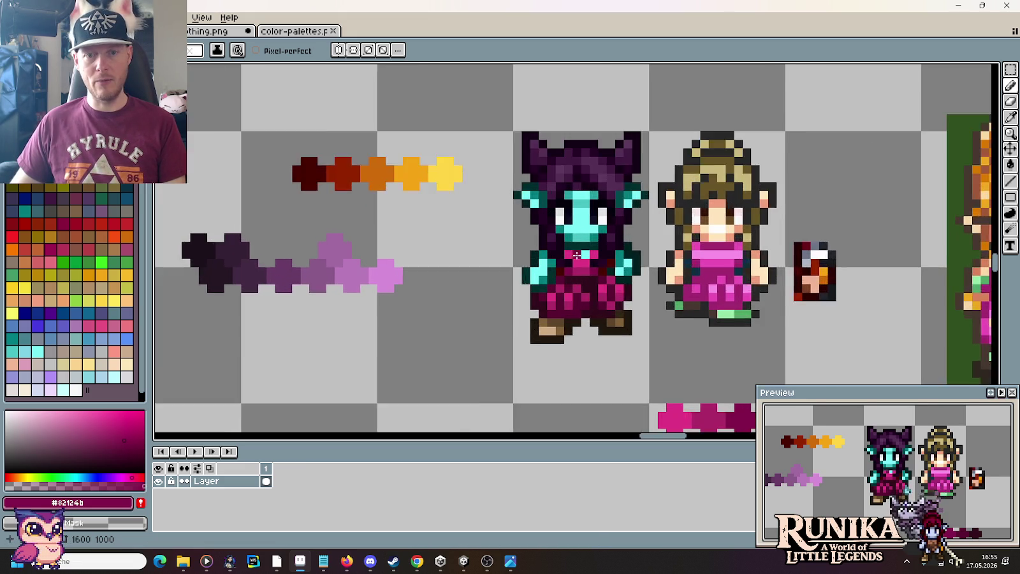
pyautogui.scroll(1, 584, 257)
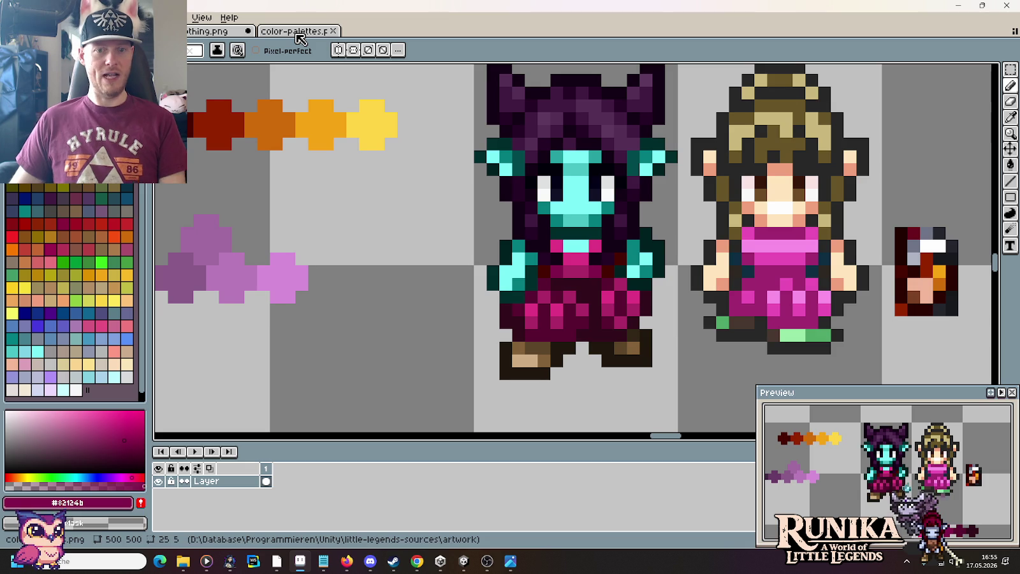
pyautogui.scroll(1, 574, 287)
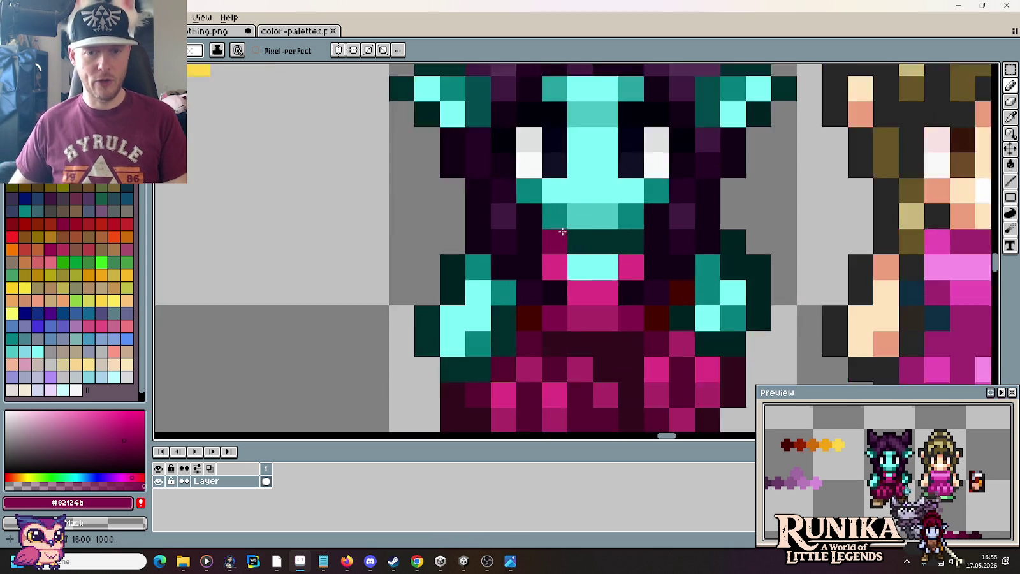
pyautogui.scroll(1, 574, 287)
pyautogui.scroll(1, 574, 287)
# Darken pixels beside the arm and above the chest with near-black and dark plum shades.
pyautogui.press('i')
pyautogui.click(456, 250)
pyautogui.press('b')
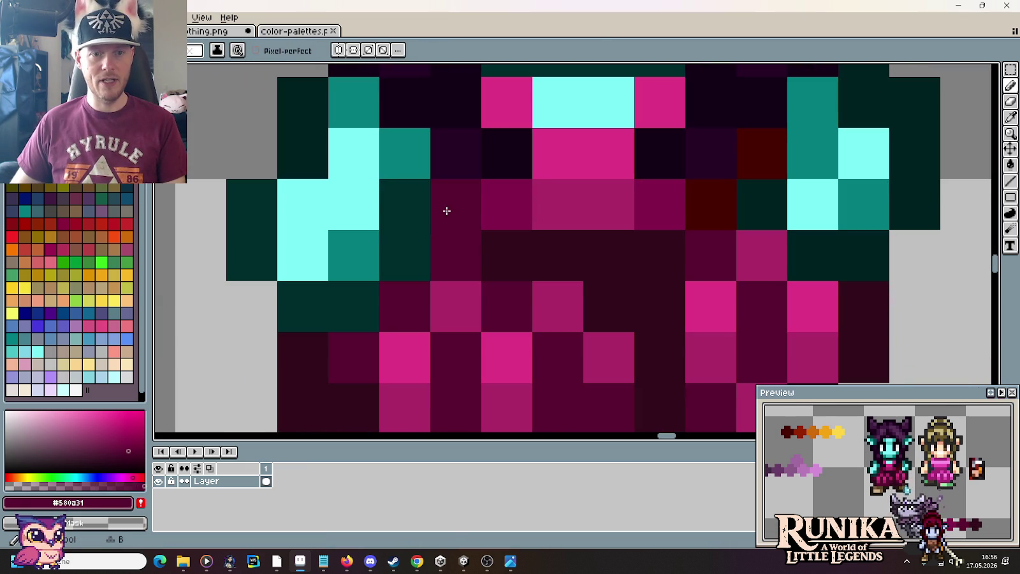
pyautogui.keyDown('alt'); pyautogui.click(515, 250); pyautogui.keyUp('alt')
pyautogui.click(469, 212)
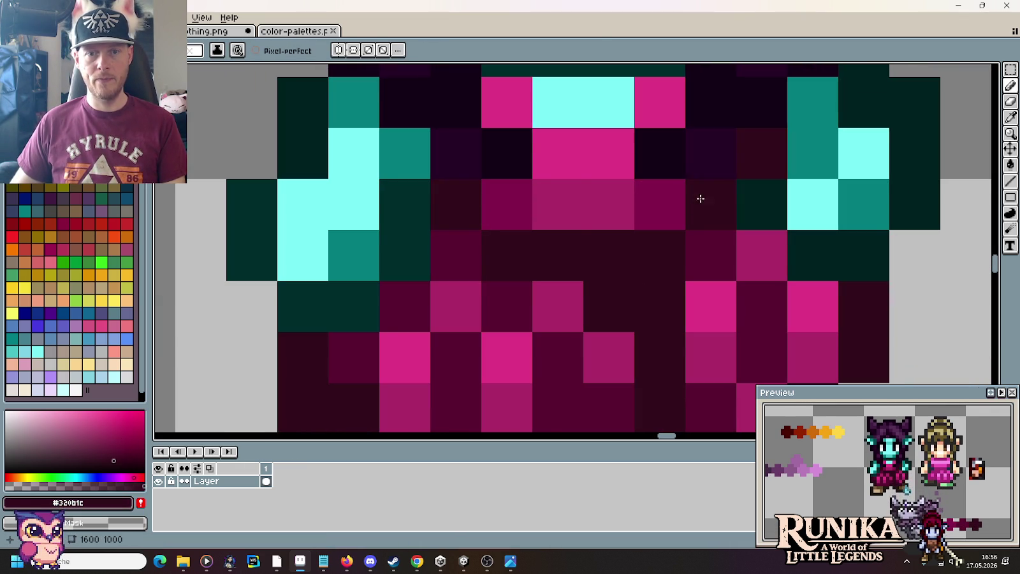
pyautogui.keyDown('alt'); pyautogui.click(695, 255); pyautogui.keyUp('alt')
pyautogui.click(707, 144)
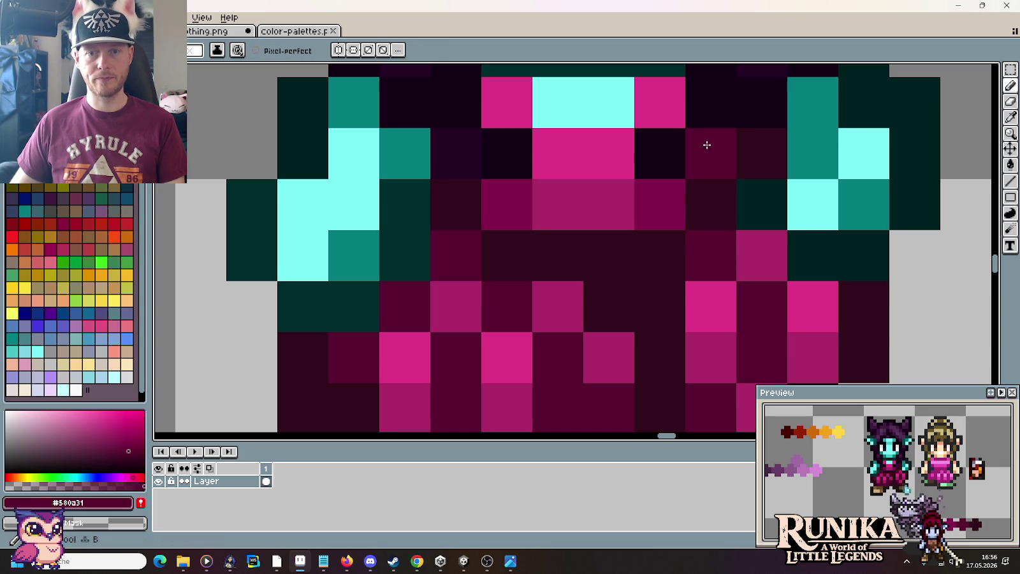
pyautogui.click(573, 245)
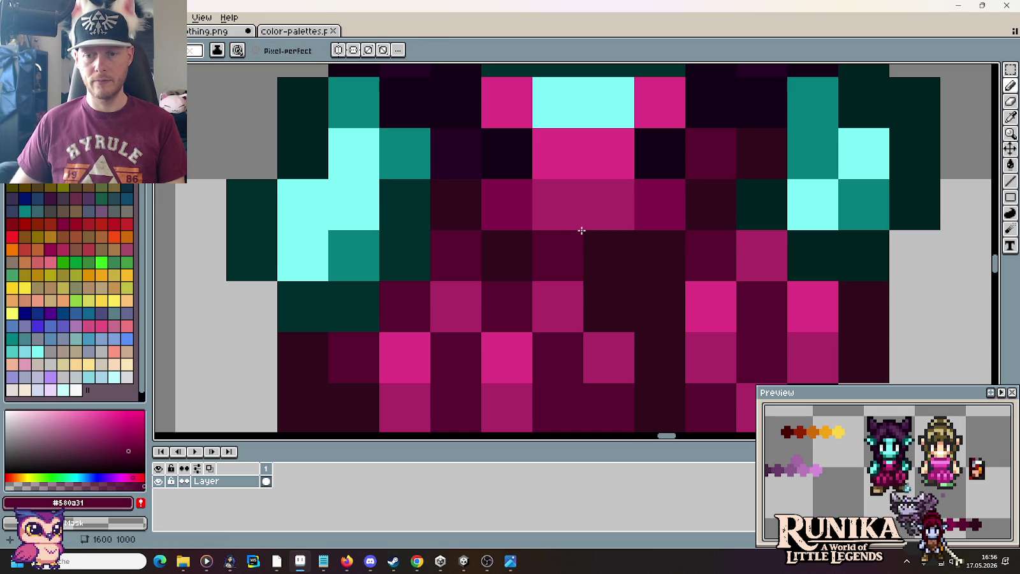
# Zoom out and switch to the color-palettes sheet.
pyautogui.scroll(-5, 581, 229)
pyautogui.scroll(-1, 645, 269)
pyautogui.scroll(-1, 645, 269)
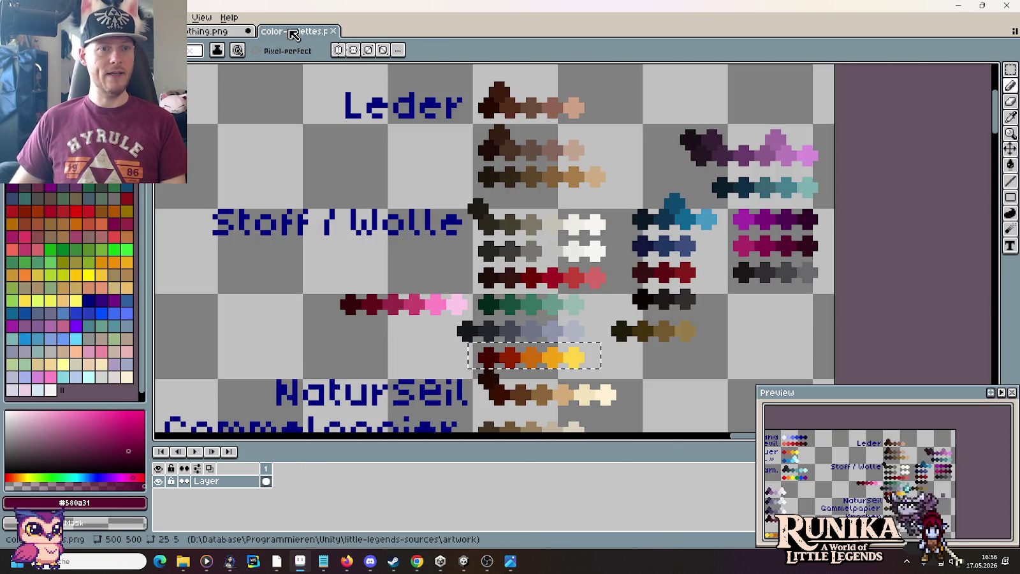
pyautogui.click(280, 31)
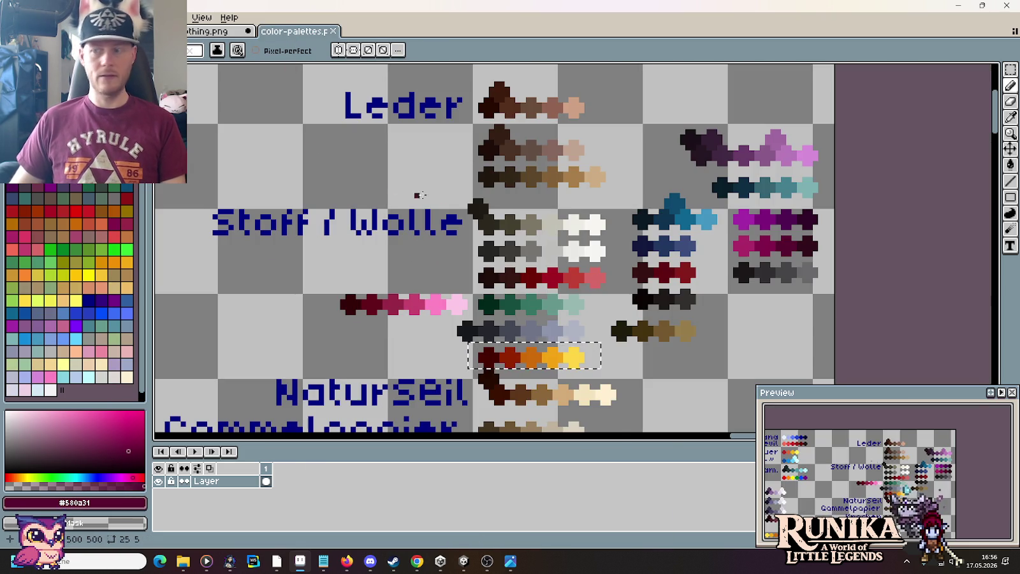
# Browse the palette sheet past the Holzkohle, Kupfer, Leder and Stoff/Wolle ramps.
pyautogui.scroll(-1, 419, 195)
pyautogui.scroll(-2, 395, 204)
pyautogui.scroll(-1, 359, 213)
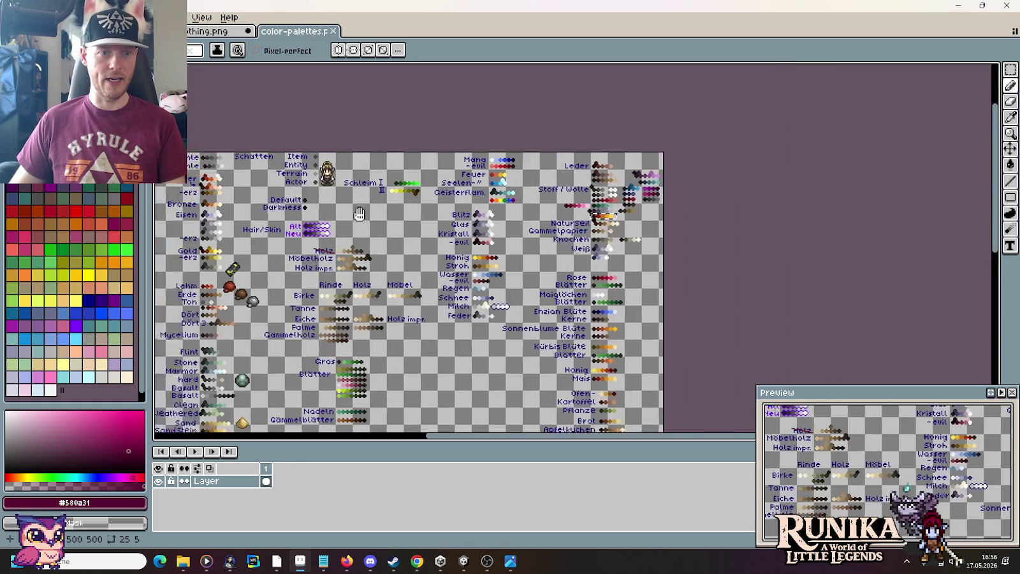
pyautogui.moveTo(359, 214); pyautogui.dragTo(593, 239)
pyautogui.scroll(3, 406, 161)
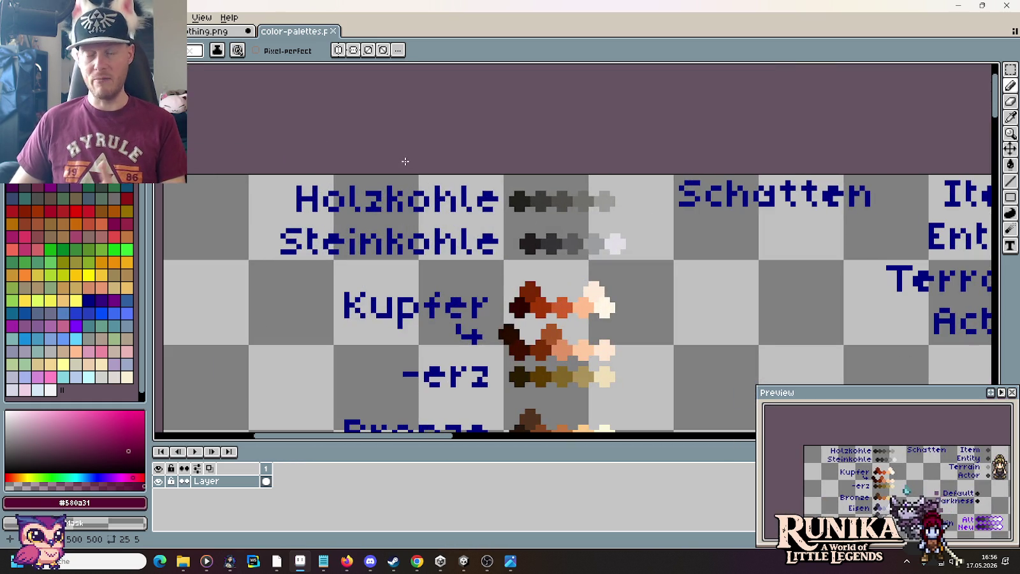
pyautogui.scroll(-1, 524, 261)
pyautogui.scroll(-1, 530, 293)
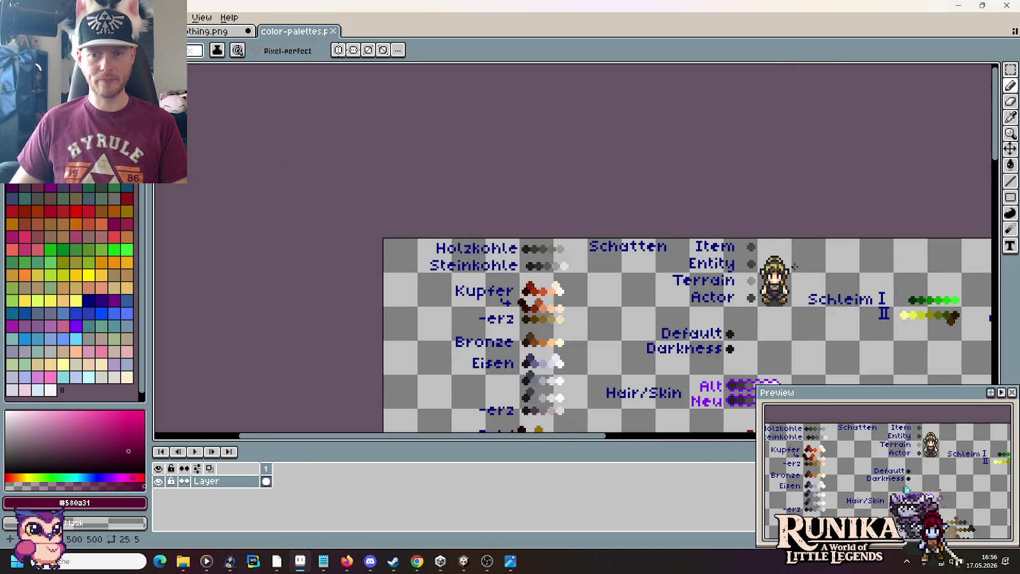
pyautogui.moveTo(795, 266); pyautogui.dragTo(164, 189)
pyautogui.scroll(2, 746, 204)
pyautogui.scroll(1, 728, 208)
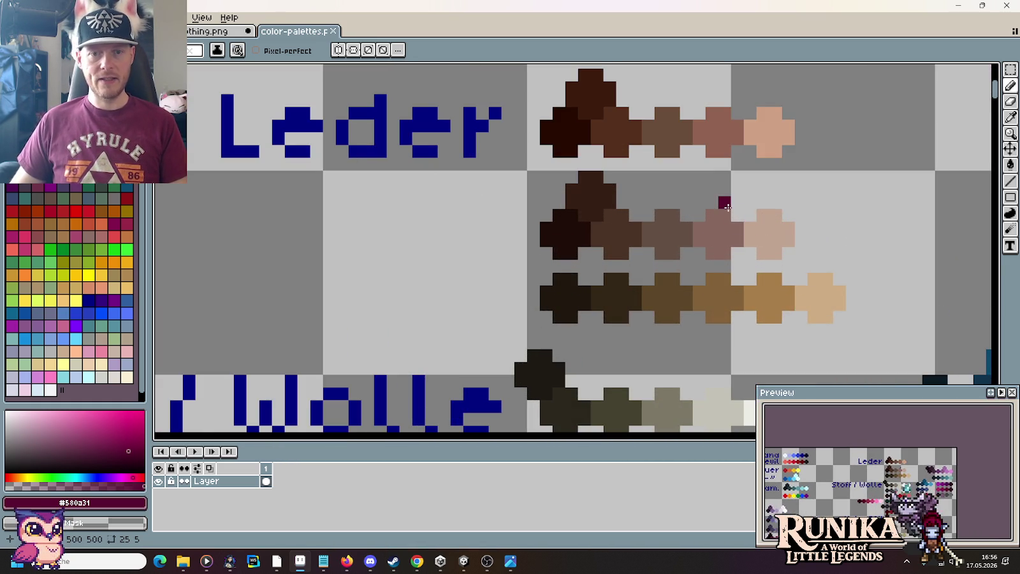
pyautogui.scroll(-3, 741, 215)
pyautogui.hscroll(-5, 541, 250)
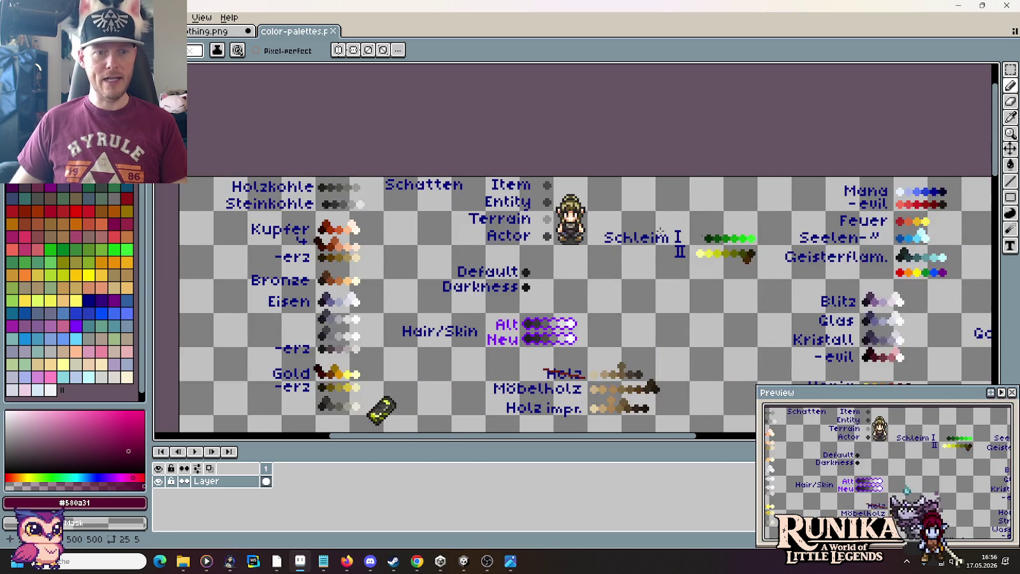
pyautogui.scroll(-2, 535, 224)
pyautogui.scroll(-3, 523, 159)
pyautogui.scroll(-3, 511, 106)
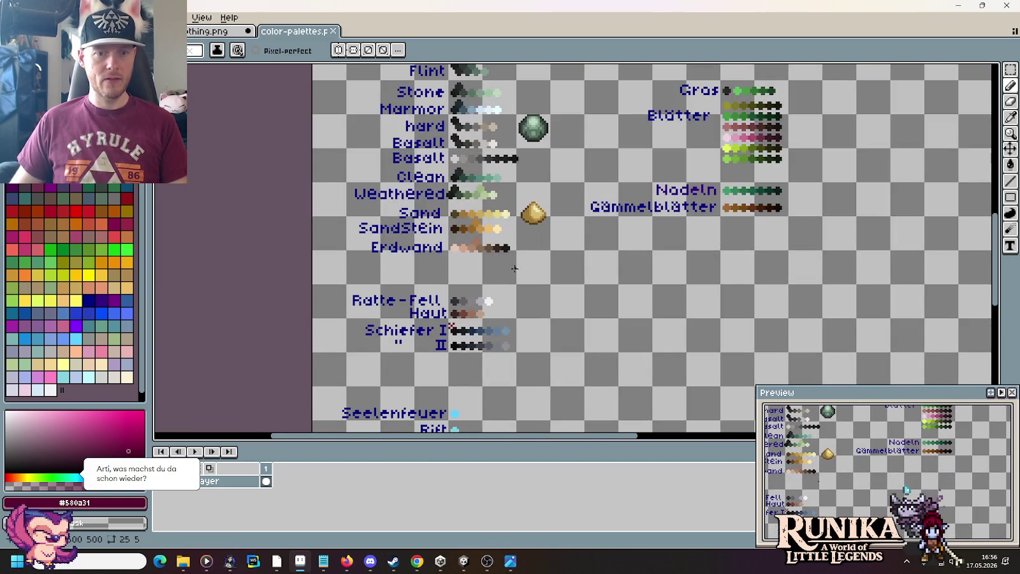
pyautogui.scroll(1, 511, 106)
pyautogui.scroll(3, 511, 106)
pyautogui.scroll(3, 494, 271)
pyautogui.scroll(2, 491, 230)
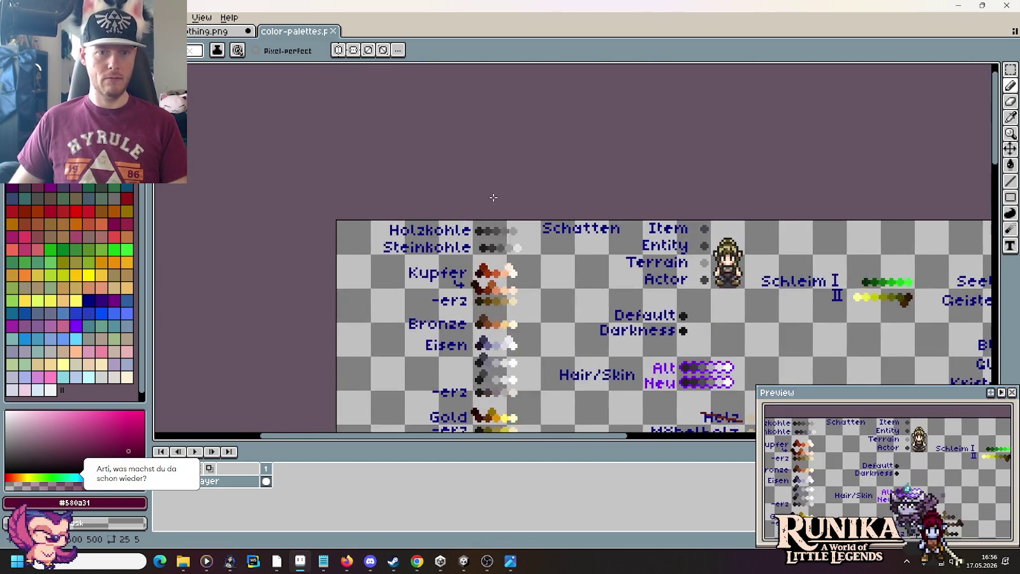
pyautogui.scroll(2, 490, 225)
pyautogui.scroll(1, 490, 225)
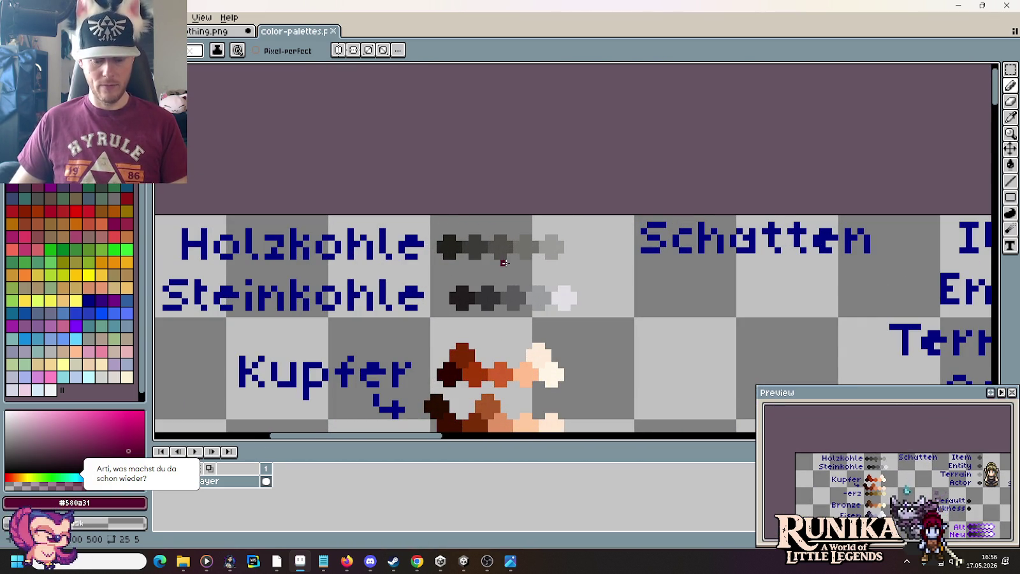
# Marquee the grey Steinkohle swatches and paste them below the goblin's boots.
pyautogui.press('m')
pyautogui.moveTo(447, 270); pyautogui.dragTo(605, 326)
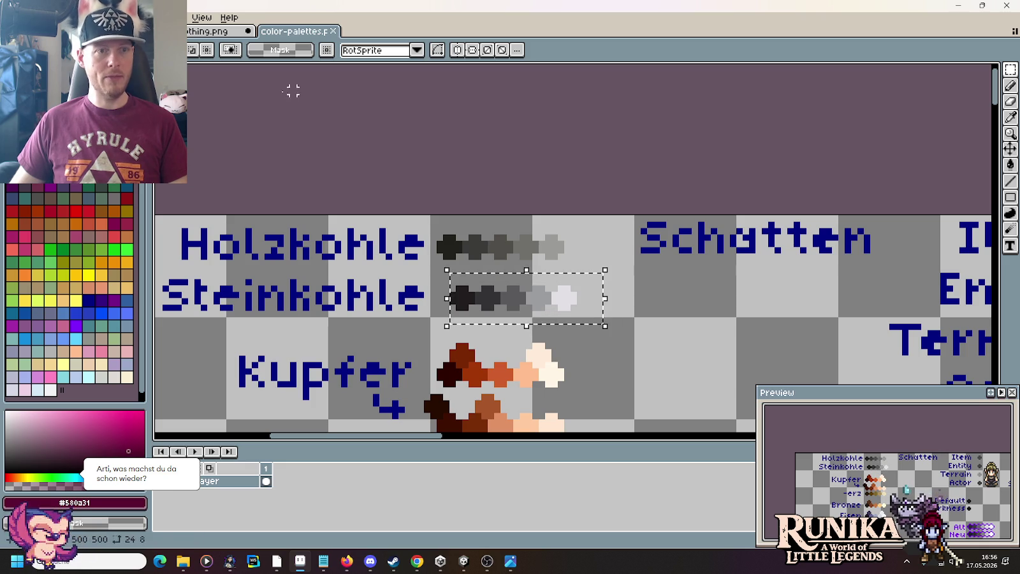
pyautogui.scroll(2, 596, 299)
pyautogui.scroll(2, 553, 300)
pyautogui.hotkey('ctrl', 'v')
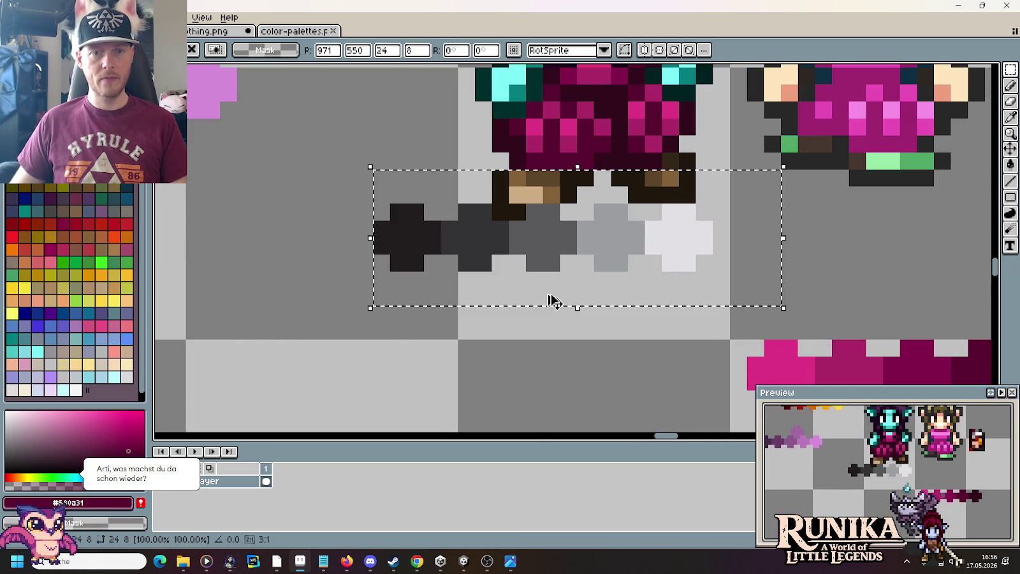